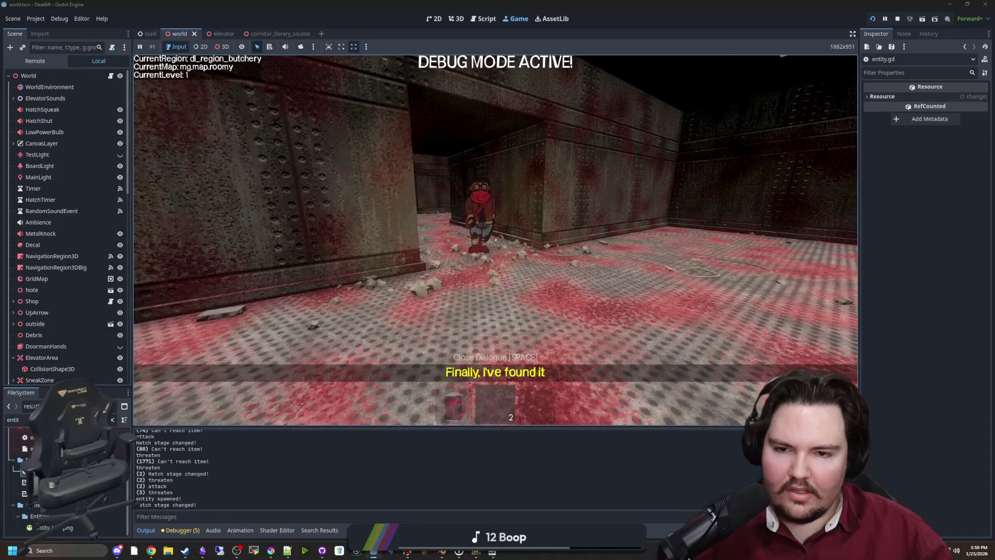
Step: Pause the running level, resume, and walk the player around to watch the enemies
key("Escape")
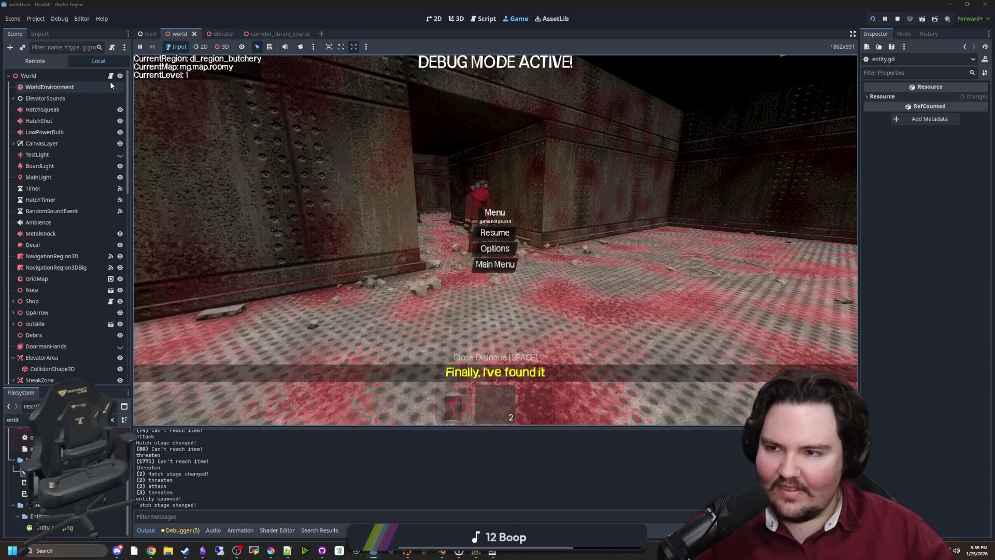
left_click(497, 232)
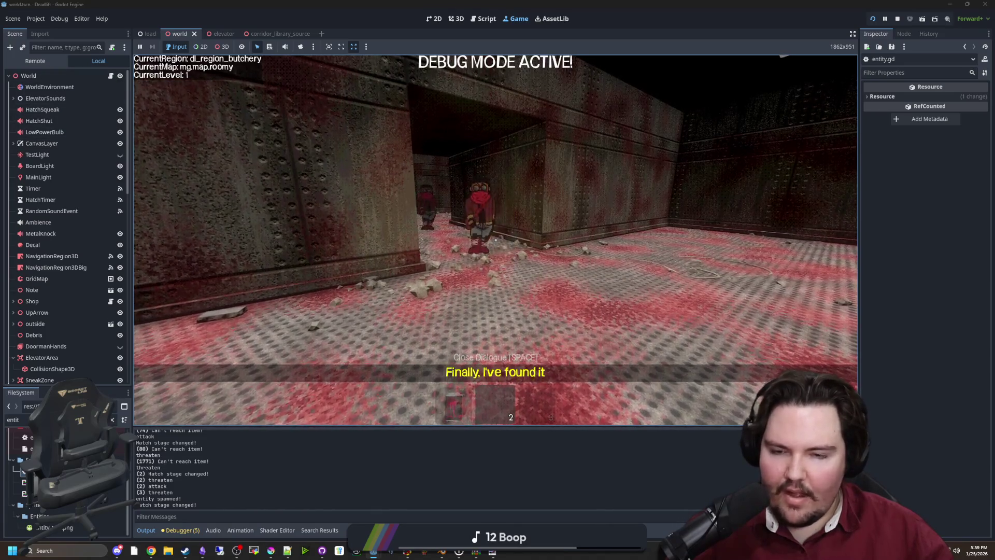
key("d")
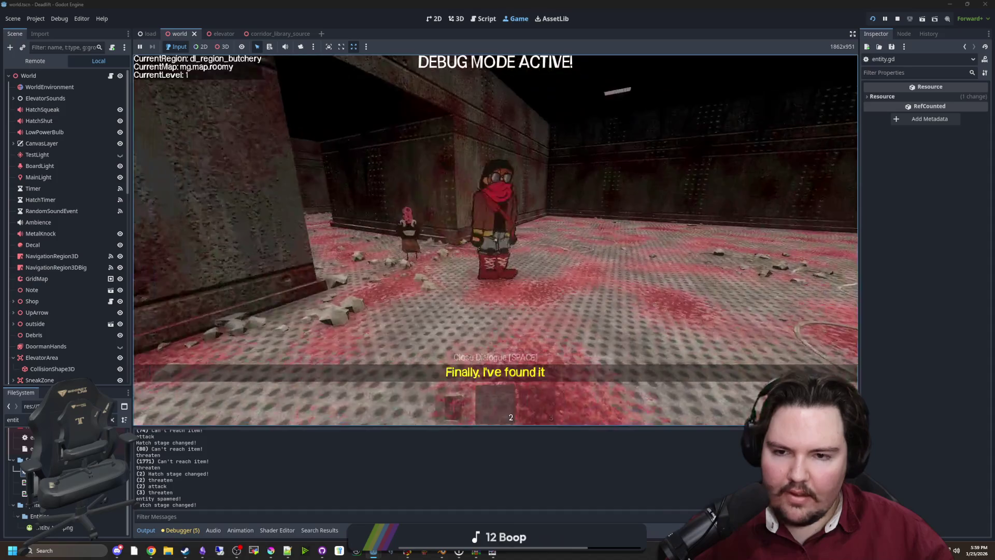
Step: Pause again, leave the game for the editor, and bring up the entity.gd script
key("Escape")
key("super")
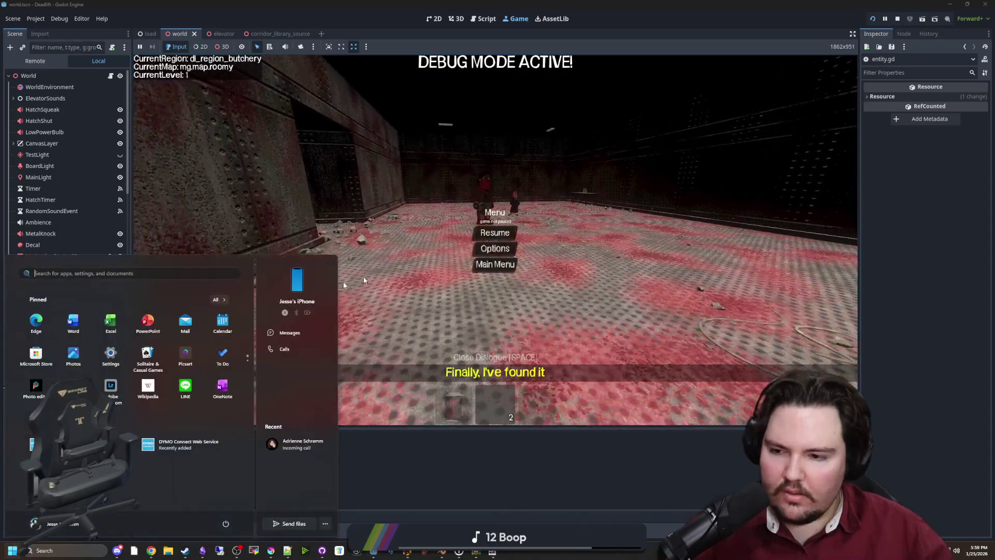
key("Escape")
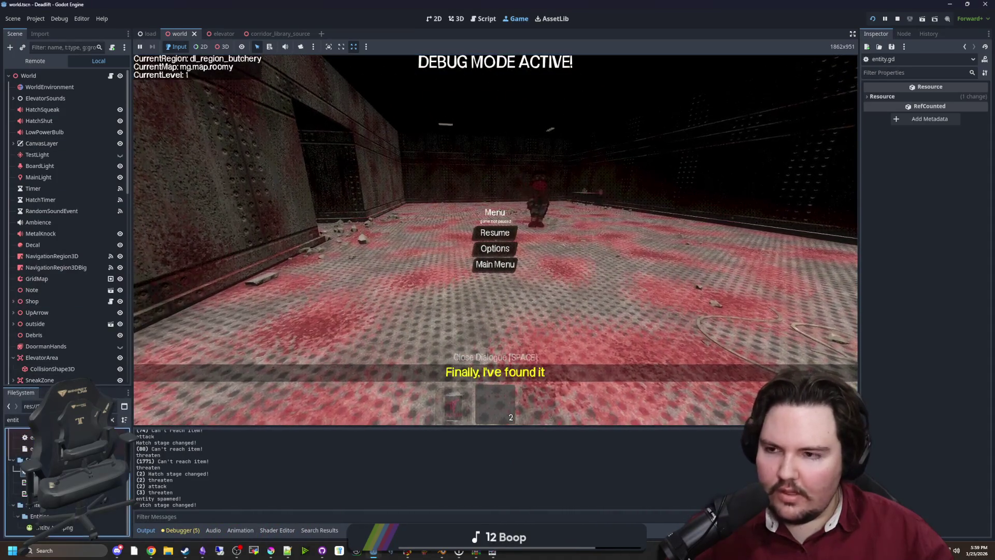
key("ctrl+F3")
left_click(431, 304)
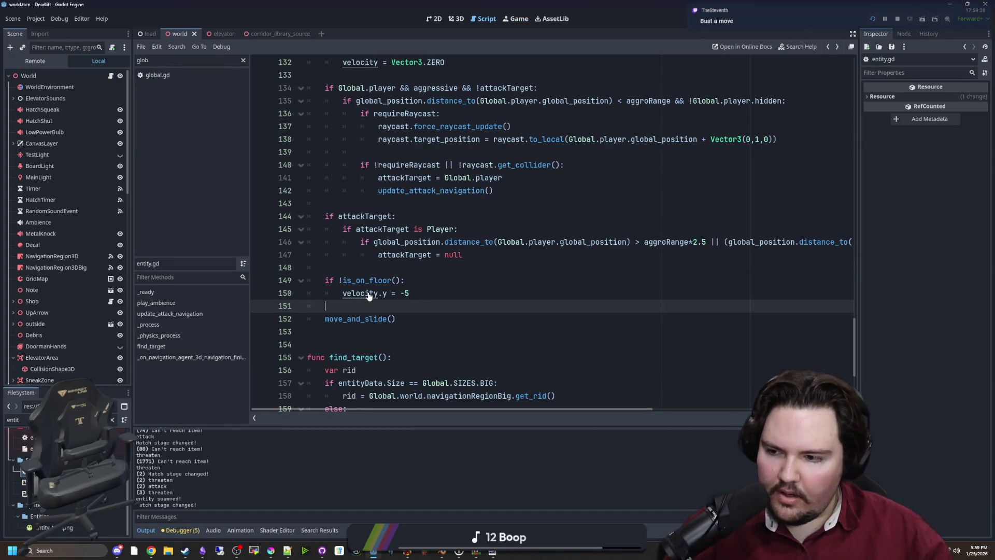
Step: Change line 150's gravity to velocity.y -= 5*delta
left_click(417, 295)
key("BackSpace")
key("BackSpace")
key("BackSpace")
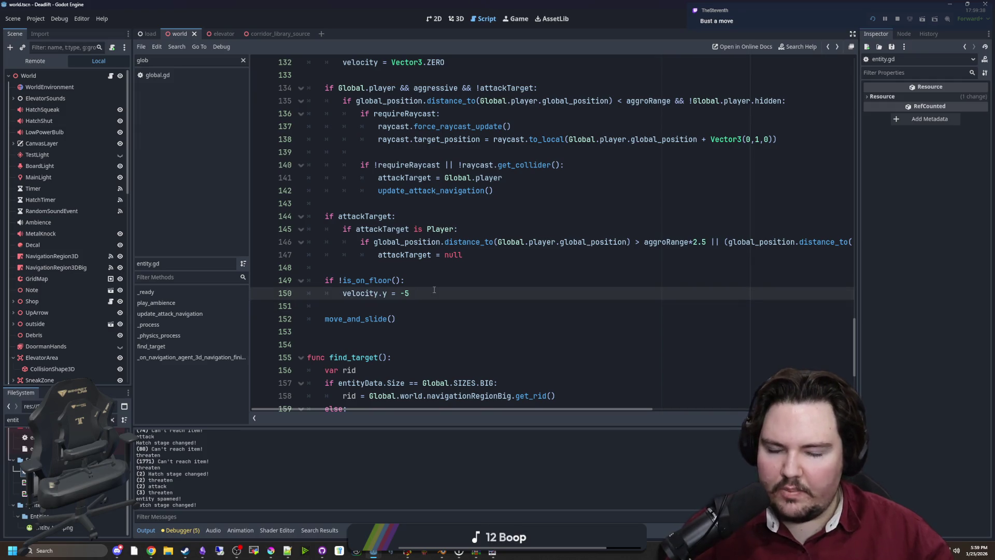
type("-= ")
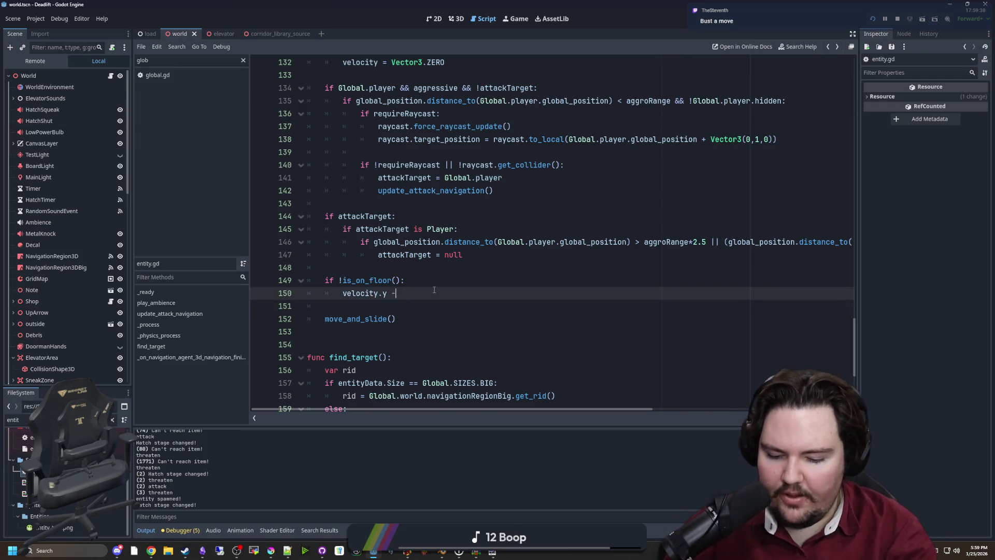
type("1*delta")
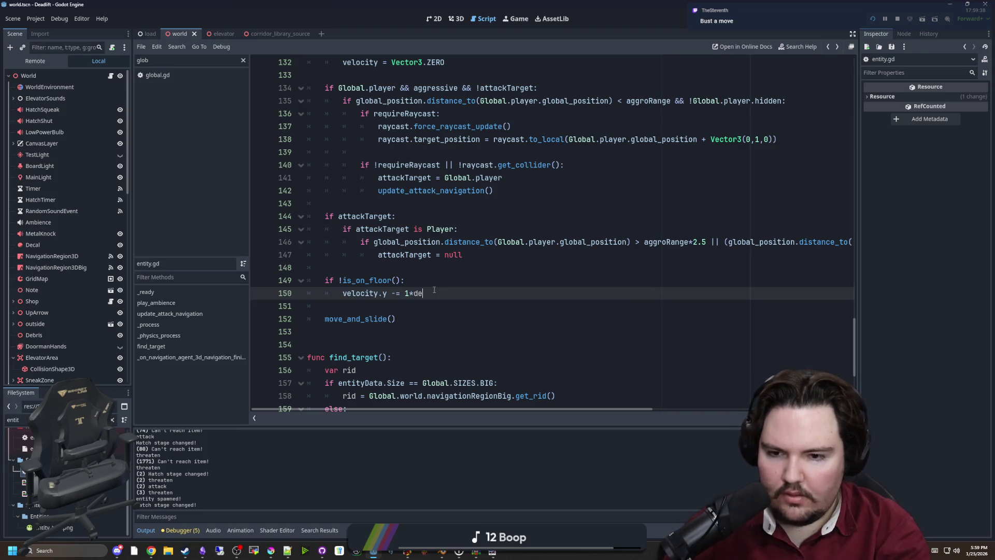
key("Escape")
key("Up")
key("Up")
double_click(407, 294)
type("5")
Step: Save entity.gd, relaunch the game and switch to the running Game view
left_click(436, 281)
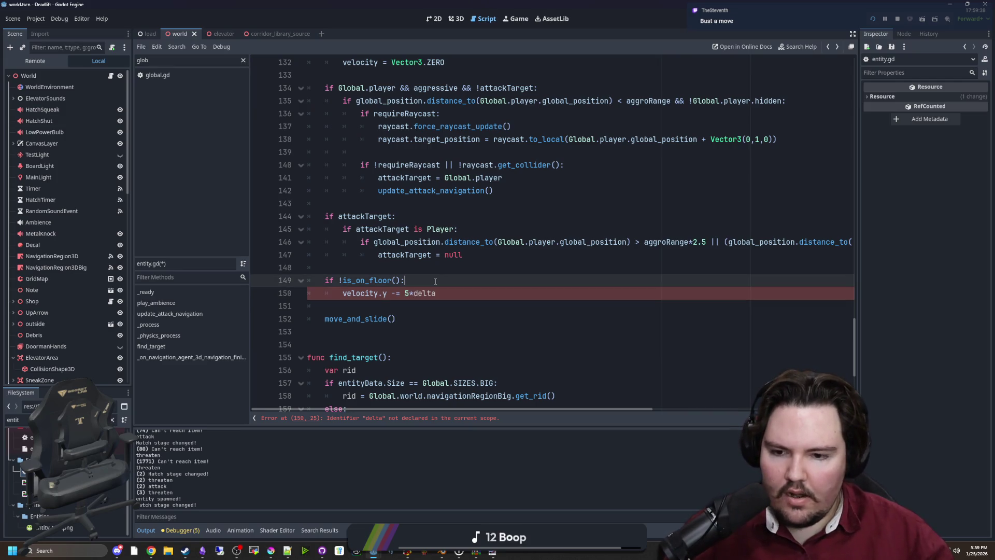
scroll(440, 290, "up", 6)
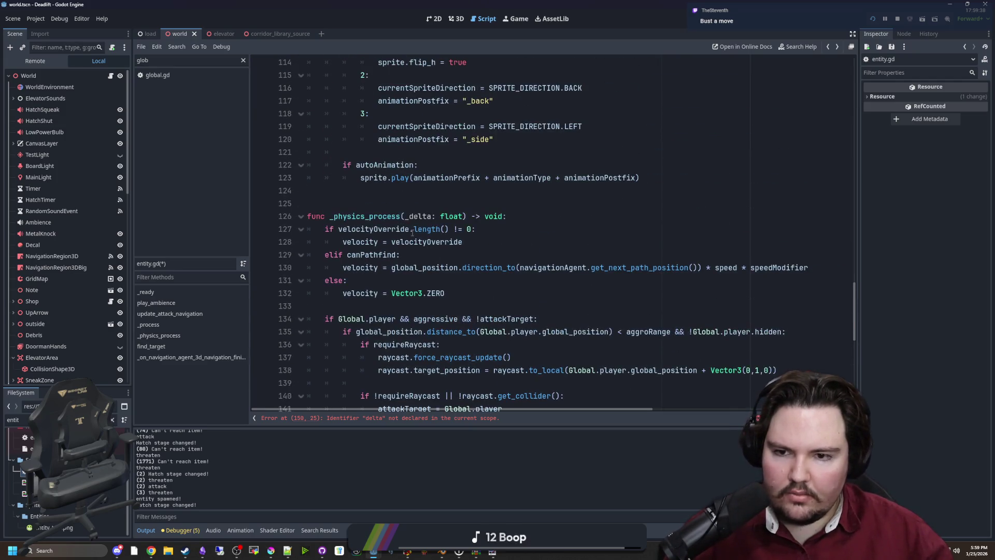
scroll(411, 216, "down", 6)
key("ctrl+s")
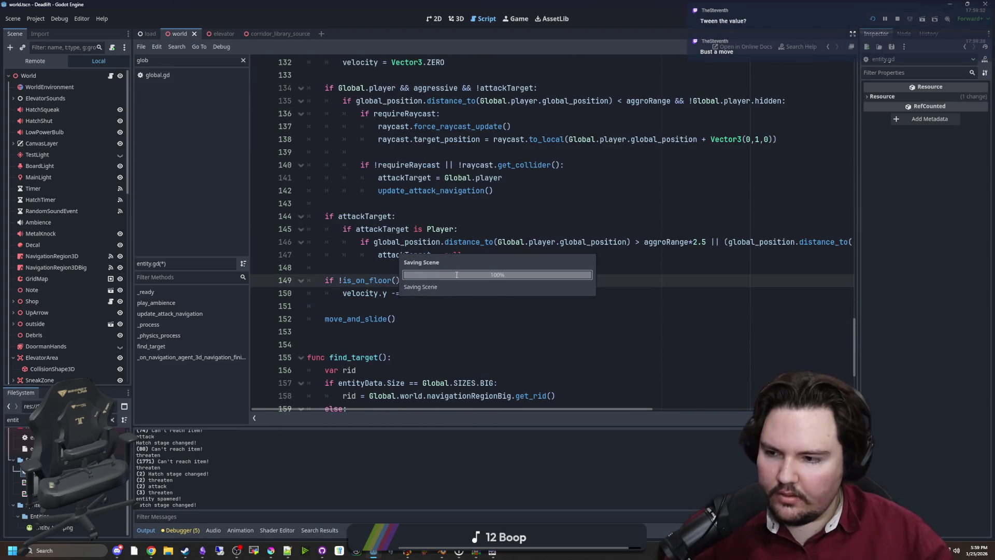
left_click(523, 20)
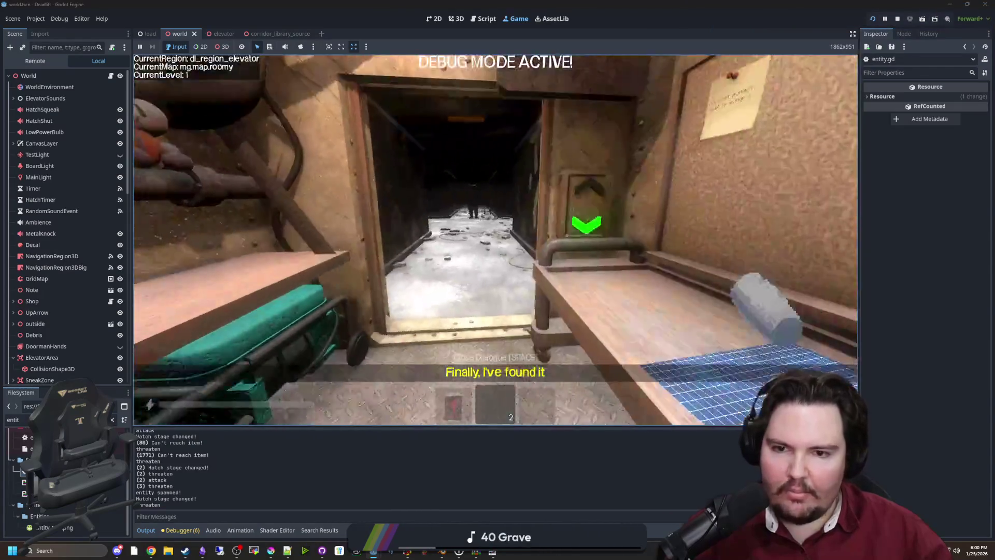
Step: After watching the enemies move, pause the game and stop the session
key("Escape")
left_click(897, 19)
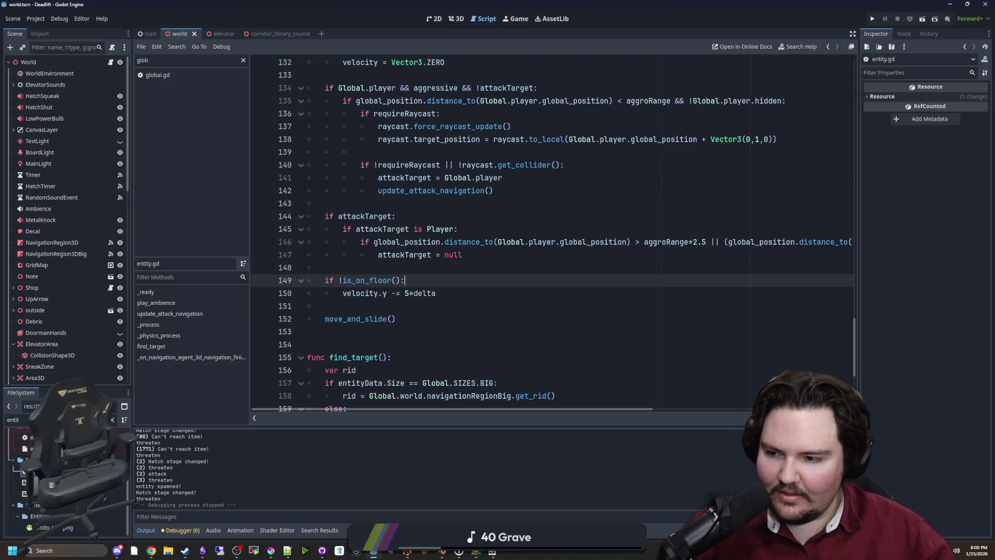
Step: Add 'var inAir = true' below the raycast declaration at the top of entity.gd
scroll(391, 296, "up", 6)
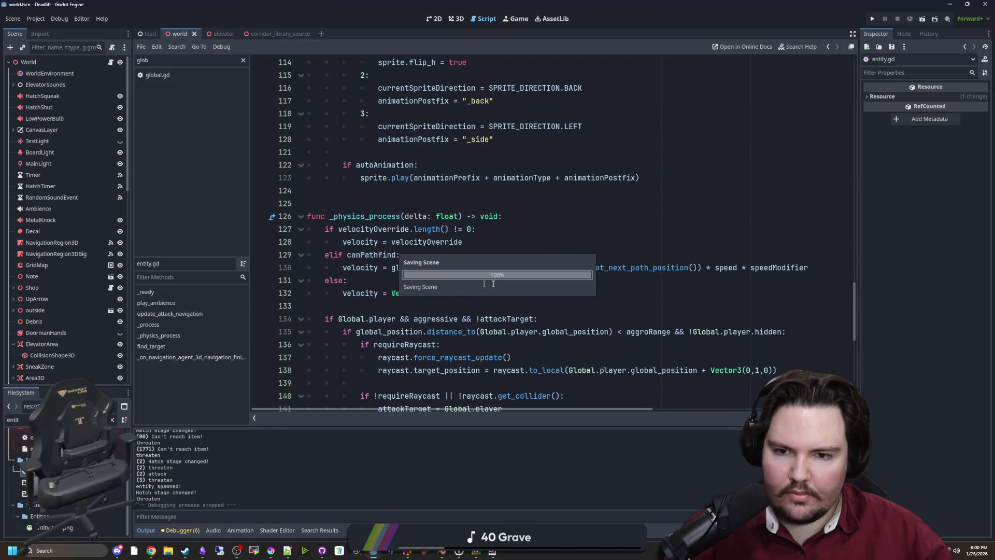
scroll(857, 290, "up", 5)
left_click_drag(857, 290, 857, 99)
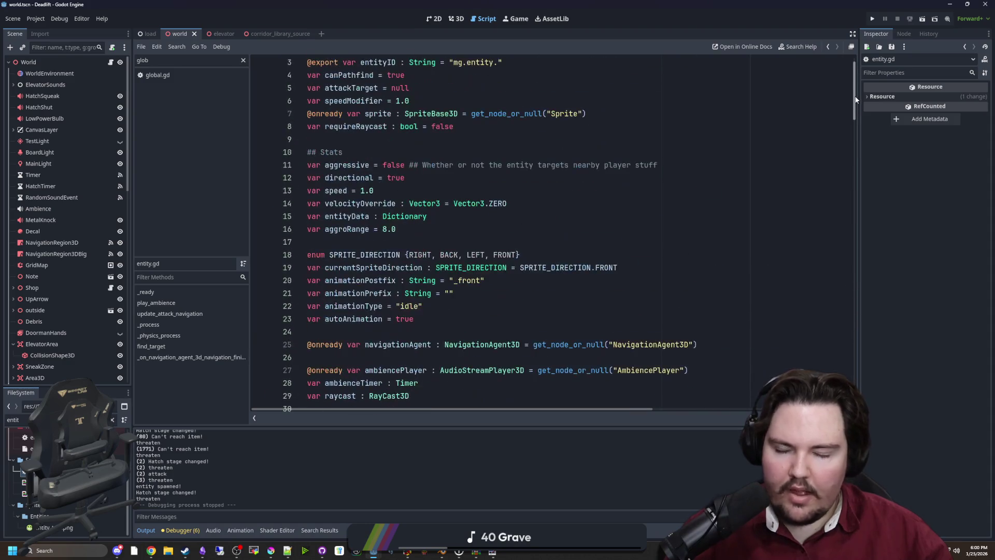
scroll(420, 244, "down", 4)
left_click(447, 242)
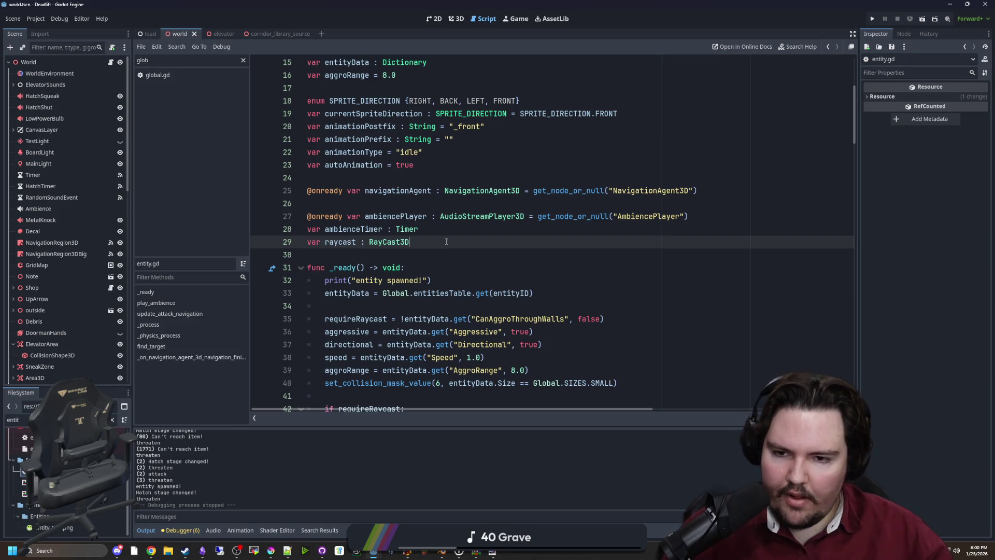
key("Return")
key("Return")
type("if in")
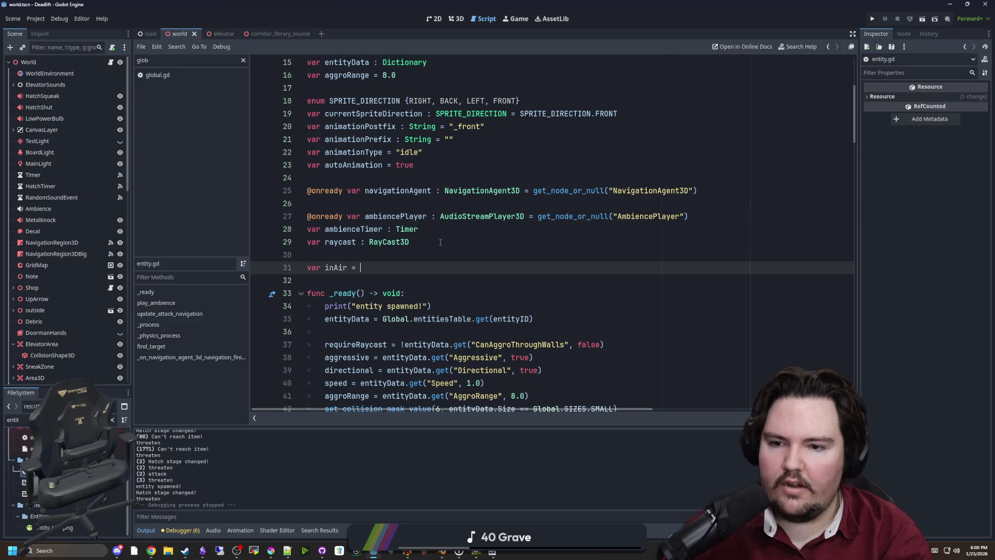
type("true")
left_click(407, 216)
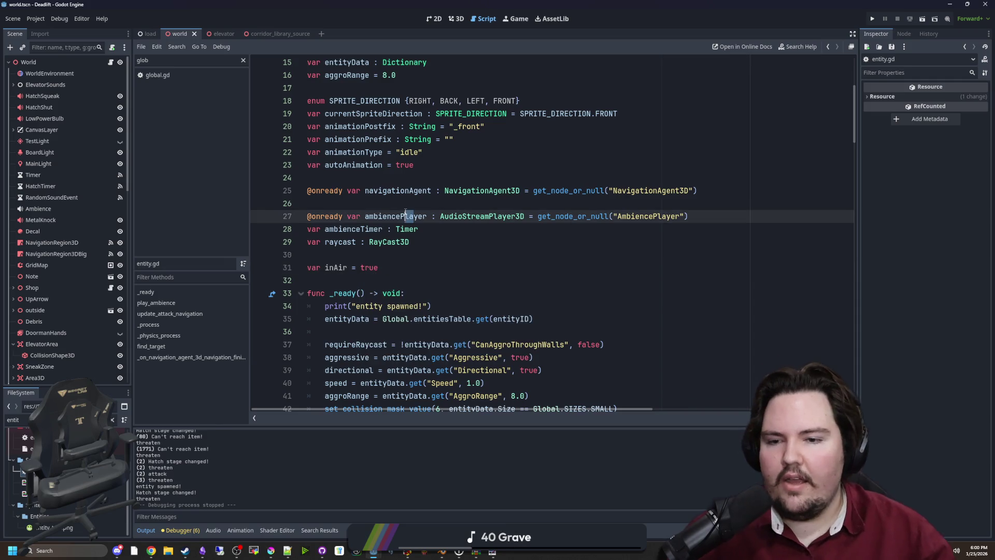
double_click(332, 267)
scroll(500, 180, "down", 15)
scroll(500, 180, "down", 19)
scroll(442, 275, "down", 6)
Step: Tidy the blank lines after the attackTarget reset on line 150
left_click(386, 219)
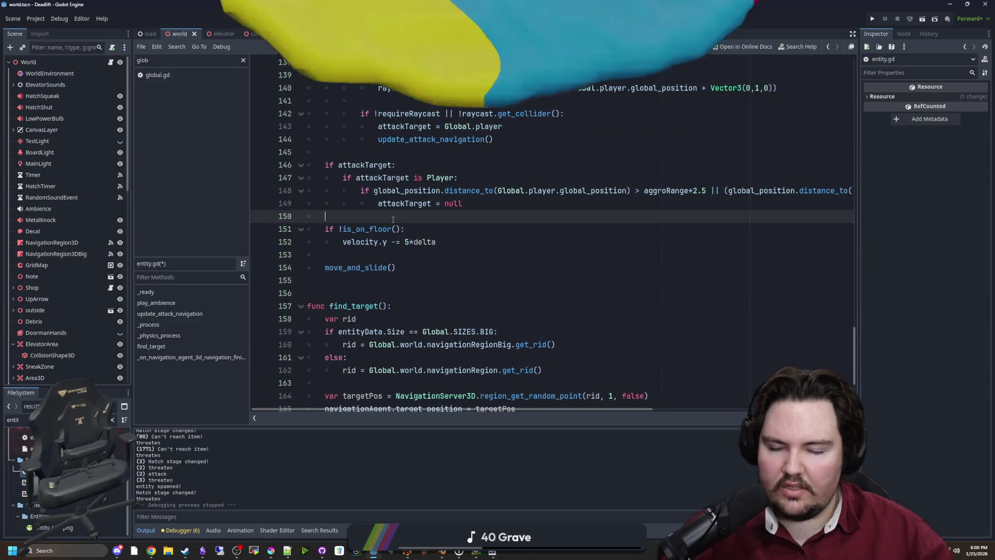
key("Return")
key("Return")
key("Up")
key("BackSpace")
key("BackSpace")
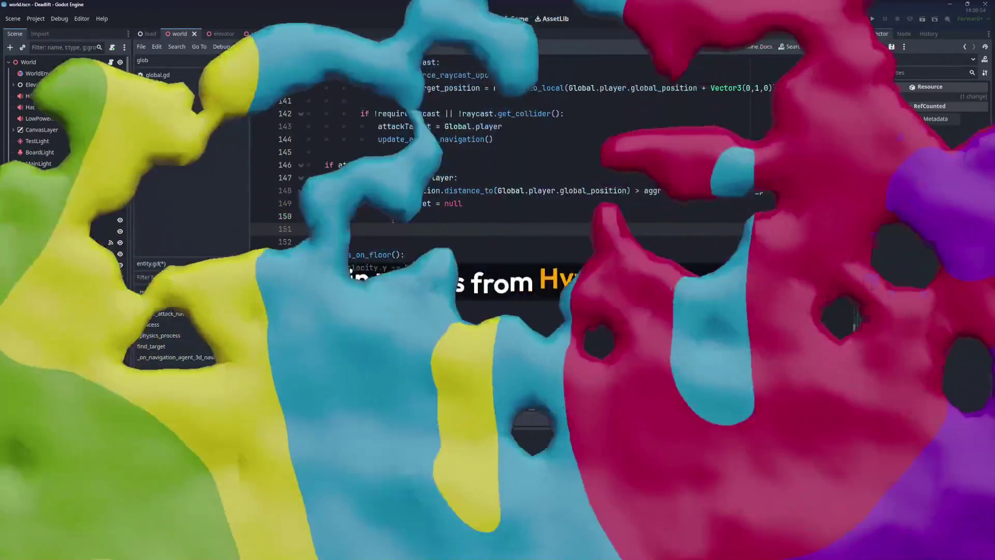
key("BackSpace")
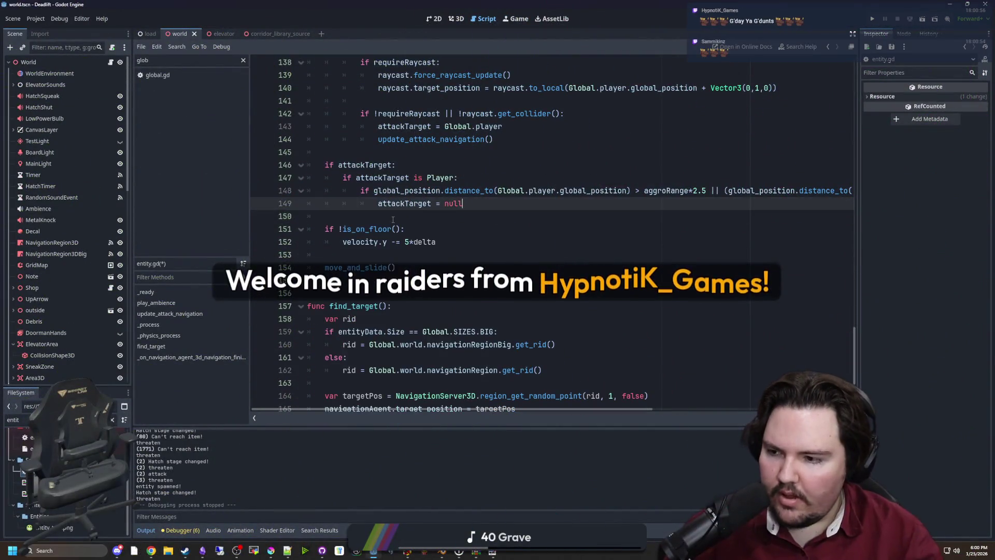
scroll(426, 311, "right", 3)
scroll(459, 410, "left", 3)
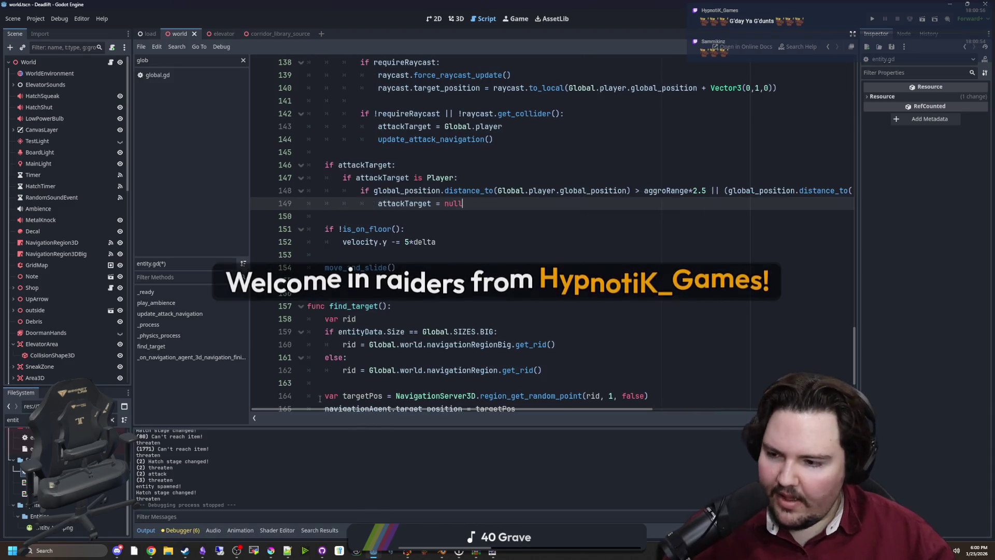
Step: Add an 'if inAir:' block inside the floor check that resets inAir on landing
left_click(427, 233)
key("Return")
type("inAir")
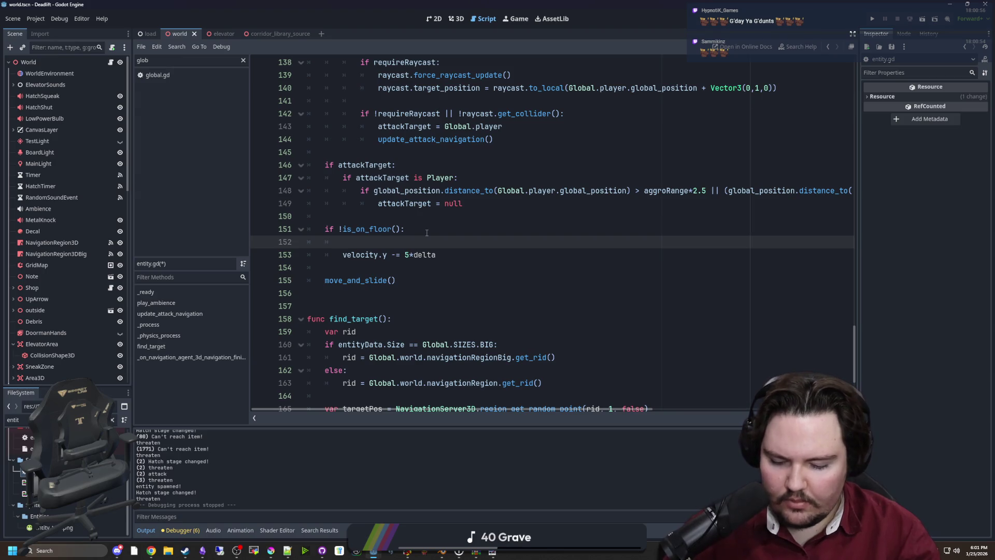
key("Up")
key("BackSpace")
key("Down")
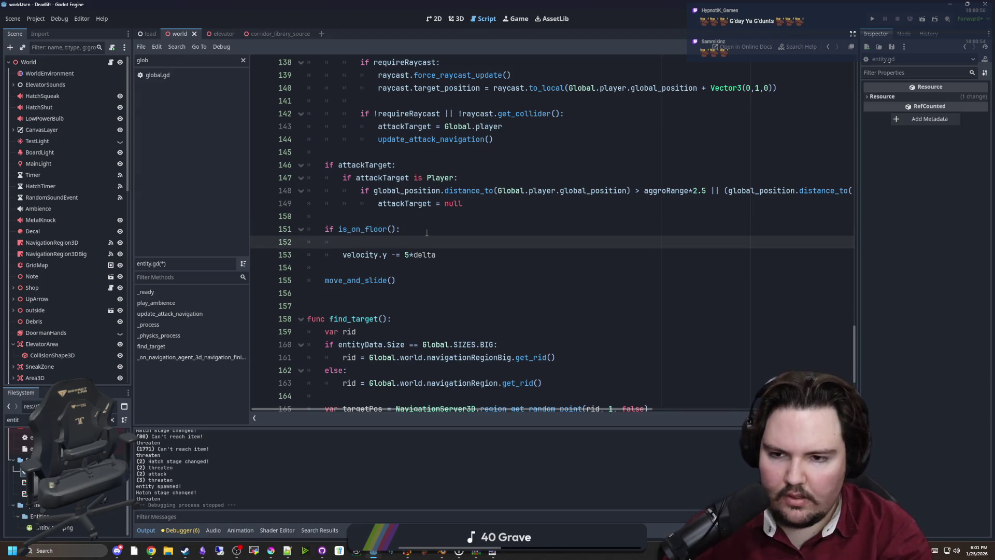
key("Tab")
type("if inAir:")
key("Return")
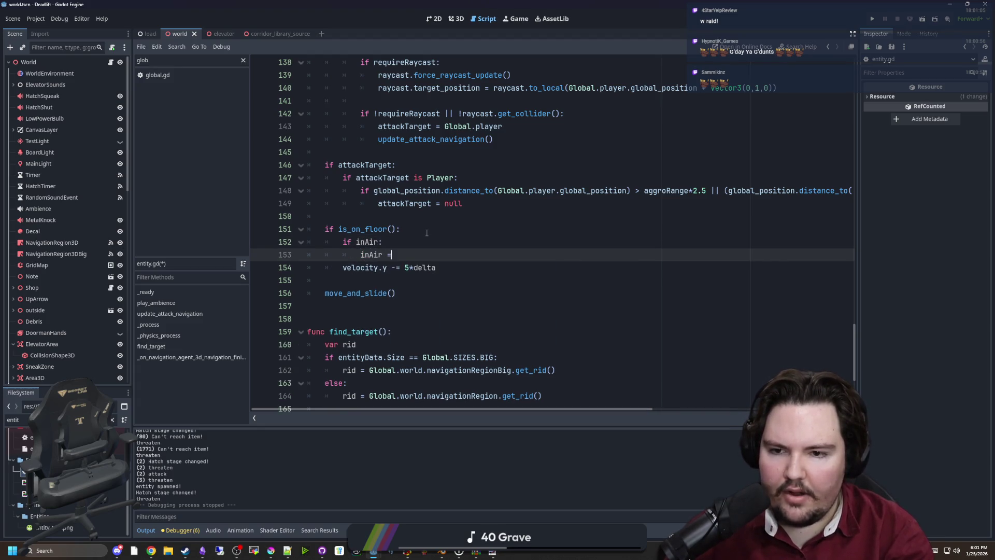
key("Return")
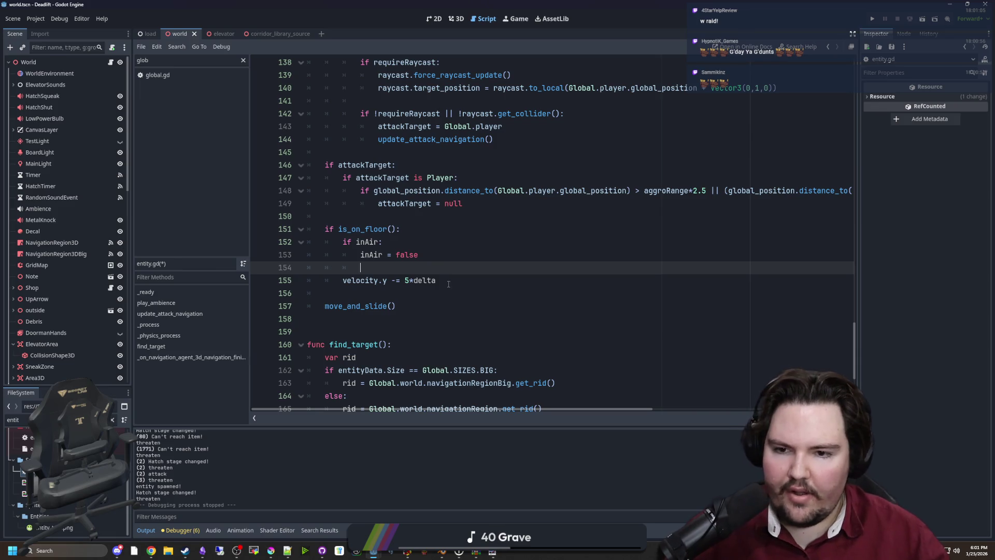
Step: Move the gravity velocity line into a new else: branch
left_click_drag(436, 280, 386, 281)
key("shift+Home")
key("ctrl+x")
key("BackSpace")
type("else:")
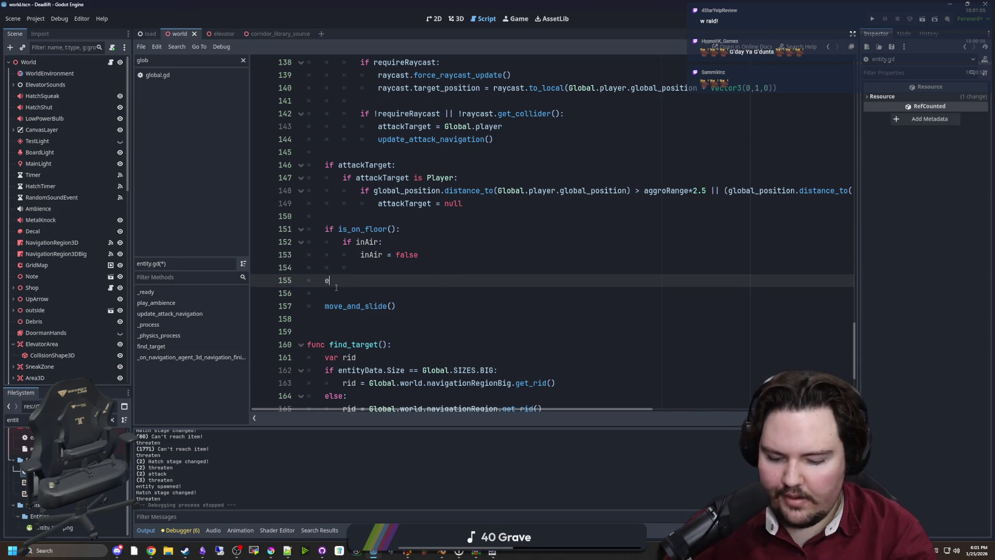
key("Return")
key("ctrl+v")
Step: Rewrite the else as 'elif !inAir:' and drop *delta so velocity.y = 5
left_click(396, 294)
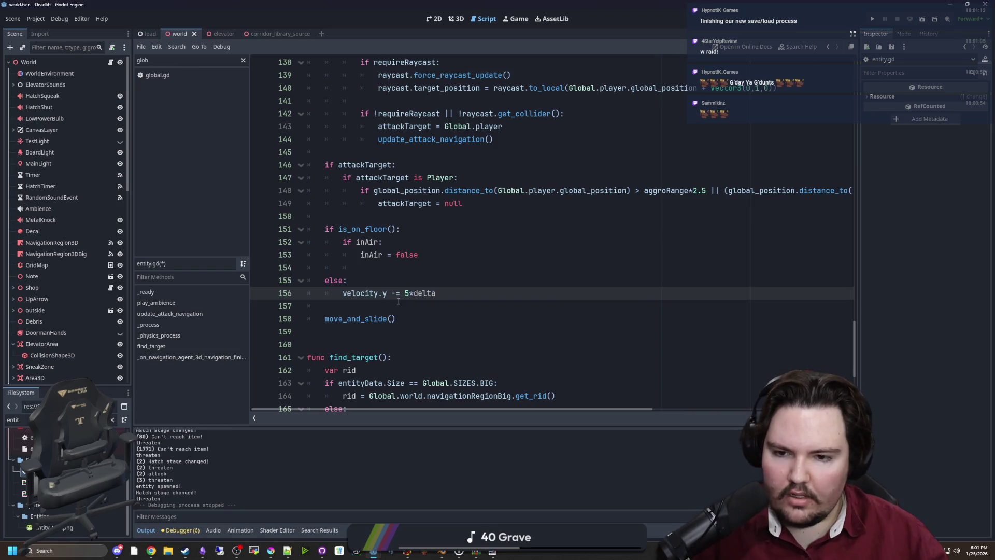
left_click(408, 282)
left_click(374, 268)
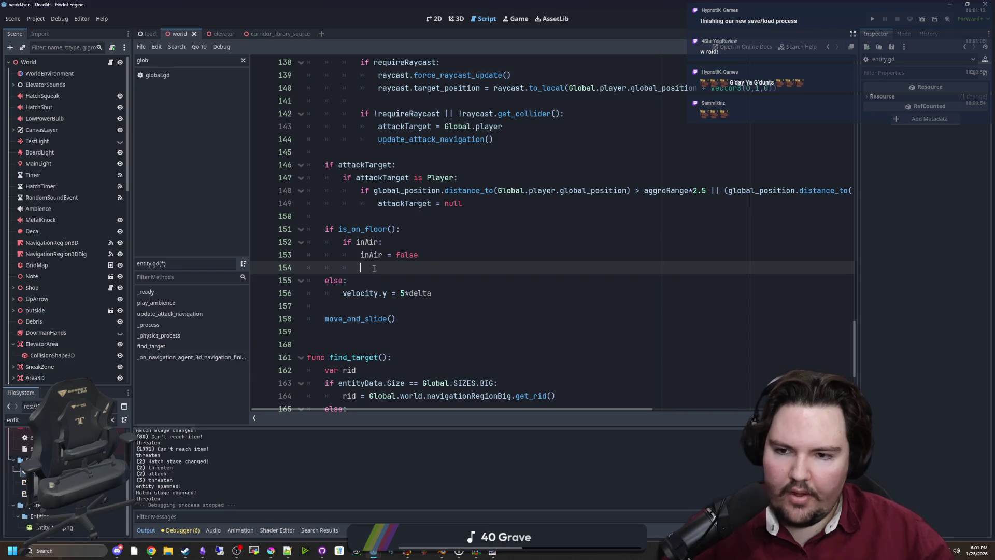
key("Delete")
key("End")
key("Left")
key("BackSpace")
key("BackSpace")
type("if !inAi")
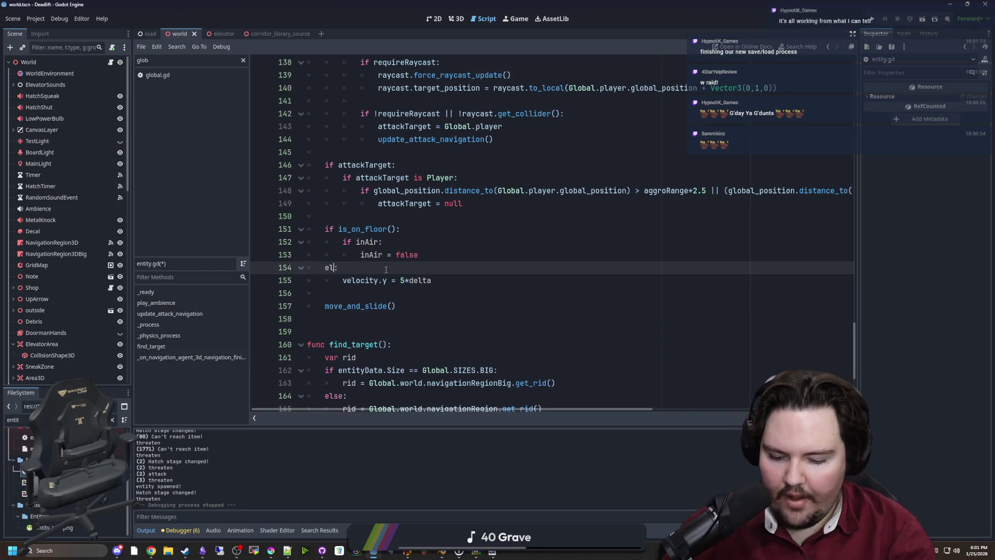
type("r")
key("End")
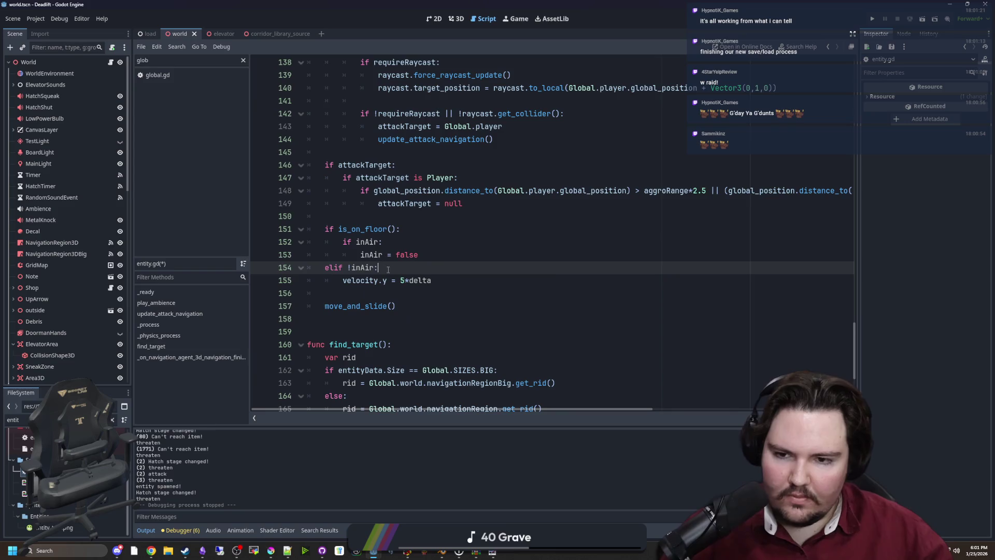
left_click_drag(439, 281, 408, 280)
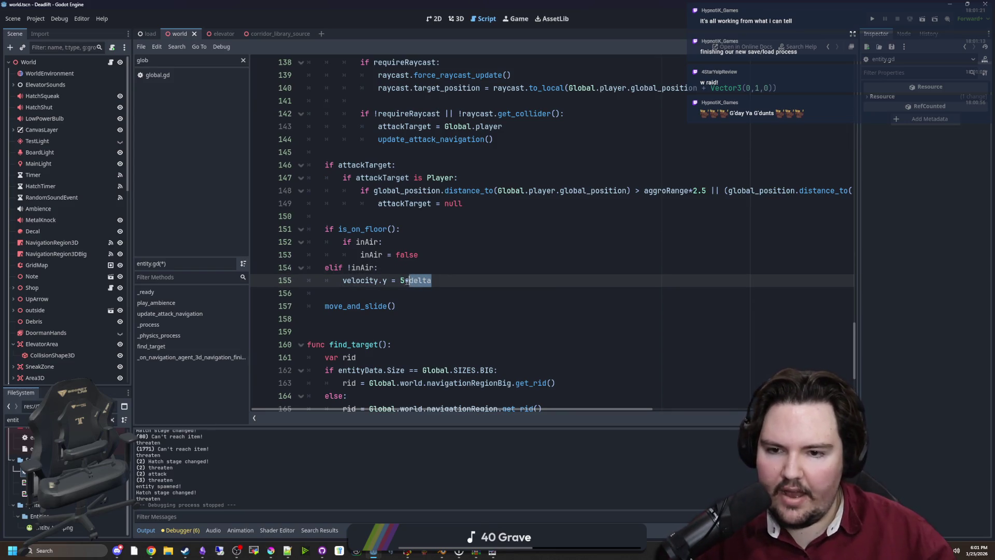
key("BackSpace")
key("BackSpace")
Step: Type 'freeze' on a new line after inAir = false, then filter FileSystem for 'scaven'
left_click(444, 255)
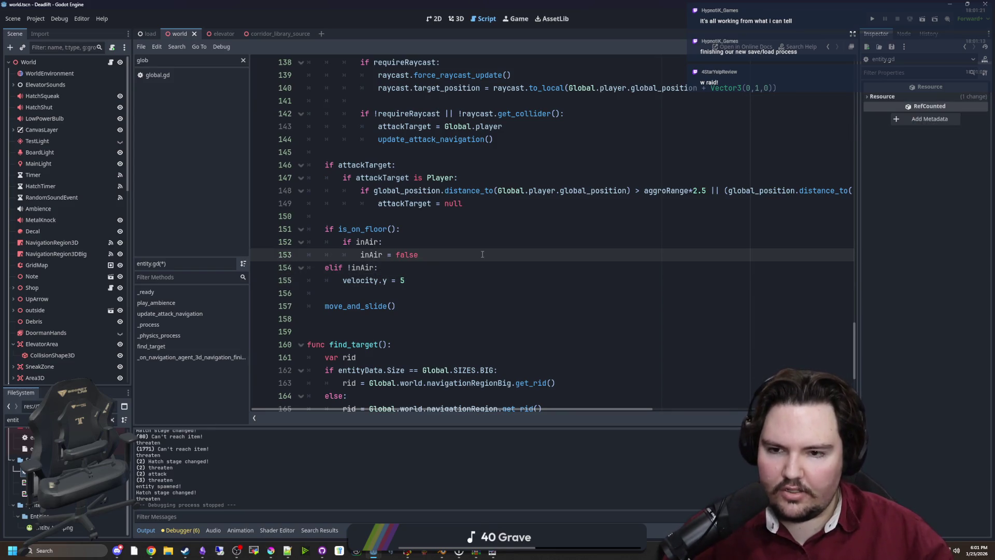
key("Return")
type("freeze")
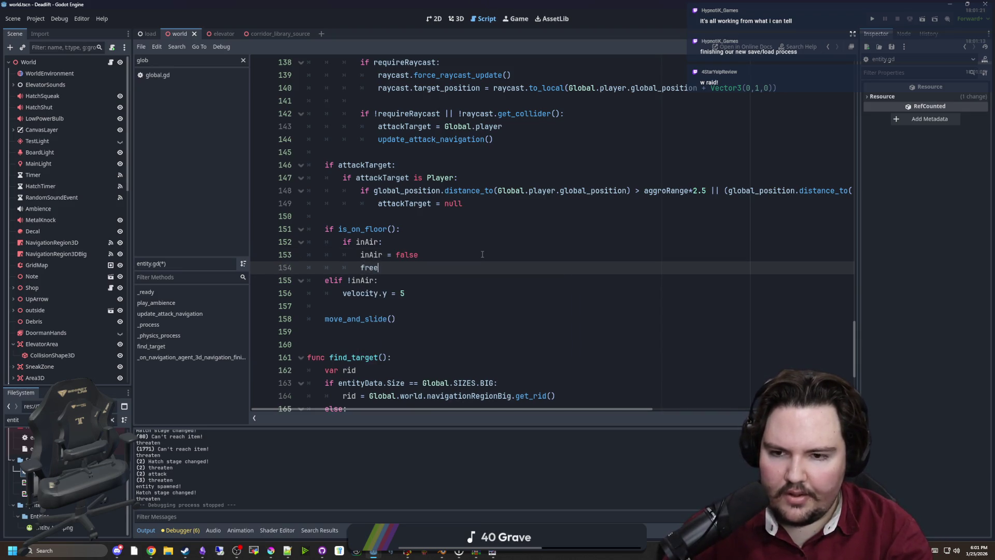
left_click(112, 421)
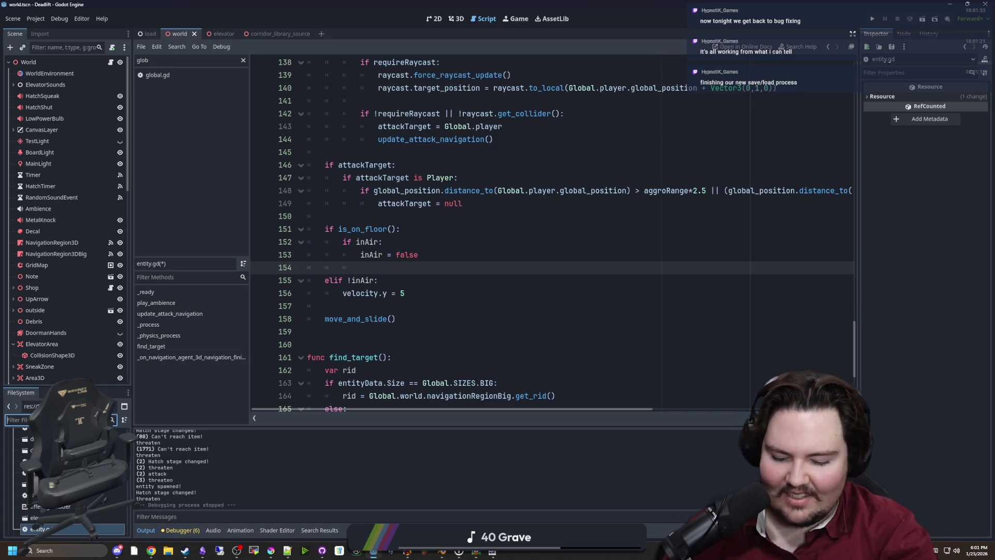
type("scave")
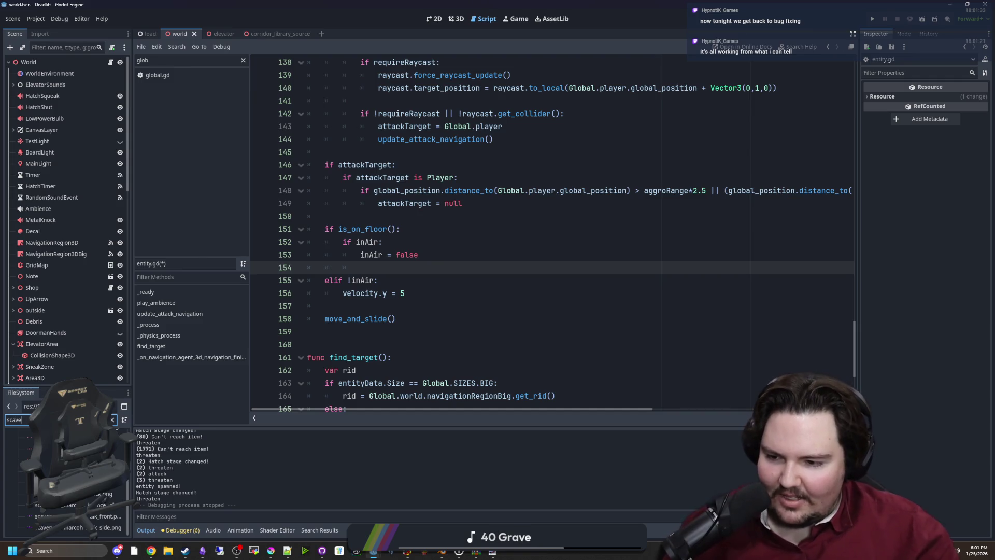
type("n")
Step: Open scavenger.tscn, select its root node, widen the Inspector and check Motion Mode and Floor settings
double_click(23, 480)
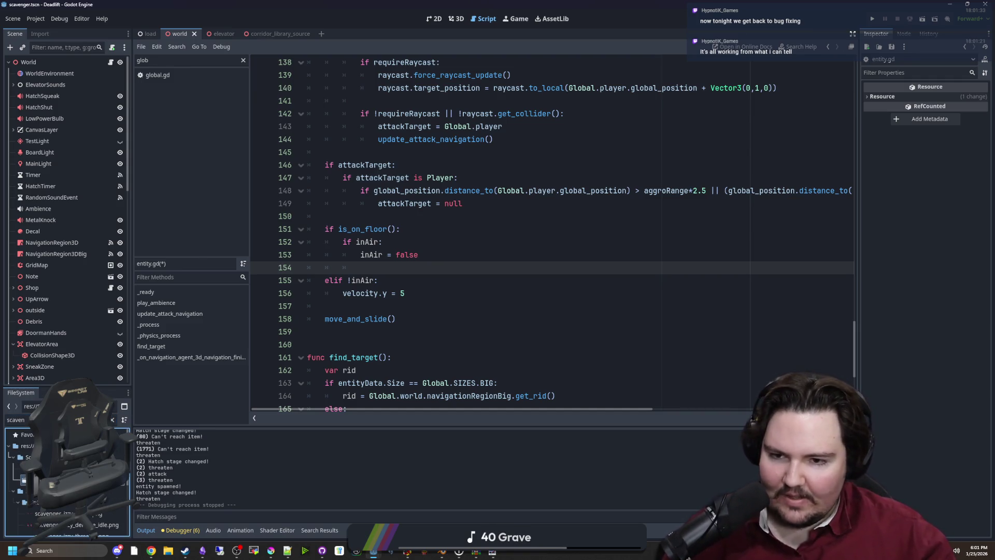
left_click(62, 62)
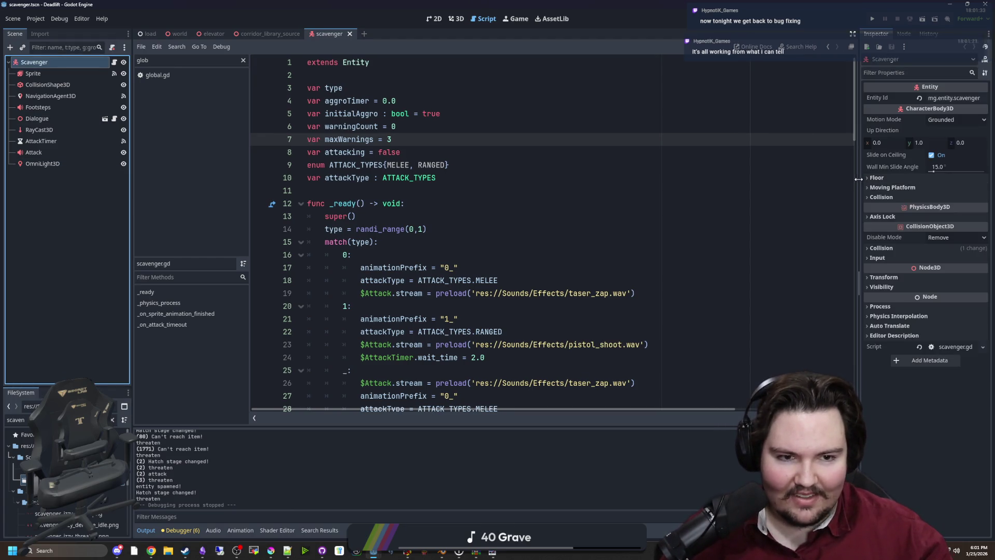
left_click_drag(858, 179, 705, 181)
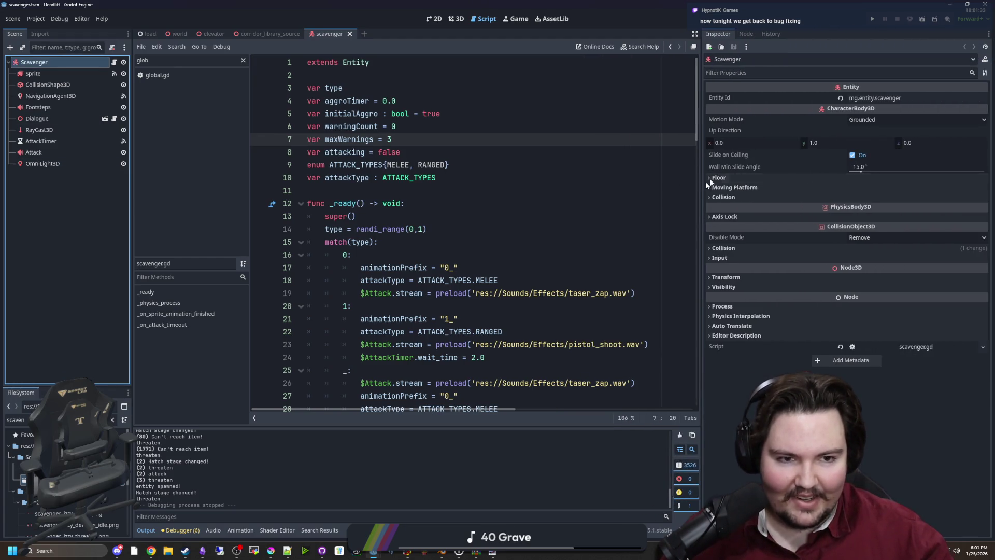
left_click(895, 120)
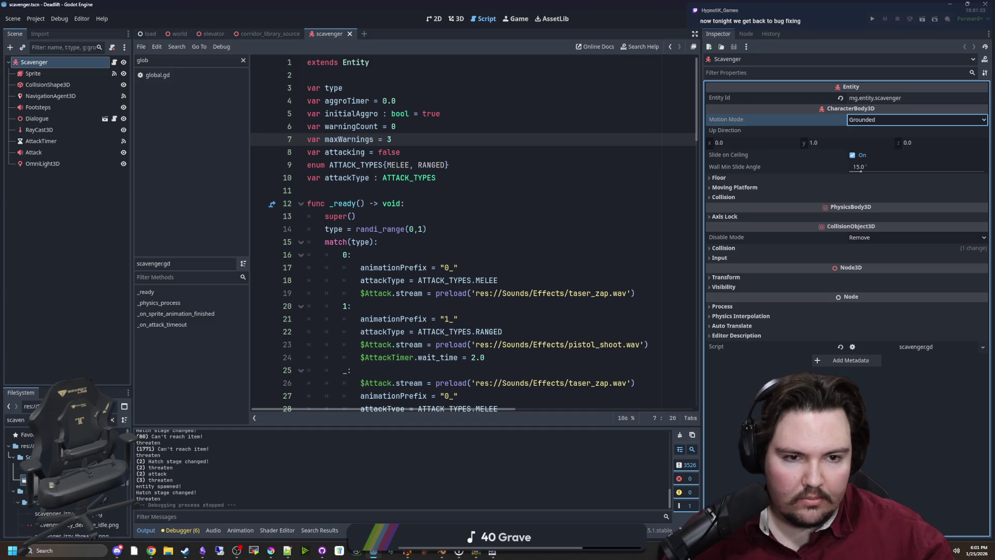
left_click(744, 180)
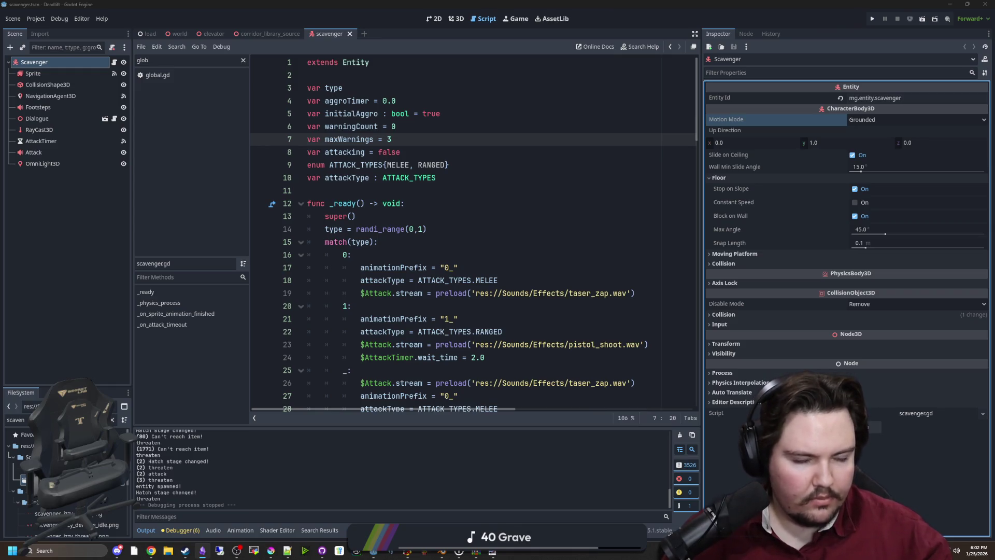
Step: Look at the super() call in scavenger.gd and peek at Moving Platform and Collision settings
left_click(487, 256)
left_click(410, 219)
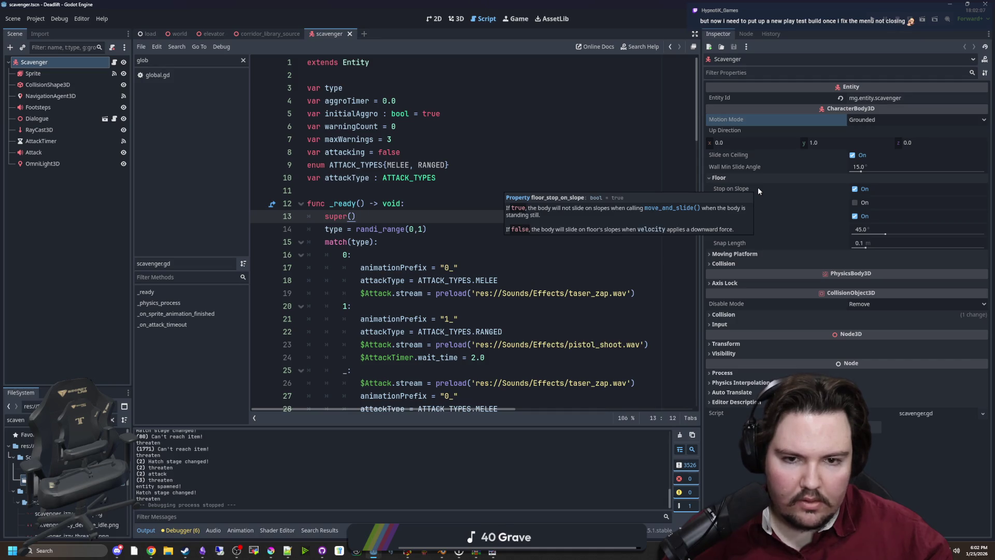
left_click(751, 254)
left_click(751, 254)
left_click(736, 264)
left_click(736, 262)
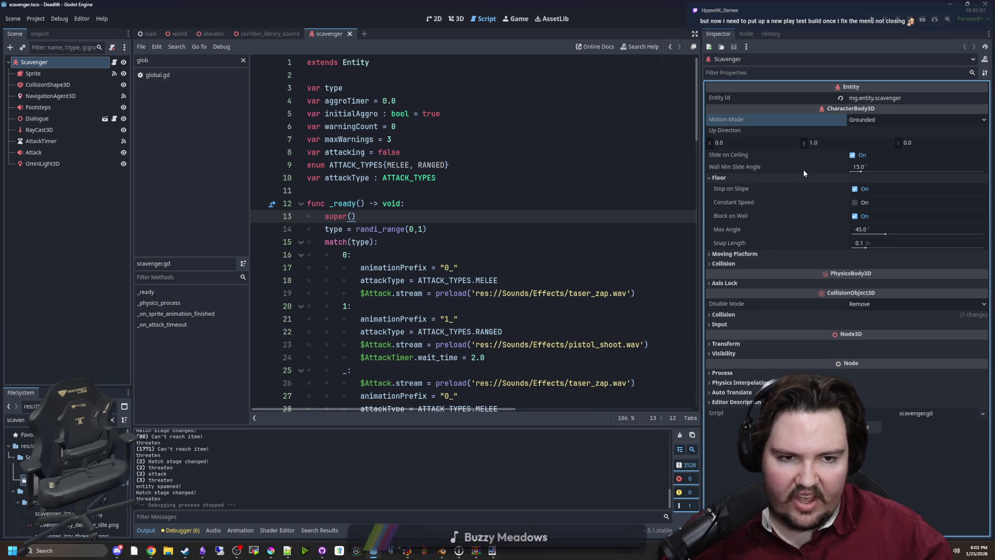
Step: Scroll through scavenger.gd from the match(type) line to the warning dialogue lines
left_click(381, 241)
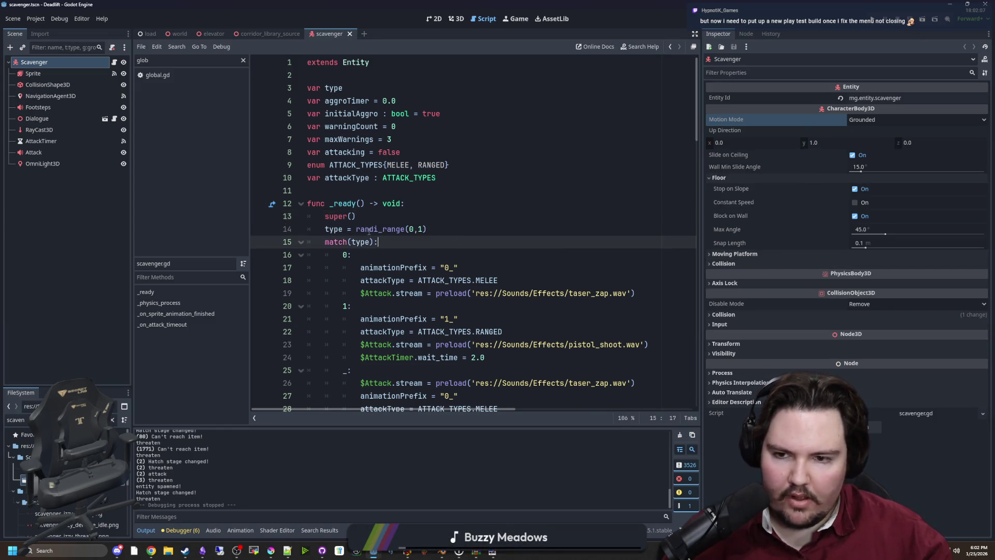
scroll(381, 242, "down", 3)
scroll(399, 266, "down", 5)
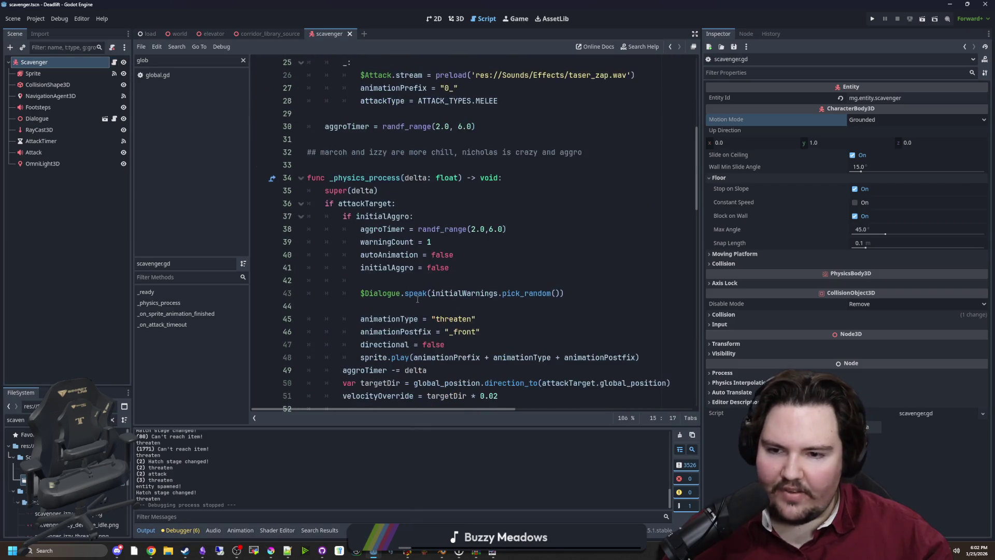
scroll(377, 265, "down", 10)
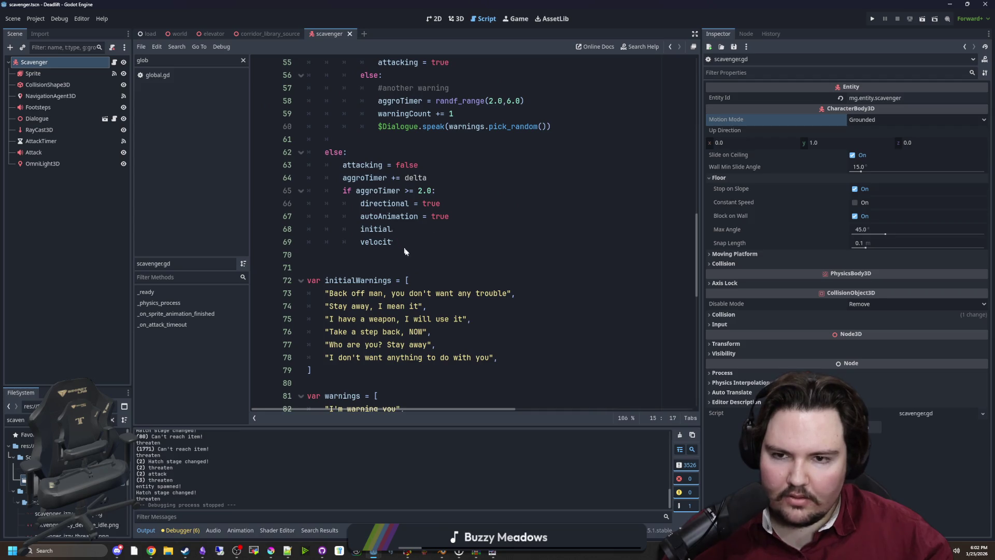
scroll(405, 249, "up", 7)
scroll(415, 258, "down", 6)
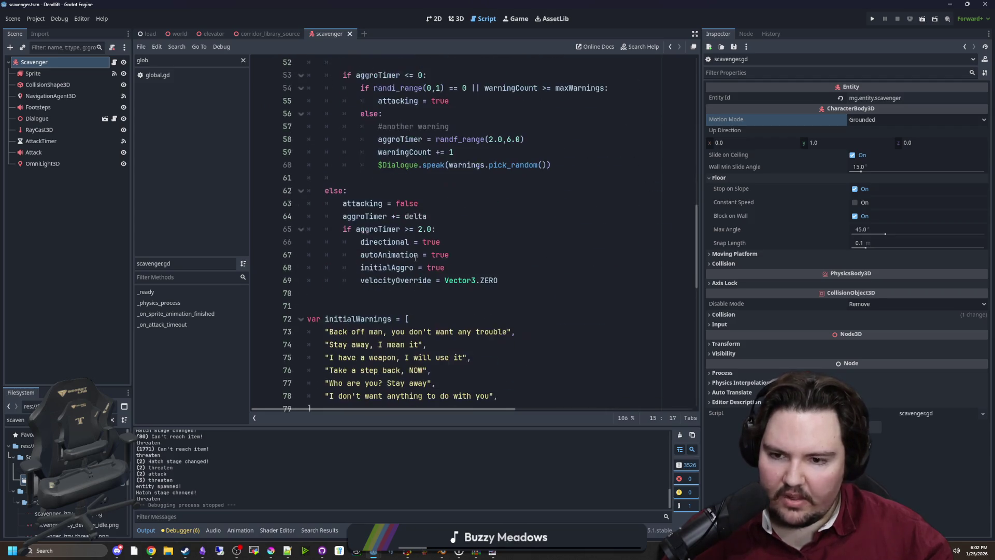
scroll(415, 257, "down", 4)
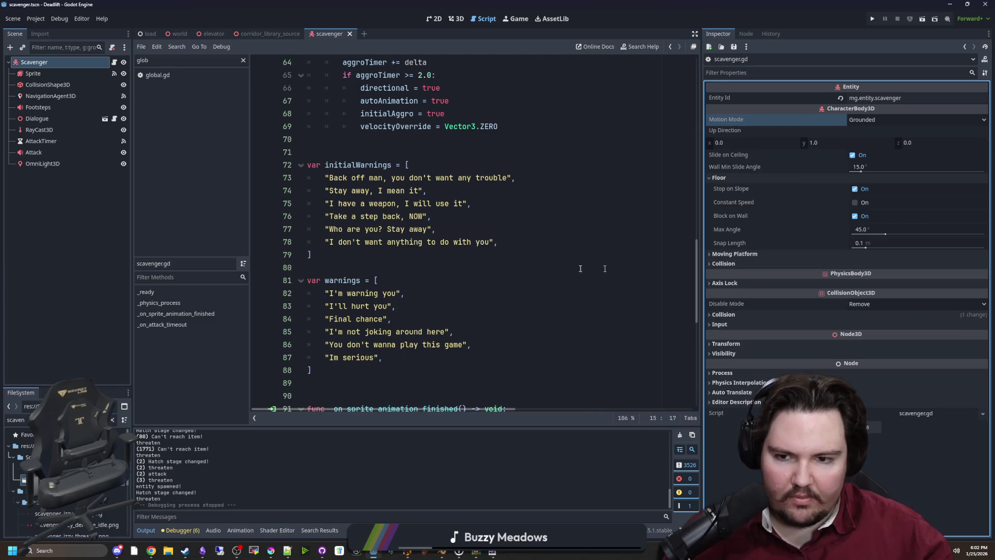
scroll(496, 262, "up", 20)
Step: Review entity.gd's inAir reset and elif !inAir velocity.y = 5 lines, then show the scavenger in 3D
left_click(356, 62, "ctrl")
left_click(408, 307)
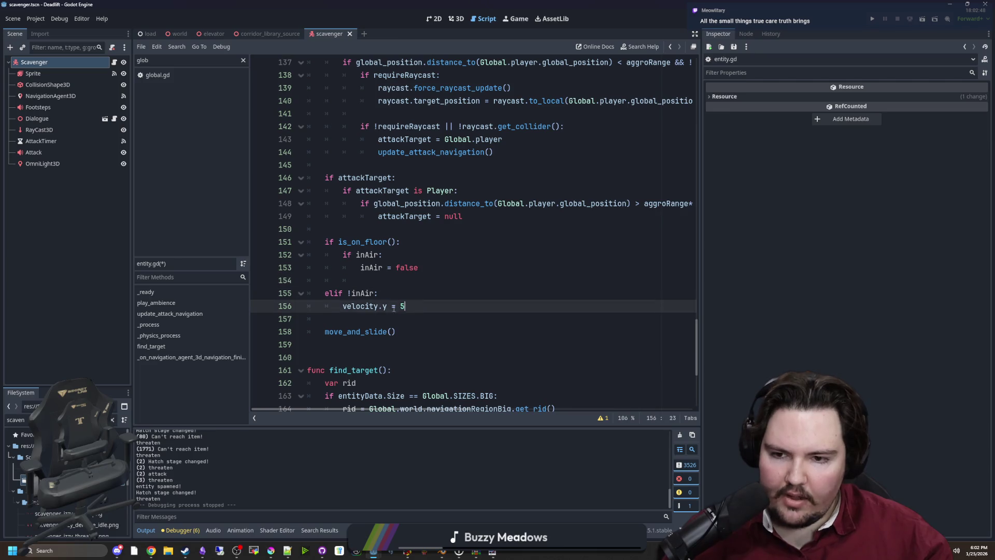
left_click(435, 282)
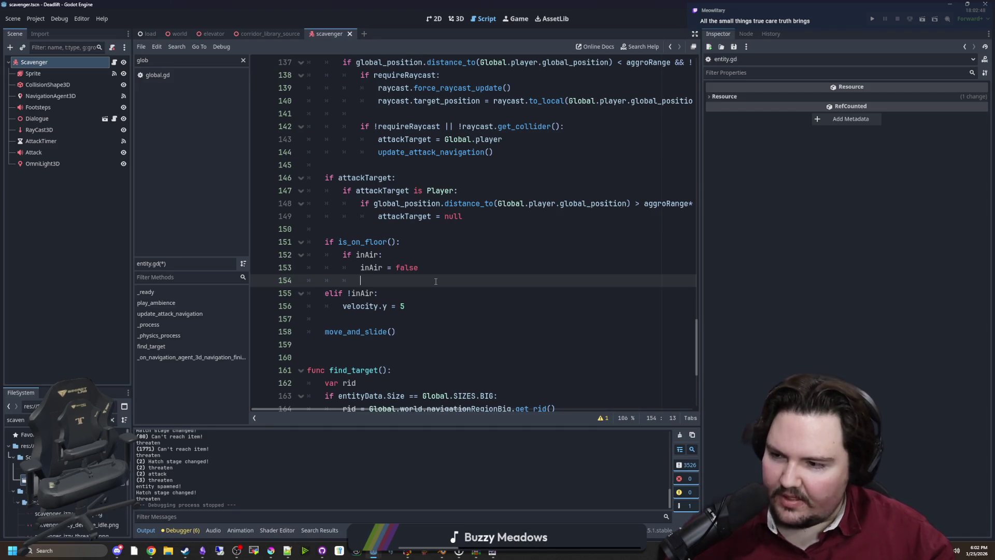
left_click(402, 293)
mouse_move(402, 306)
left_mouse_down()
mouse_move(342, 313)
mouse_move(421, 304)
left_mouse_up()
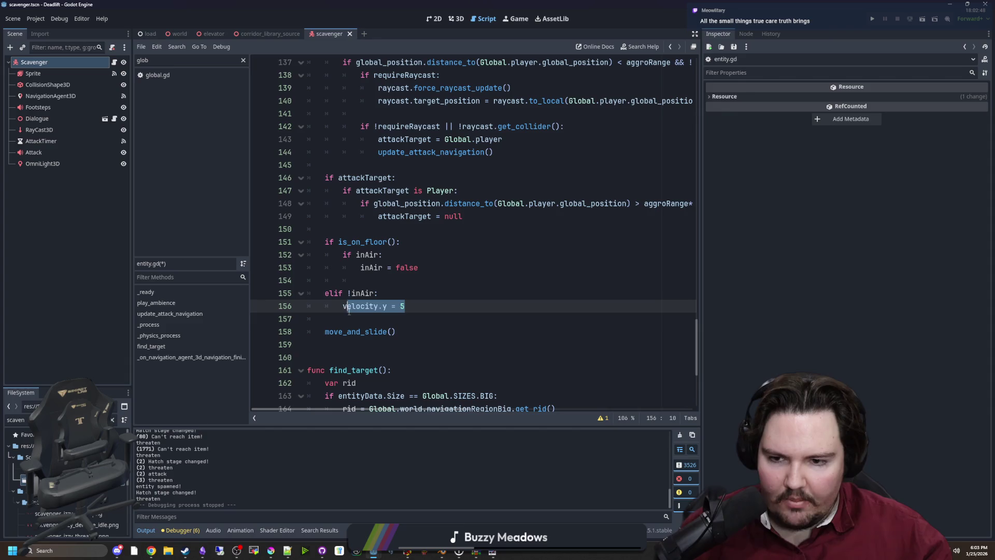
left_click_drag(419, 304, 340, 308)
left_click(442, 299)
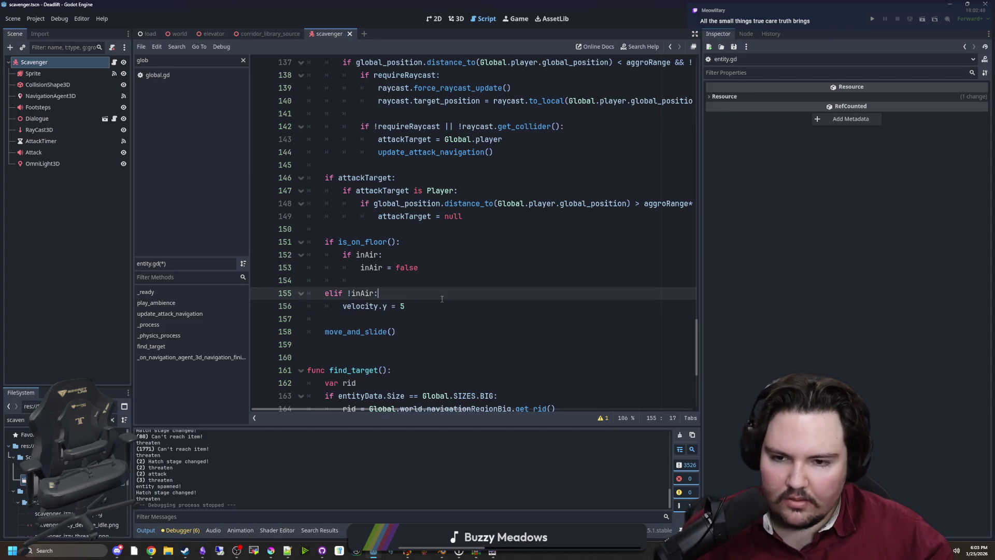
left_click(377, 284)
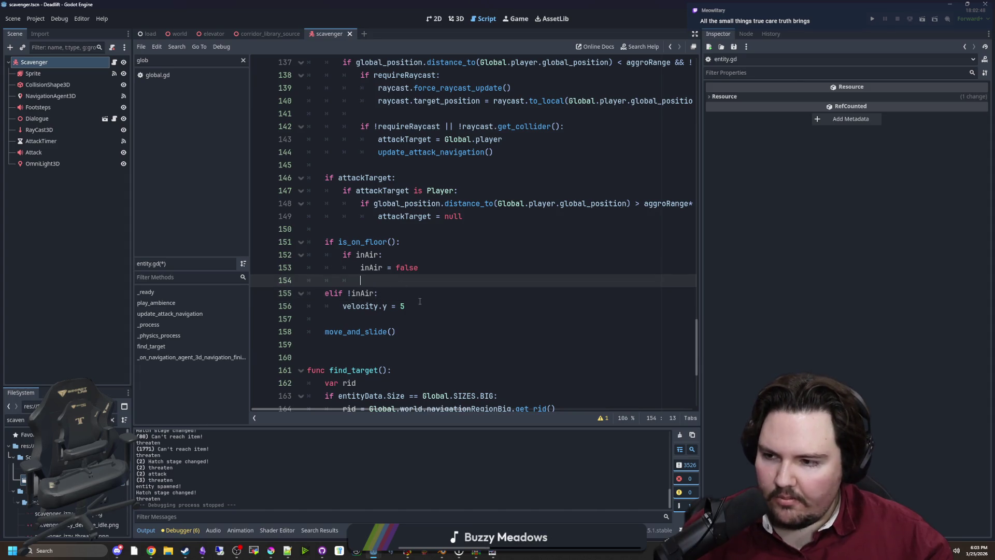
left_click(420, 302)
left_click(435, 294)
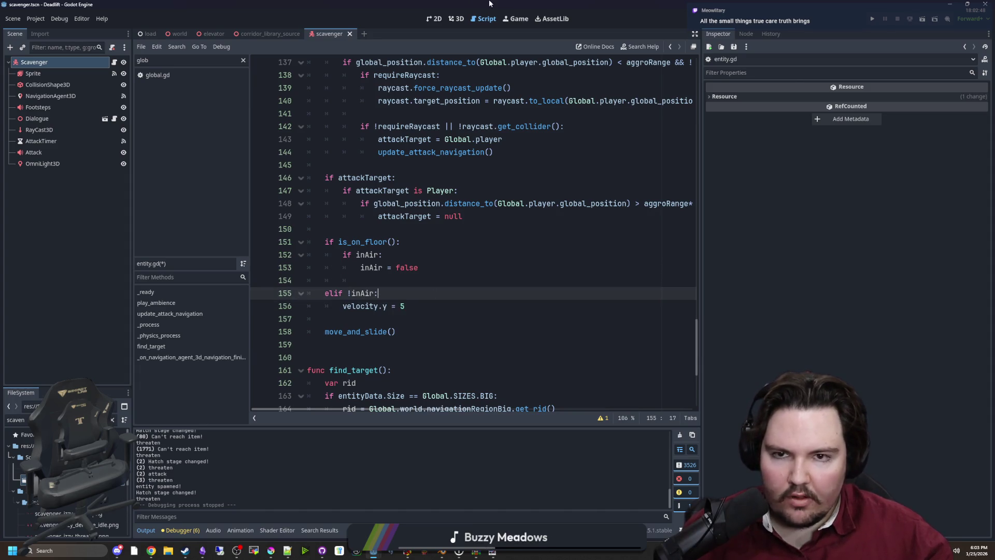
left_click(513, 19)
left_click(453, 19)
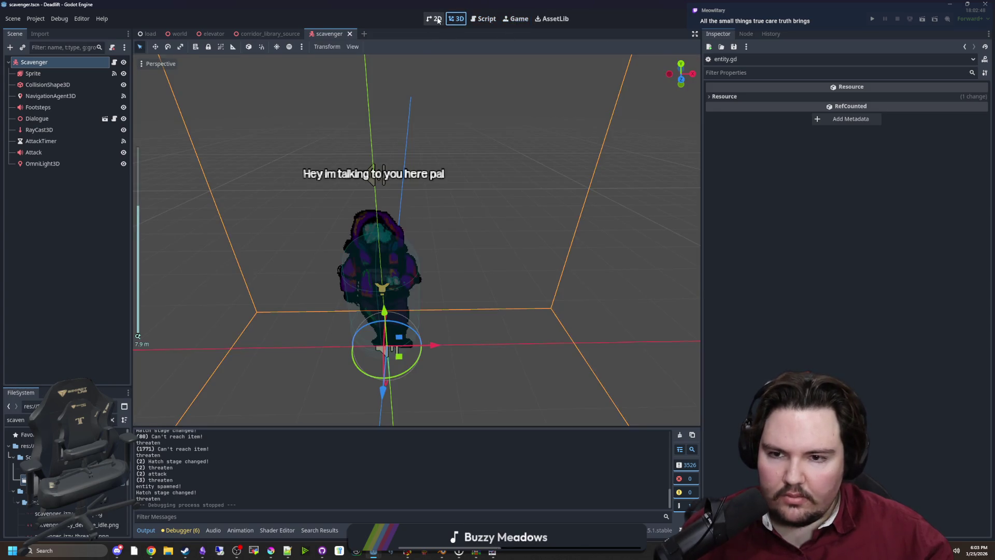
Step: Open the world scene in the 2D canvas and zoom in and out on the logo
left_click(434, 19)
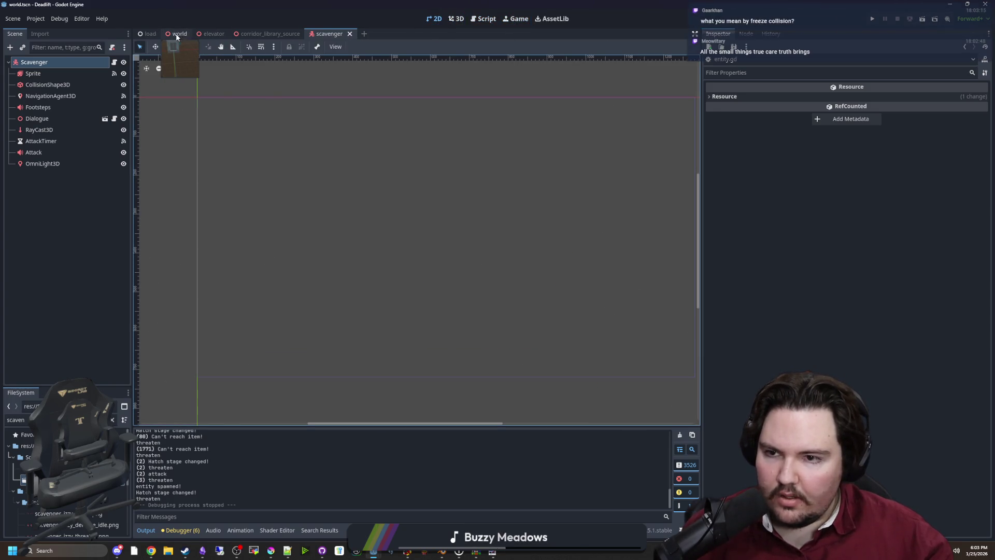
left_click(177, 33)
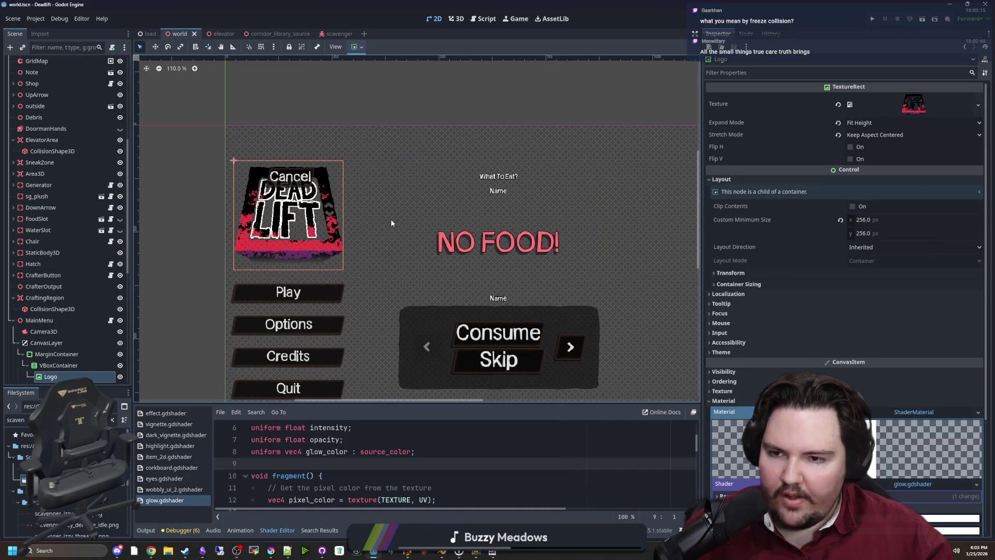
scroll(388, 216, "up", 7)
scroll(342, 239, "up", 5)
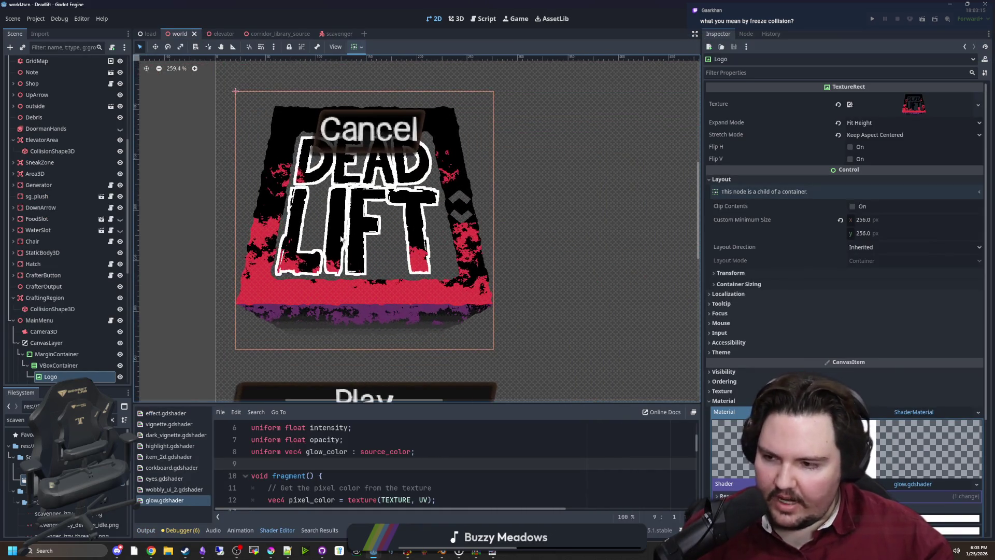
scroll(369, 263, "down", 8)
scroll(239, 231, "down", 5)
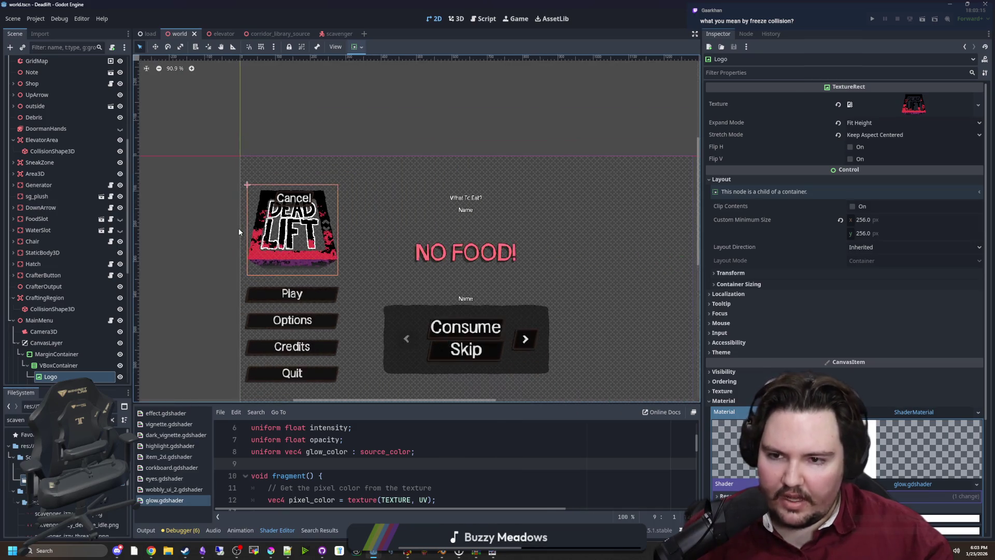
Step: Switch to the scavenger enemy scene tab, then maximize the Steam store page window
mouse_move(334, 34)
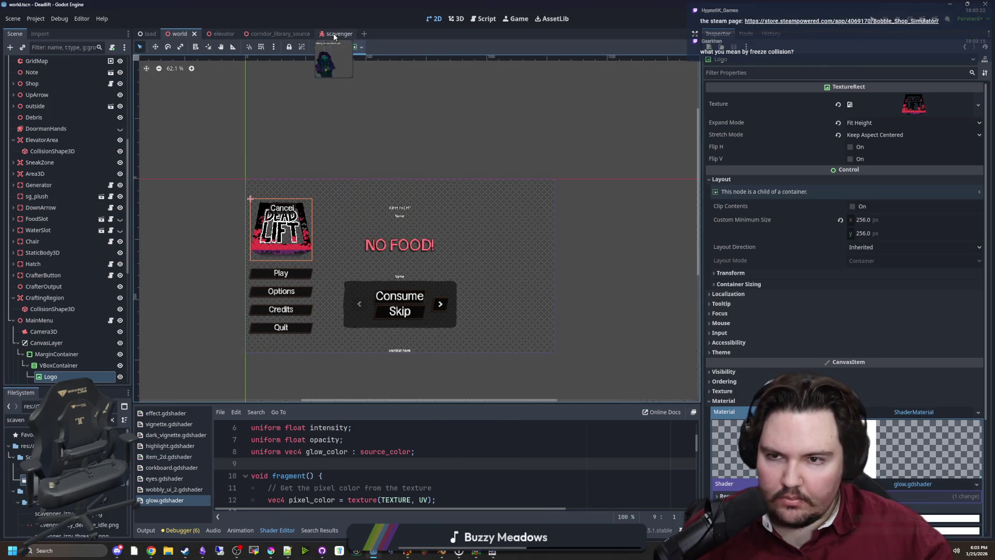
left_click(334, 34)
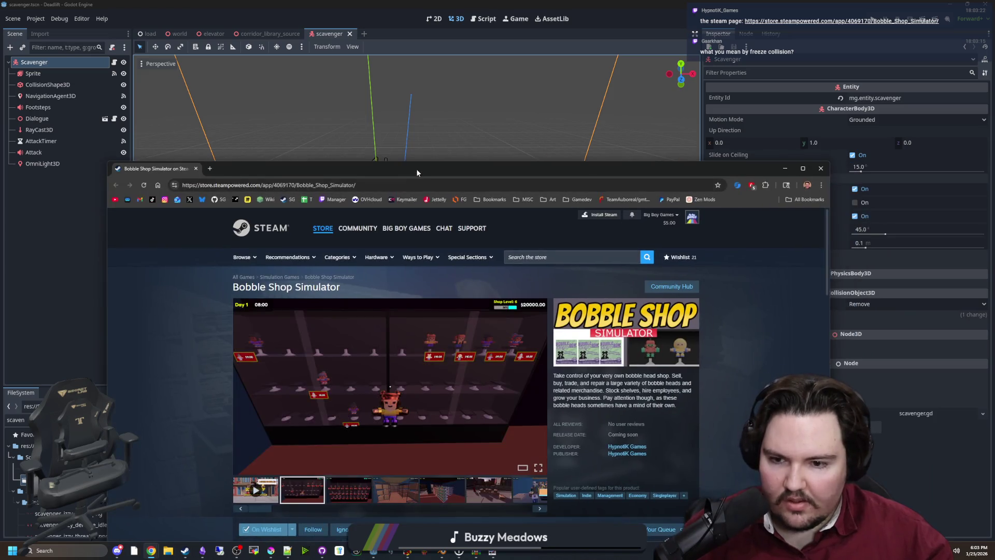
double_click(415, 169)
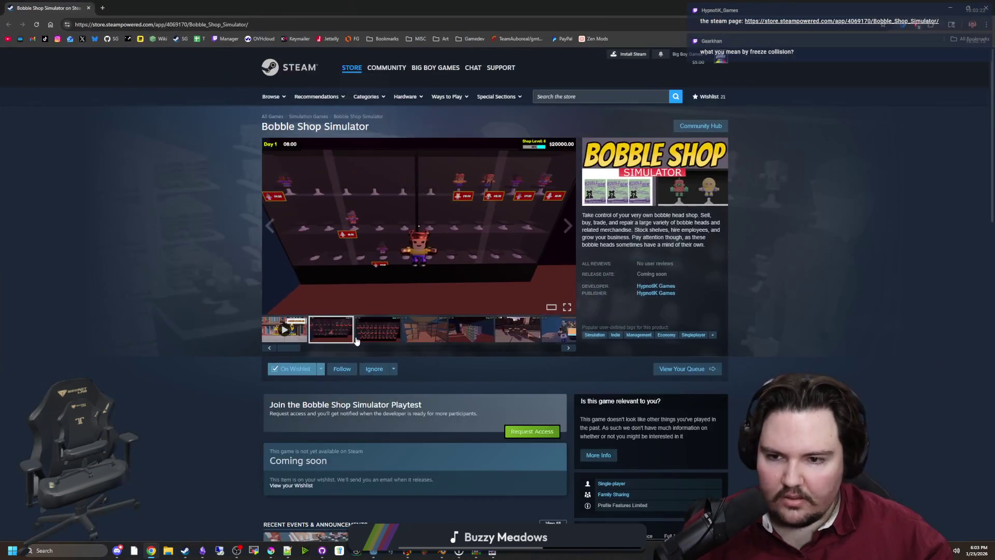
Step: Page through the Bobble Shop Simulator screenshots full size, then close the viewer
left_click(378, 330)
left_click(418, 249)
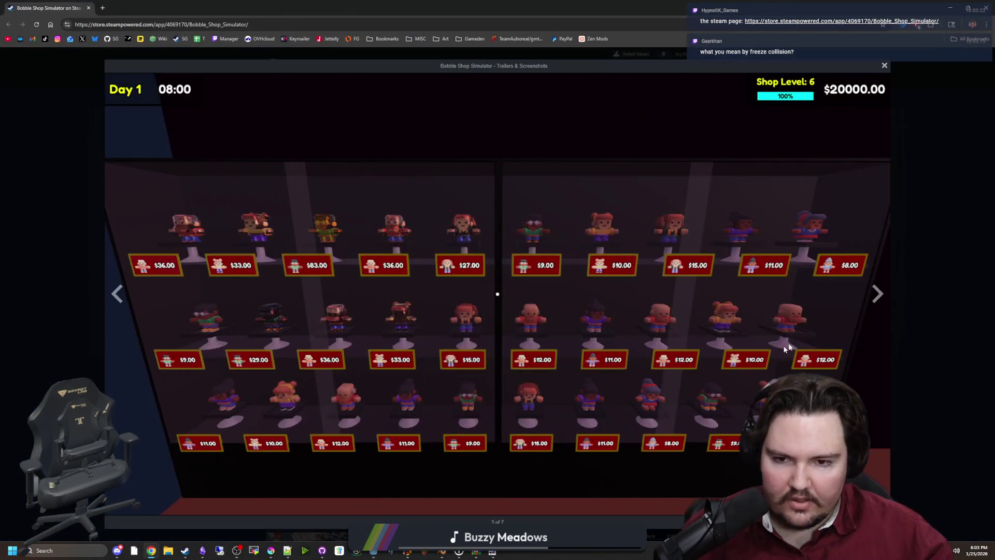
left_click(880, 302)
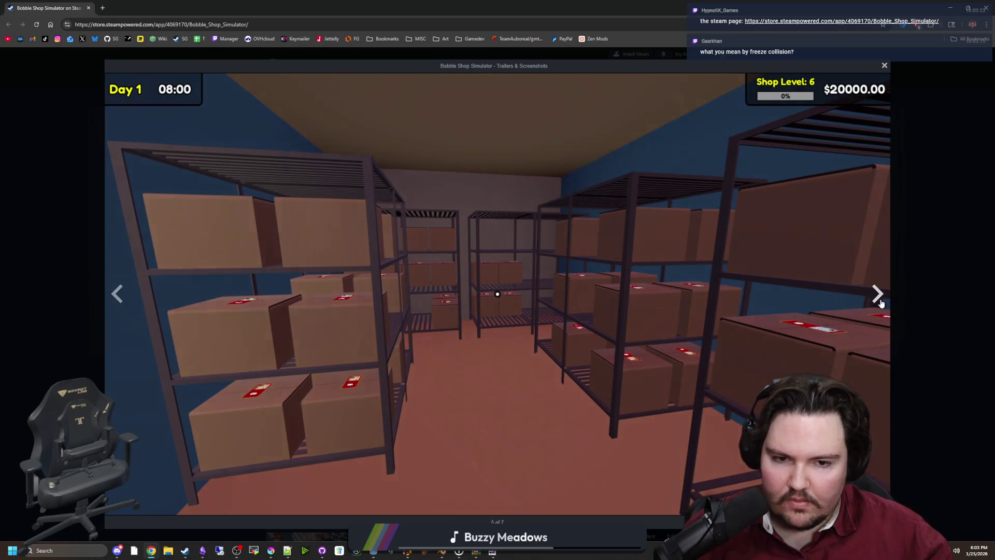
left_click(881, 302)
left_click(880, 302)
left_click(880, 302)
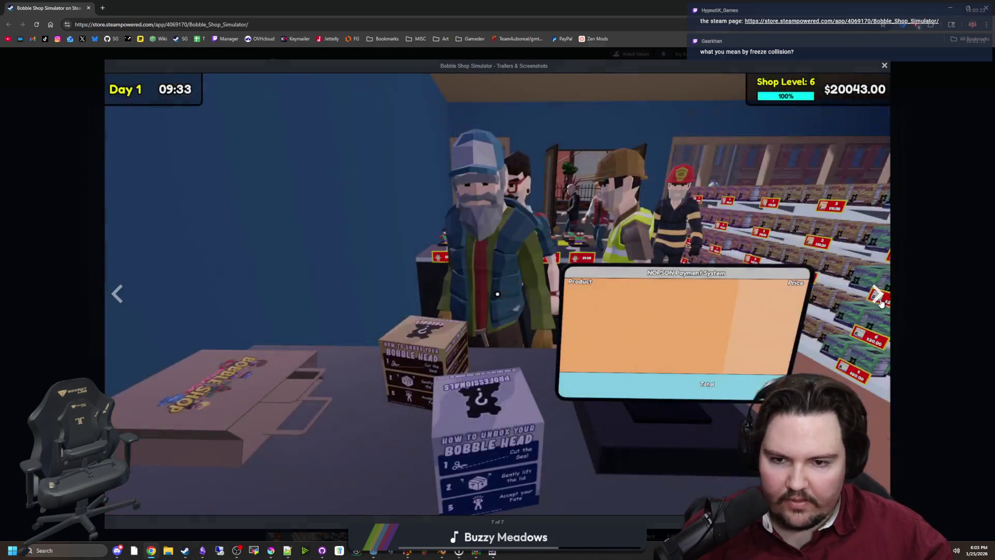
left_click(880, 303)
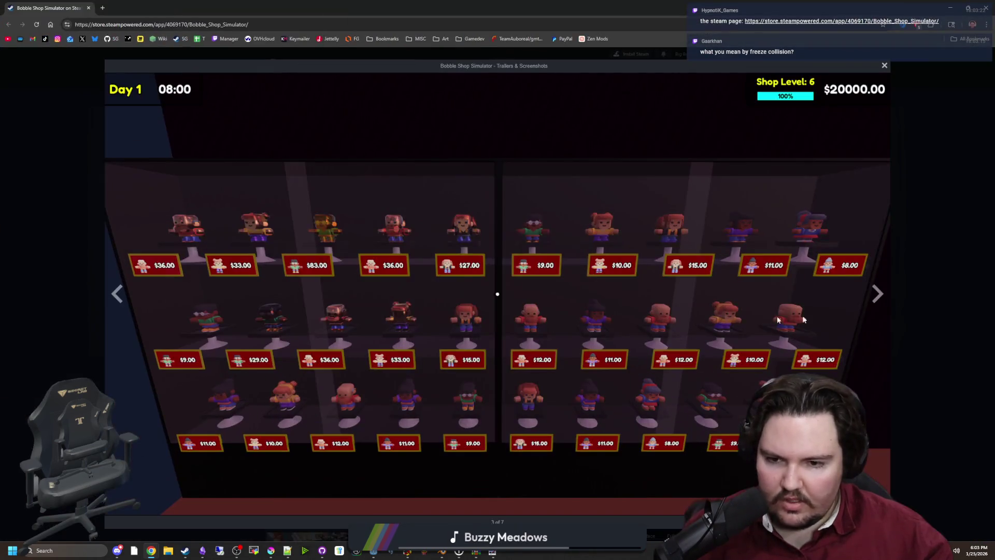
key("Escape")
Step: Scroll the Steam store page, then minimize the browser back to Godot
scroll(427, 332, "down", 3)
scroll(423, 297, "down", 9)
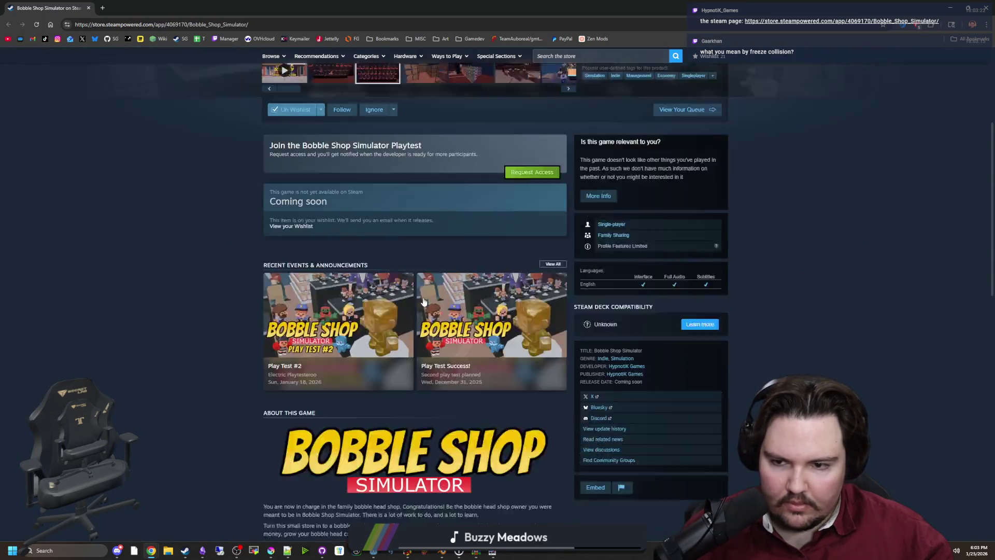
scroll(418, 297, "up", 12)
key("super+Down")
key("super+Down")
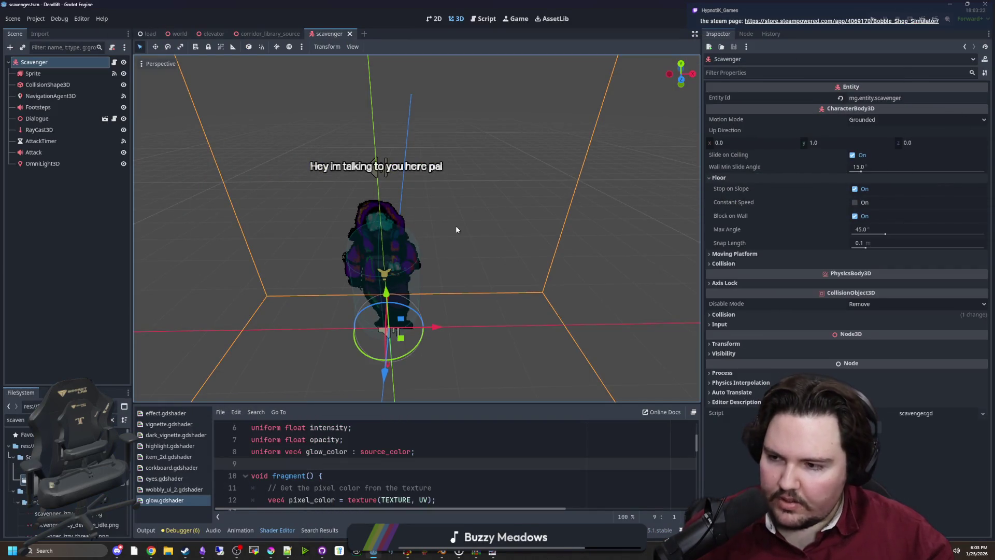
Step: Select the Scavenger root node and bring up its context actions
scroll(412, 243, "down", 4)
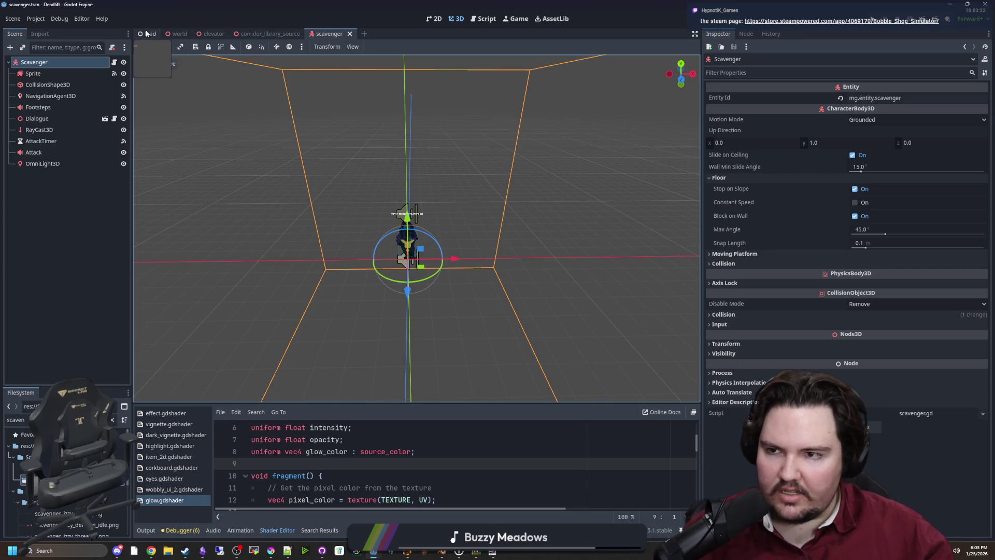
left_click(64, 208)
left_click(54, 71)
right_click(54, 71)
left_click(74, 83)
type("rigid")
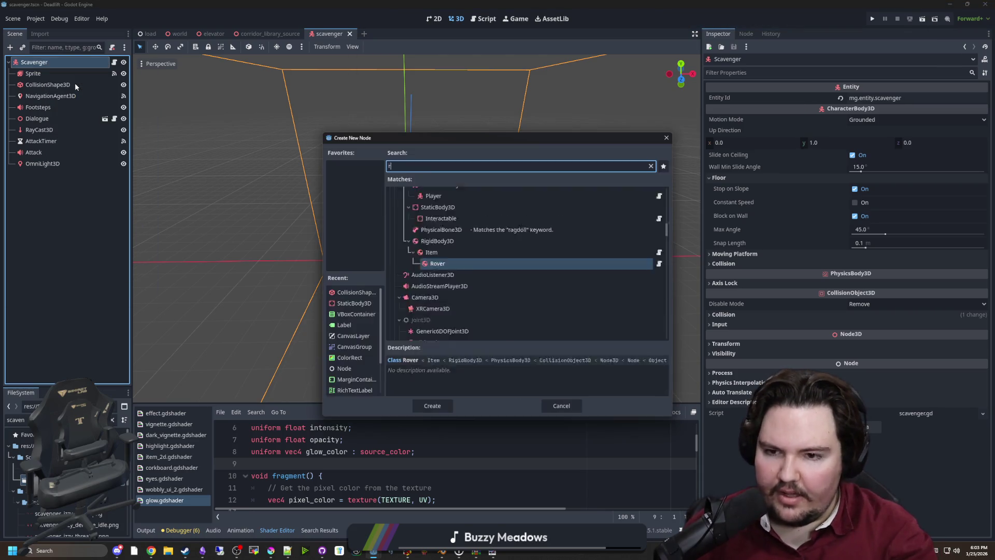
key("Return")
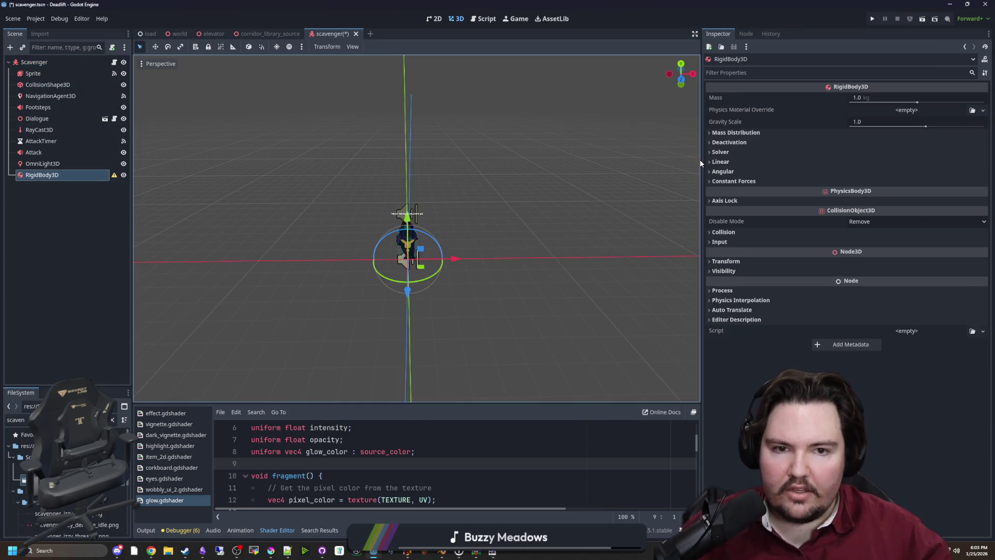
left_click(743, 162)
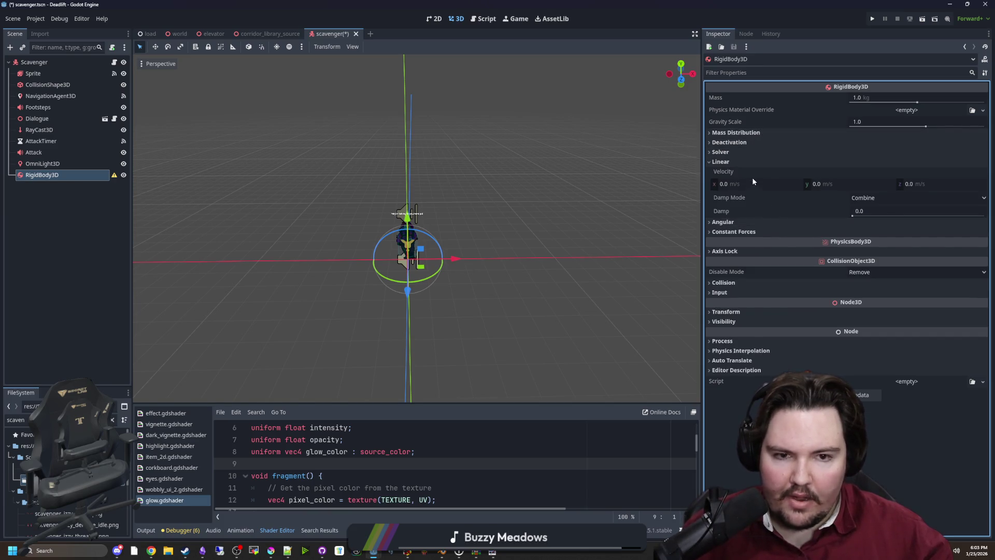
left_click(869, 197)
left_click(724, 222)
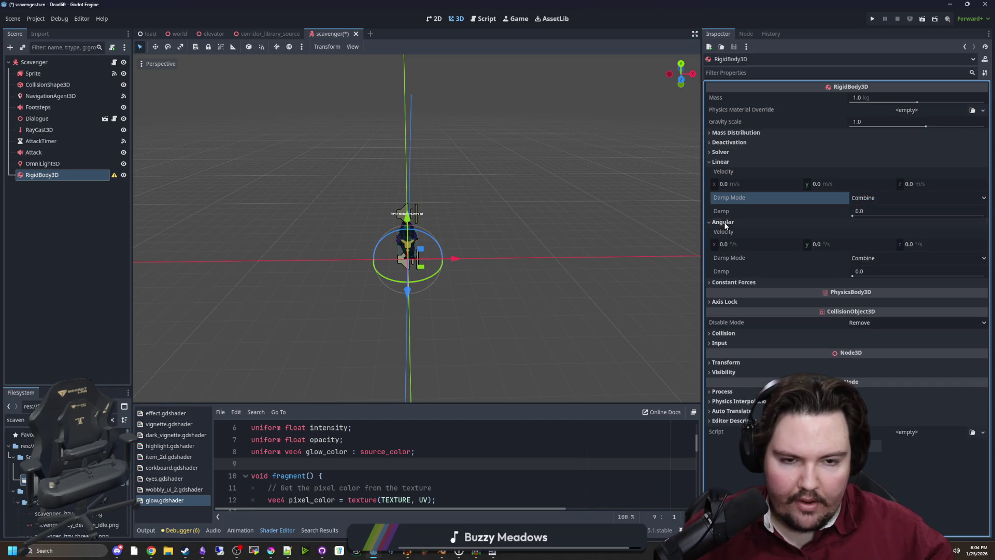
left_click(745, 283)
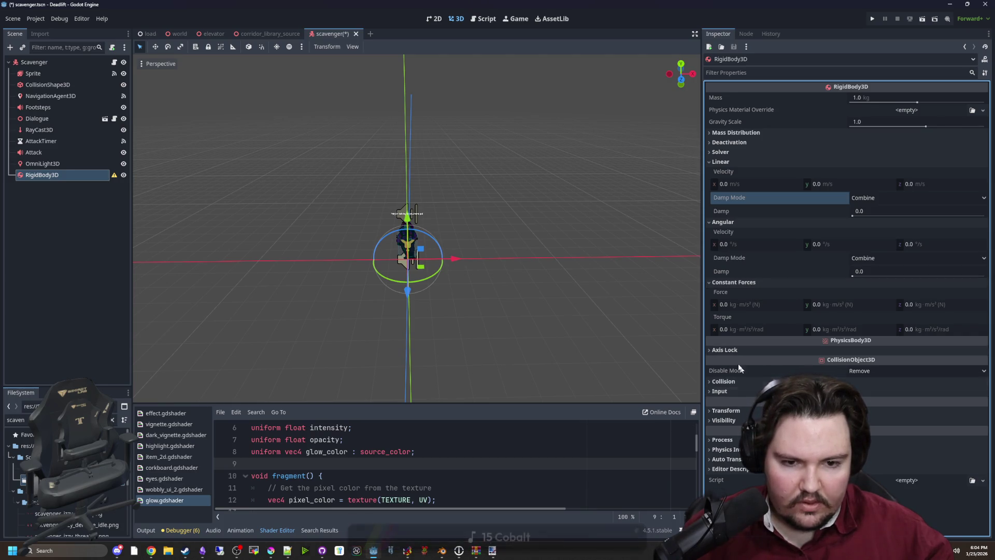
left_click(735, 351)
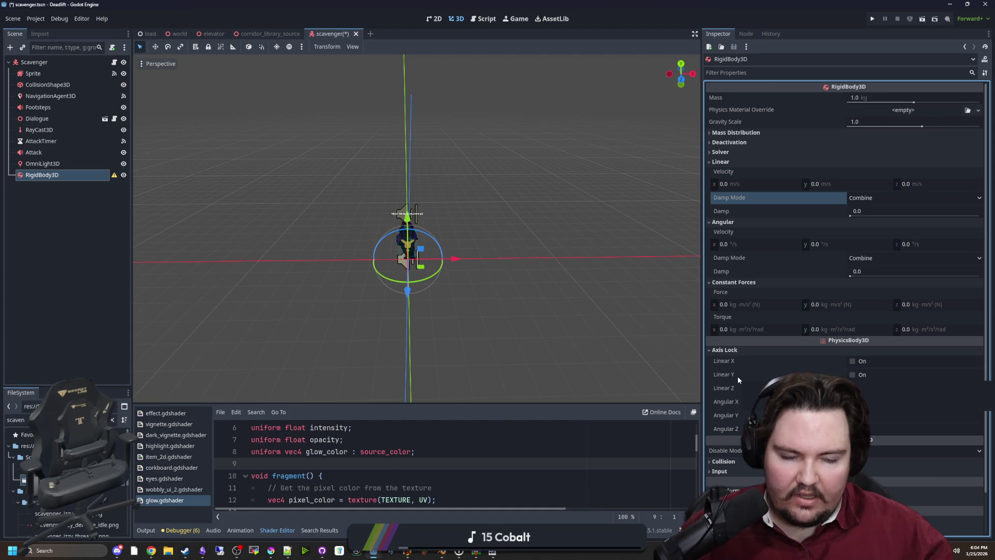
left_click(854, 375)
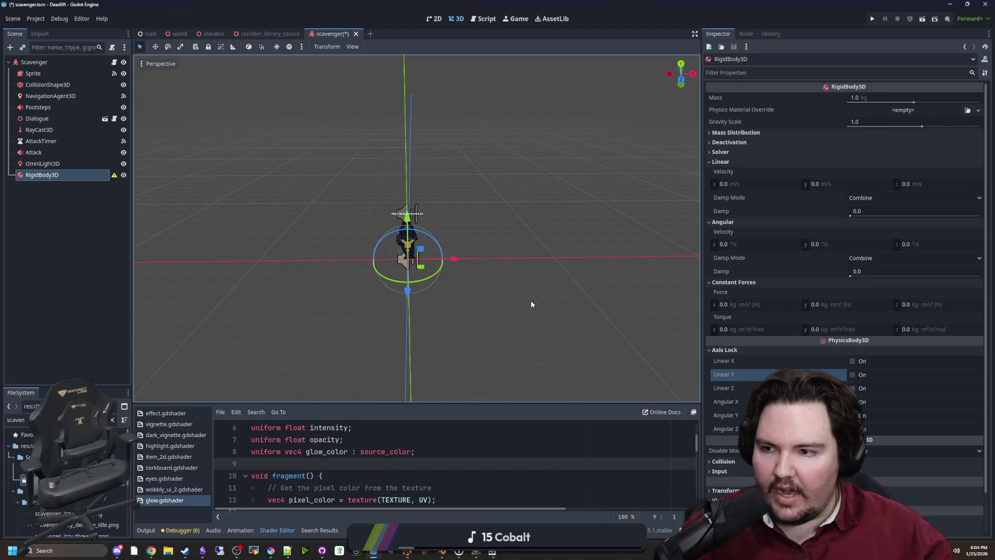
right_click(46, 175)
left_click(62, 432)
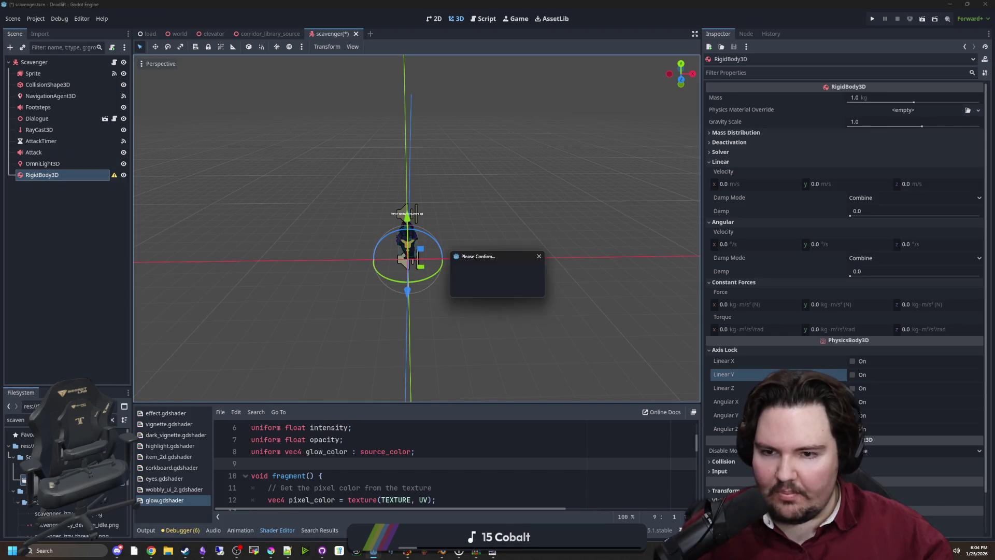
left_click(474, 285)
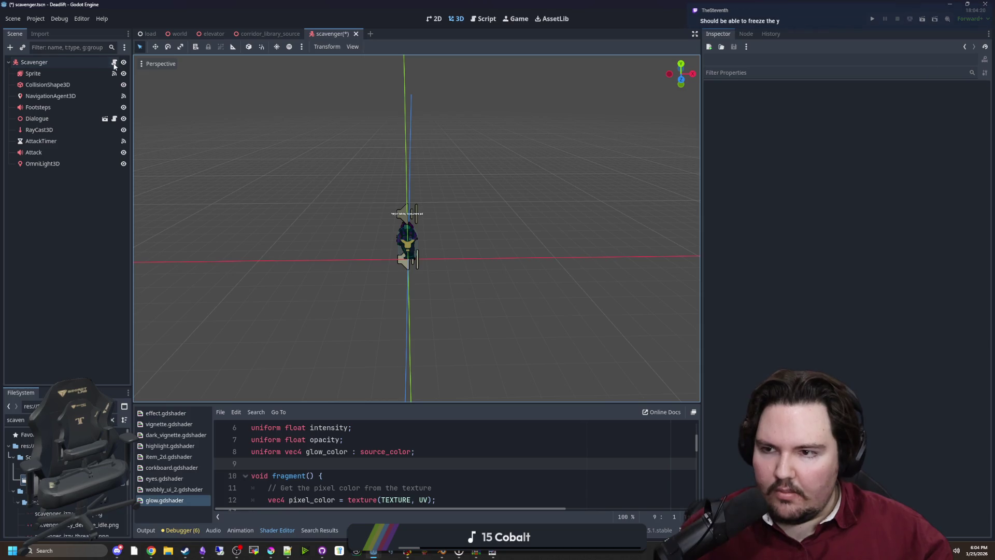
Step: Open the Scavenger node's script, then jump to its parent entity.gd
left_click(114, 65)
left_click(392, 178)
left_click(392, 190)
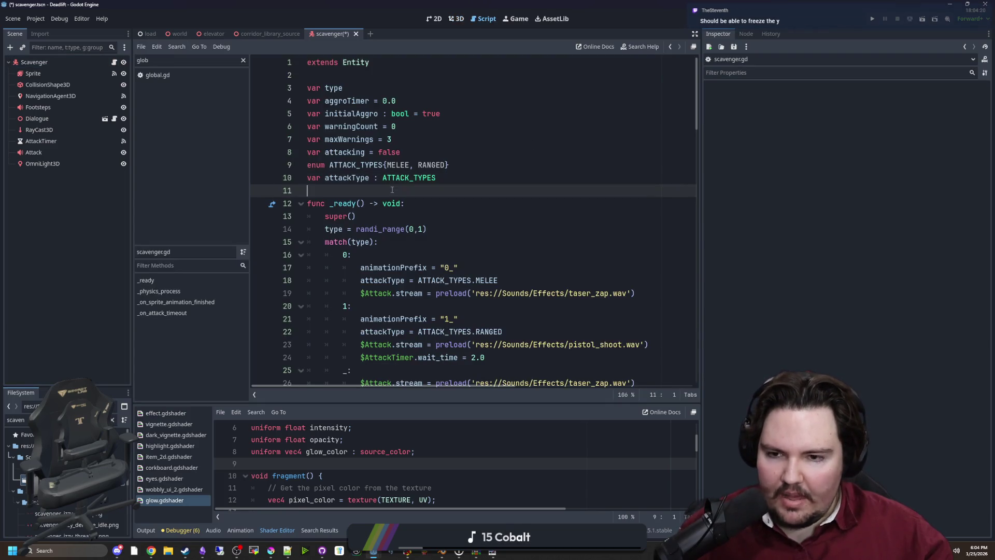
scroll(393, 190, "down", 20)
scroll(429, 237, "up", 4)
scroll(430, 237, "up", 19)
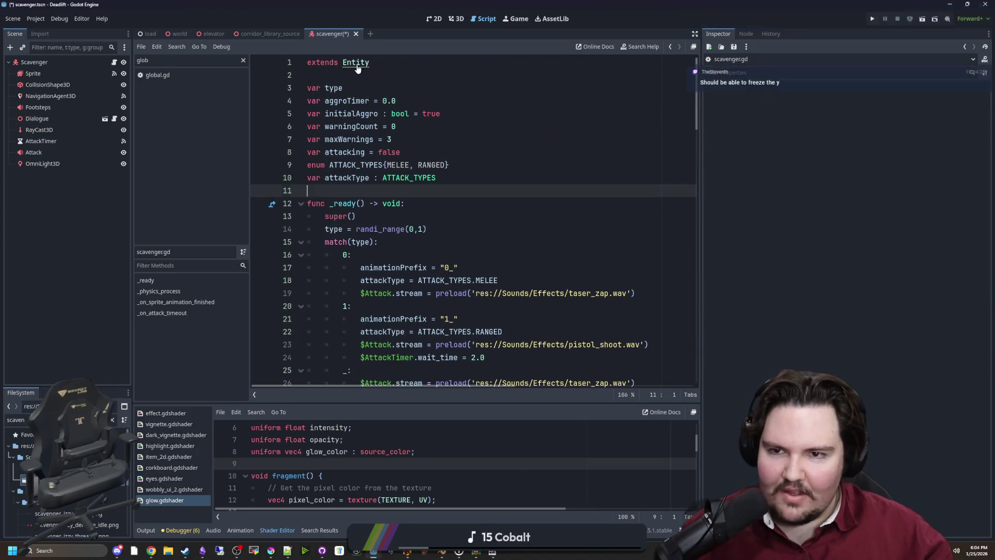
left_click(357, 65, "ctrl")
Step: Add an axis_lock_linear_y = true line below velocity.y in the airborne branch
left_click(415, 306)
key("Return")
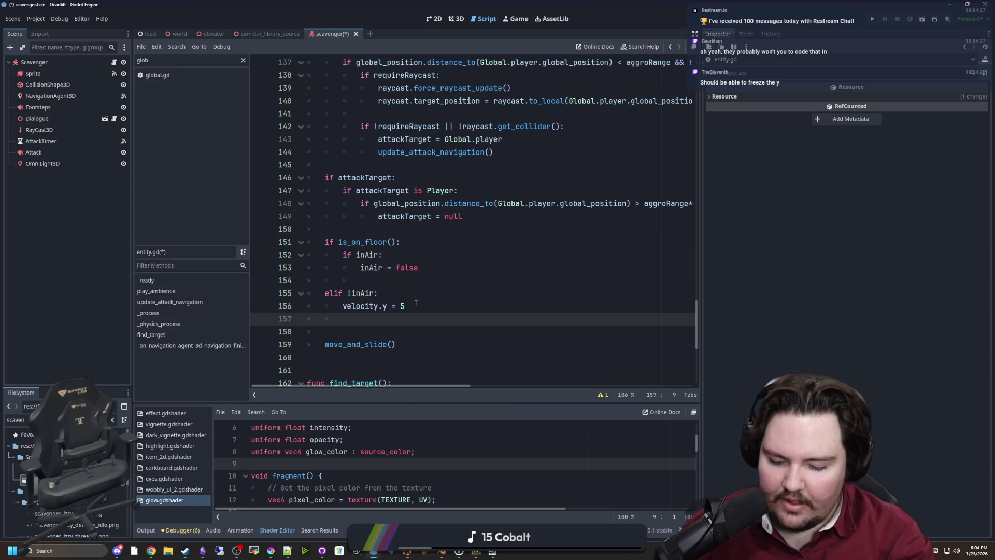
type("linear")
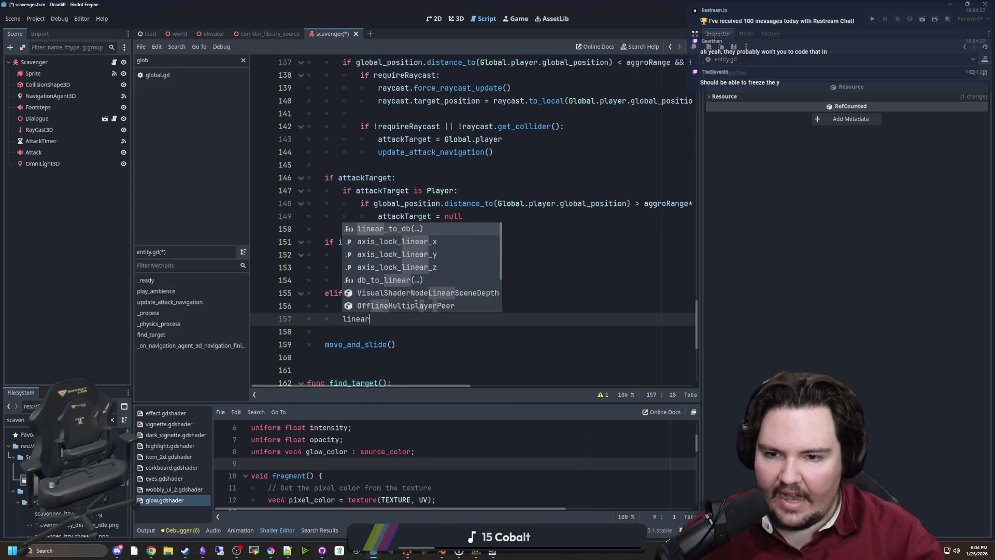
key("Down")
key("Down")
key("Return")
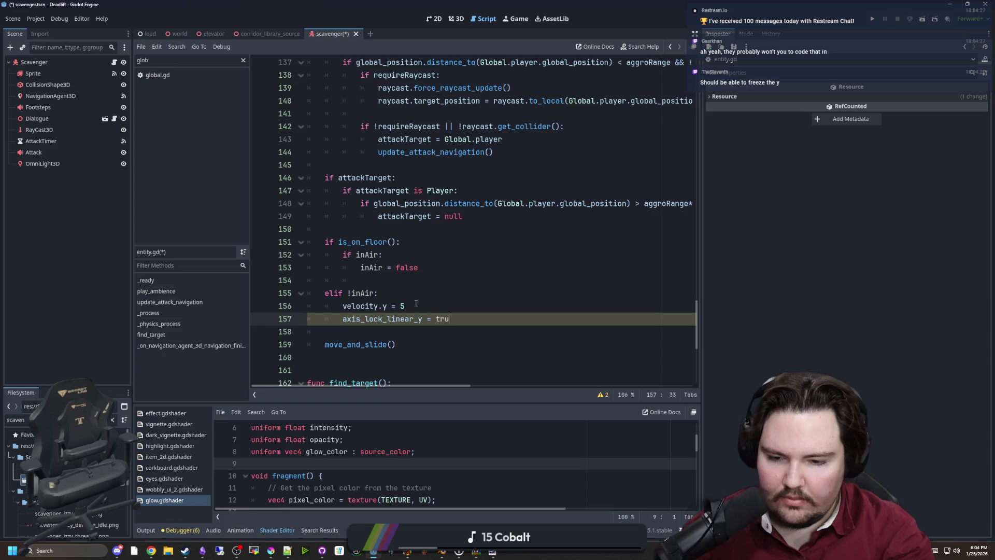
type("e")
left_click(415, 305)
left_click(390, 280)
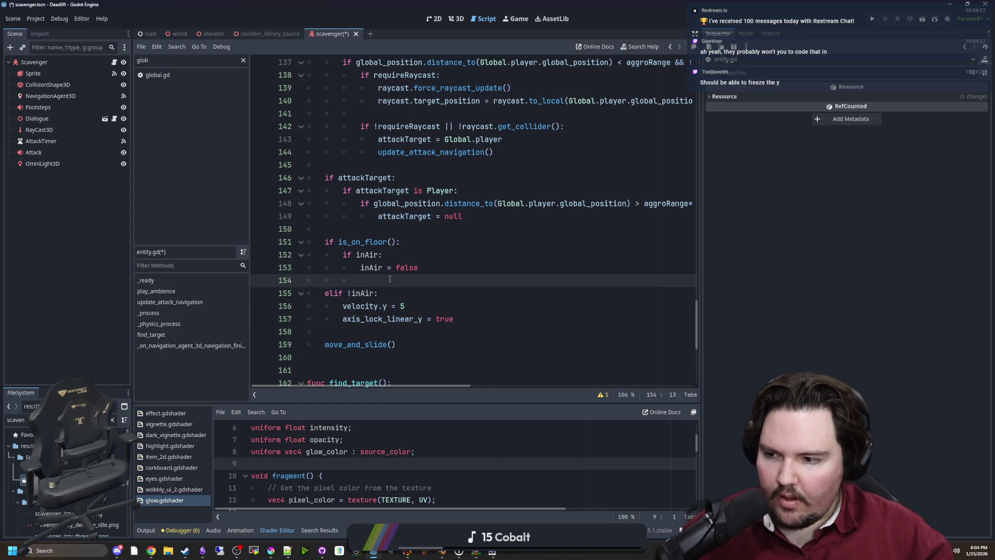
left_click(397, 292)
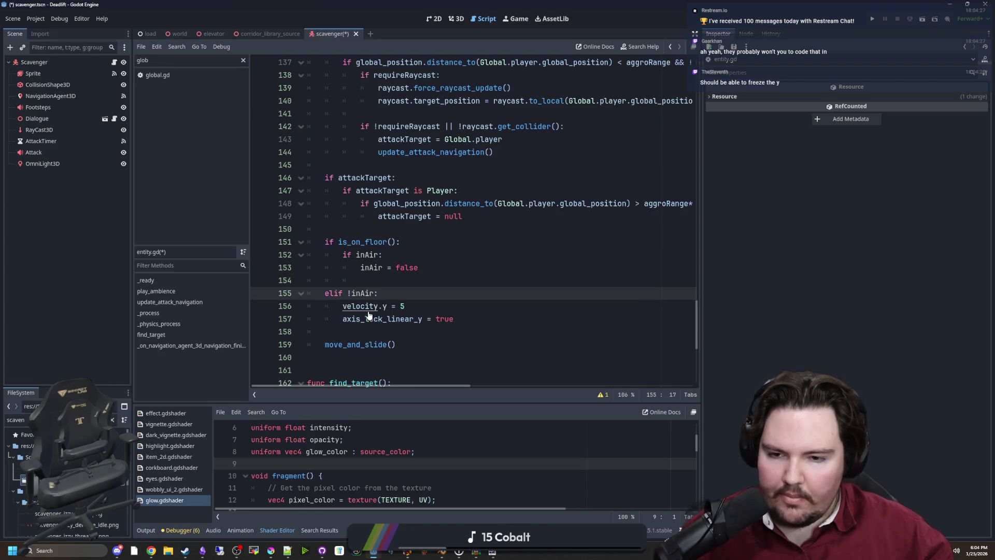
Step: Move the axis lock into the landing branch, change 'elif !inAir' to 'elif inAir', save, and run
left_click_drag(455, 319, 342, 319)
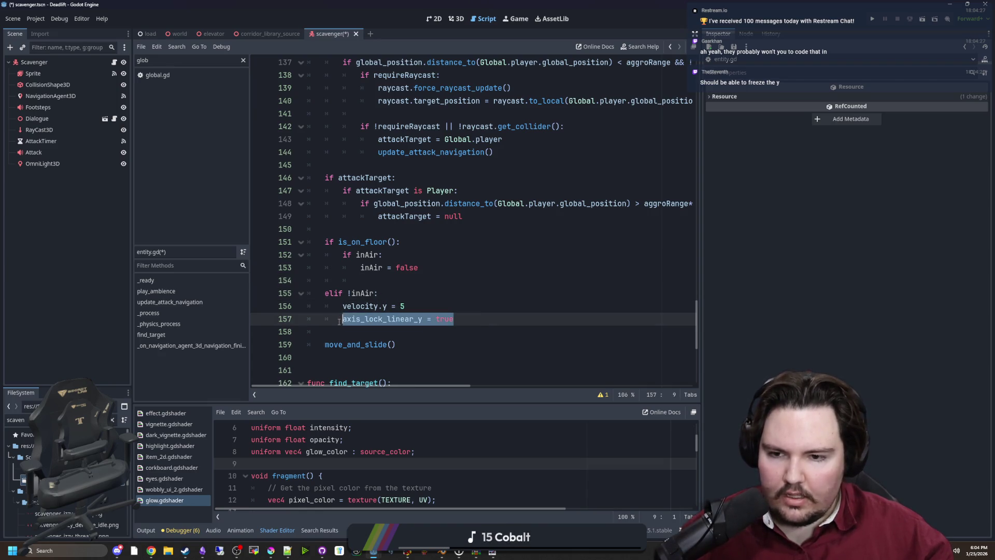
key("ctrl+x")
left_click(426, 268)
key("Return")
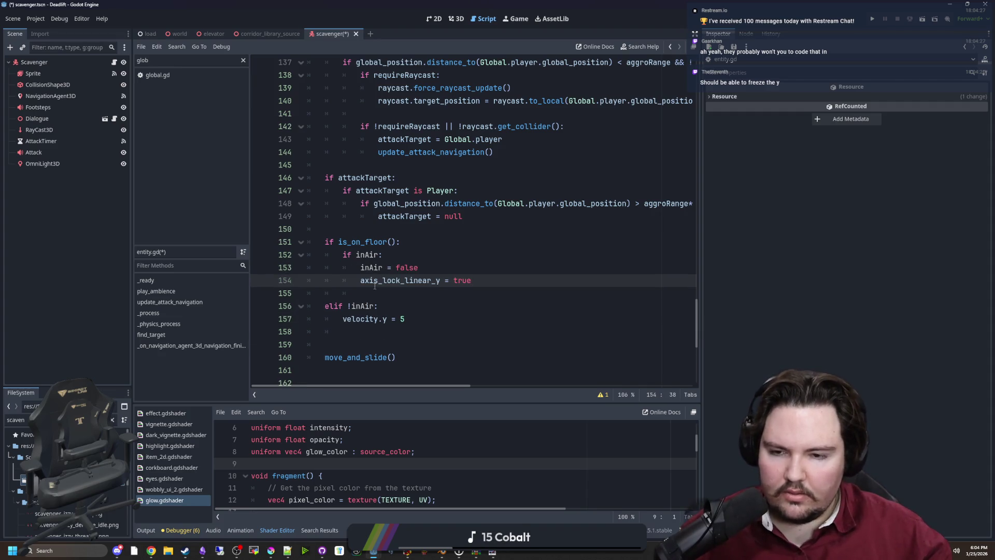
left_click(355, 307)
key("BackSpace")
left_click(418, 294)
key("Down")
key("Down")
key("Down")
key("BackSpace")
key("BackSpace")
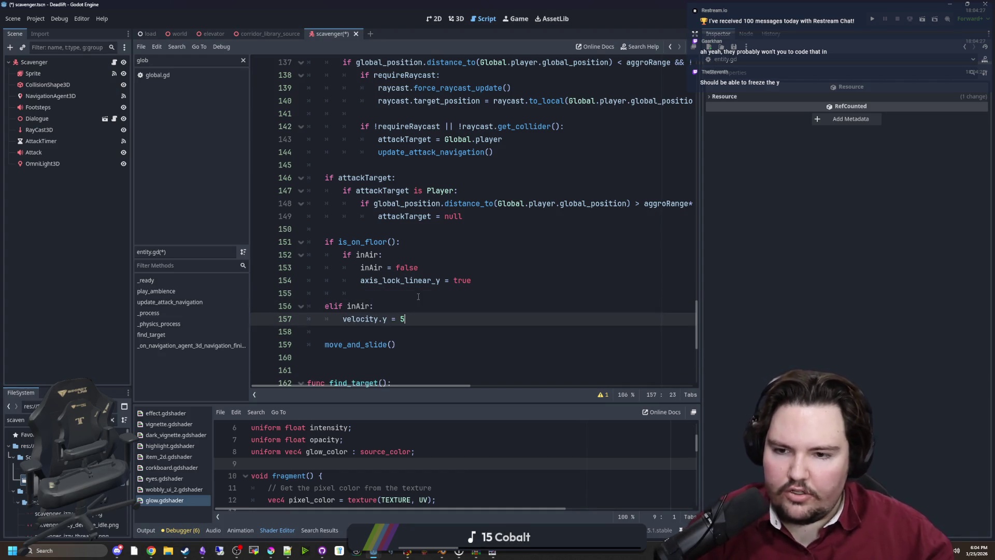
left_click(419, 297)
key("ctrl+s")
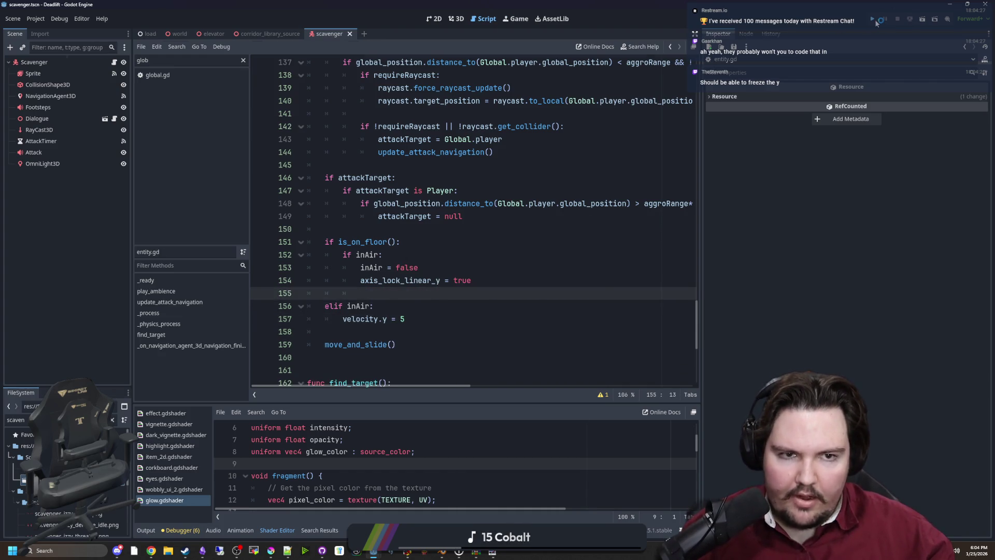
left_click(875, 20)
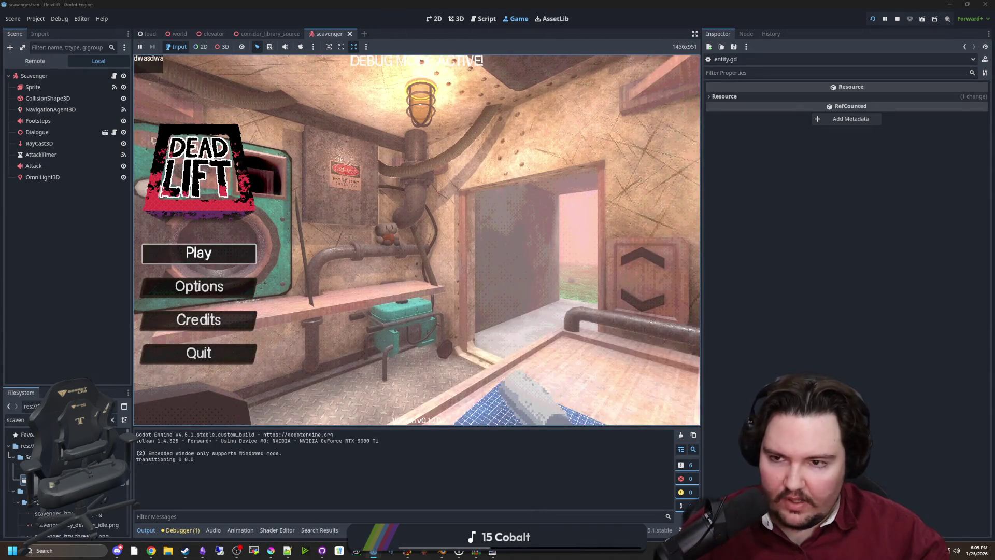
Step: Start a new game, ride the elevator to the freezer level, then pause and return to scripts
left_click(198, 253)
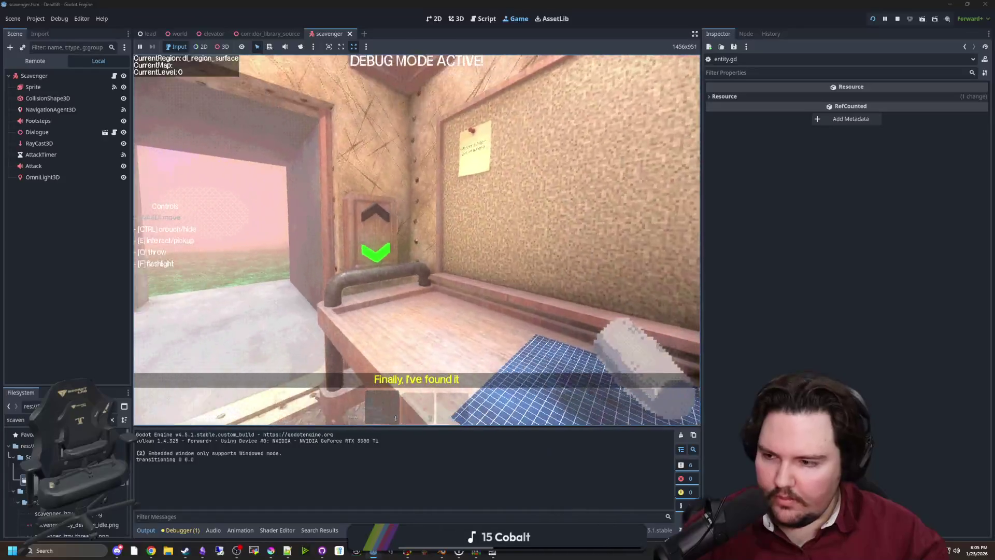
key("e")
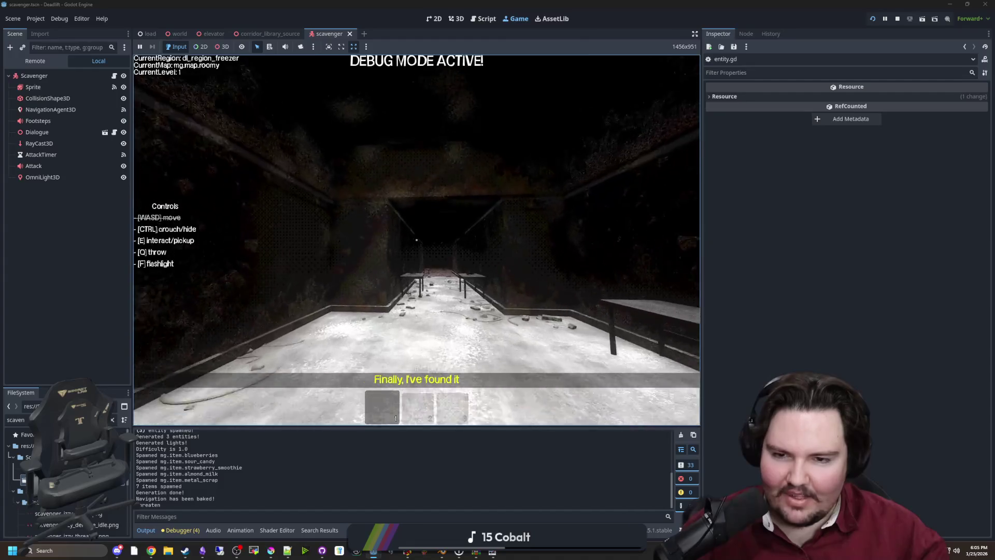
key("Escape")
left_click(114, 76)
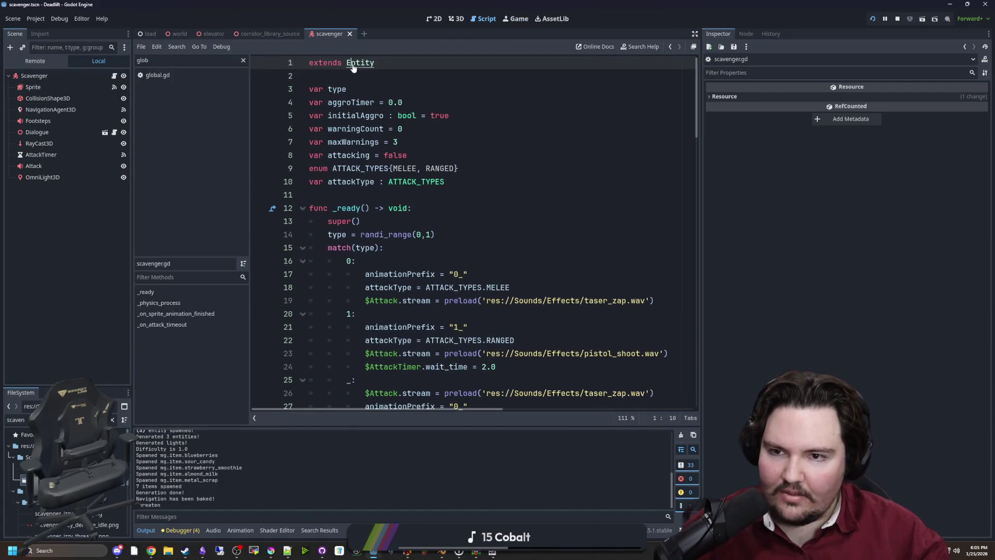
Step: Change line 157 to velocity.y = -5 and save entity.gd
left_click(408, 327)
type("-")
left_click(458, 298)
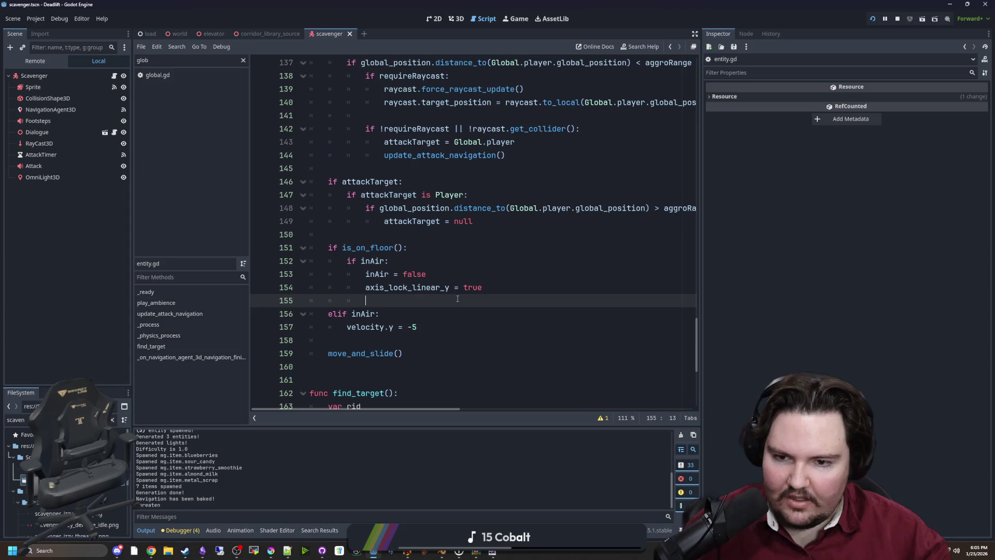
key("ctrl+s")
Step: Restart the game from the title screen and walk down to the scavenger's freezer room
left_click(519, 21)
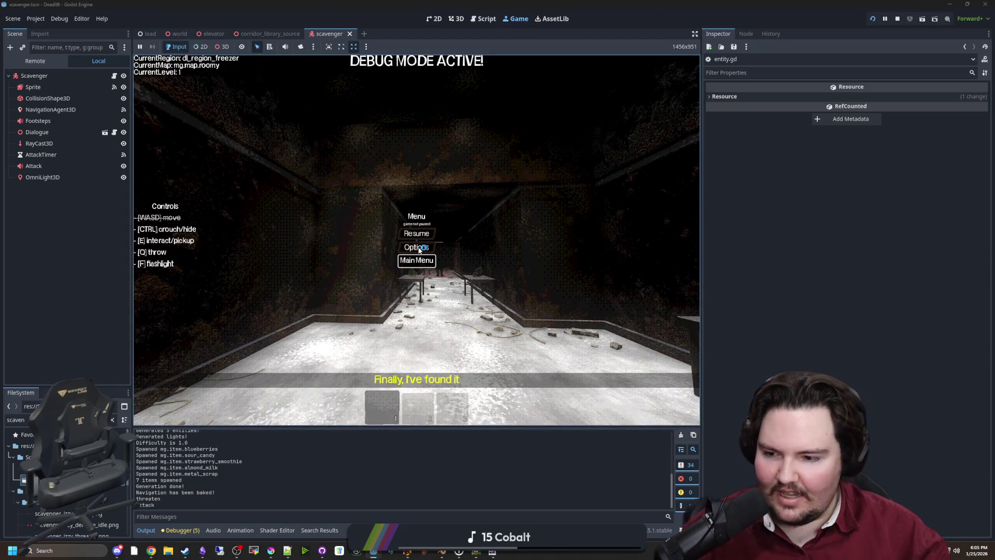
left_click(399, 266)
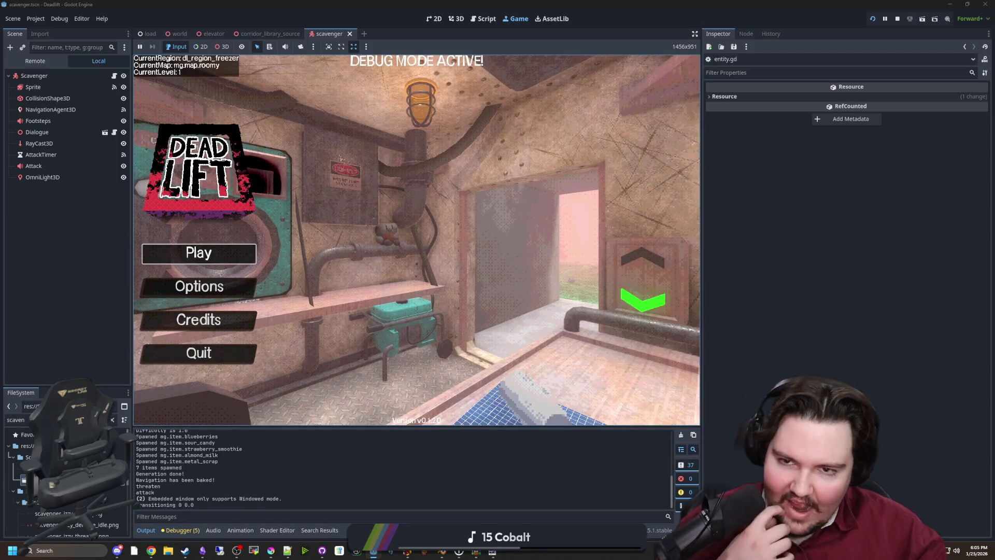
left_click(196, 250)
key("w")
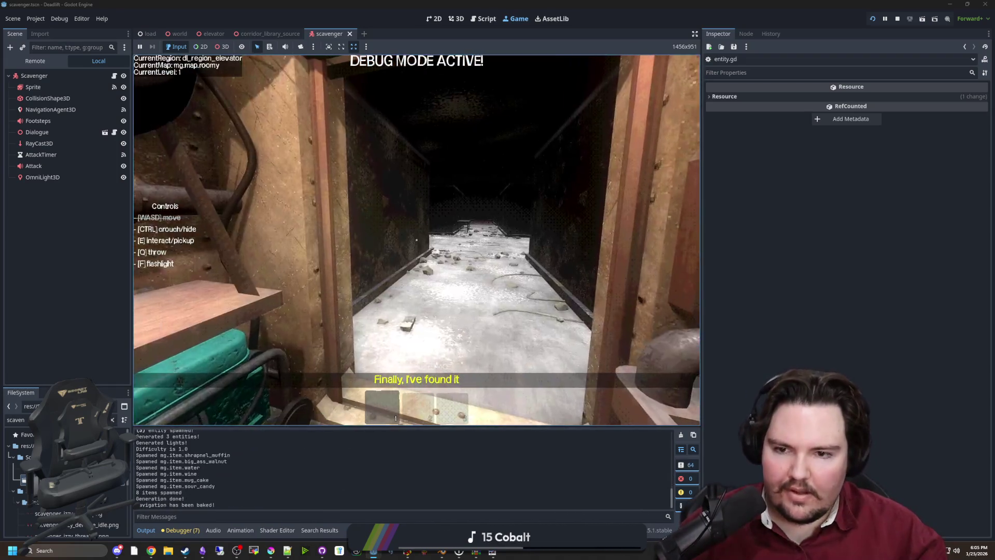
key("w")
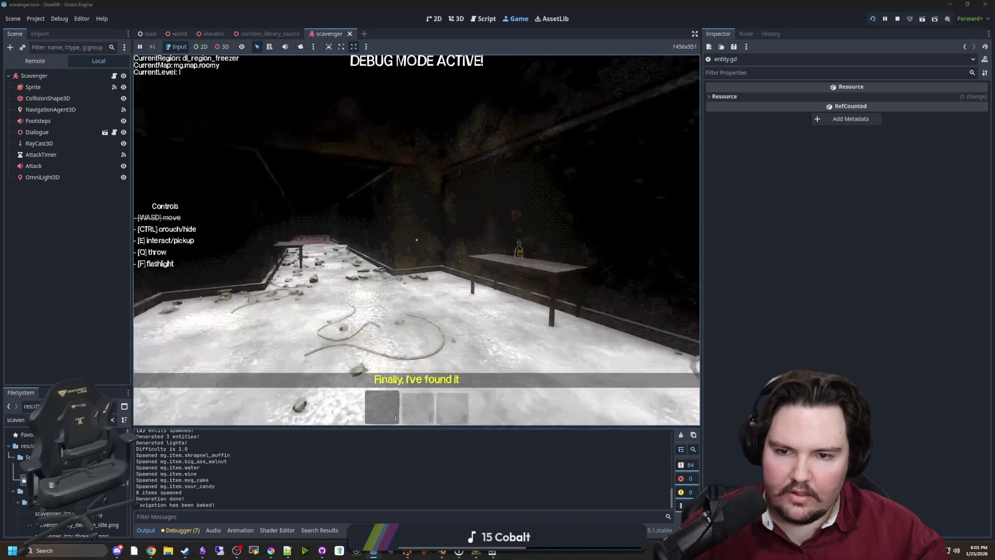
key("w")
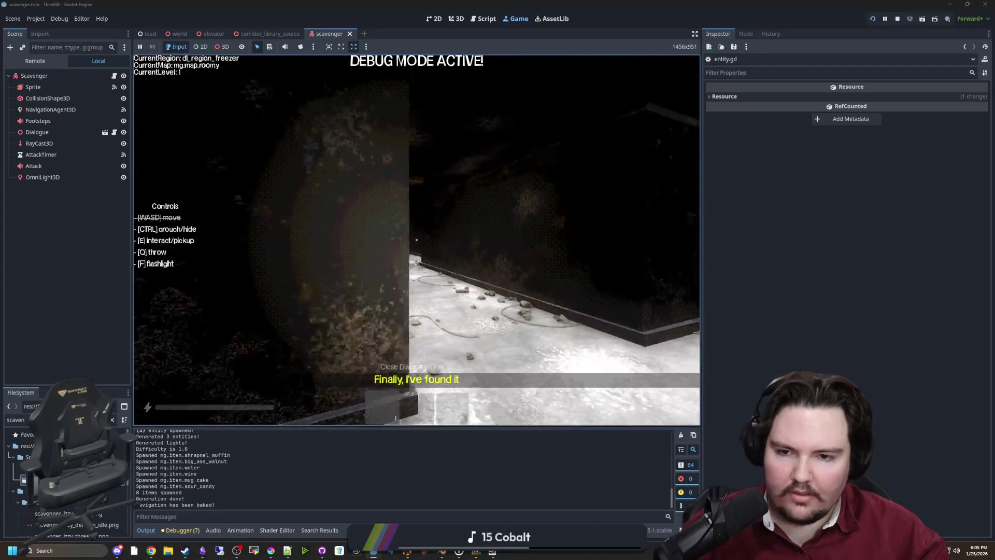
key("w")
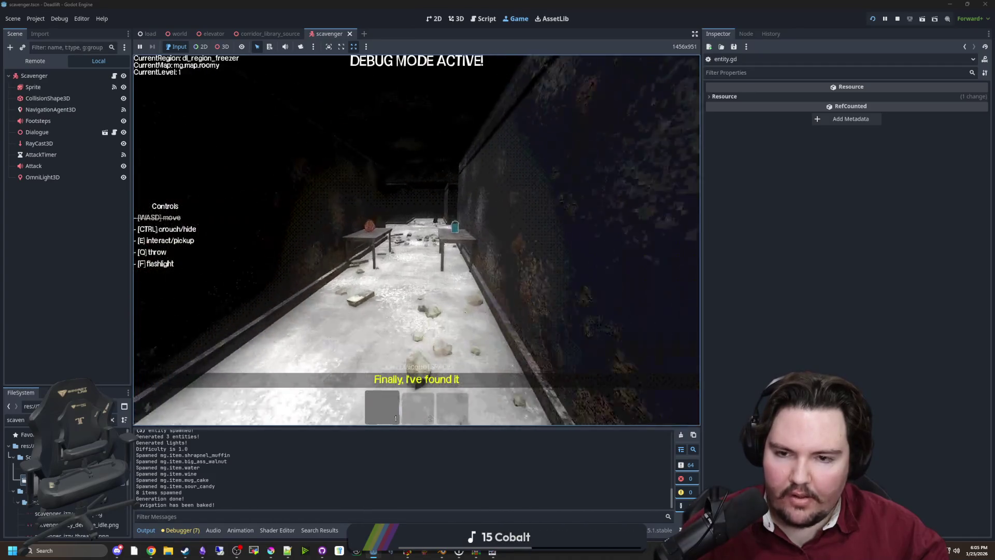
key("w")
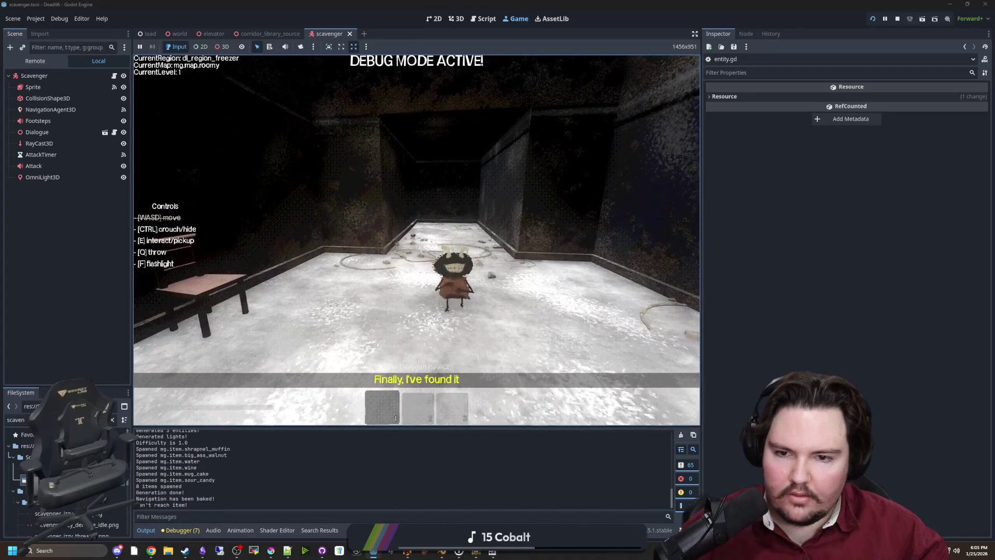
Step: Back away to watch the scavenger, continue toward the butchery, then pause and return to scavenger.gd
key("s")
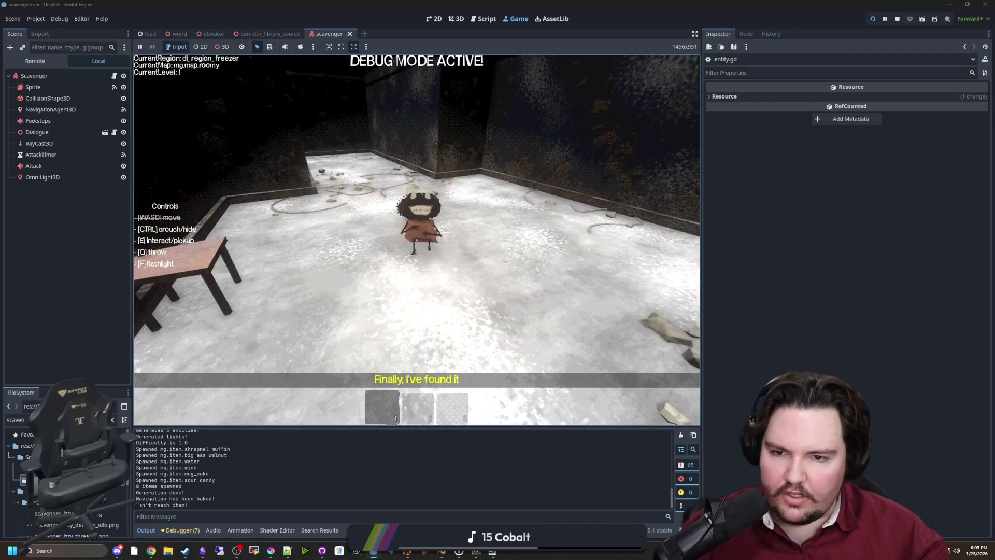
key("s")
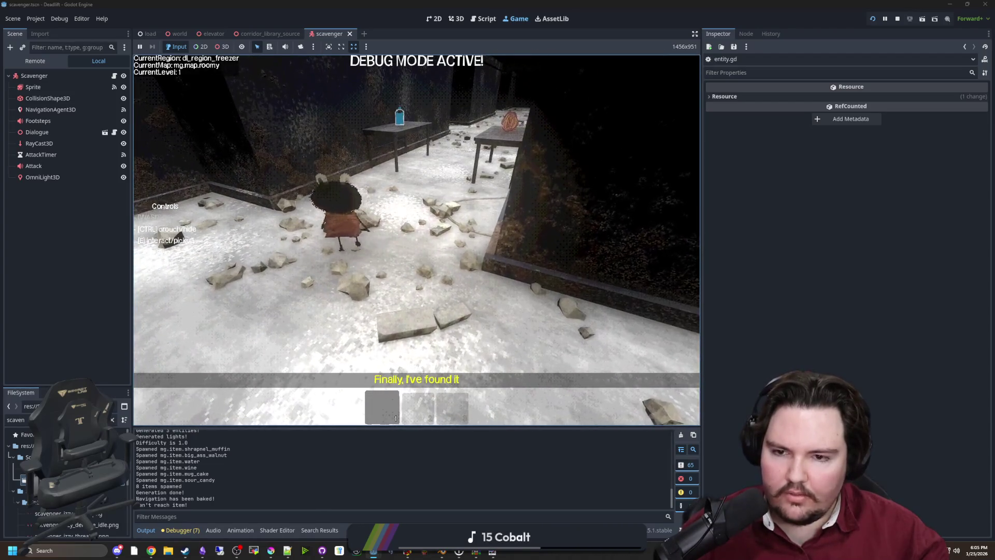
key("s")
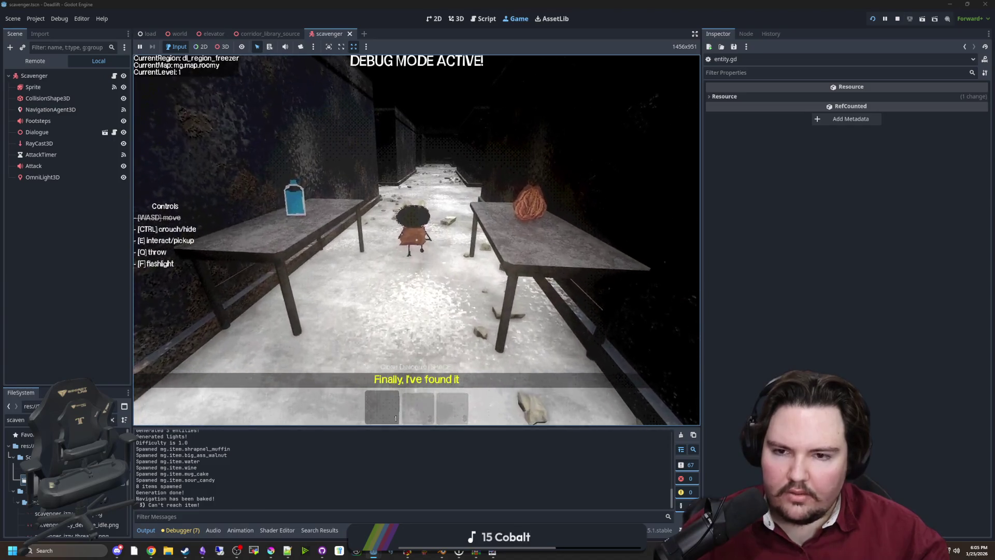
mouse_move(417, 239)
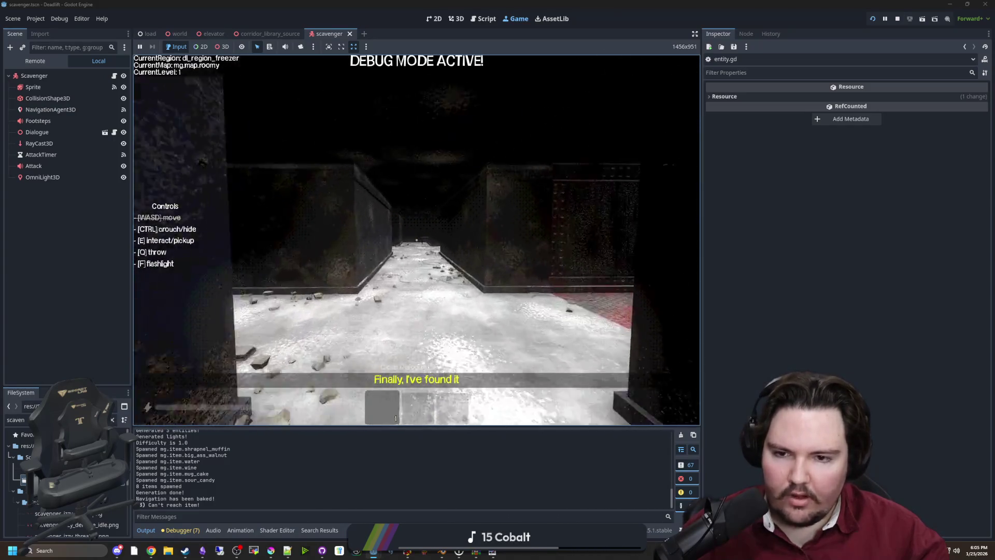
key("w")
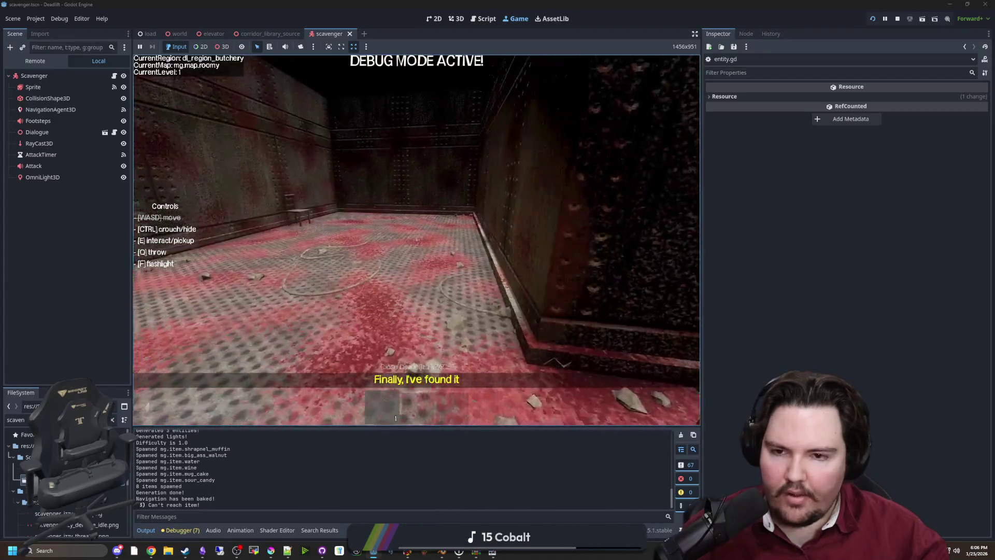
key("Escape")
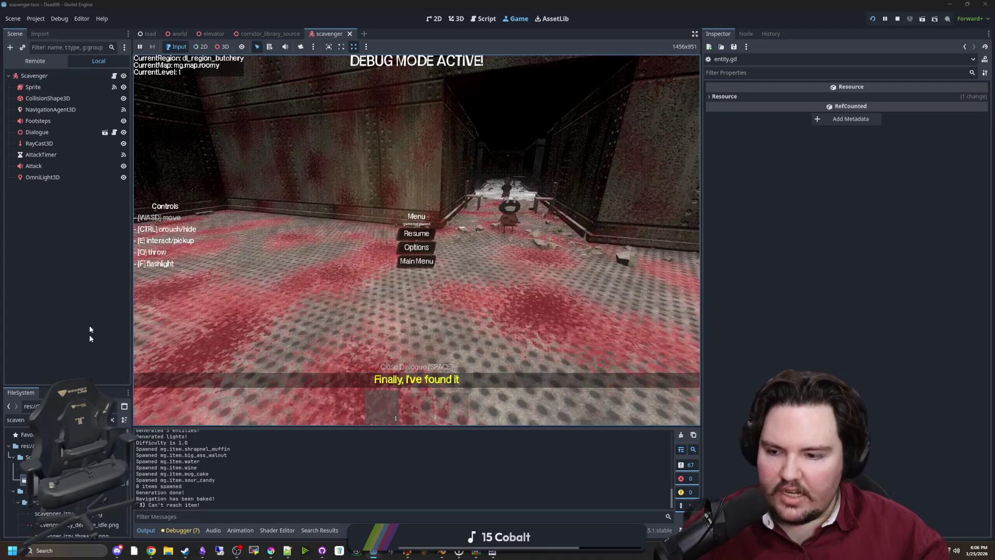
left_click(115, 76)
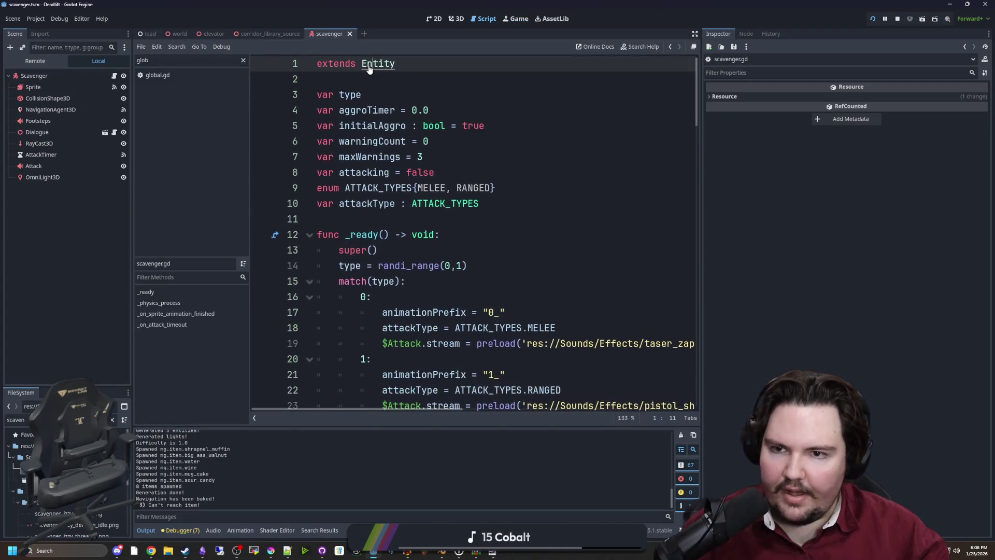
Step: In entity.gd, change the velocity.y value on line 157 from -5 to -1
left_click(360, 63, "ctrl")
left_click(436, 327)
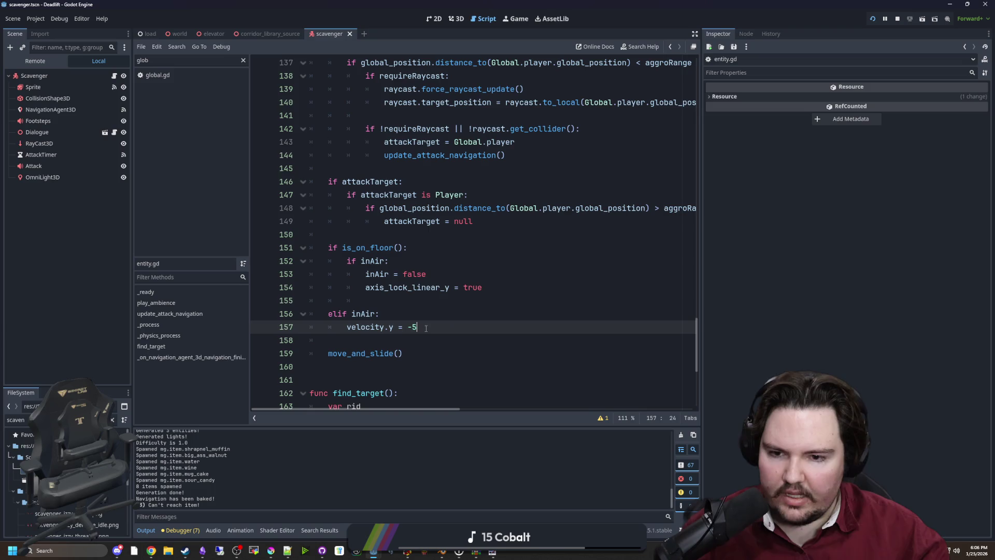
key("BackSpace")
type("1")
left_click(437, 316)
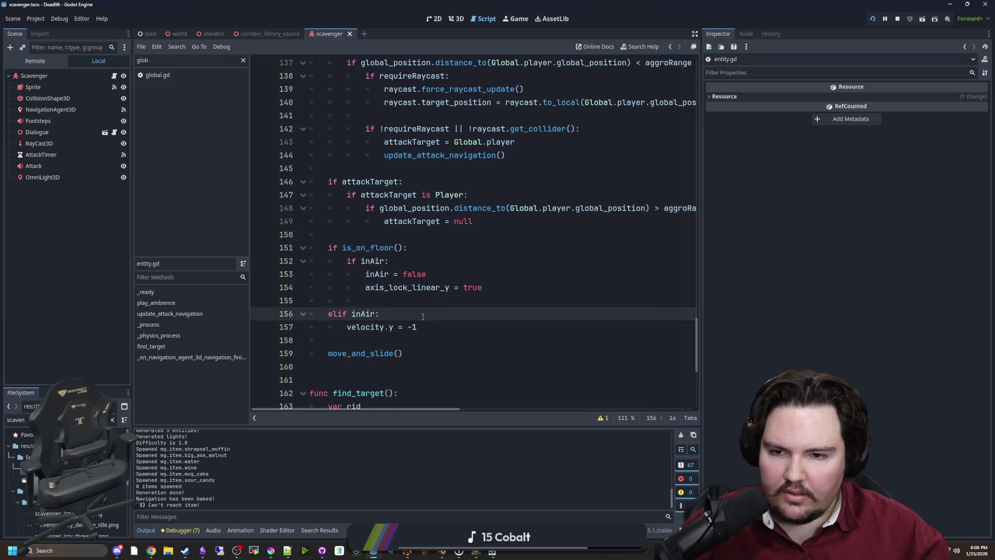
Step: Remove the is_on_floor/elif conditions so velocity.y = -1 always applies unindented, then save
mouse_move(425, 316)
left_mouse_down()
mouse_move(260, 259)
mouse_move(252, 243)
left_mouse_up()
key("BackSpace")
key("Down")
key("shift+Tab")
key("Up")
mouse_move(406, 260)
left_mouse_down()
mouse_move(311, 247)
mouse_move(325, 244)
left_mouse_up()
left_click(344, 247)
key("Delete")
left_click(368, 236)
key("ctrl+s")
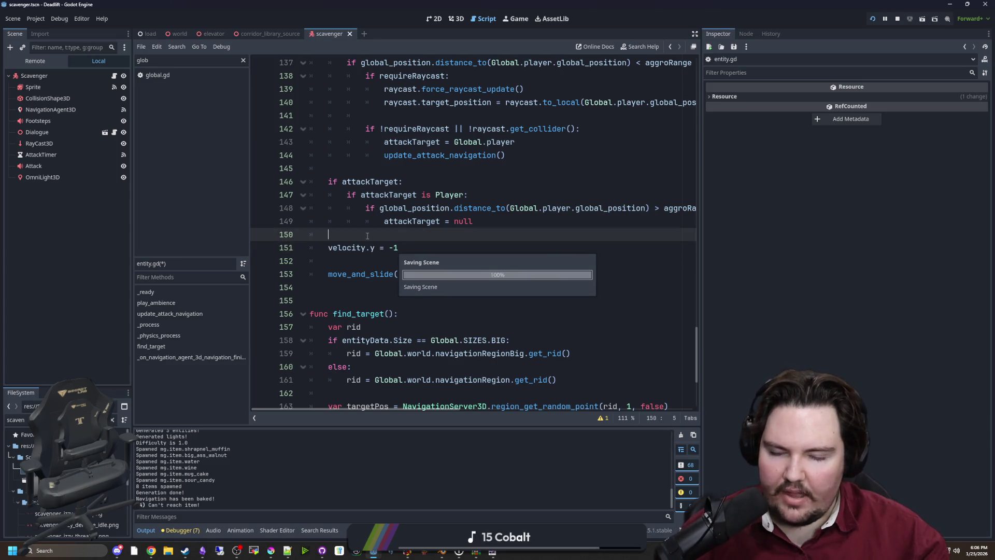
left_click_drag(399, 248, 320, 247)
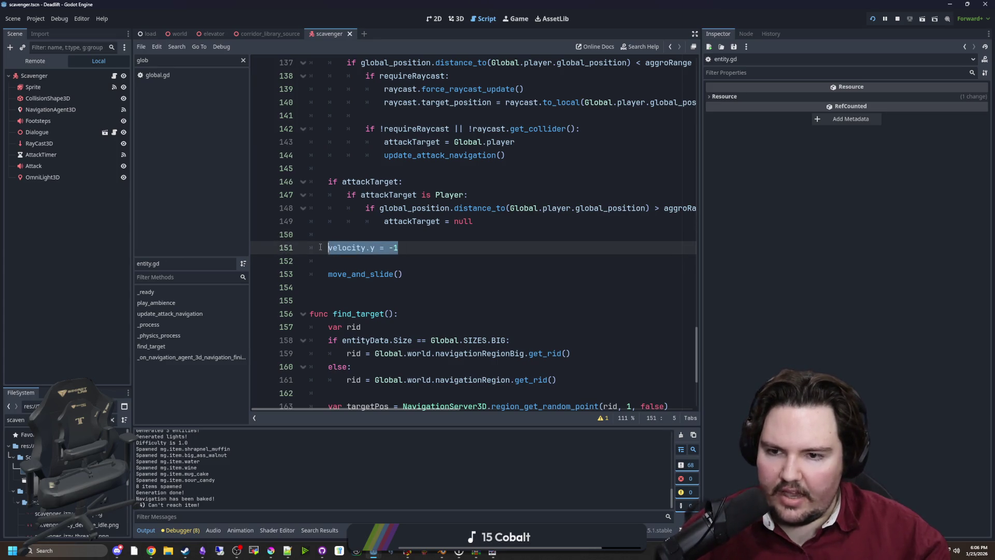
left_click(353, 234)
Step: Filter the FileSystem for 'door' and open doorman.gd
left_click(113, 420)
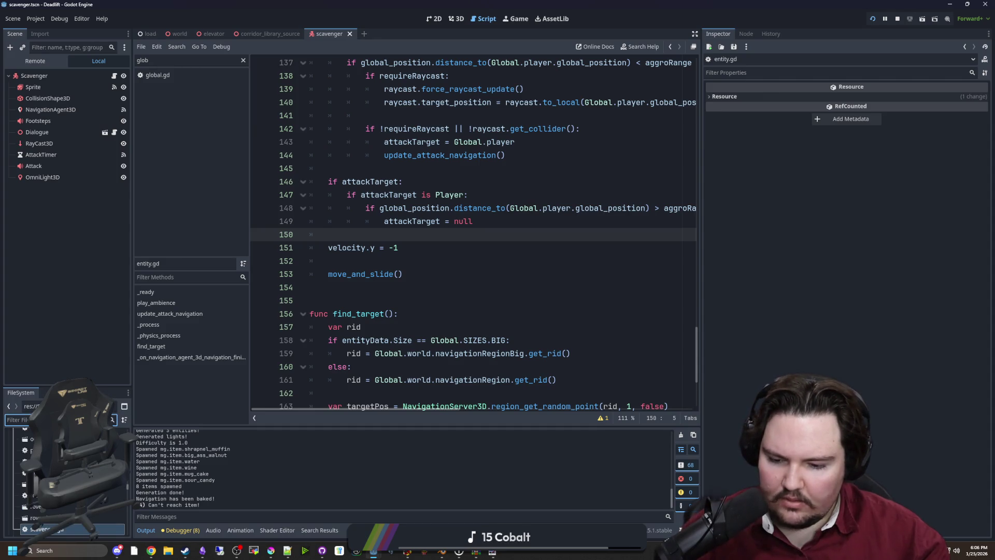
type("door")
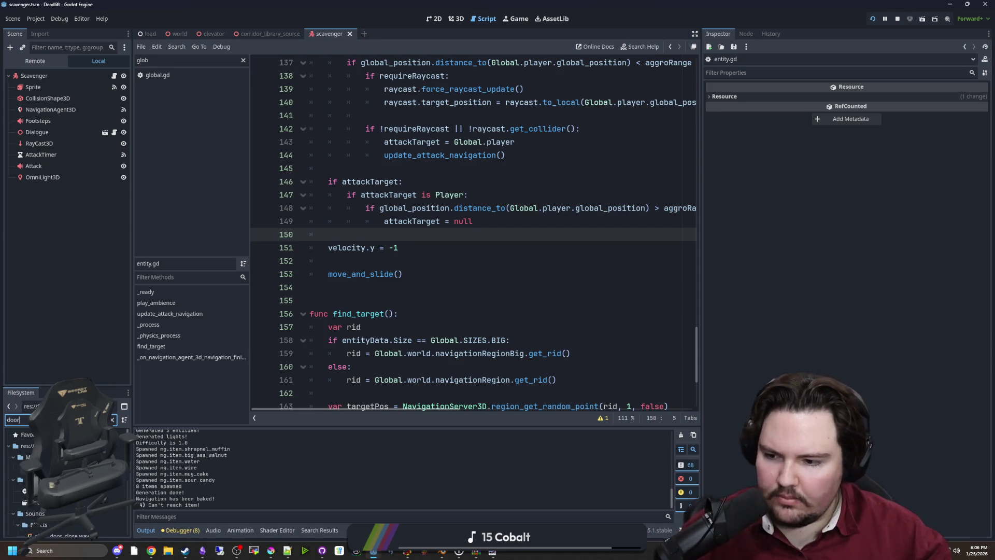
key("Tab")
key("Return")
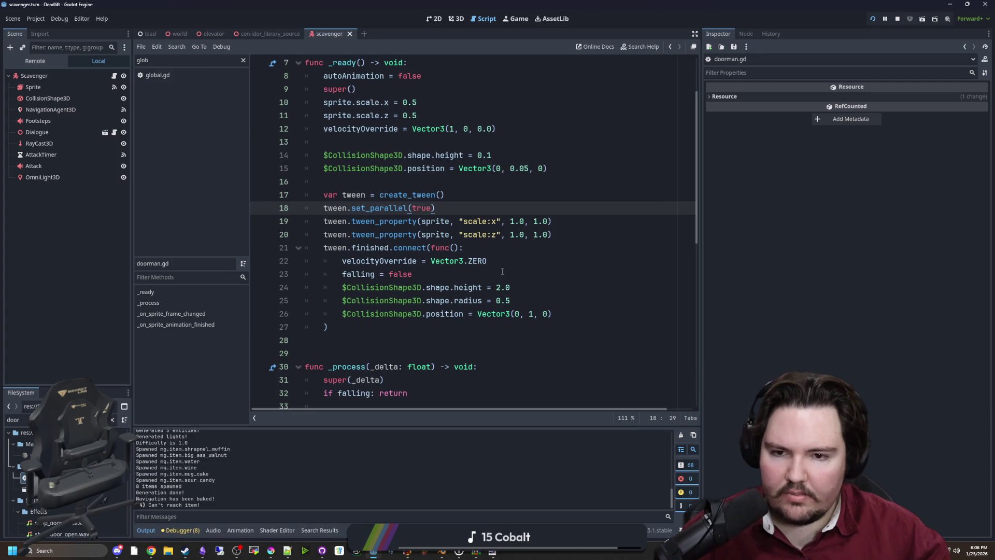
Step: In doorman.gd's _ready(), set the spawn velocity.y to -5, save, and view the running game
left_click(502, 271)
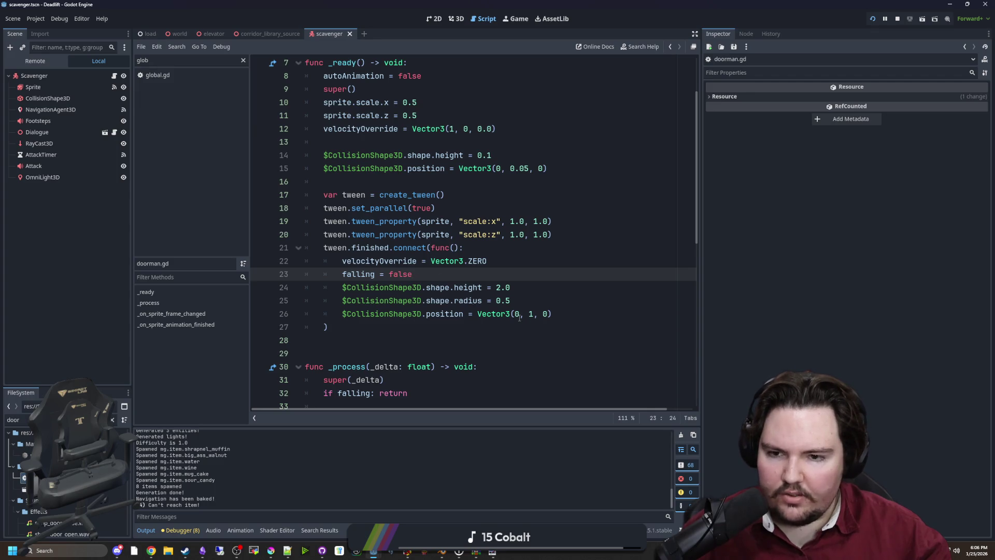
scroll(452, 235, "up", 2)
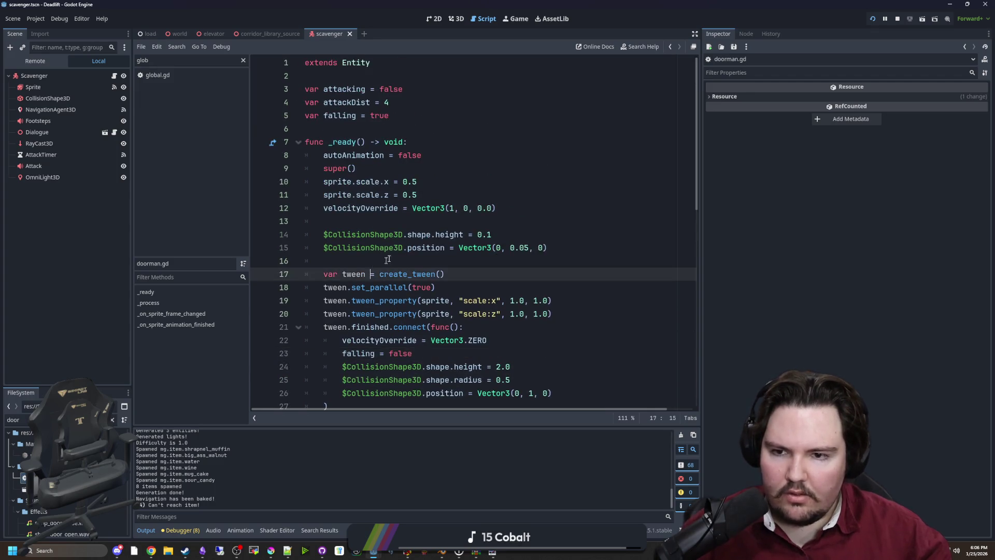
left_click(386, 263)
key("BackSpace")
type("5")
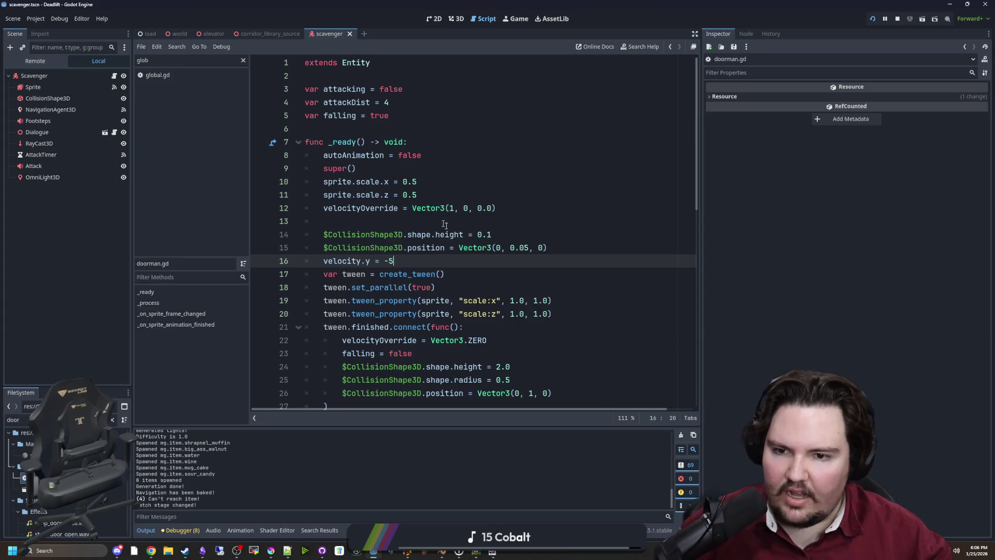
key("Up")
key("Up")
key("Up")
key("ctrl+s")
left_click(516, 21)
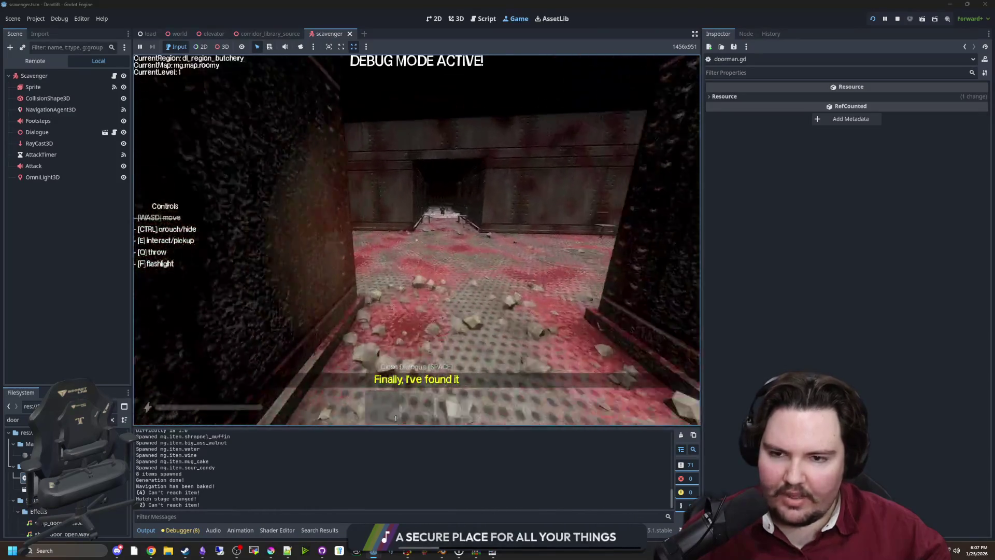
Step: Walk forward and pause, open kobold.gd via a 'koo' file filter, then return to scavenger.gd
key("w")
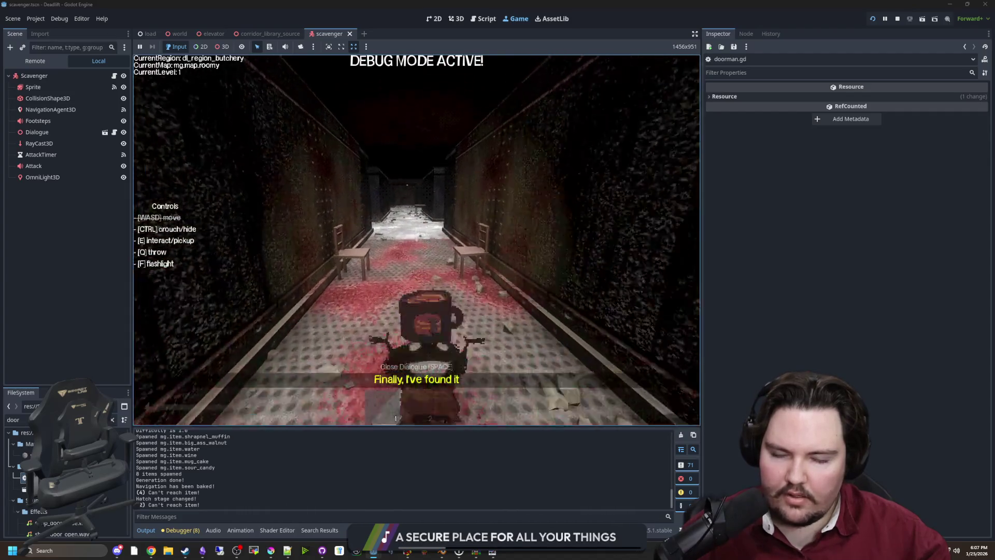
key("Escape")
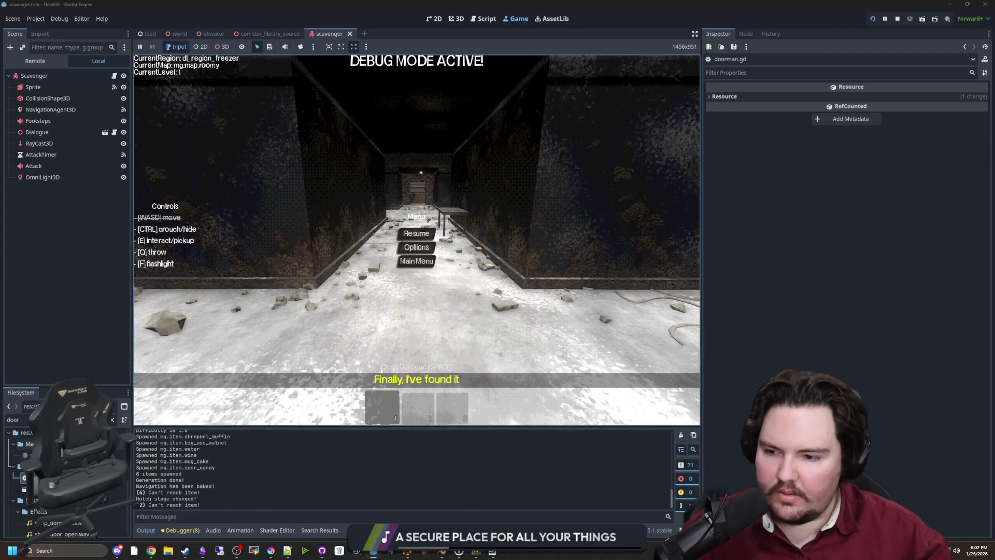
left_click(113, 421)
type("kon")
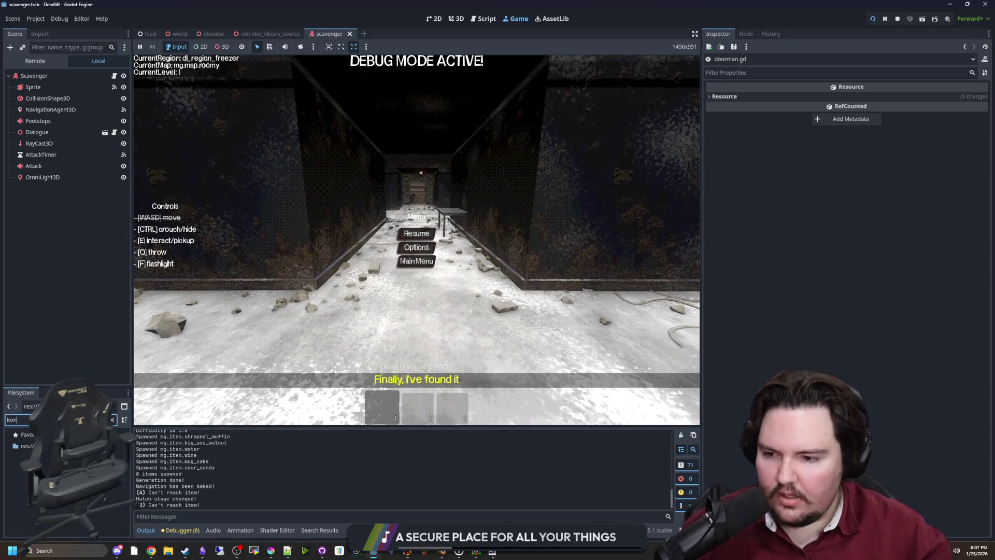
key("BackSpace")
type("o")
key("Return")
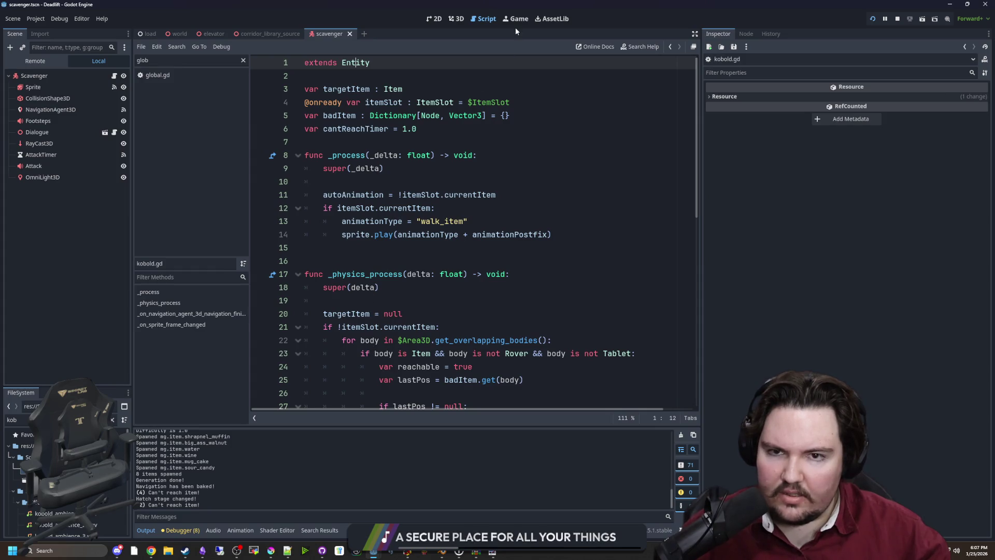
left_click(516, 19)
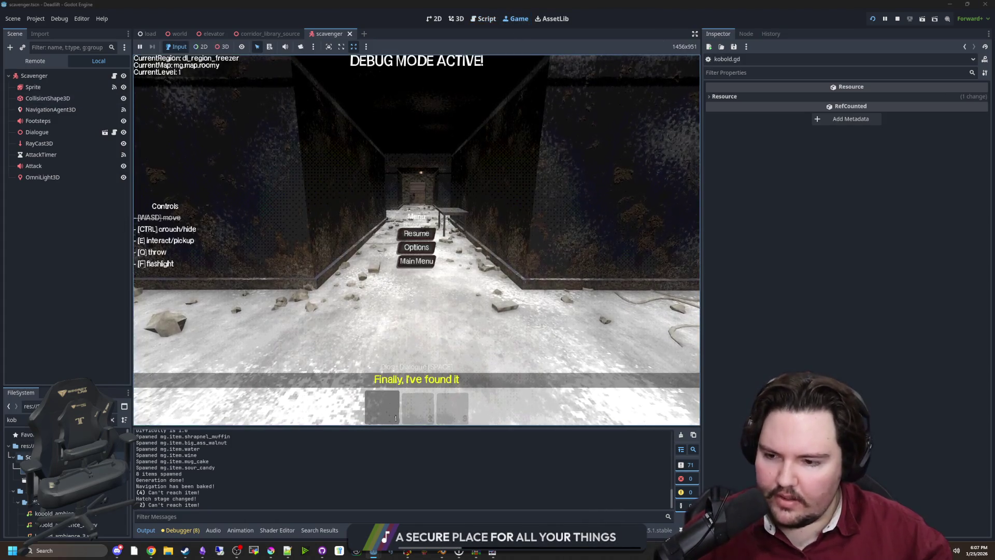
left_click(114, 76)
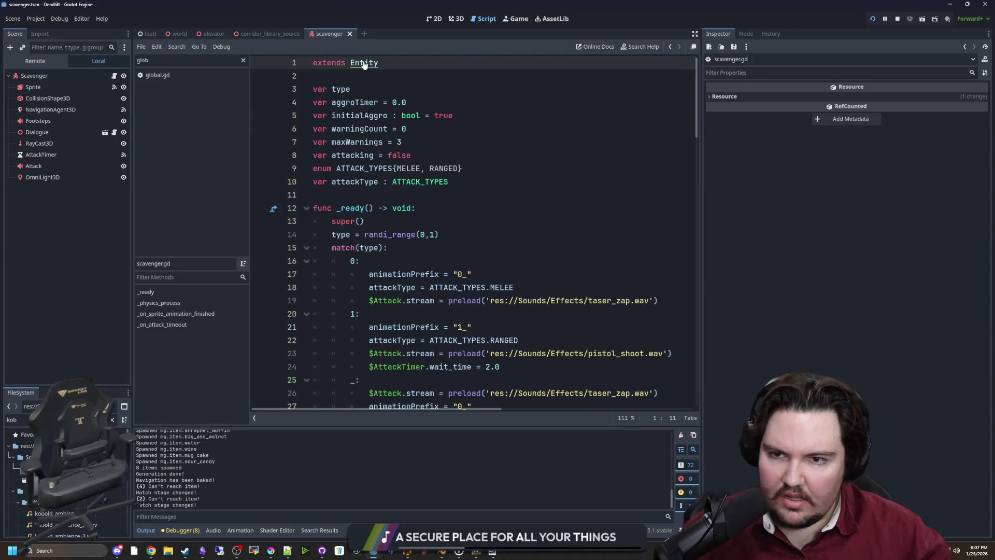
Step: In entity.gd, set line 151 to velocity.y = 0 and save it
left_click(364, 62, "ctrl")
left_click(409, 248)
key("BackSpace")
key("BackSpace")
type("0")
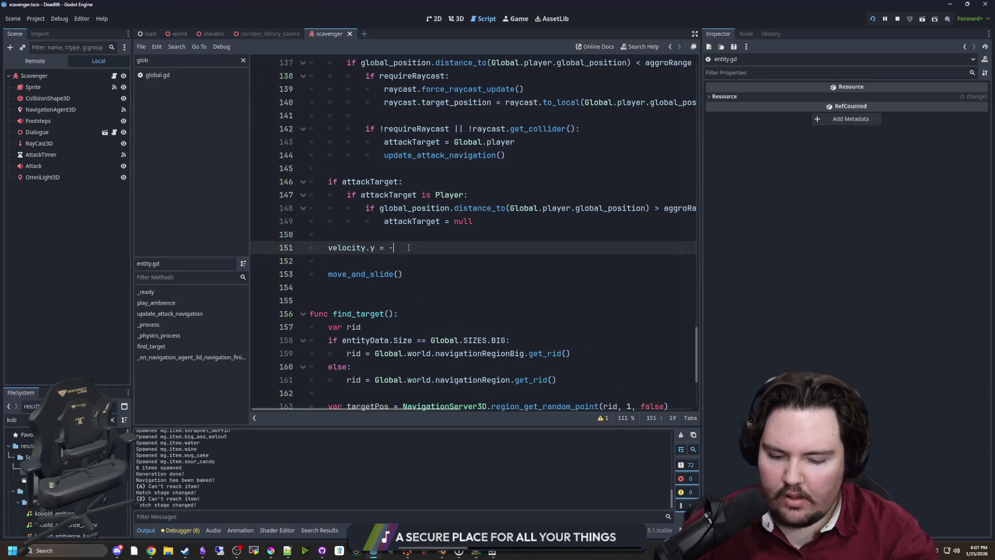
key("ctrl+k")
left_click(349, 237)
key("ctrl+s")
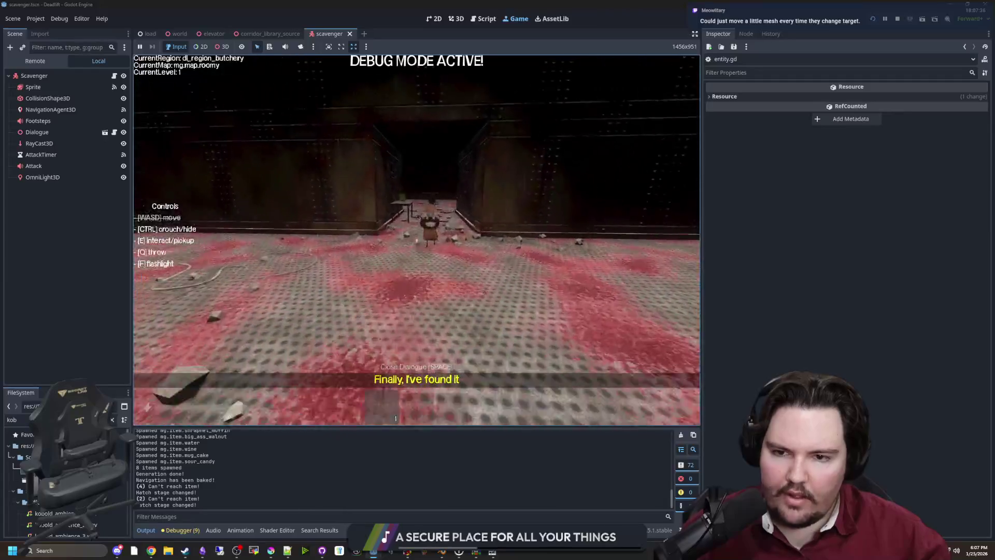
Step: Restart the run, descend to level 1, crouch and follow the purple scavenger, then pause
key("Escape")
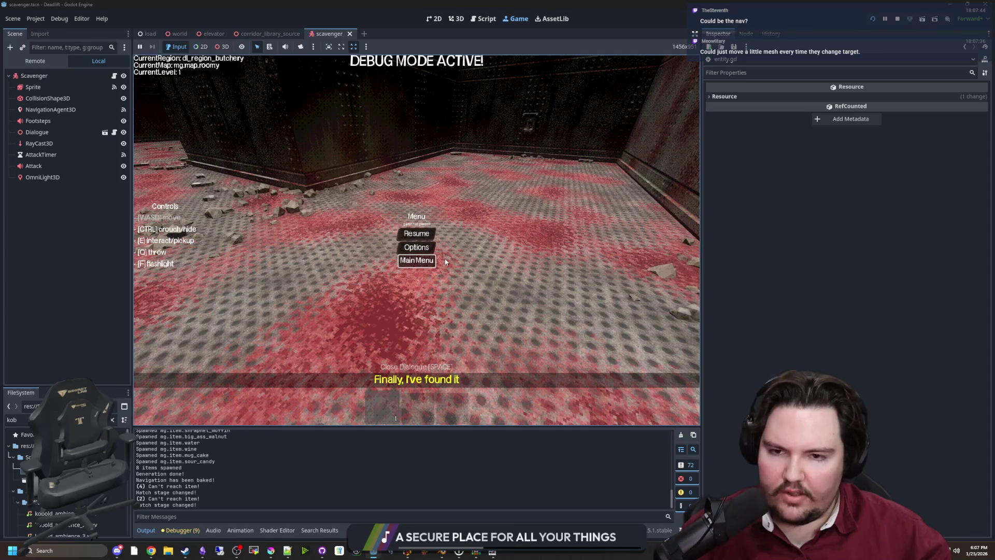
key("Return")
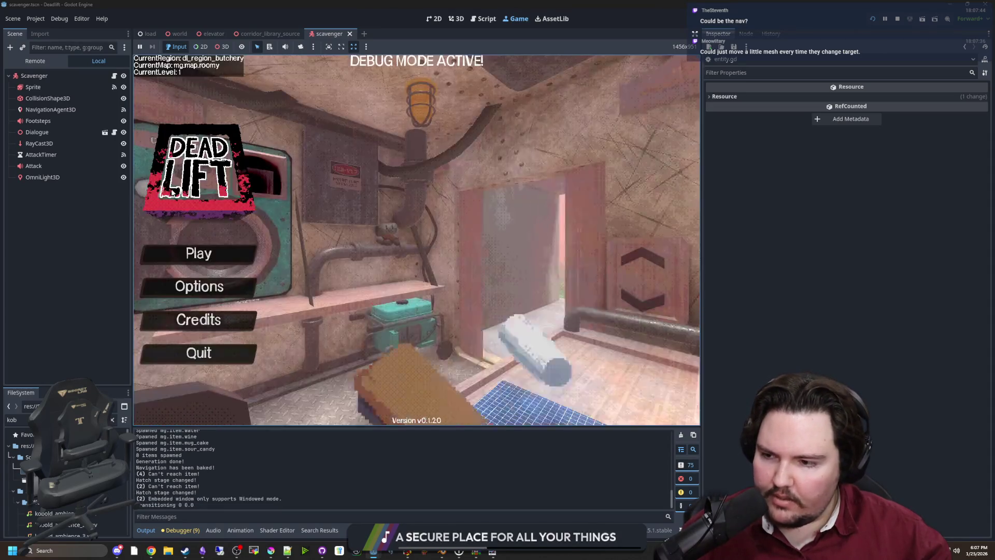
key("Return")
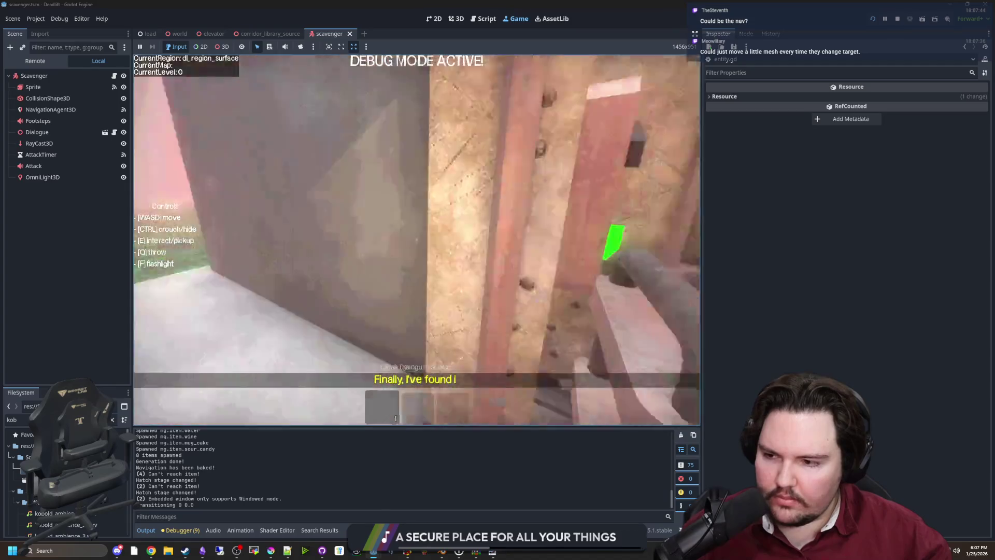
key("e")
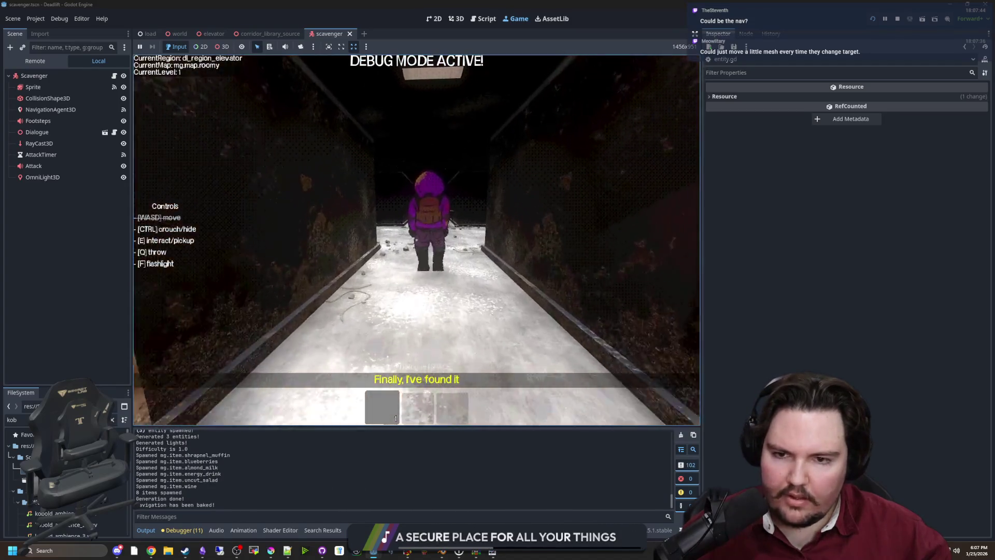
key("w")
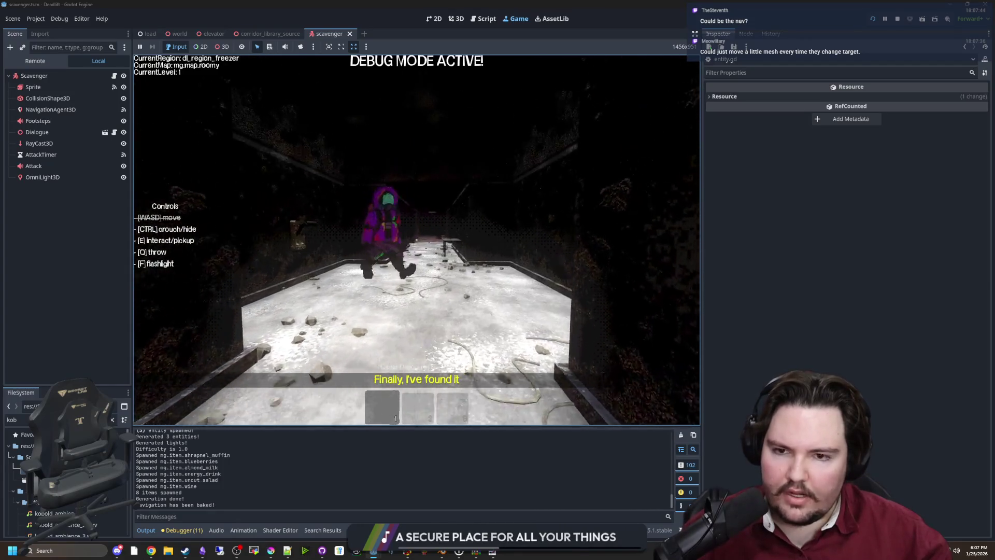
key("w")
mouse_move(416, 240)
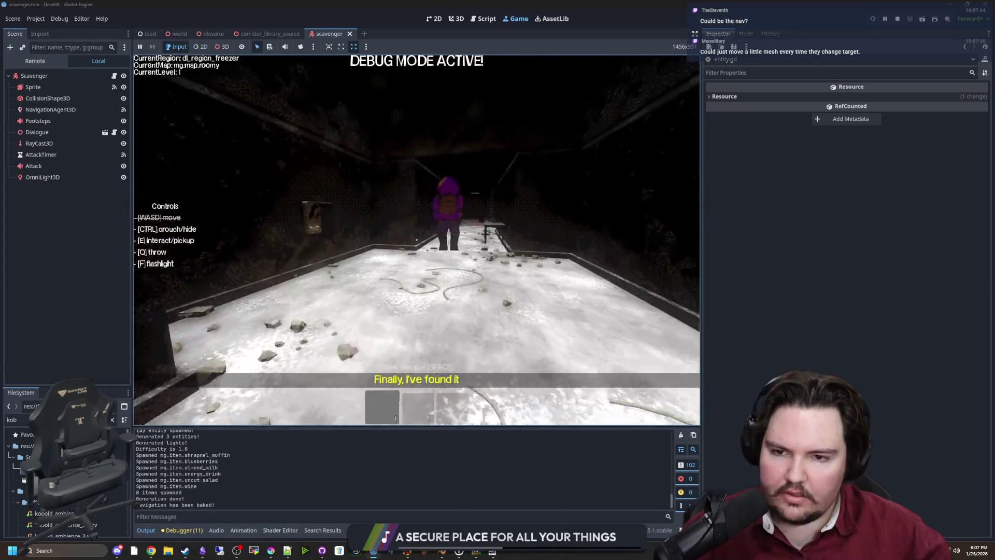
key("w")
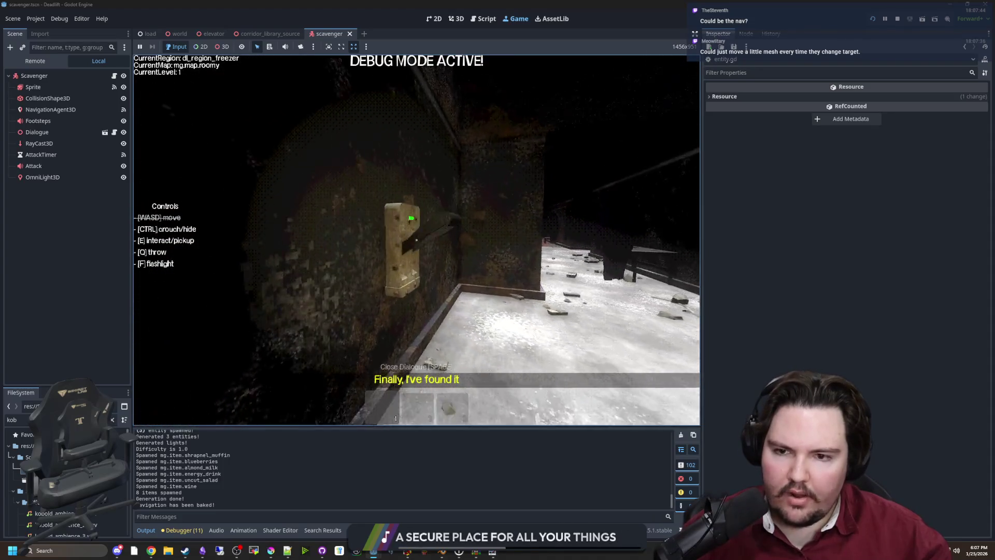
key("ctrl")
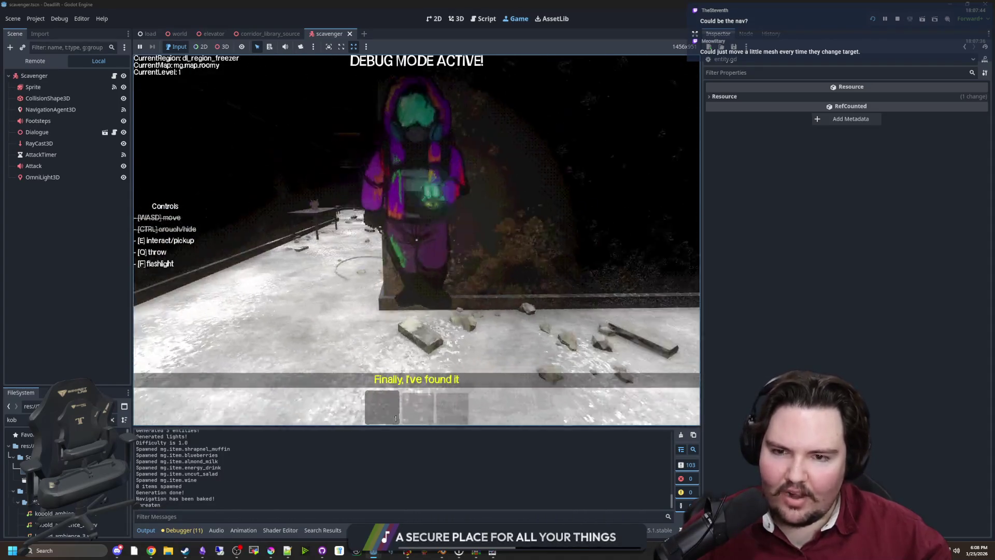
key("a")
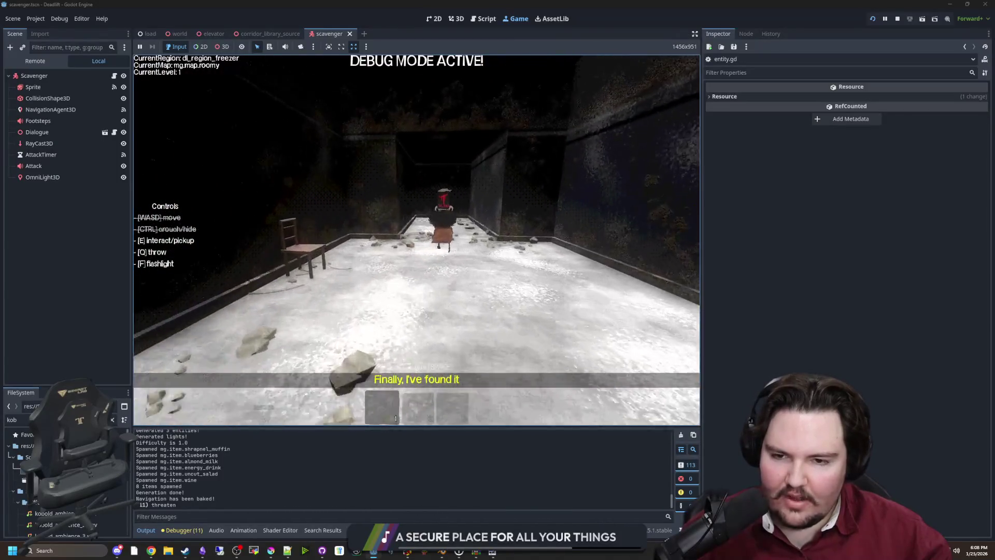
key("Escape")
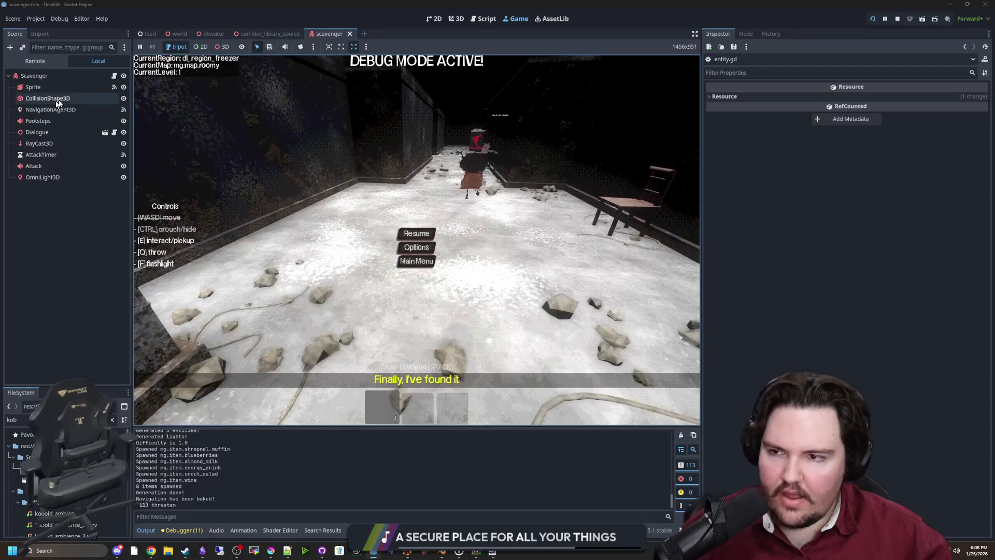
Step: Change line 151 to velocity.y = -0.1, resume and test in the corridor, then stop the game
left_click(114, 76)
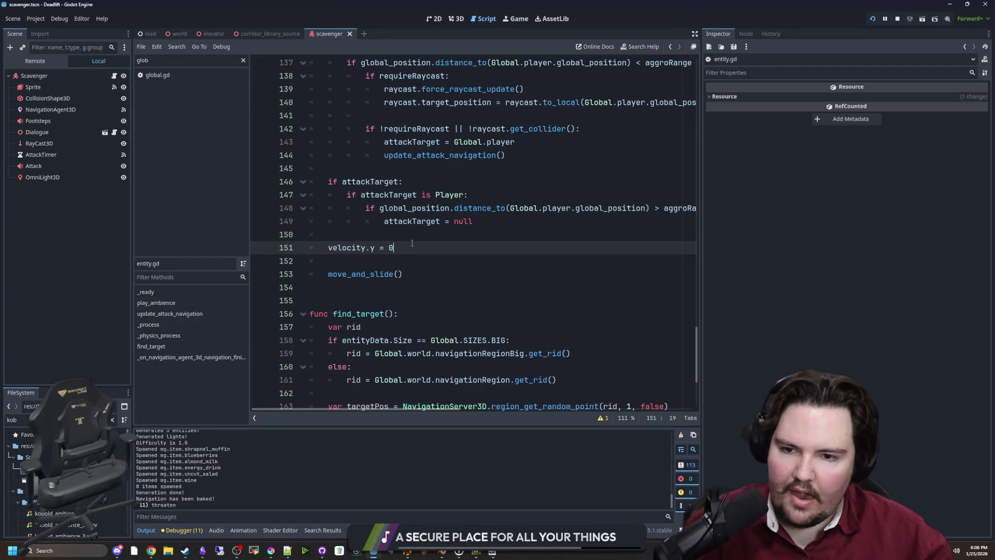
key("BackSpace")
type("-0.1")
key("ctrl+F4")
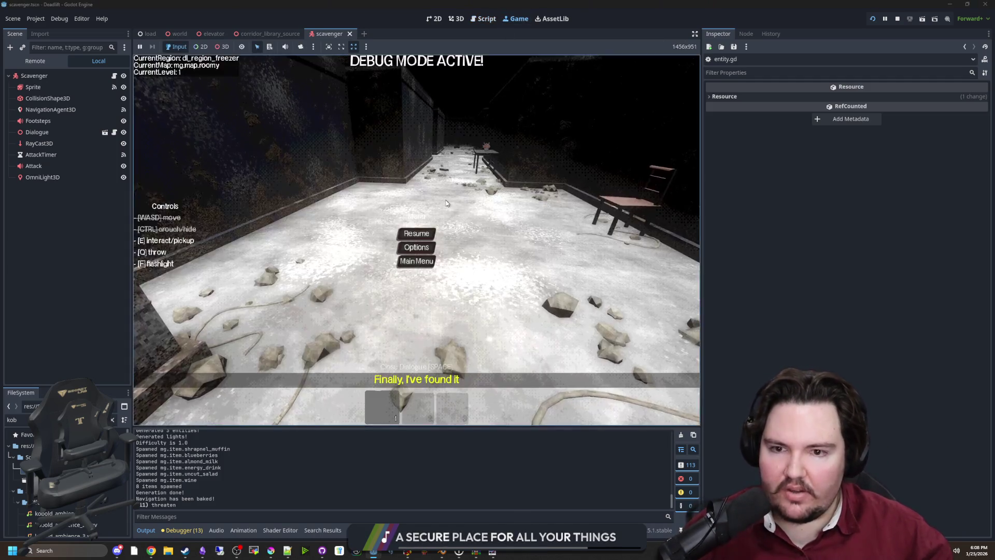
left_click(414, 231)
key("w")
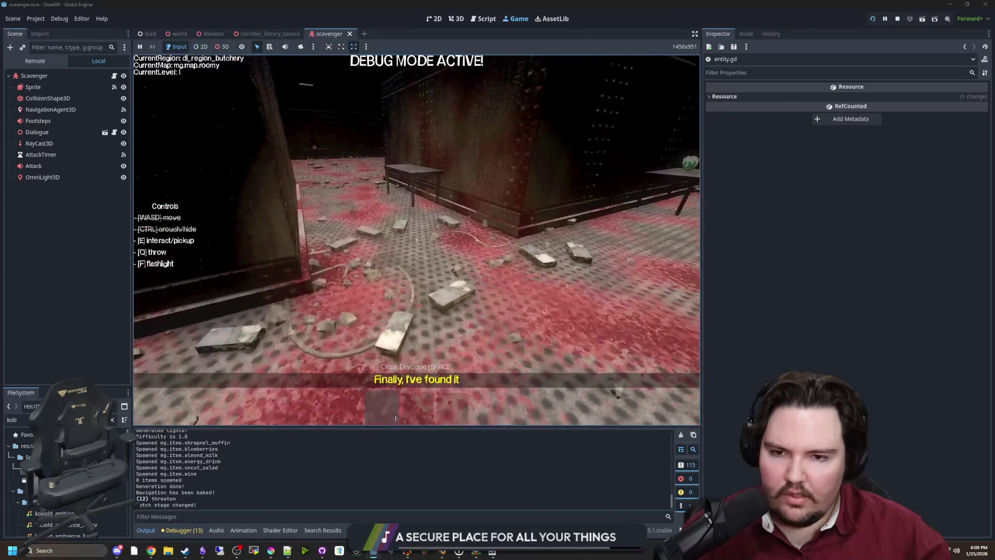
key("Escape")
left_click(897, 19)
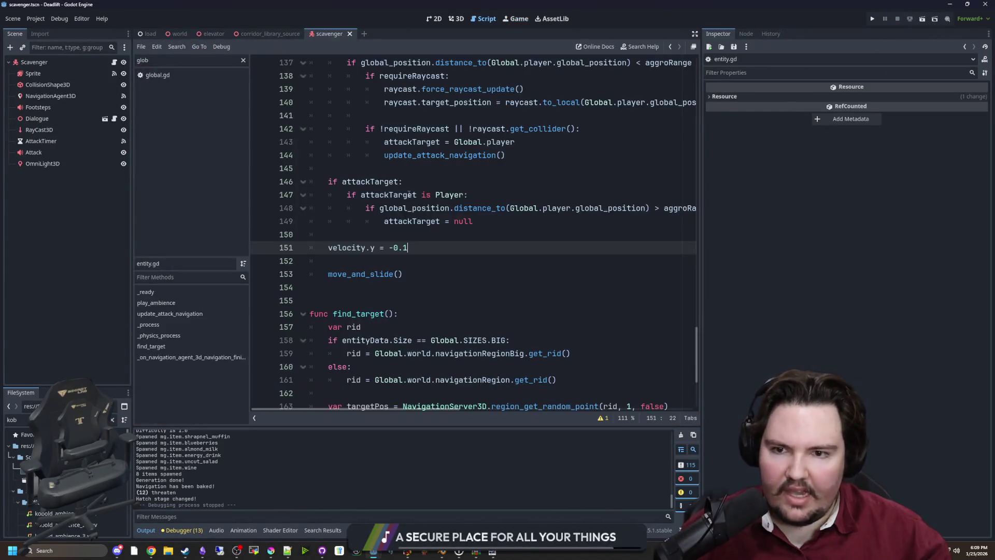
Step: Save, toggle a debugging option, then run and restart the game to reach the DeadLift main menu
key("ctrl+s")
left_click(37, 18)
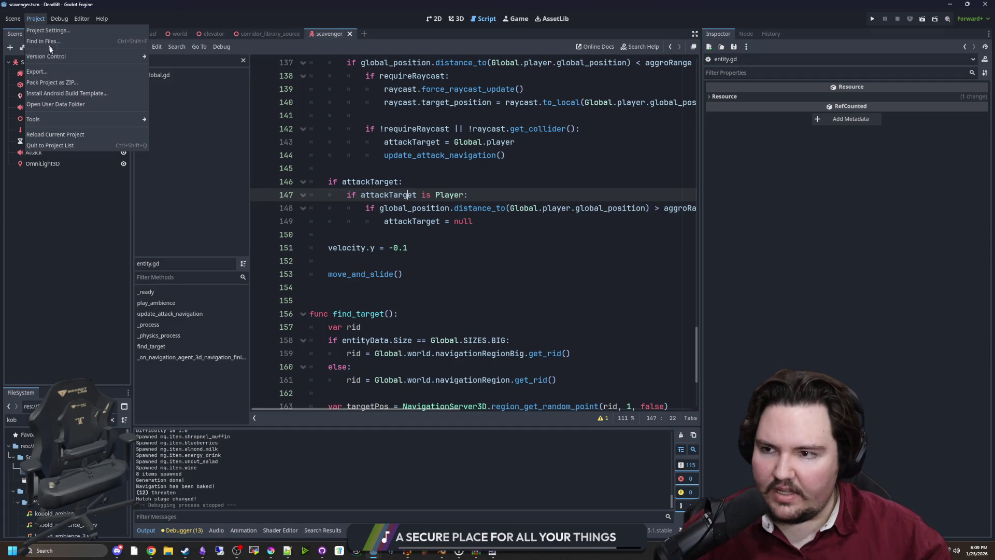
left_click(59, 71)
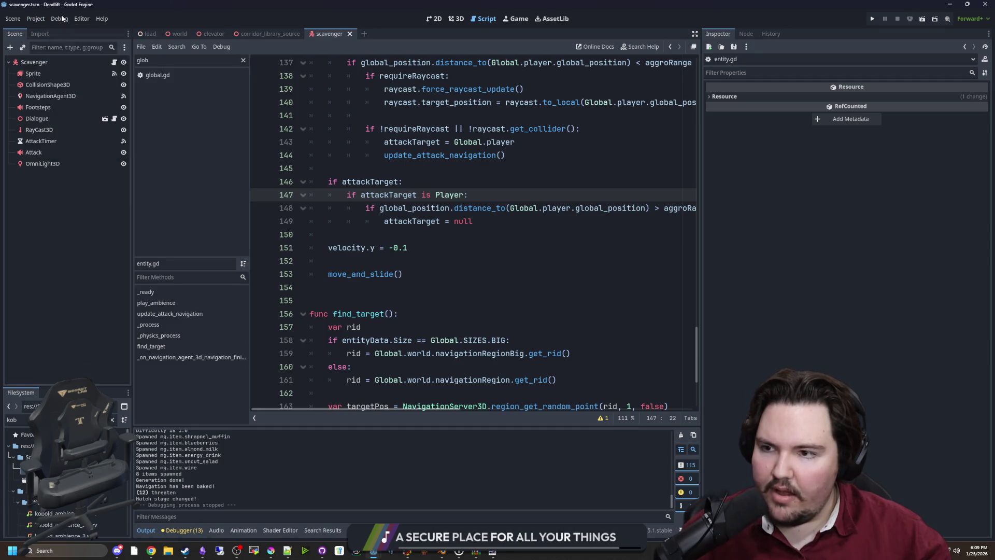
left_click(102, 73)
left_click(430, 156)
left_click(426, 157, "ctrl")
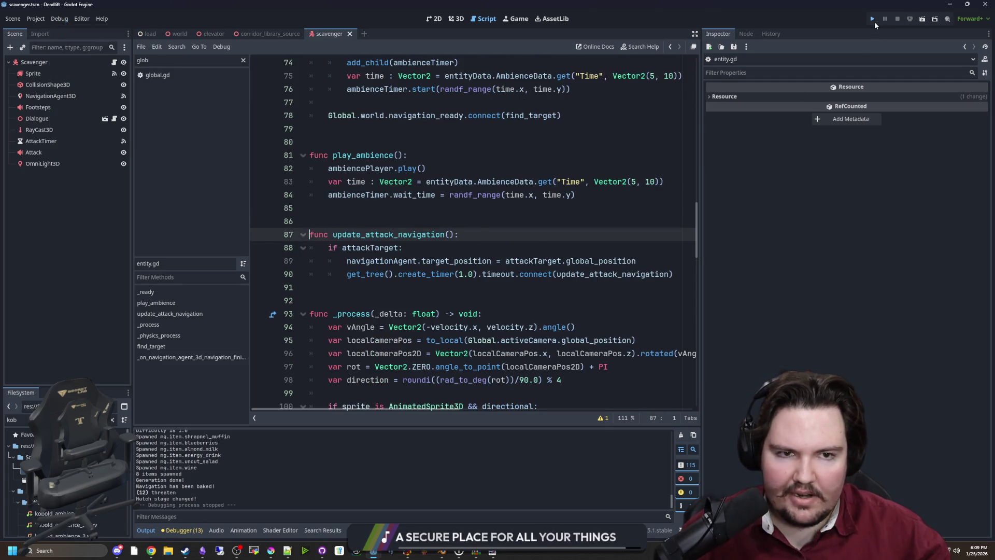
left_click(876, 21)
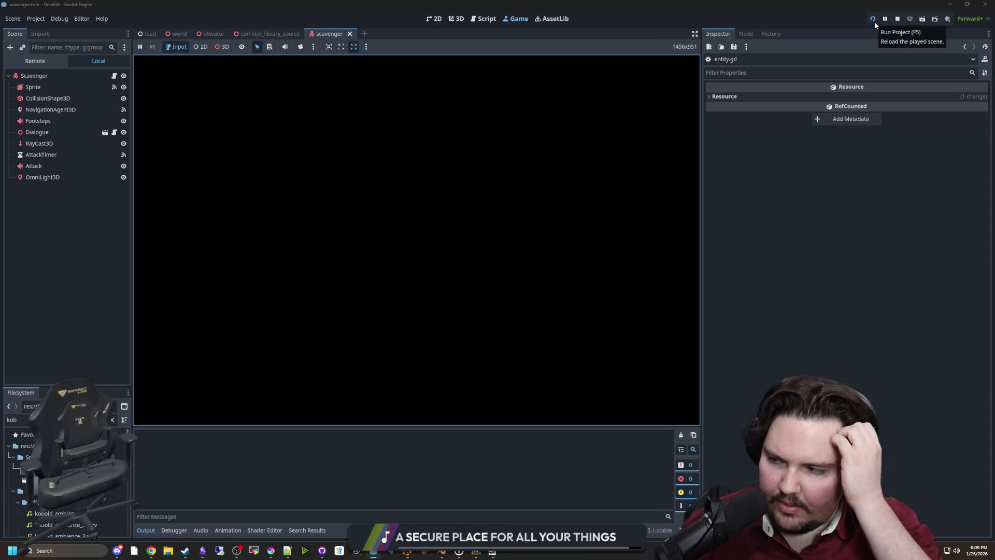
left_click(875, 22)
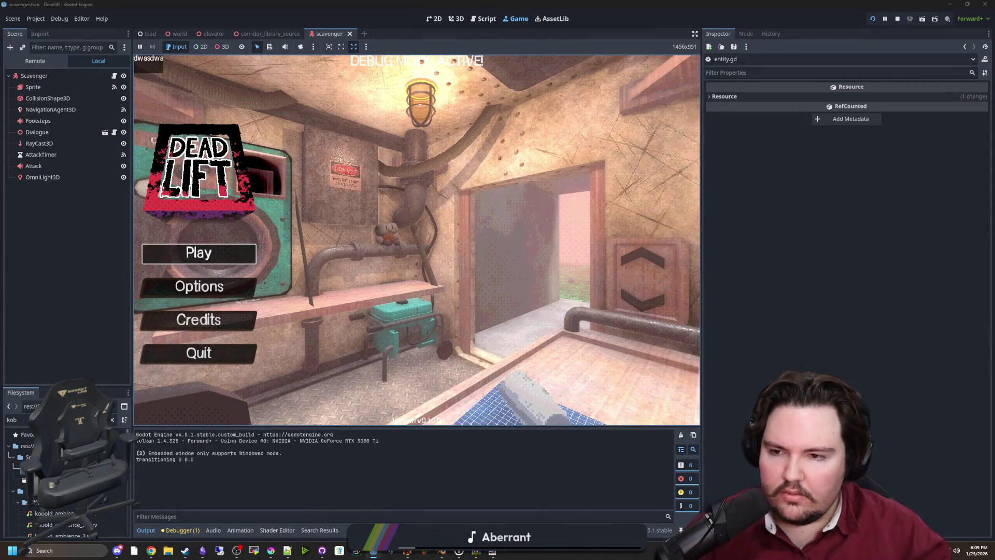
Step: Play from the main menu, walk through the freezer corridor, then pause and stop the game
key("Return")
key("w")
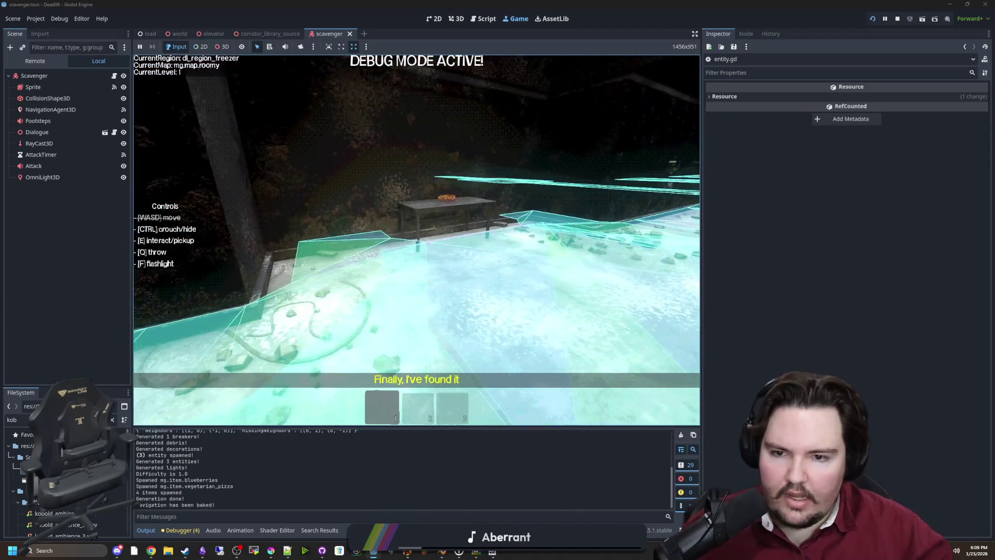
key("w")
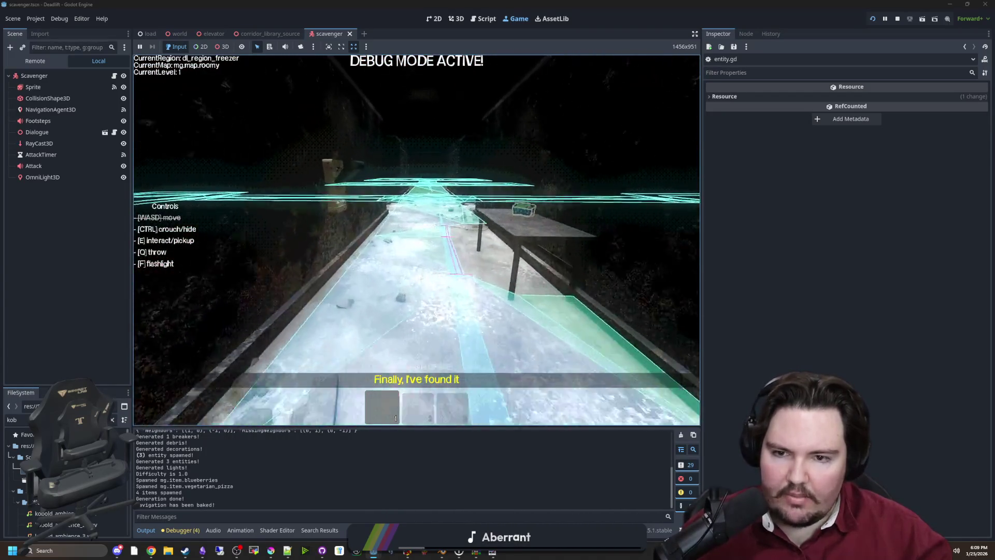
key("w")
key("w")
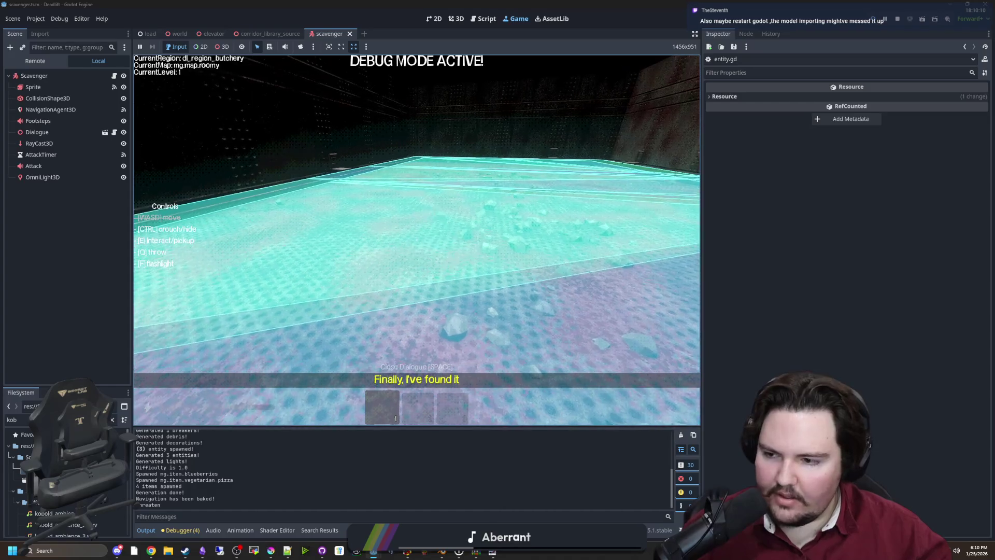
key("Escape")
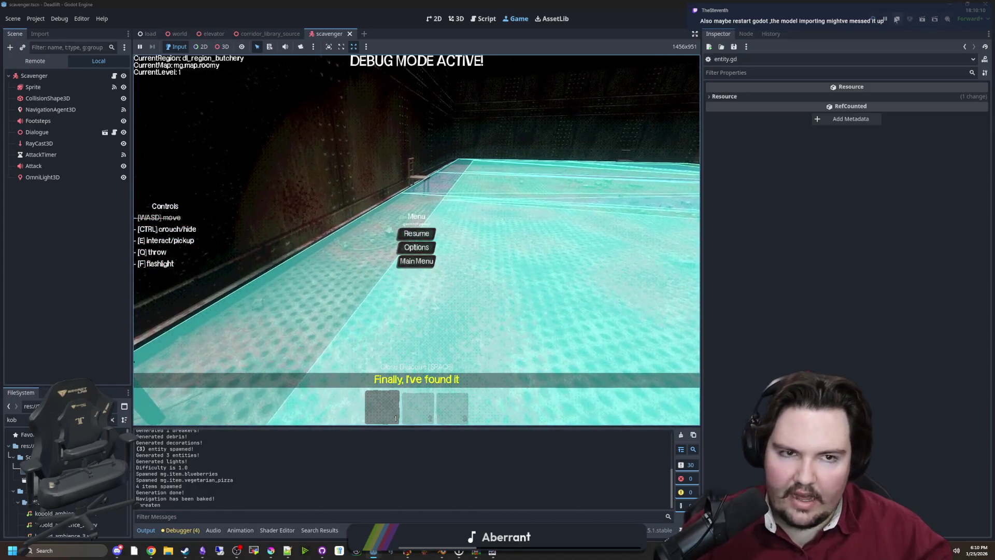
key("F8")
Step: Reload the current project from the Project menu and bring GitHub Desktop forward
left_click(378, 235)
left_click(30, 21)
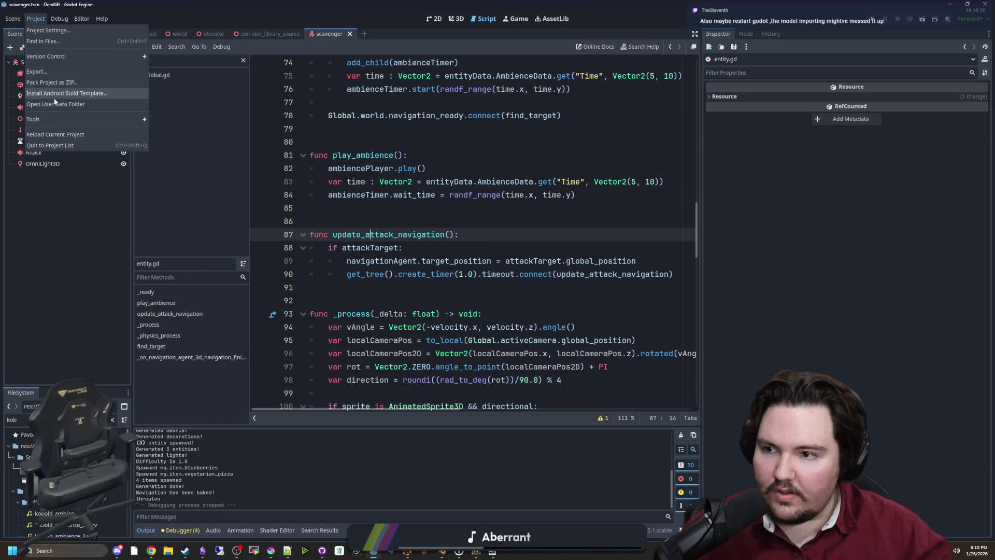
left_click(51, 134)
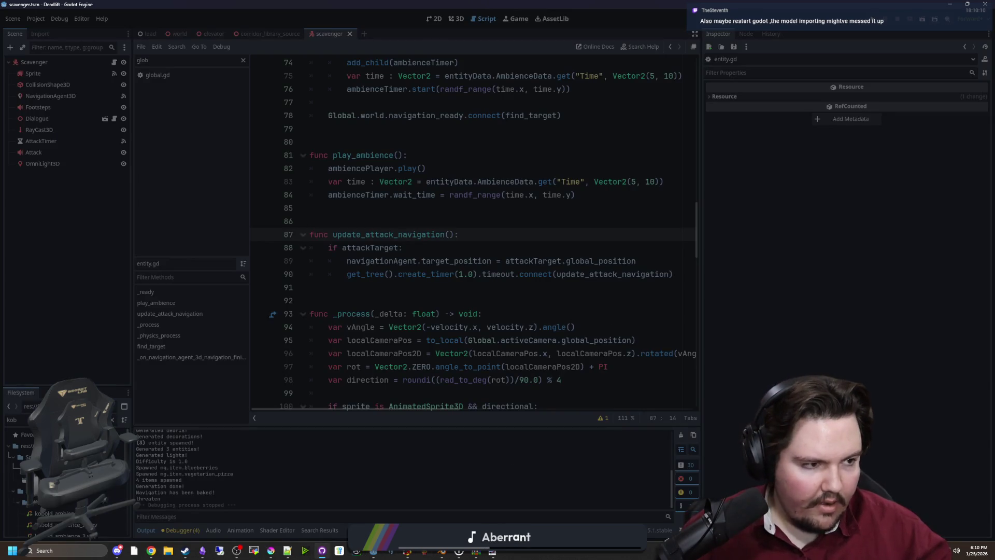
left_click(322, 550)
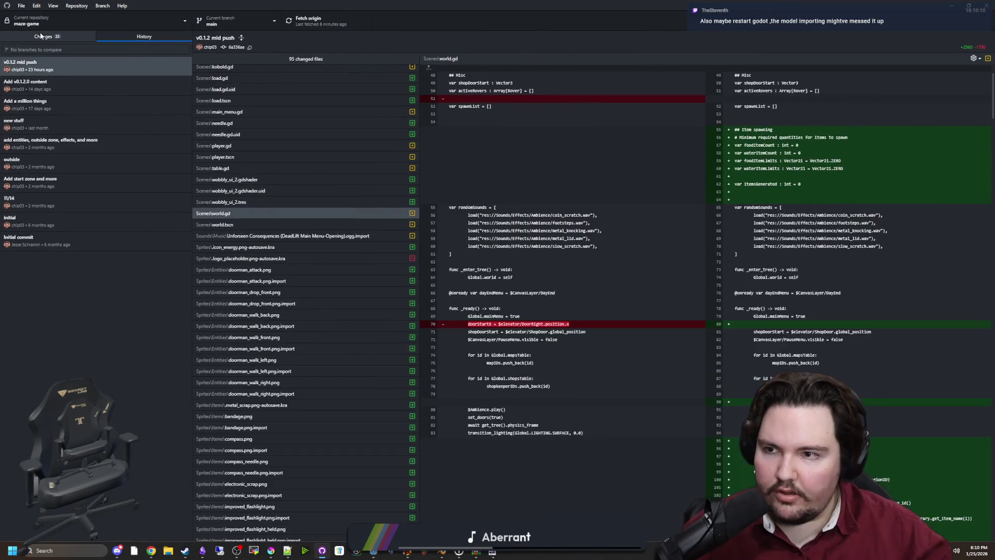
Step: In GitHub Desktop, list the uncommitted changes and view the diff of Scenes\entity.gd
left_click(41, 36)
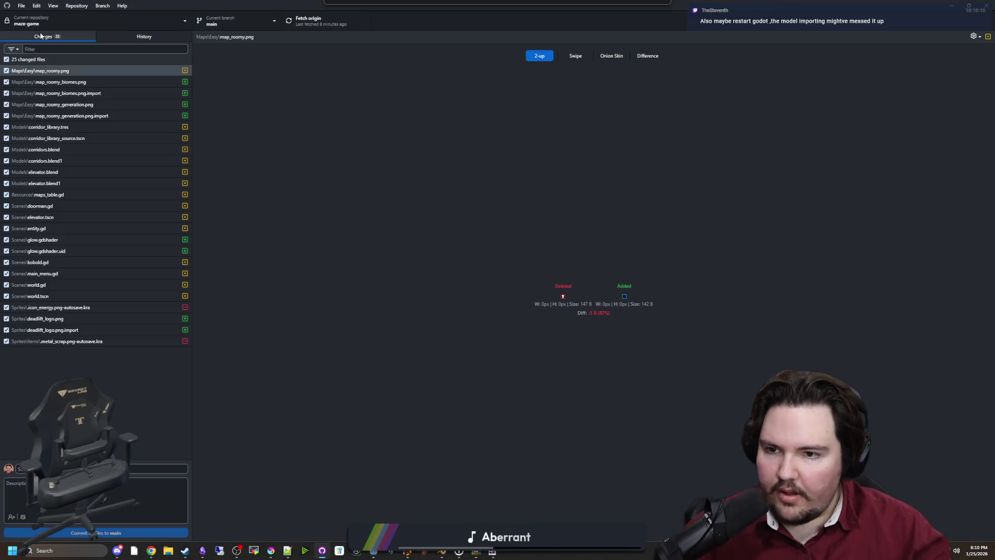
left_click(58, 229)
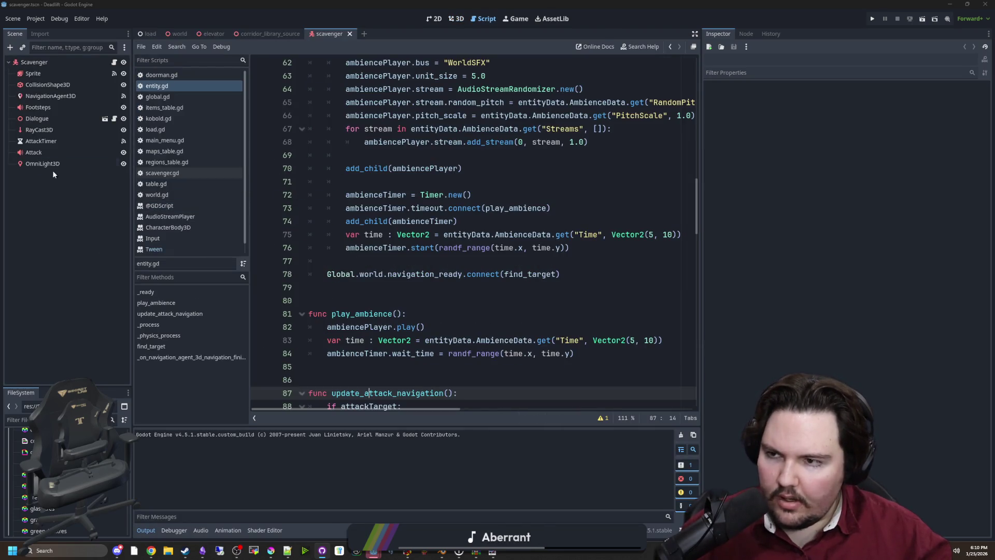
Step: Change velocity.y on line 151 of entity.gd from -0.1 to -5, save, and relaunch the game
left_click(114, 63)
left_click(189, 86)
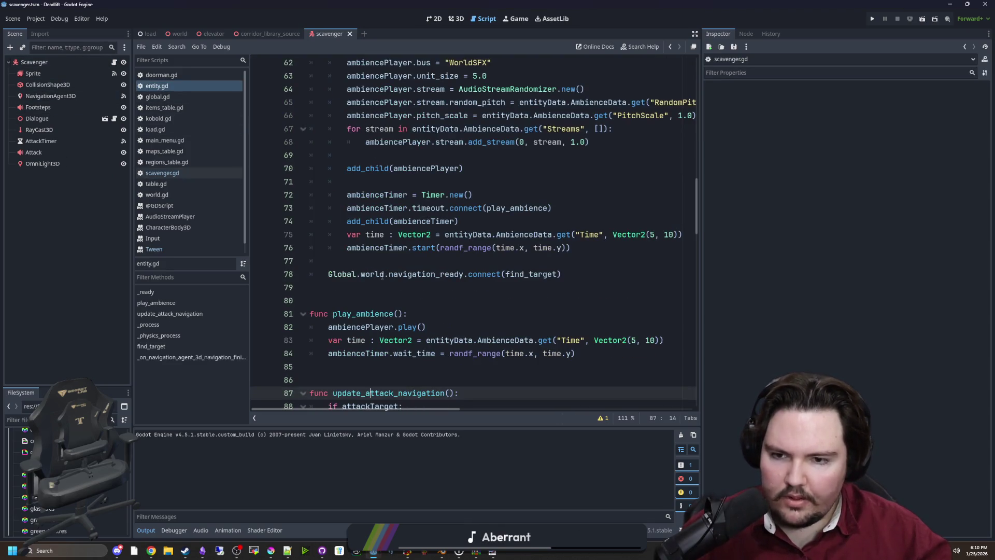
scroll(382, 276, "down", 5)
scroll(382, 275, "down", 5)
scroll(382, 274, "down", 15)
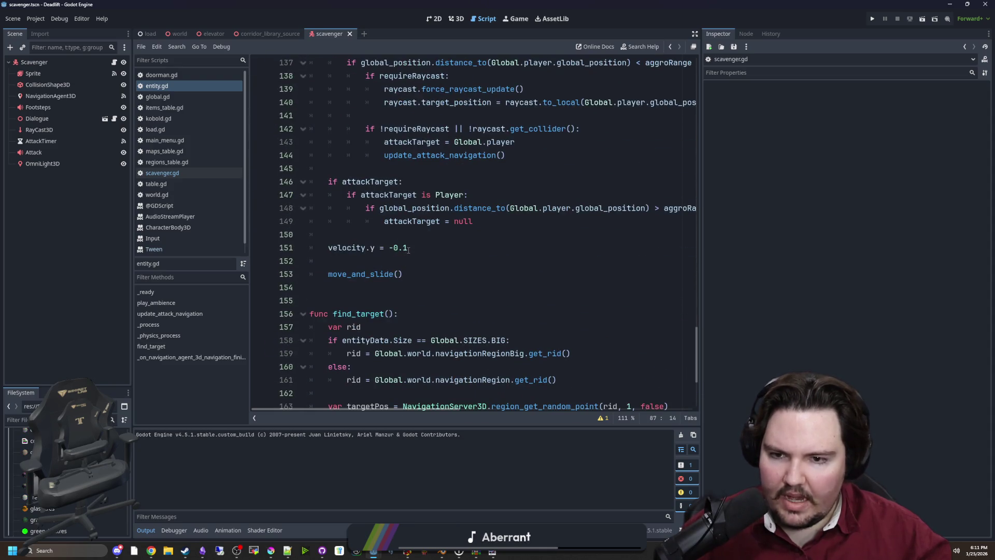
double_click(402, 248)
type("5")
key("Up")
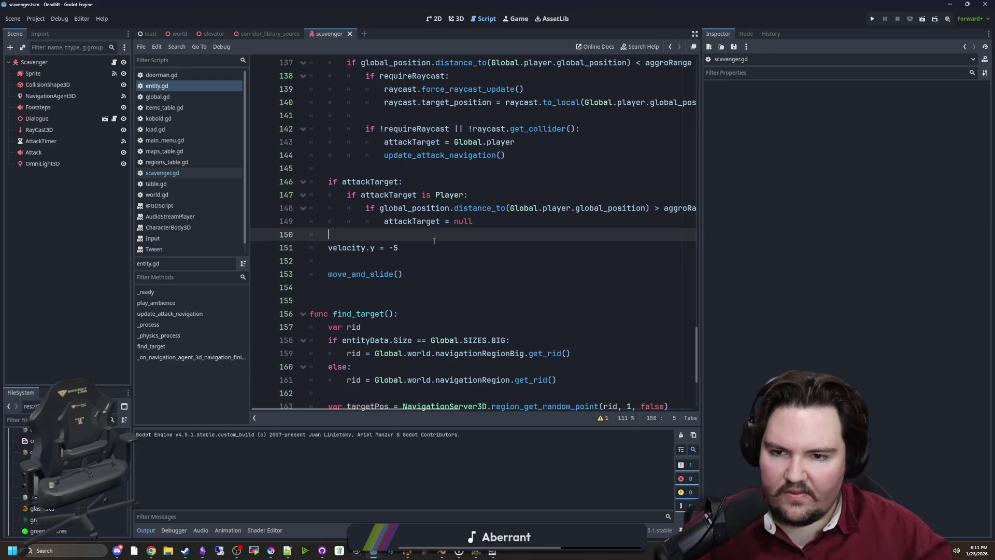
key("ctrl+s")
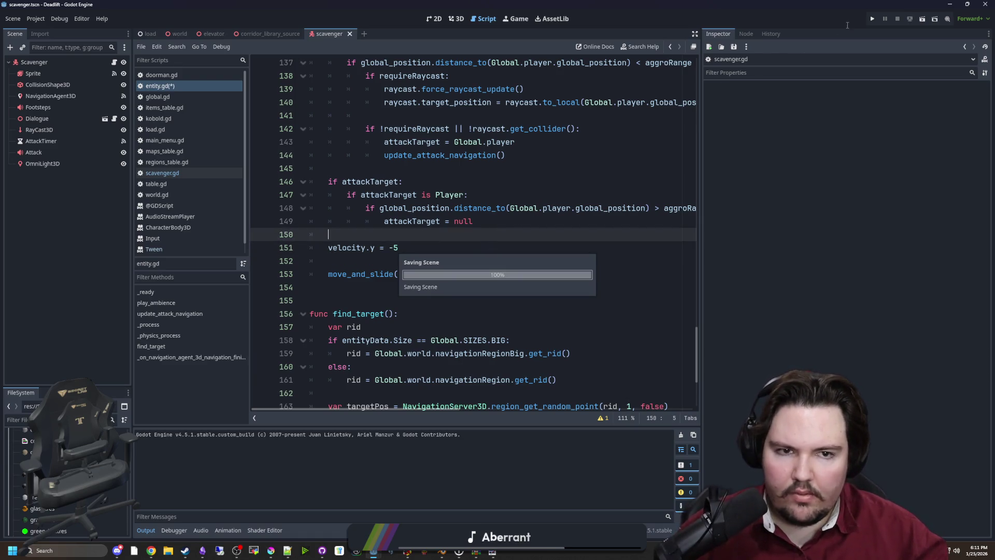
left_click(873, 21)
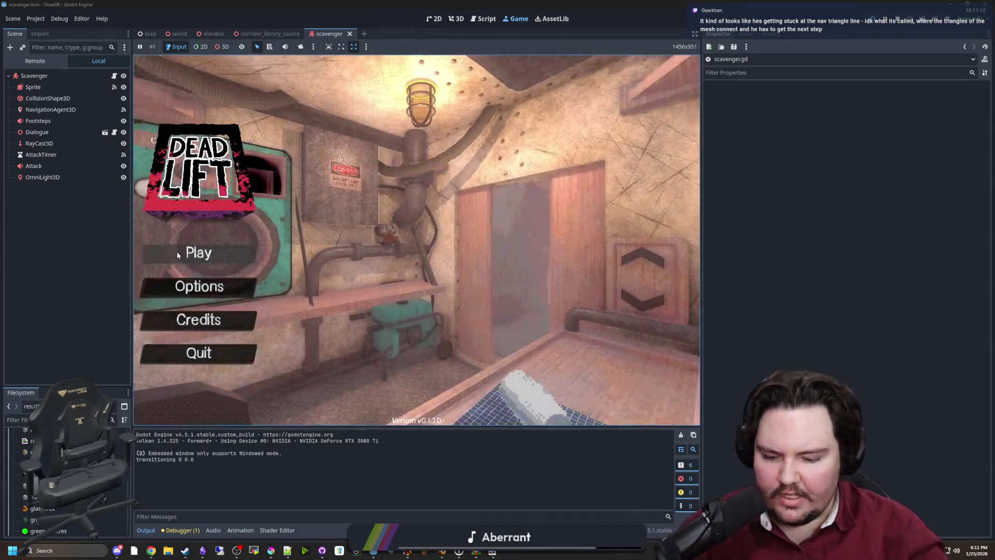
left_click(176, 251)
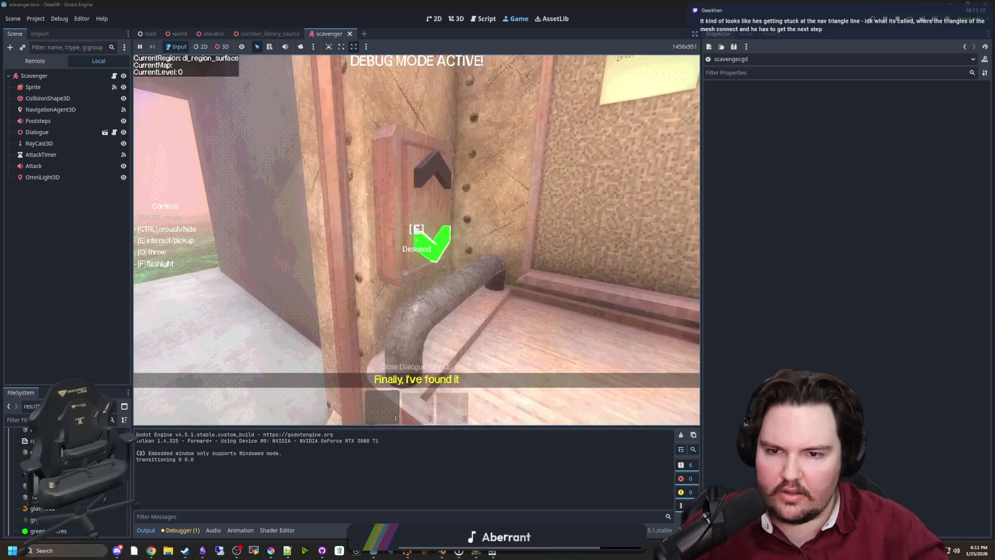
Step: Descend in the elevator to watch an enemy on the navigation mesh, then stop the game
key("e")
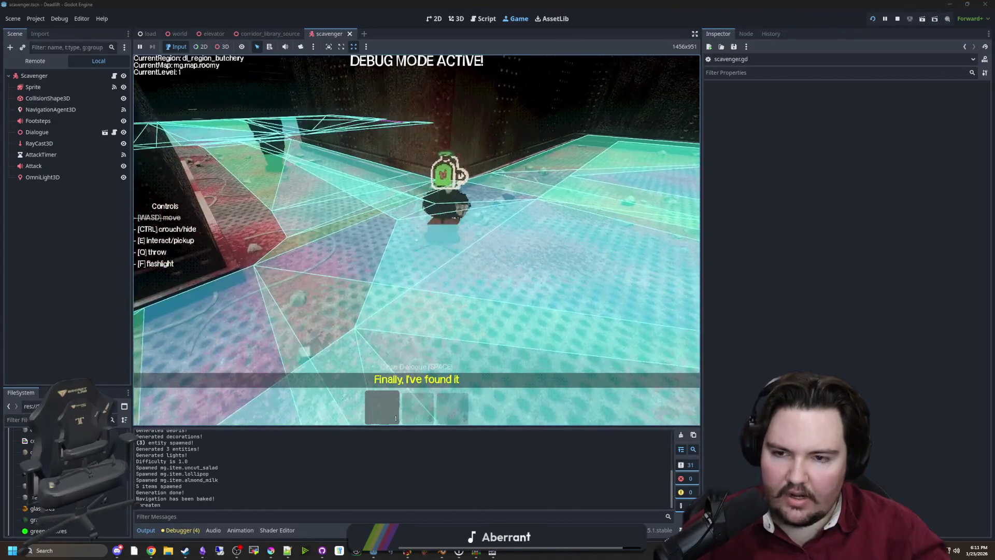
key("Escape")
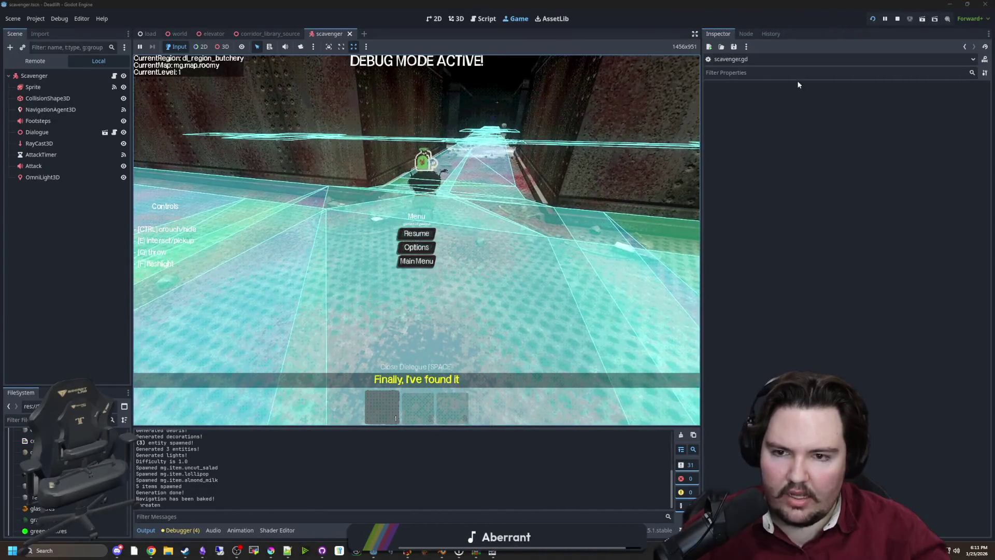
left_click(897, 20)
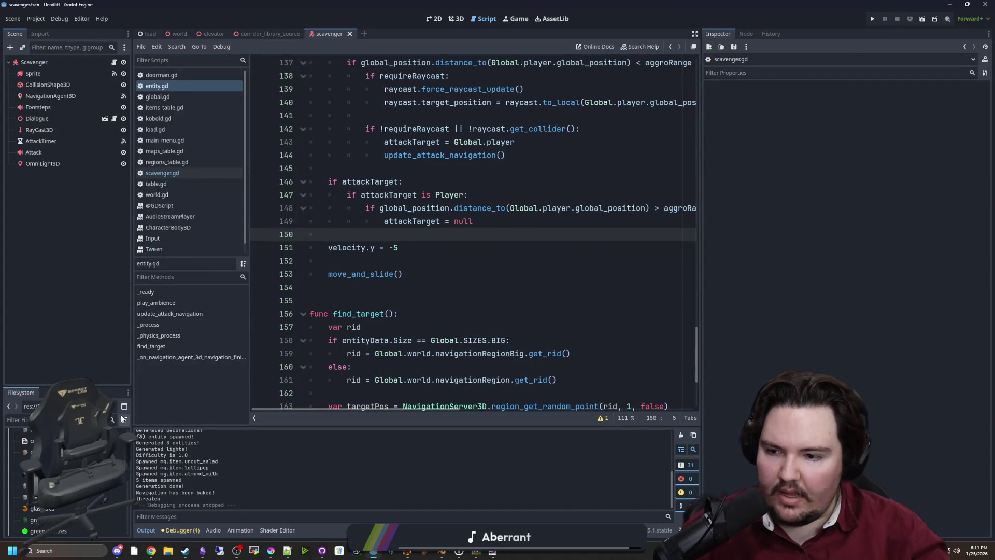
Step: Open the kobold scene in 3D and frame its collision shape from the front
type("kobol")
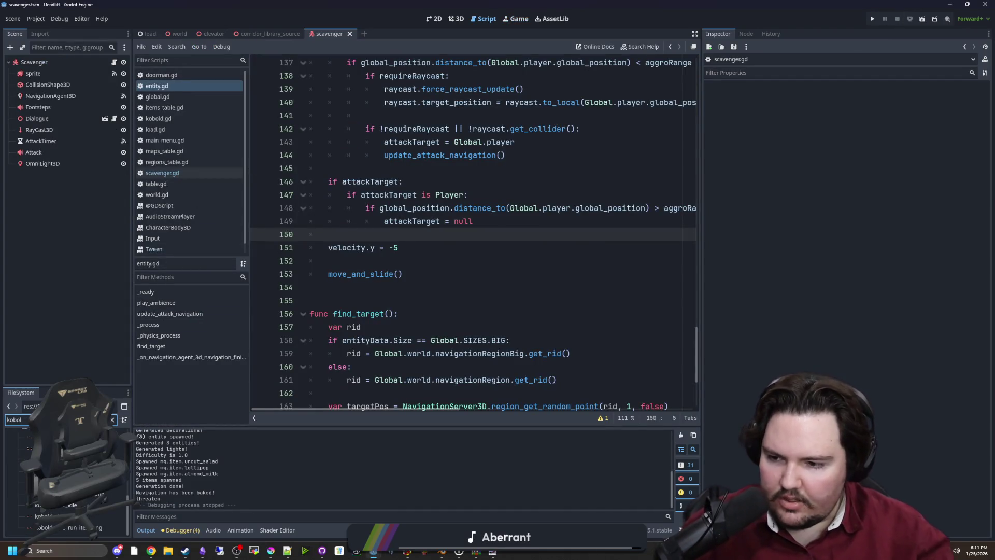
double_click(23, 477)
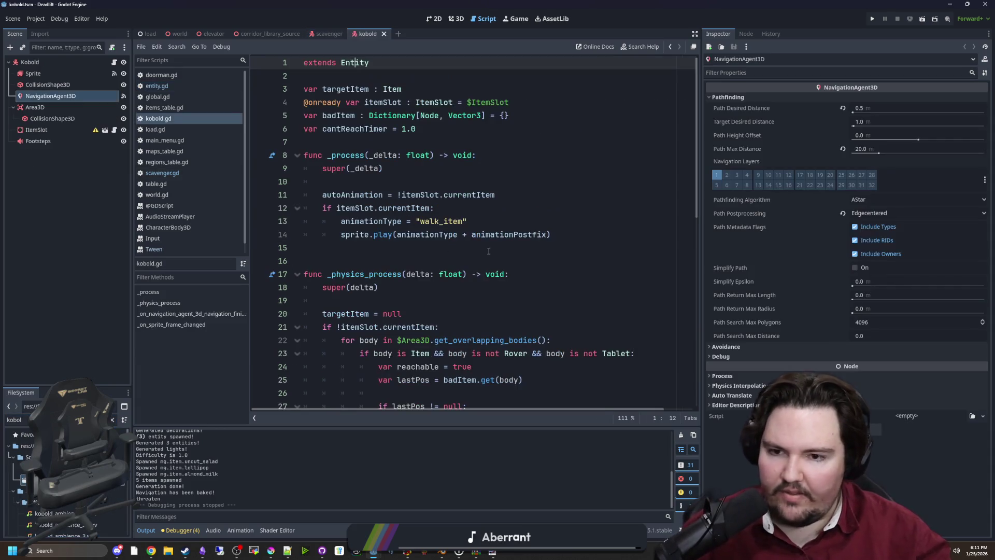
left_click(457, 19)
scroll(349, 242, "up", 5)
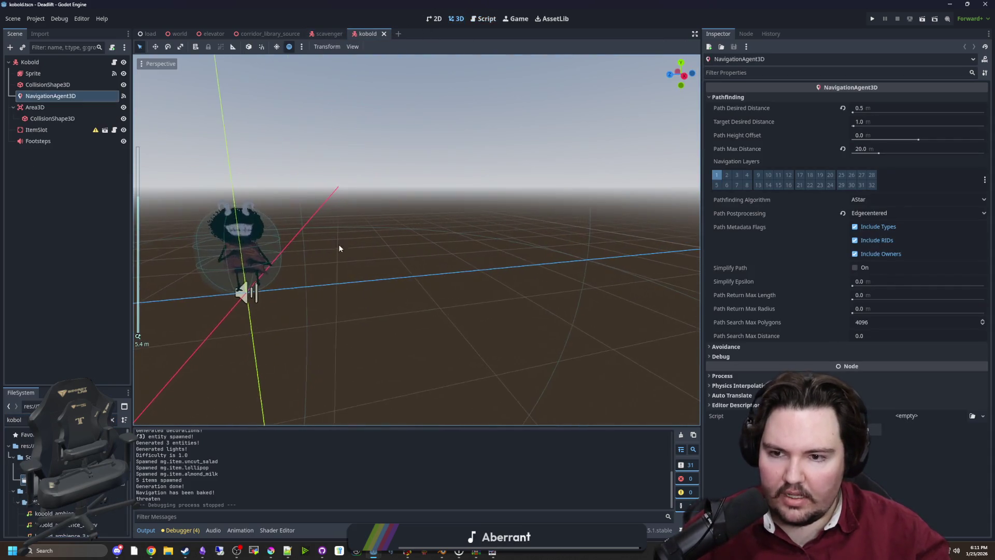
left_click(308, 279)
key("f")
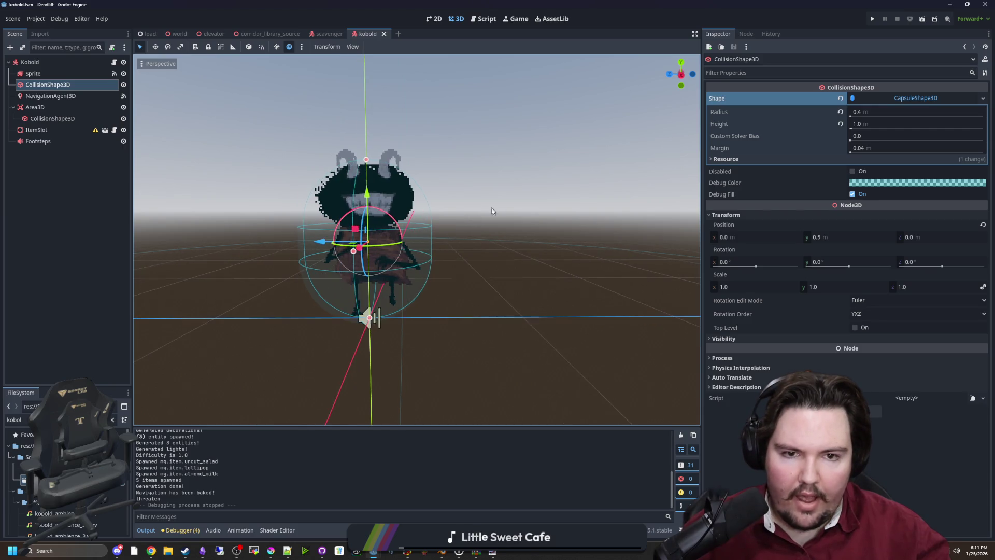
scroll(488, 216, "up", 2)
left_click_drag(562, 220, 573, 214)
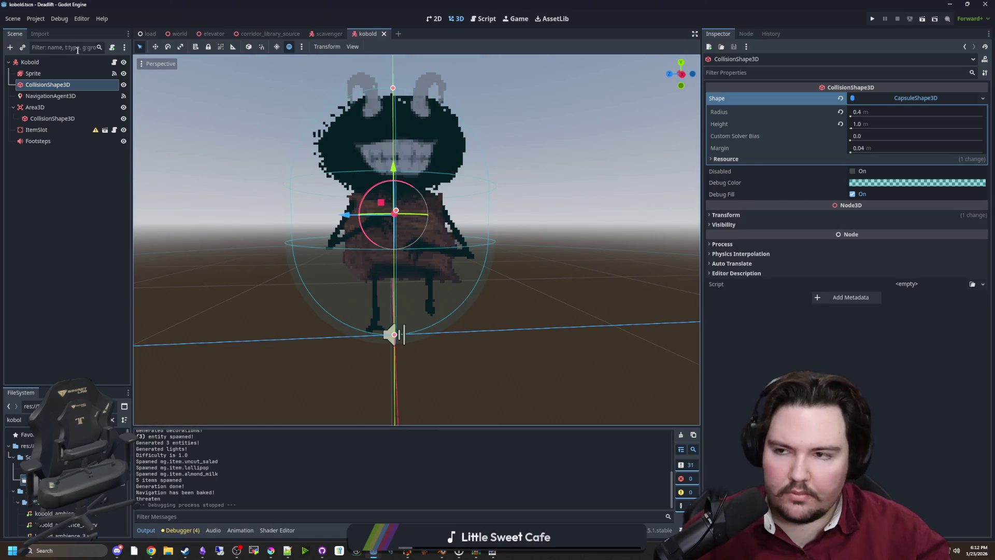
Step: Review the Kobold body's Collision, Moving Platform, Floor and Axis Lock settings, then open kobold.gd
left_click(31, 62)
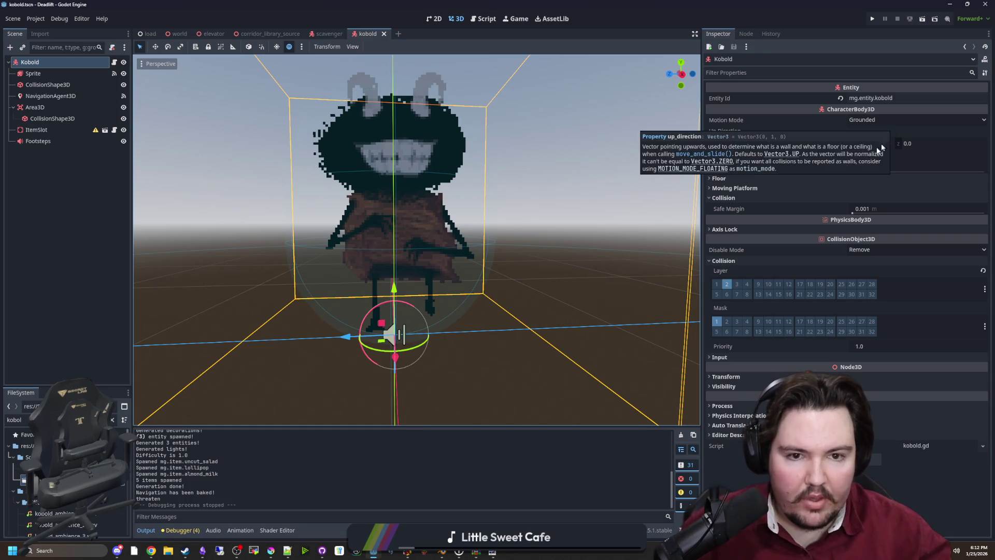
mouse_move(775, 173)
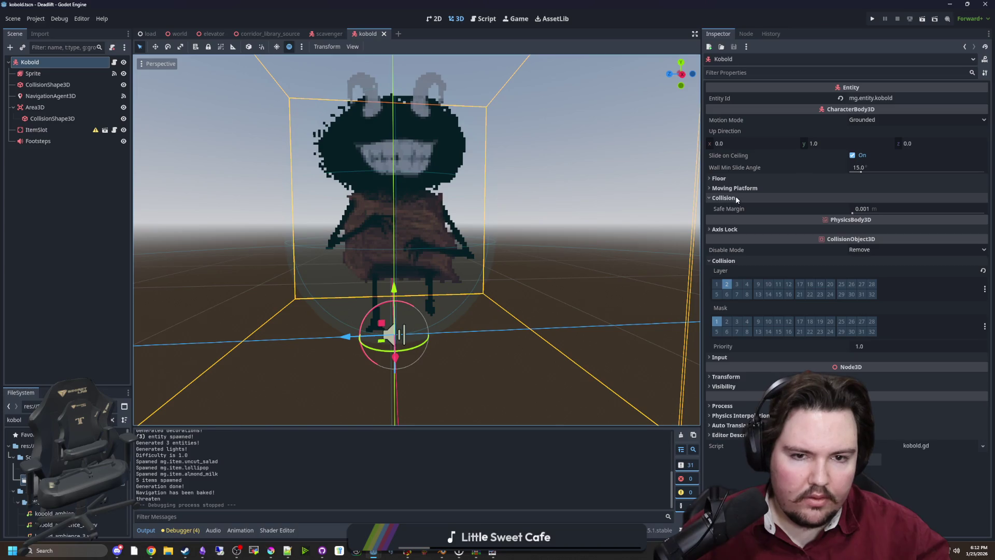
left_click(736, 196)
left_click(737, 189)
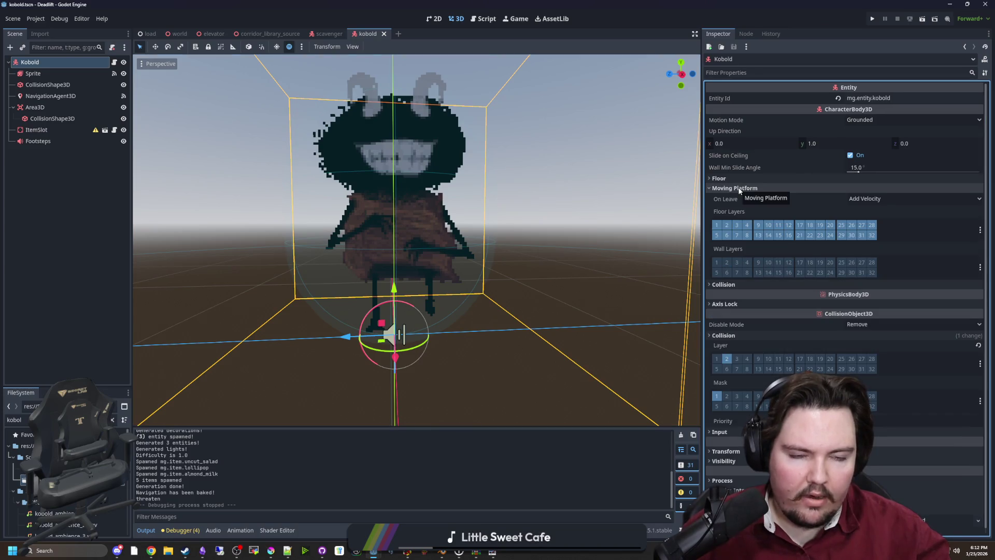
left_click(739, 189)
left_click(745, 179)
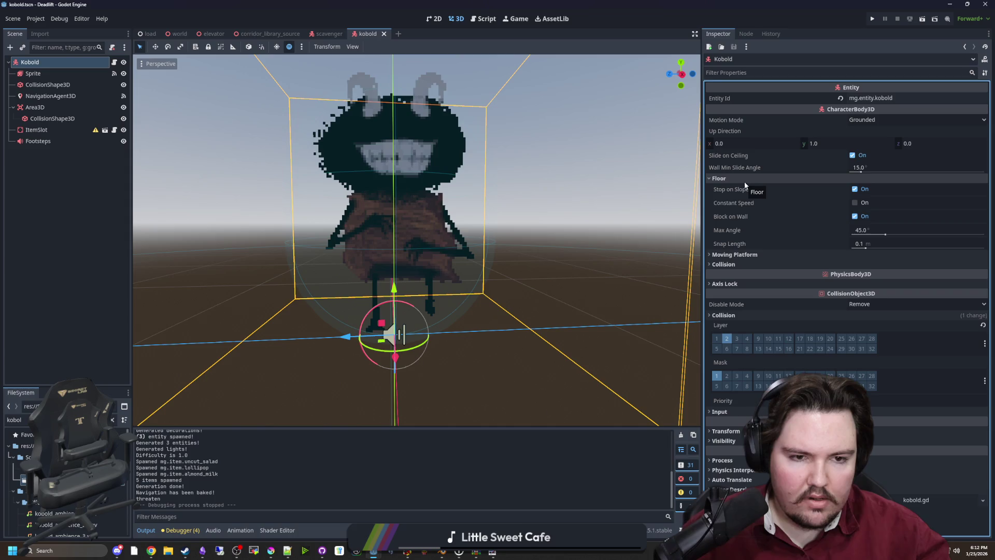
left_click(745, 181)
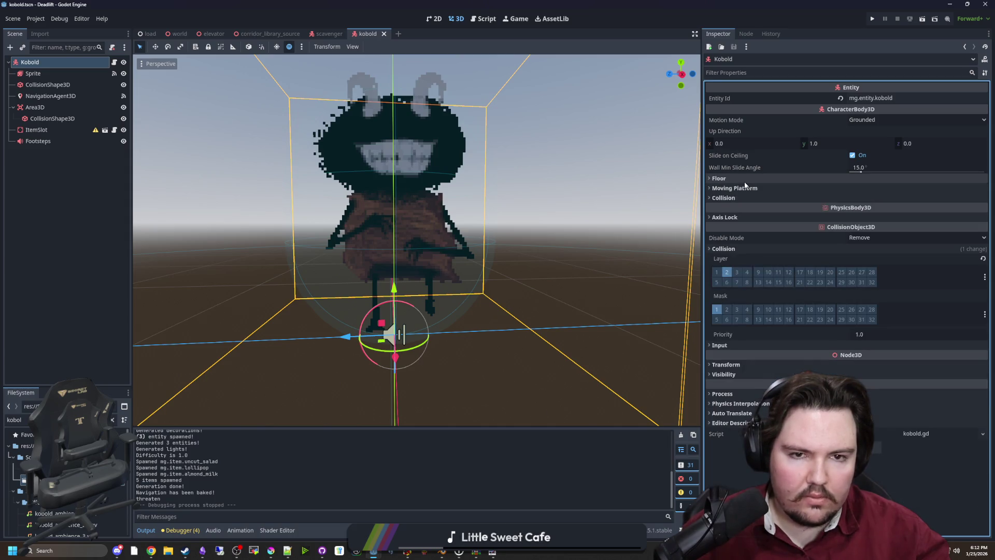
left_click(752, 217)
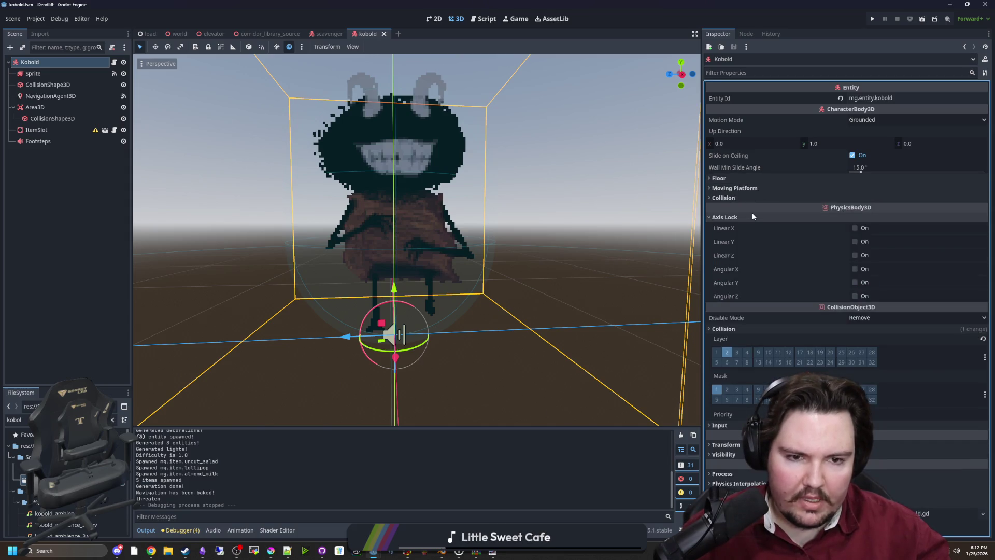
left_click(751, 215)
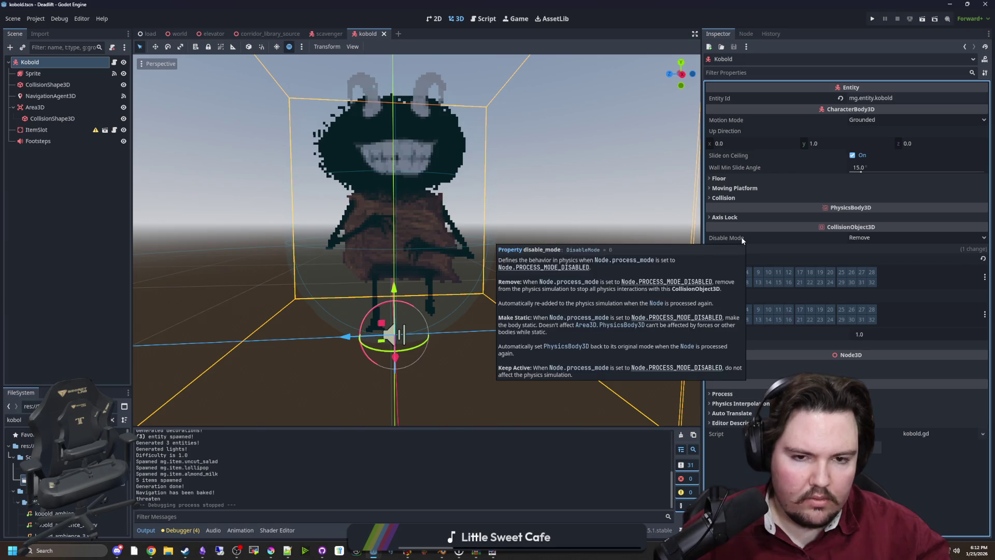
left_click(738, 217)
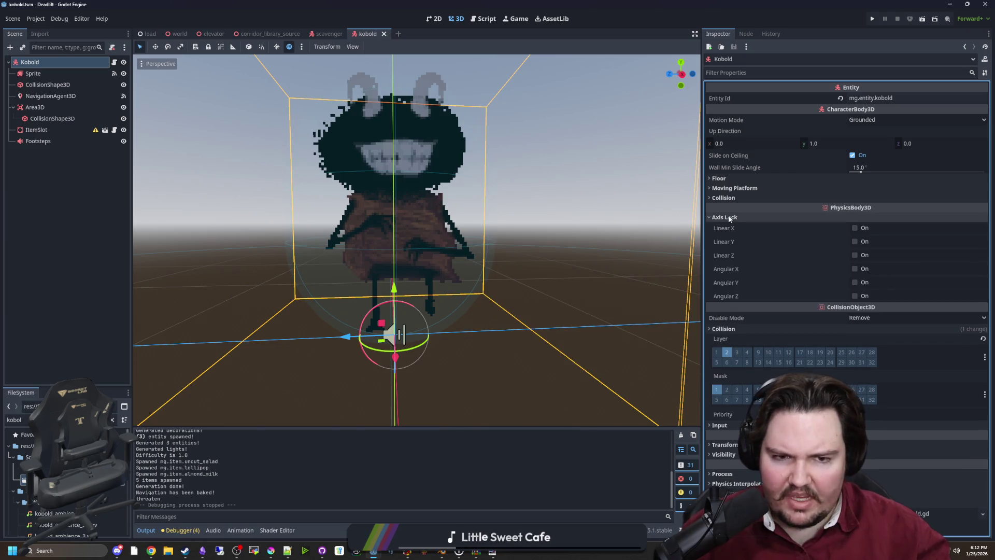
left_click(726, 218)
left_click(113, 62)
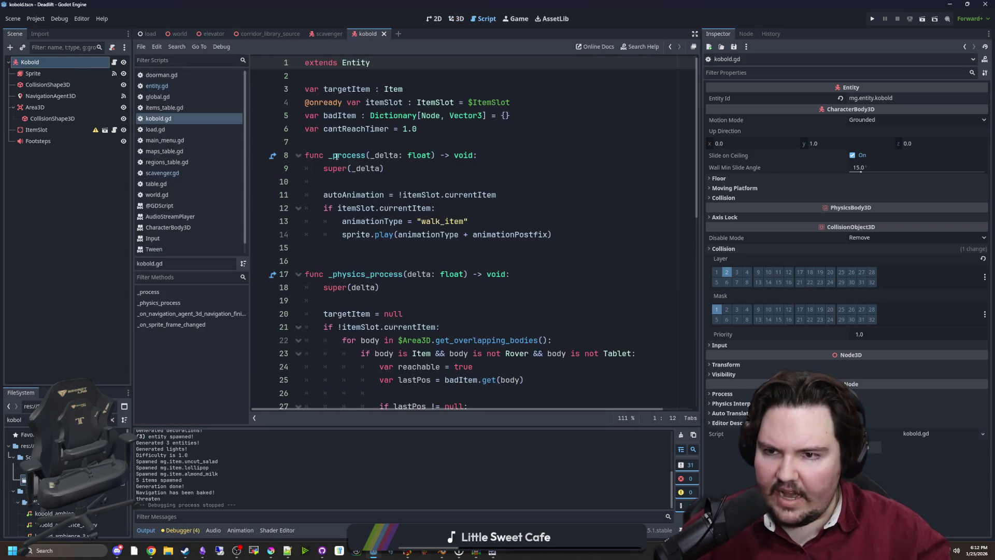
Step: Jump to entity.gd's _ready, add blank lines, and check the Kobold's Axis Lock settings
left_click(373, 168, "ctrl")
scroll(609, 246, "up", 10)
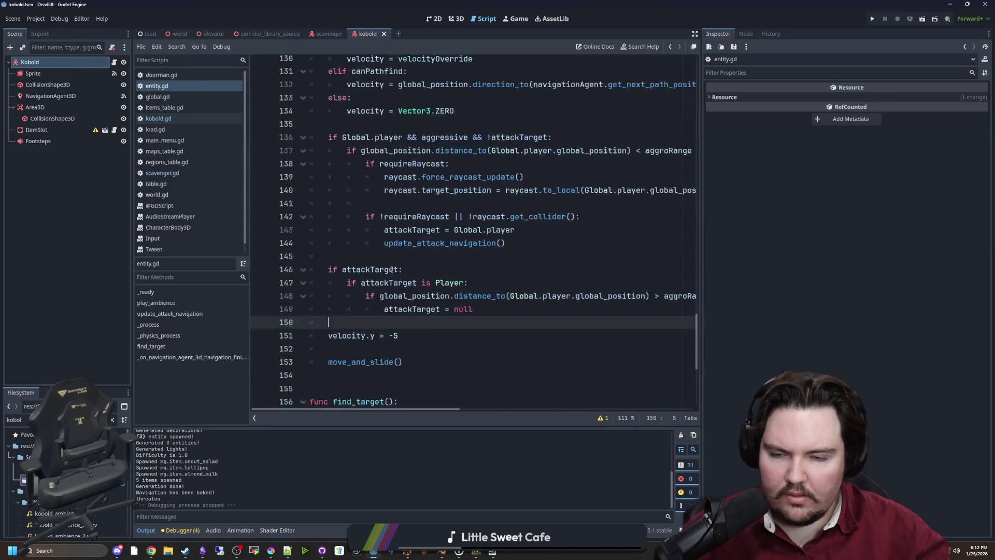
scroll(609, 245, "up", 20)
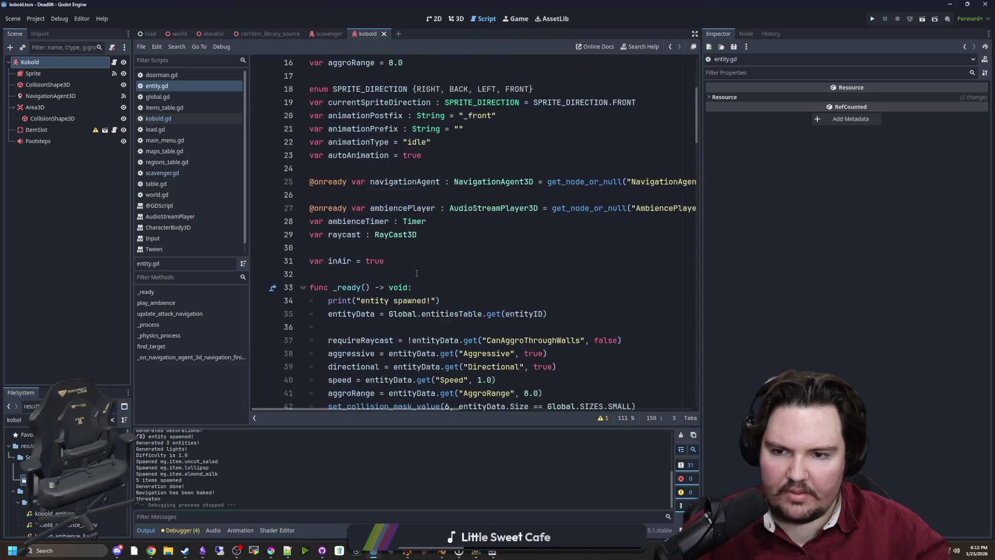
left_click(393, 265)
key("Return")
key("Return")
key("Up")
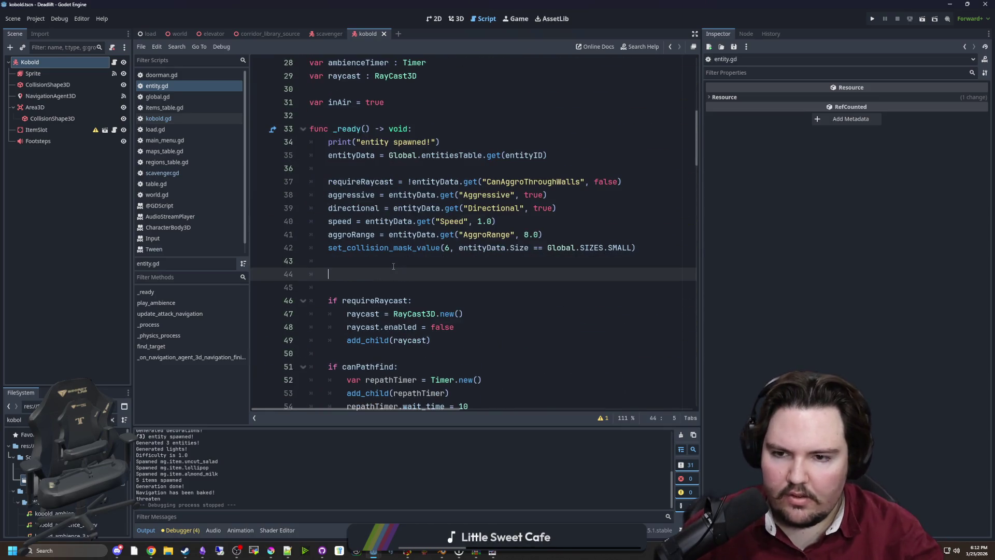
left_click(61, 70)
left_click(61, 61)
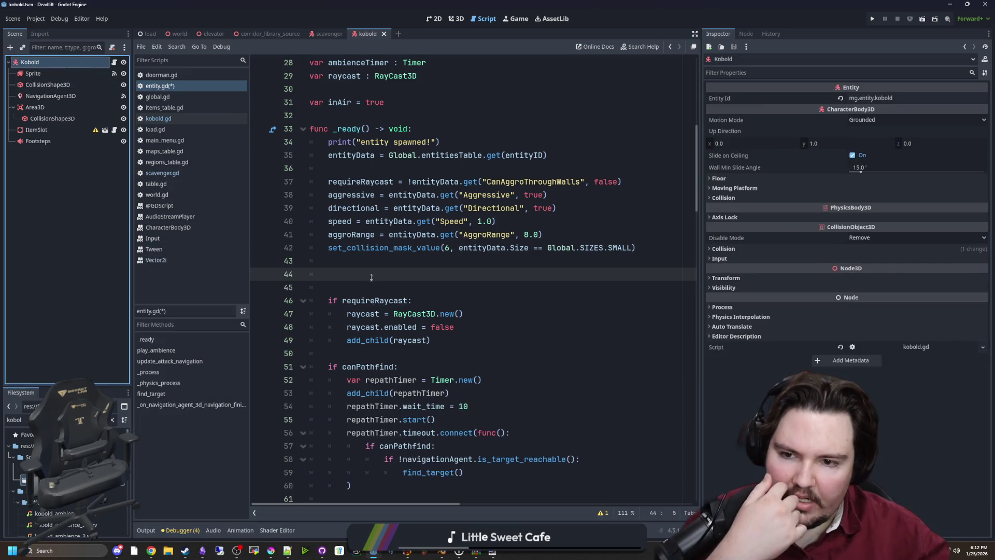
left_click(741, 217)
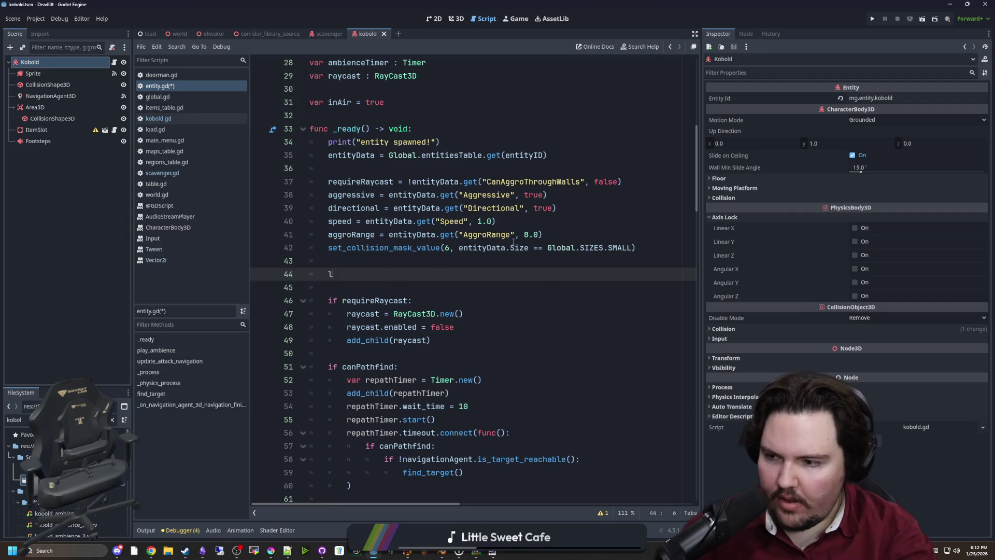
Step: Add axis_lock_angular_x in _ready using autocompletion
type("lock")
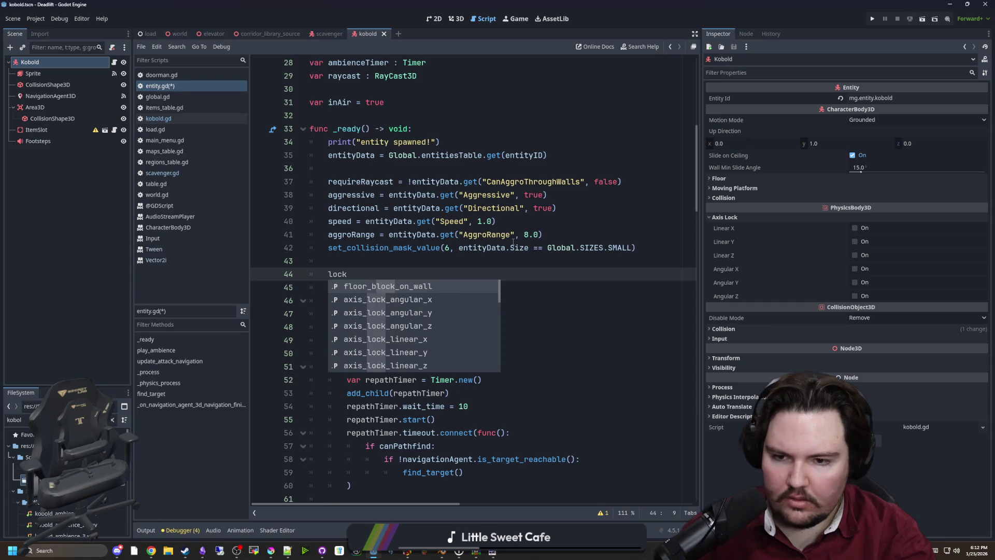
type("_")
key("Down")
key("Down")
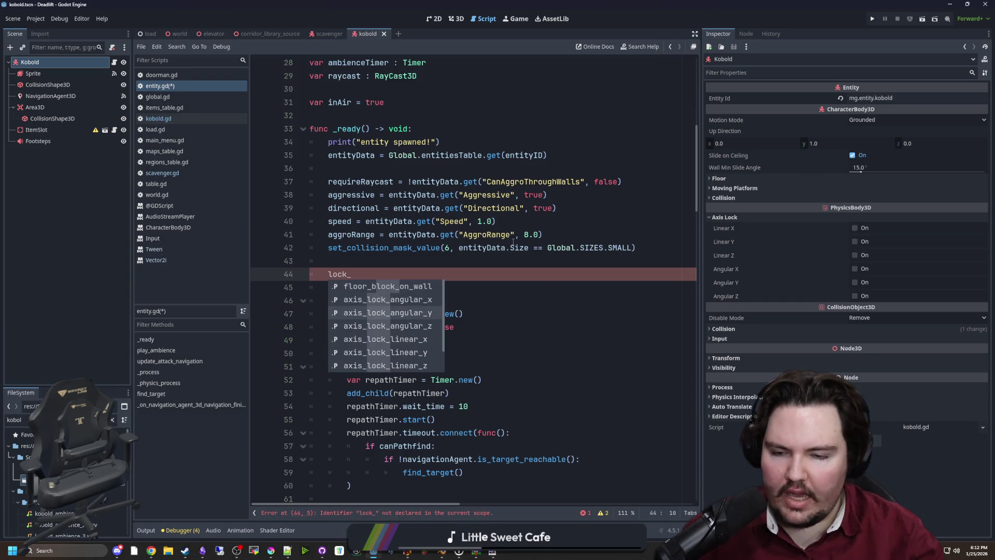
key("Return")
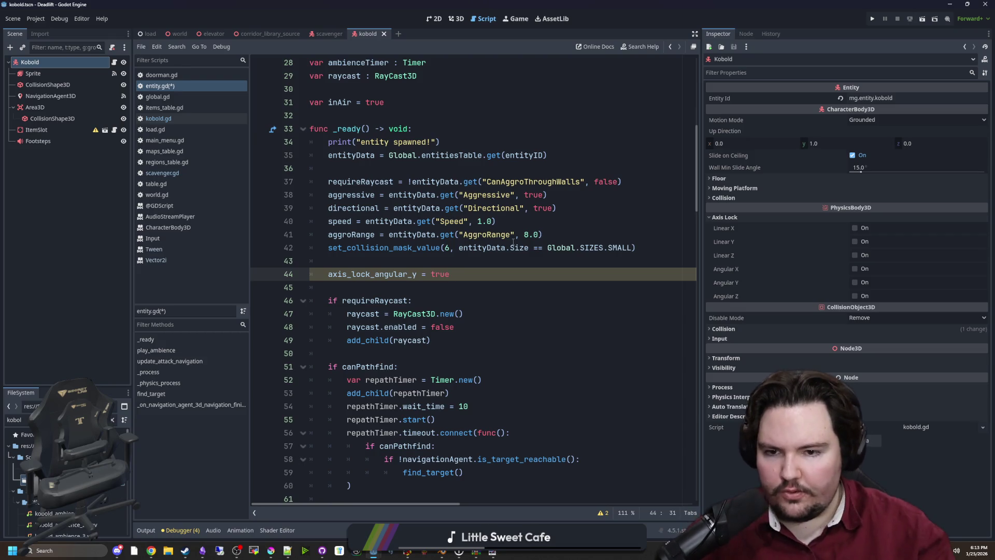
left_click(471, 267)
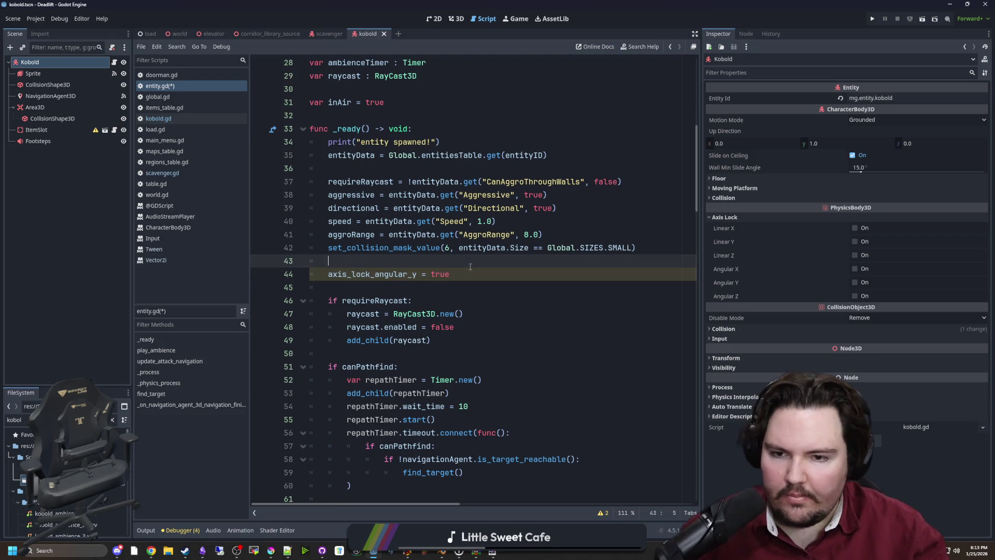
left_click(405, 274)
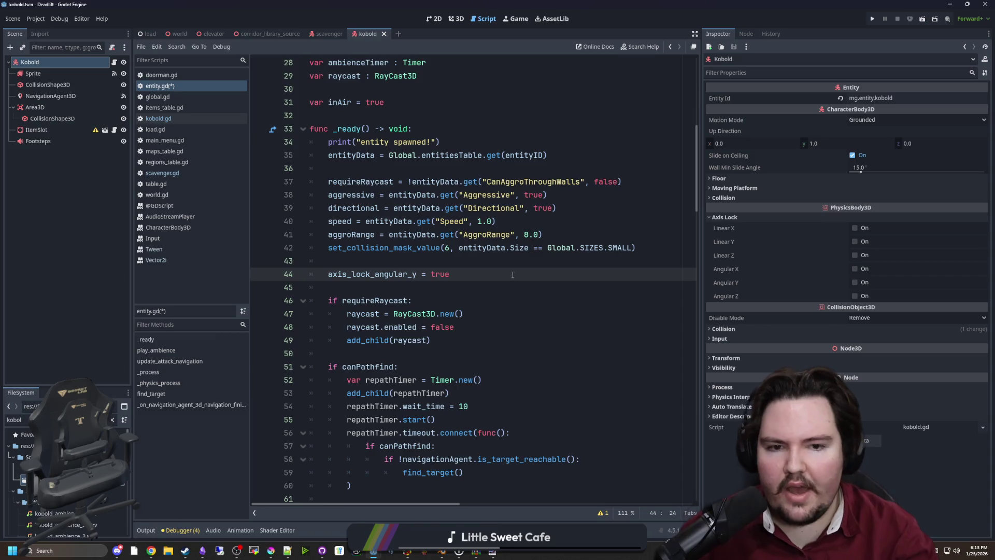
type("ang")
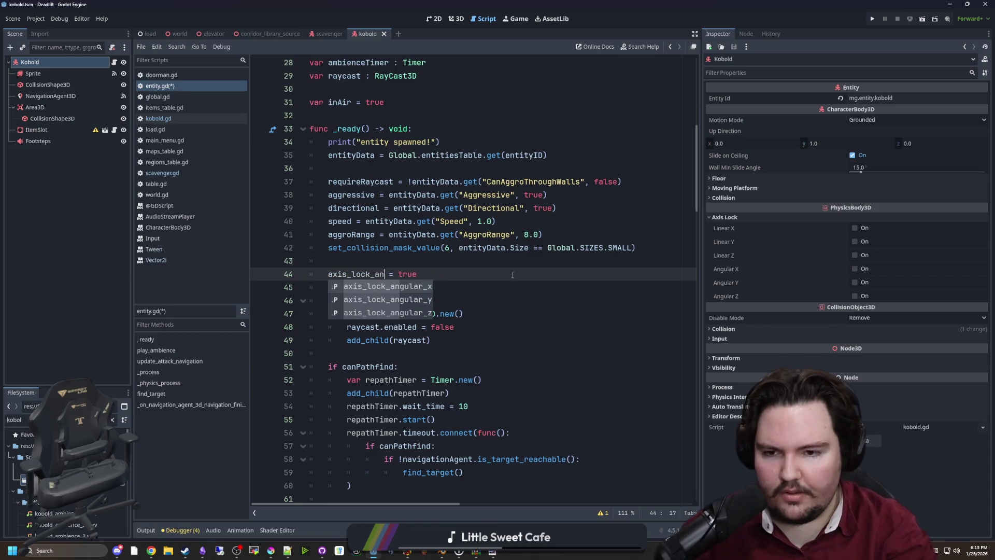
key("Return")
Step: Duplicate the line as axis_lock_angular_z, with both locks set true, and save entity.gd
left_click_drag(449, 274, 328, 273)
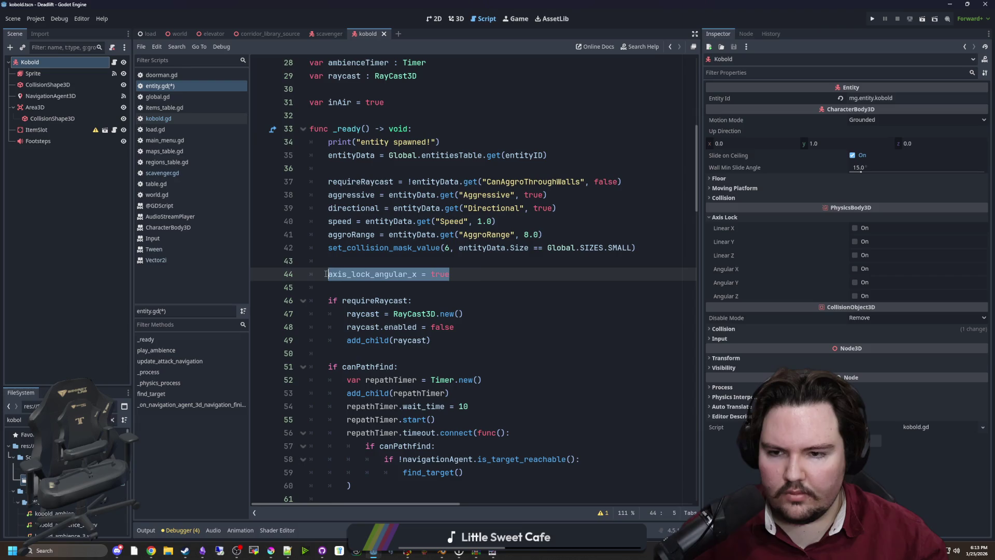
left_click(440, 274)
key("ctrl+shift+d")
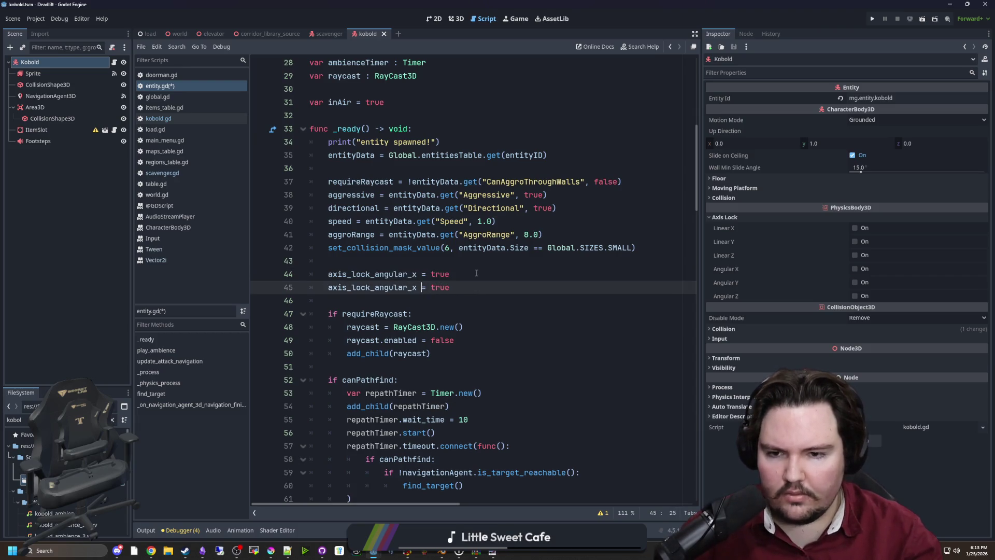
key("Left")
key("BackSpace")
type("z")
left_click(477, 274)
key("ctrl+s")
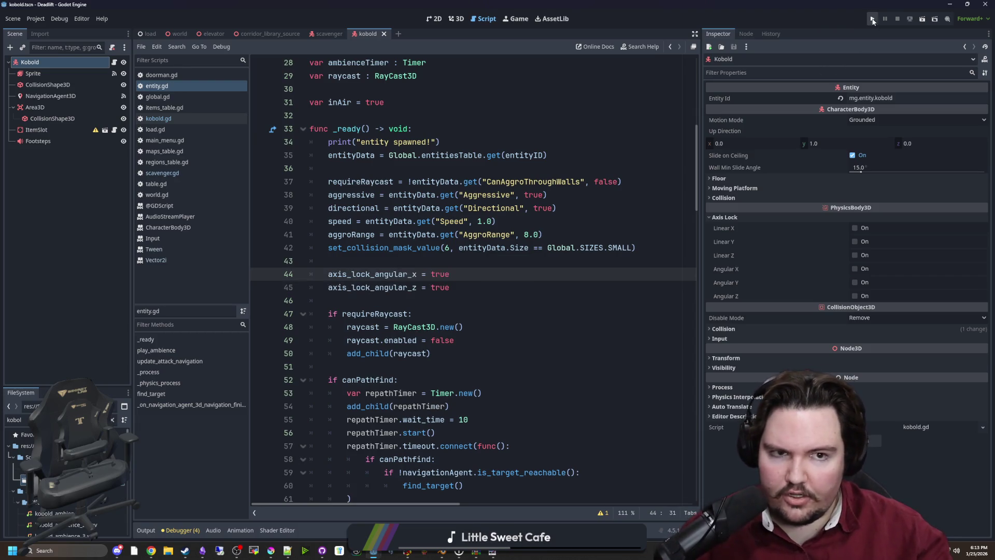
Step: Run the project and start a game from the main menu
left_click(873, 20)
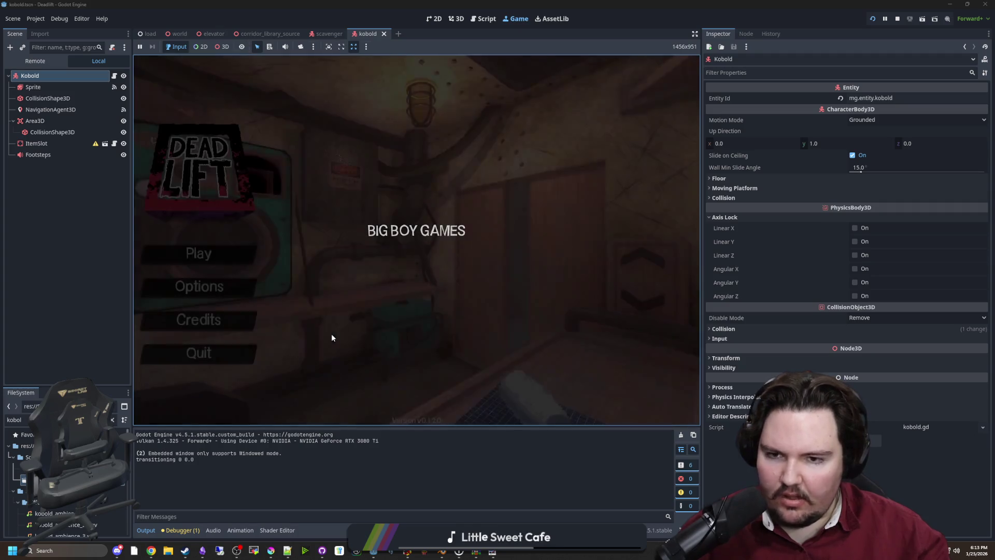
type("dwasdwa")
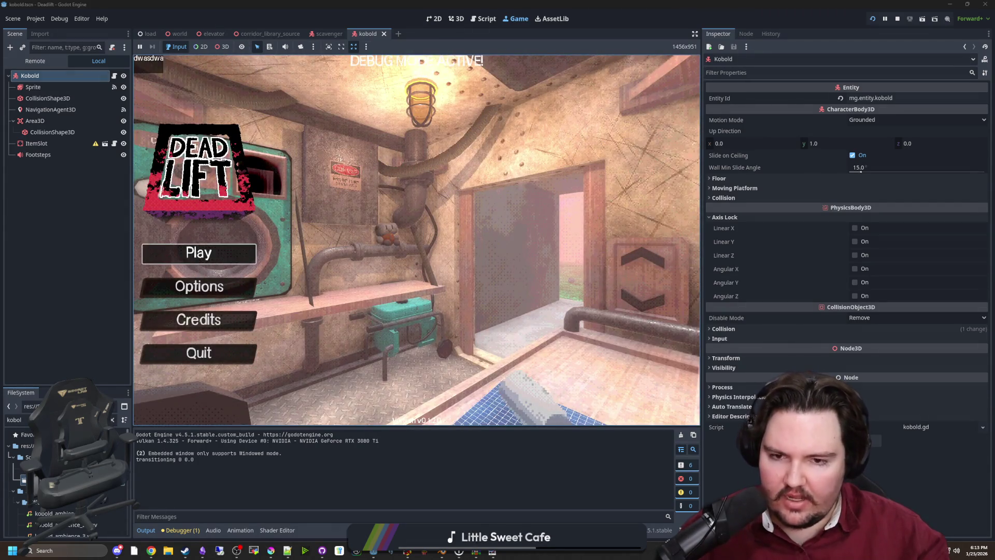
left_click(199, 252)
Step: Walk the corridors to a kobold to trigger its threat, then stop the game
key("w")
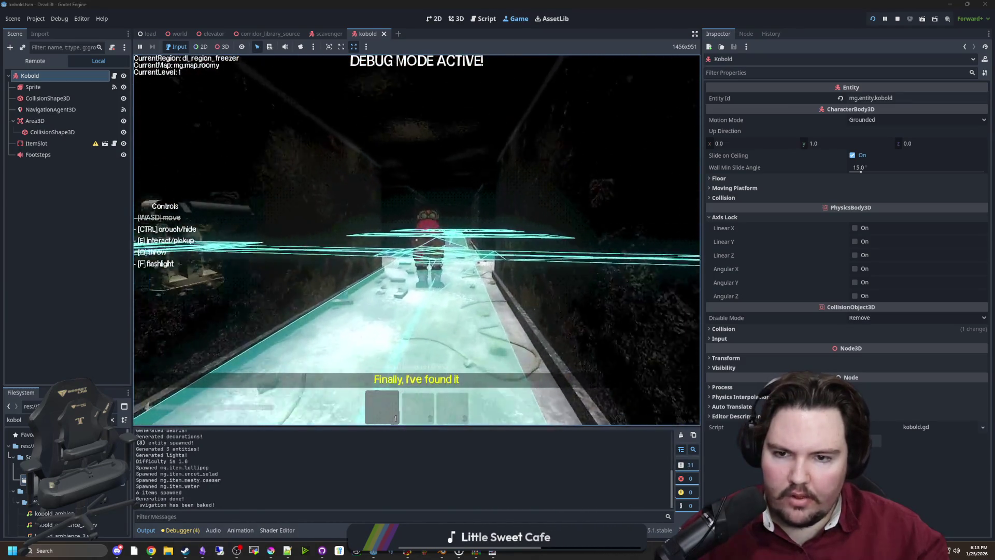
key("w")
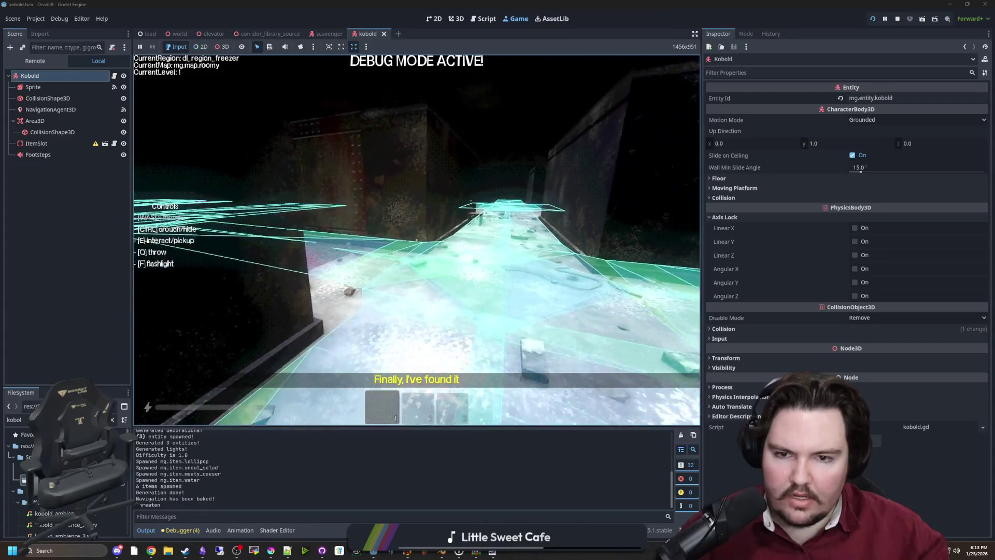
key("w")
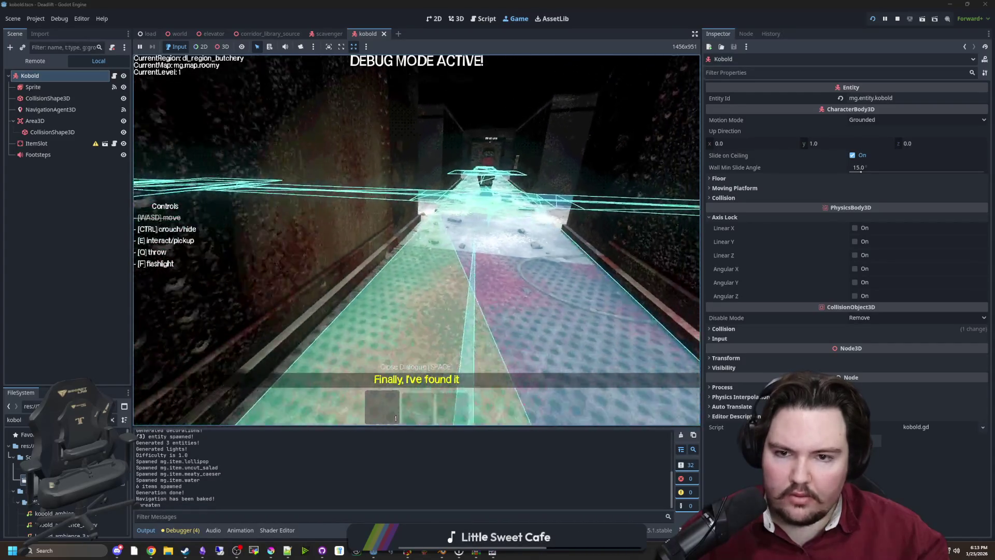
key("w")
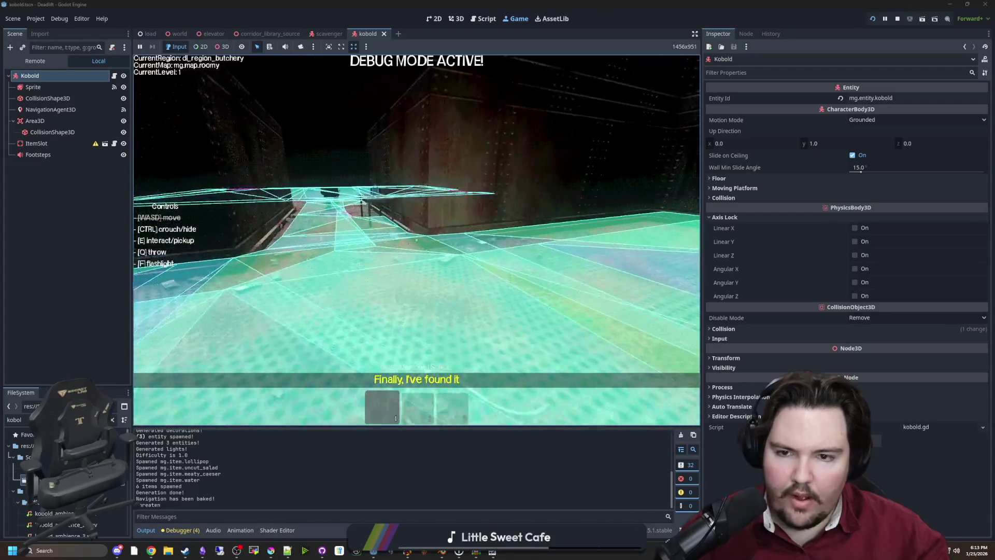
key("w")
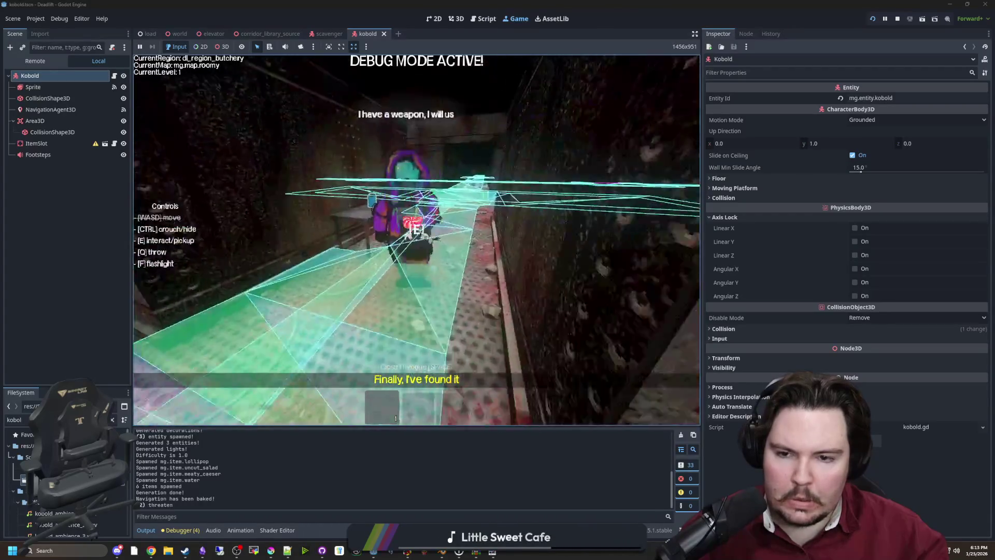
key("w")
key("w")
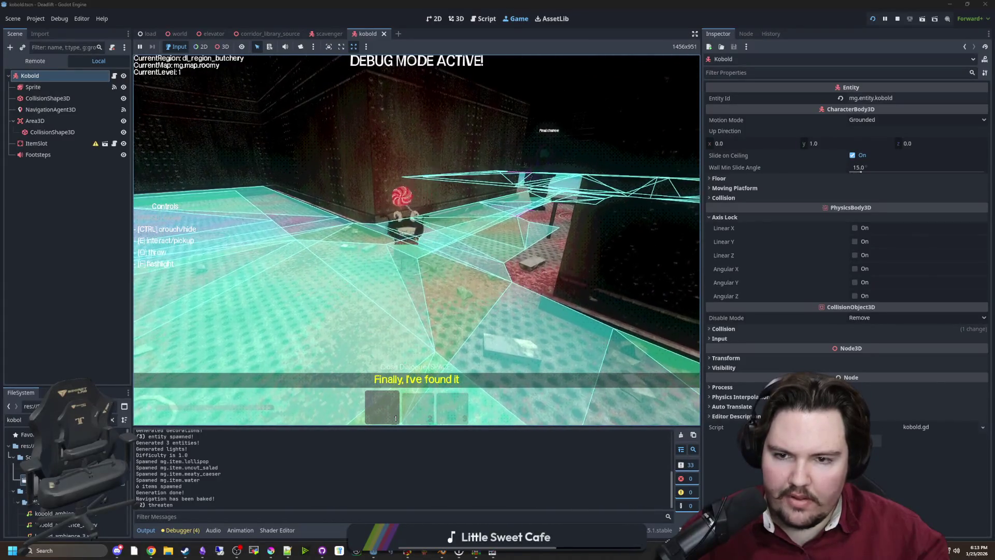
key("Escape")
left_click(897, 19)
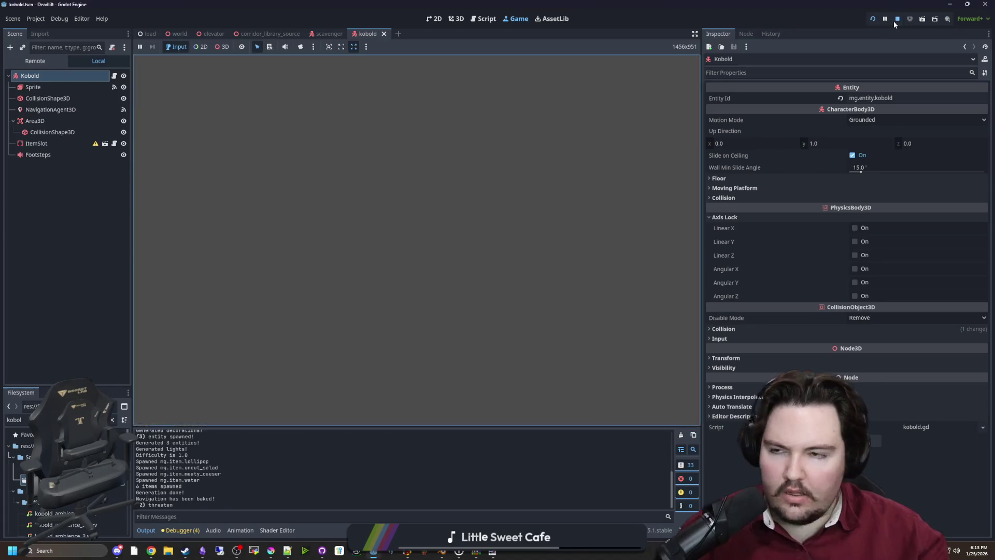
Step: Uncheck Visible Navigation in the Debug menu and run the project
left_click(59, 19)
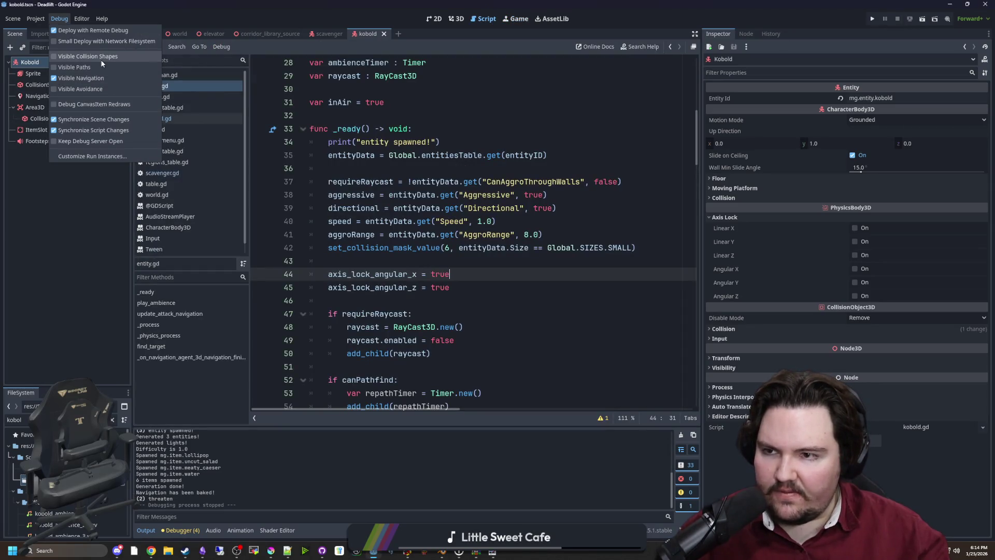
left_click(81, 78)
left_click(413, 129)
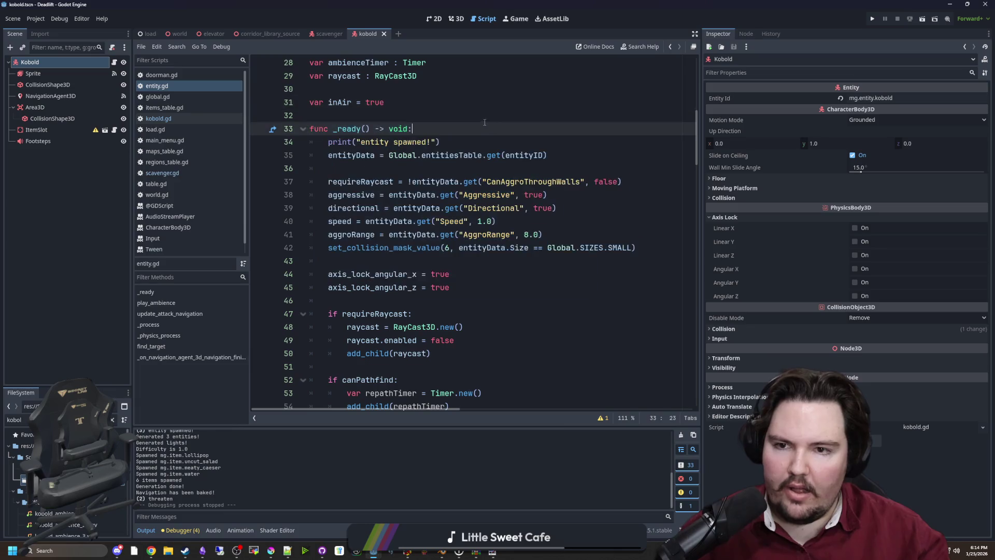
left_click(873, 18)
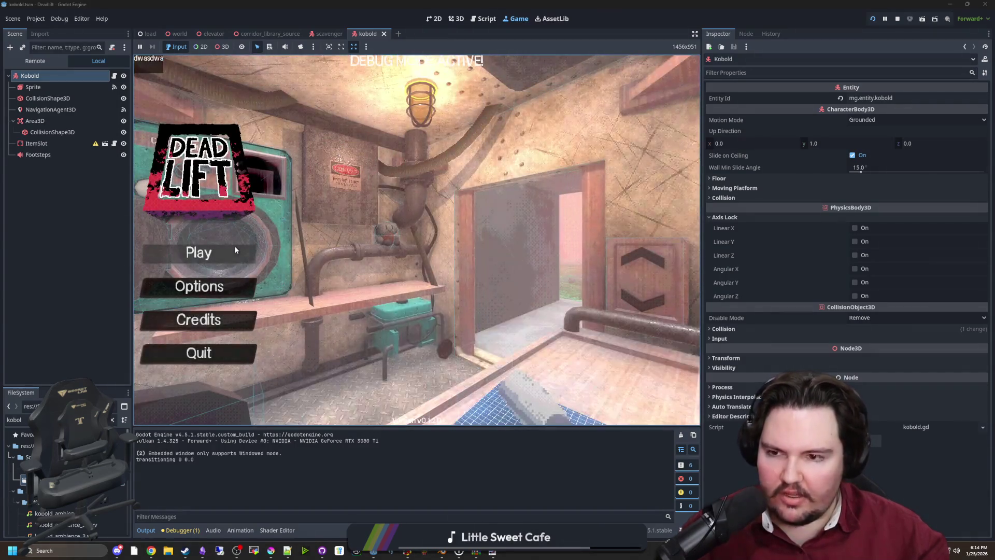
Step: Start a game, descend to the freezer level, watch the kobold move down the corridor, then stop
left_click(235, 247)
key("e")
key("w")
key("w")
key("w")
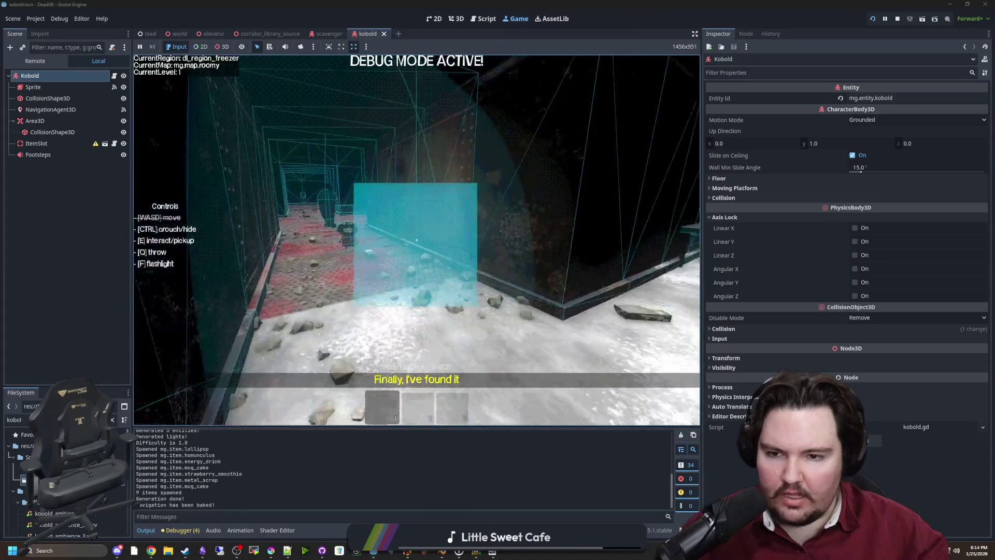
key("w")
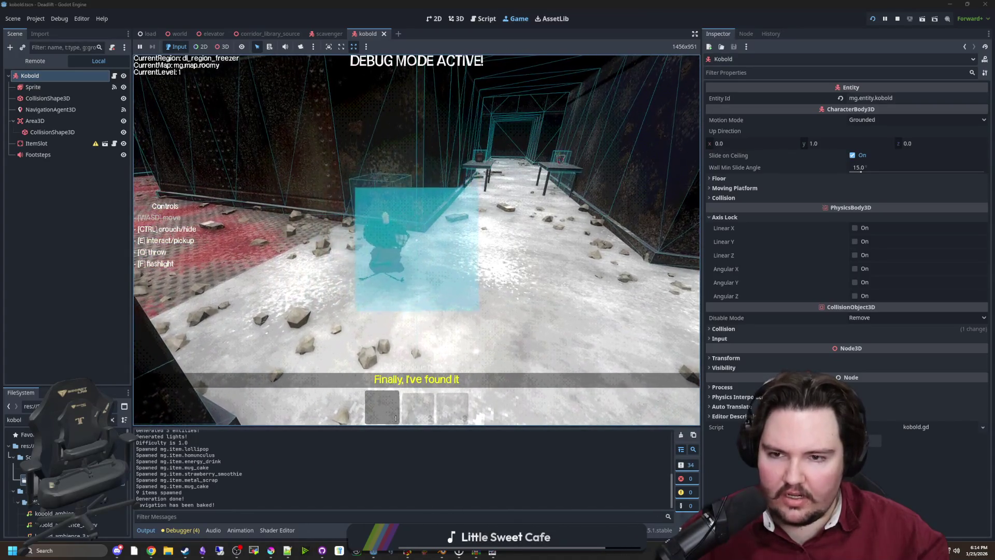
key("w")
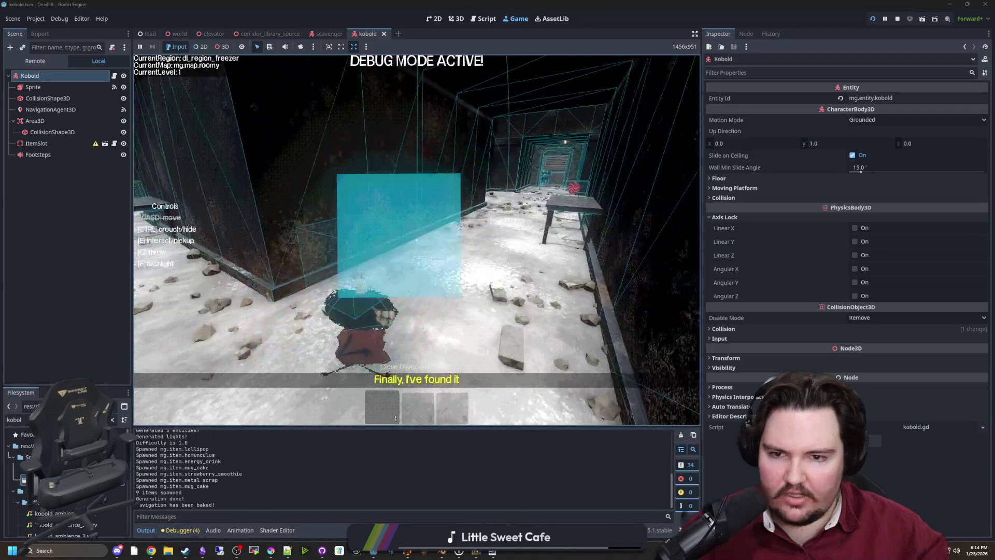
key("w")
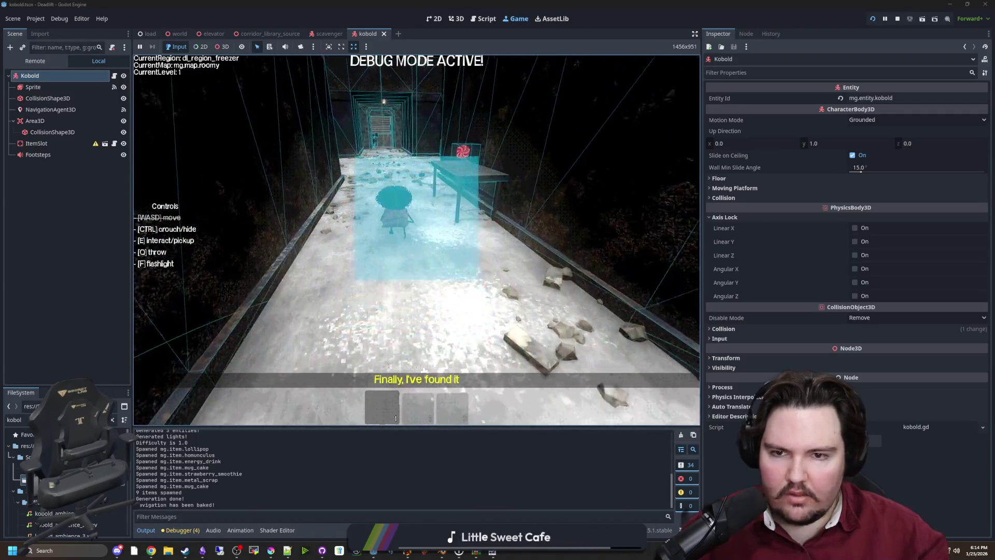
key("w")
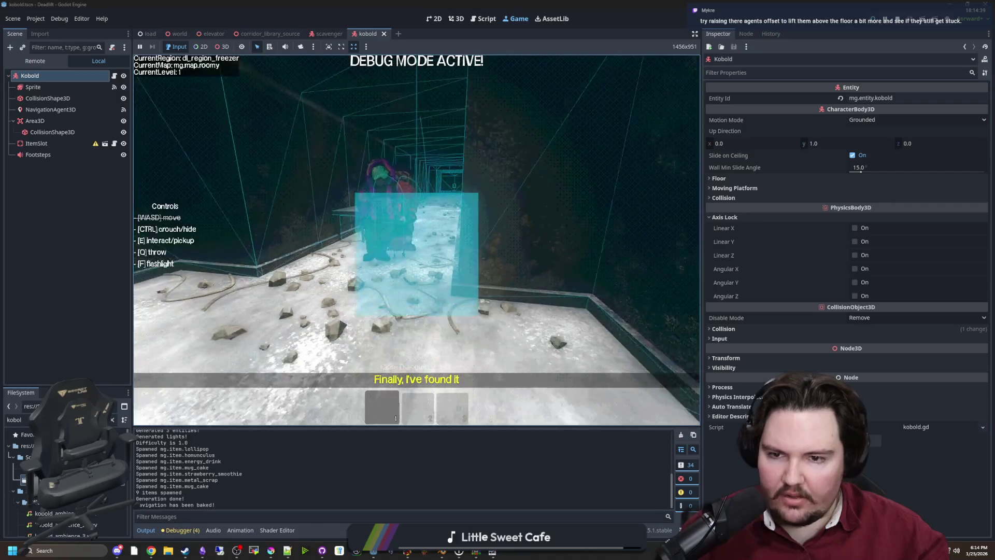
key("Escape")
key("F8")
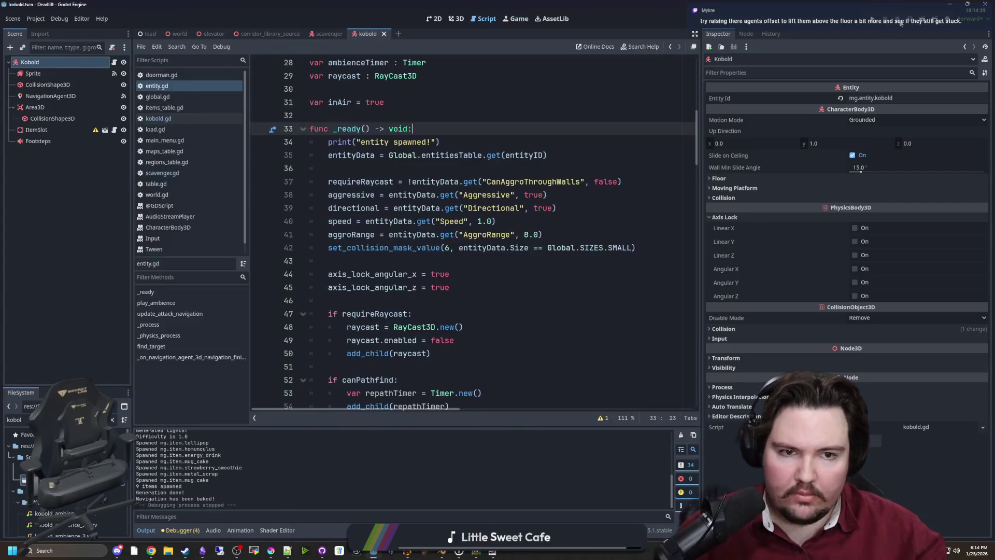
Step: Inspect the kobold's NavigationAgent3D properties, including its avoidance settings
left_click(372, 168)
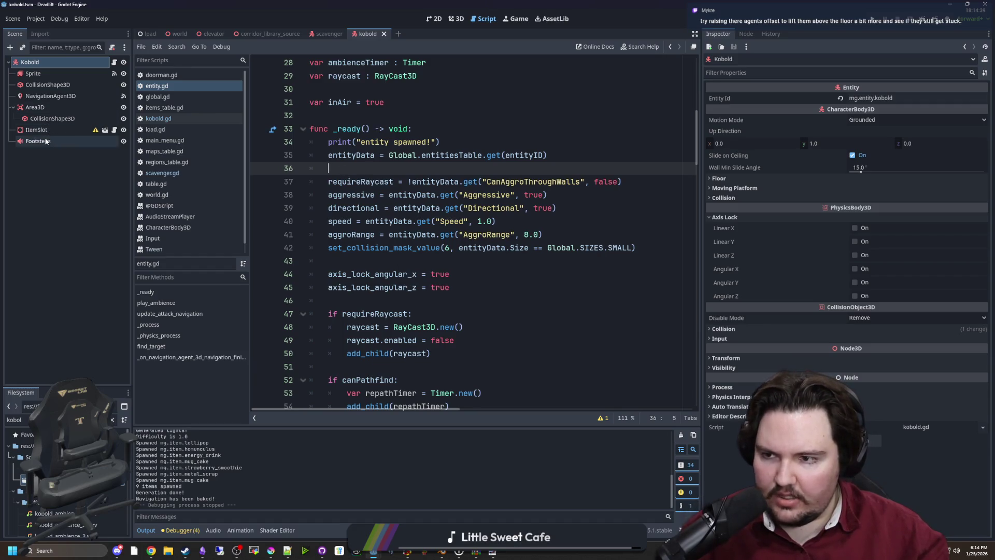
left_click(50, 96)
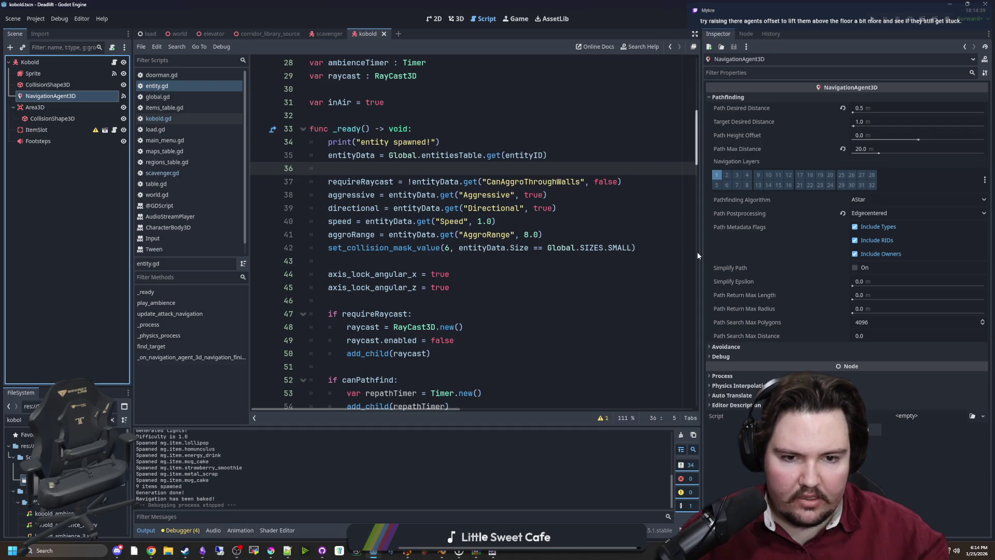
left_click(732, 348)
left_click(733, 349)
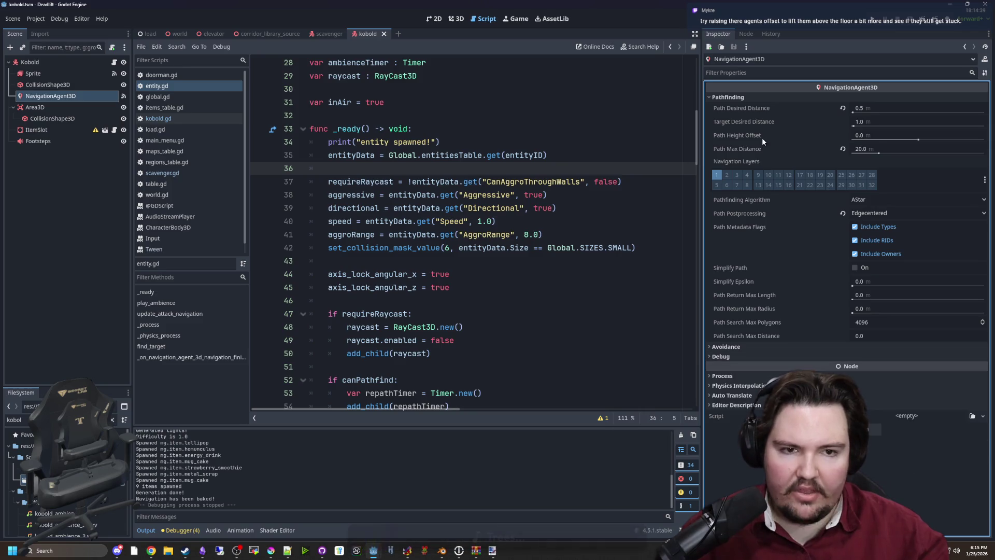
mouse_move(762, 140)
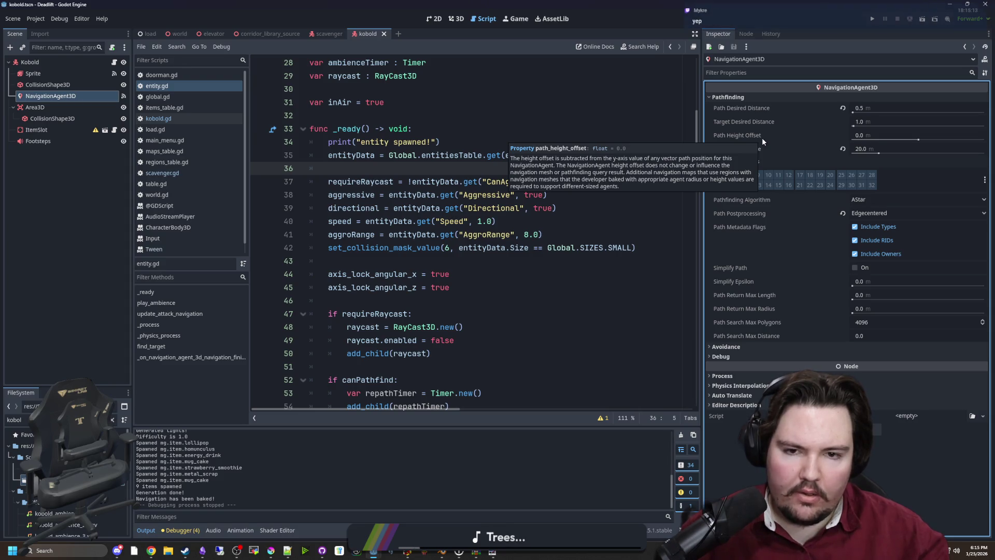
left_click(482, 208)
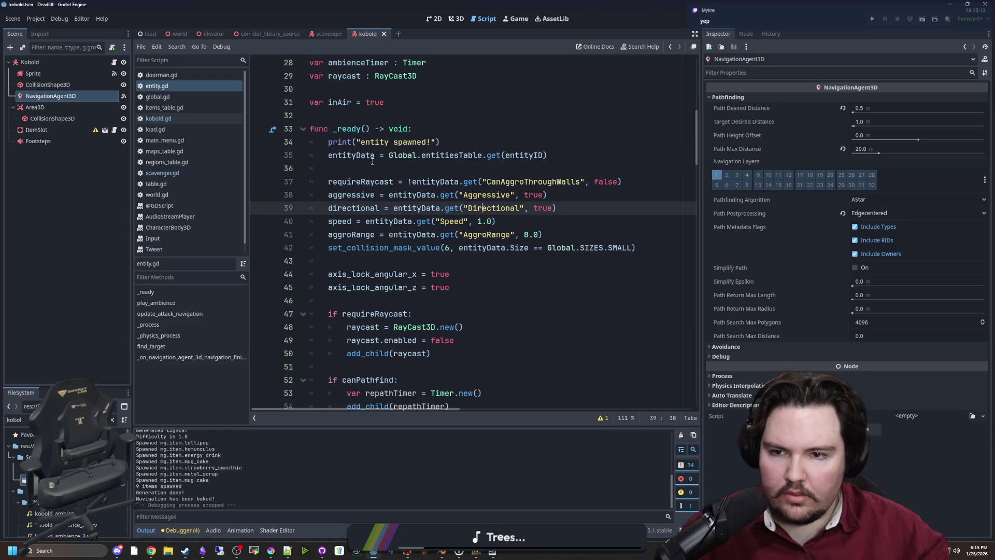
Step: Insert an empty line after the axis locks in entity.gd's _ready
left_click(484, 288)
key("Return")
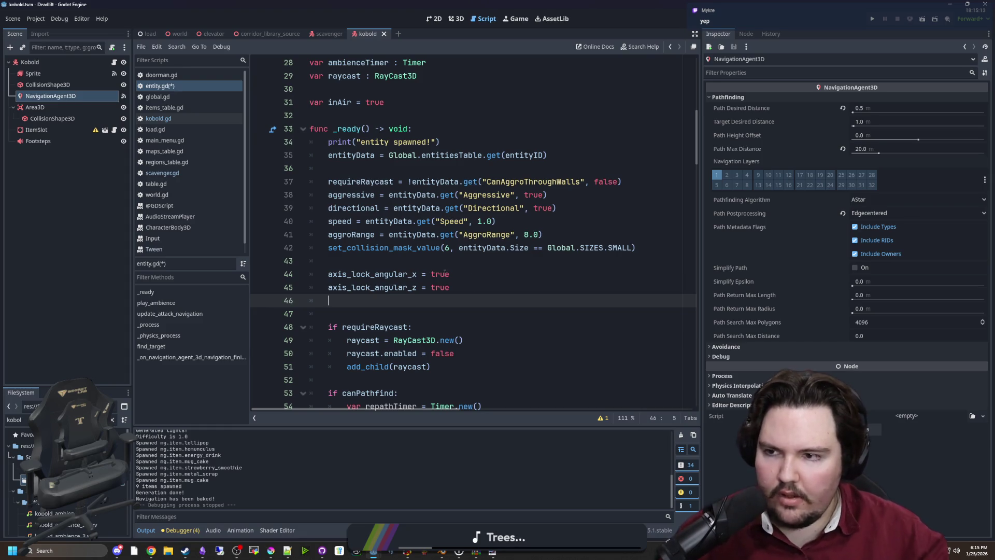
scroll(363, 178, "up", 4)
type("ag")
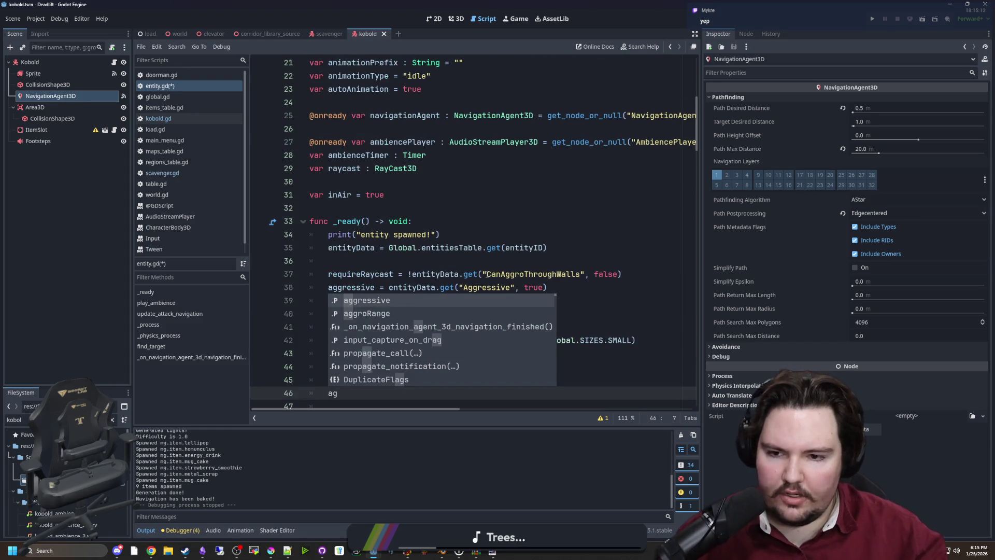
key("BackSpace")
key("BackSpace")
scroll(477, 270, "up", 7)
scroll(407, 164, "down", 2)
scroll(406, 165, "up", 2)
left_click(615, 142)
key("Return")
type("@onready var agent : A")
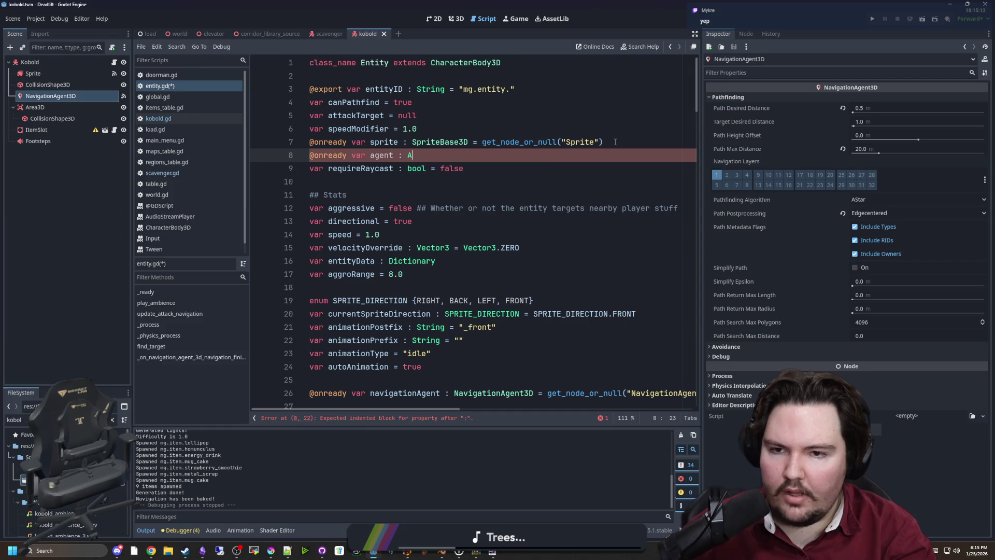
key("BackSpace")
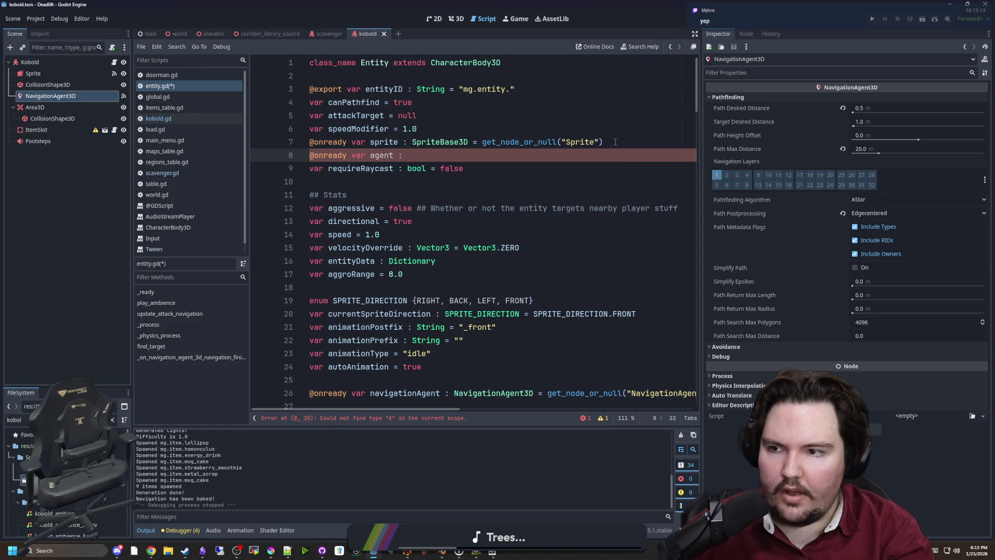
key("Return")
type("= g")
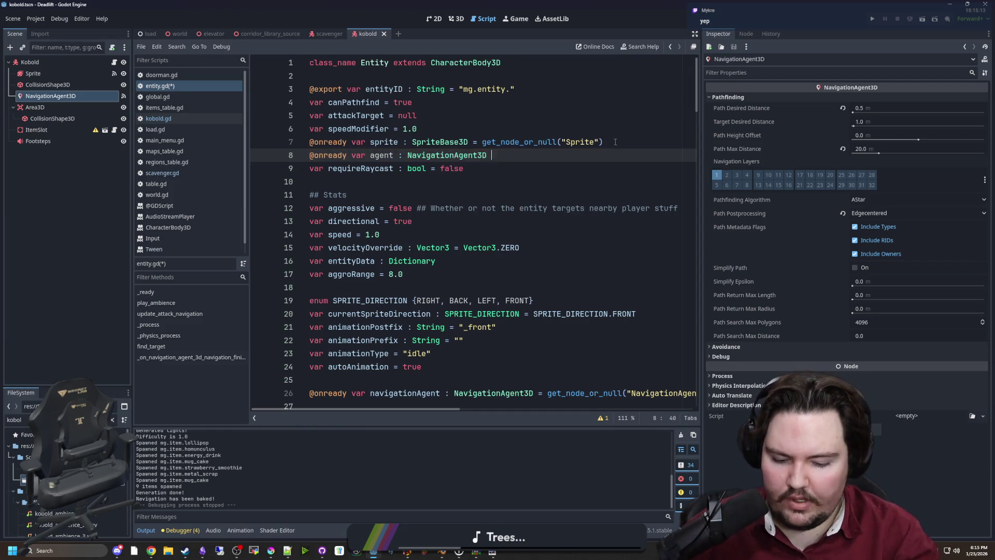
type("node_or_null(")
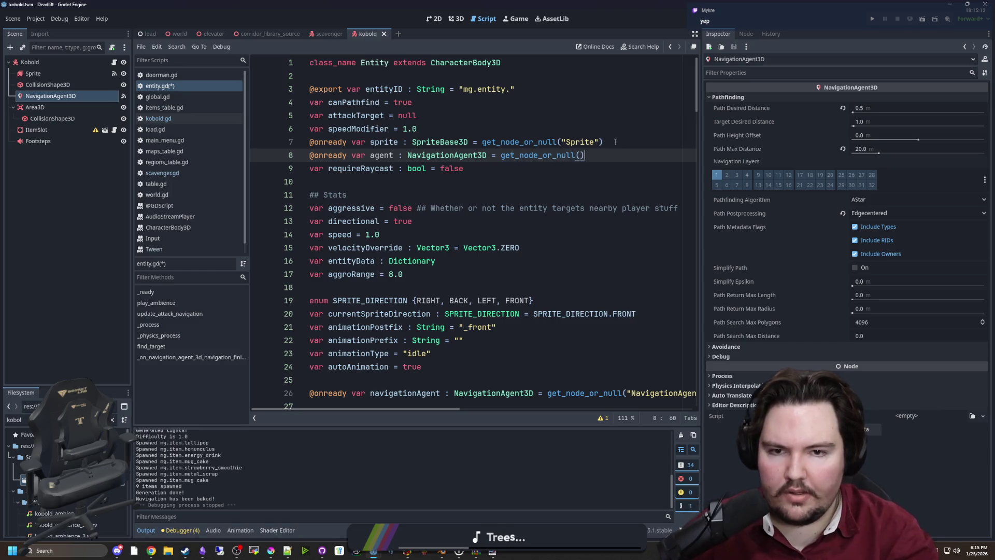
type("(\"Navi")
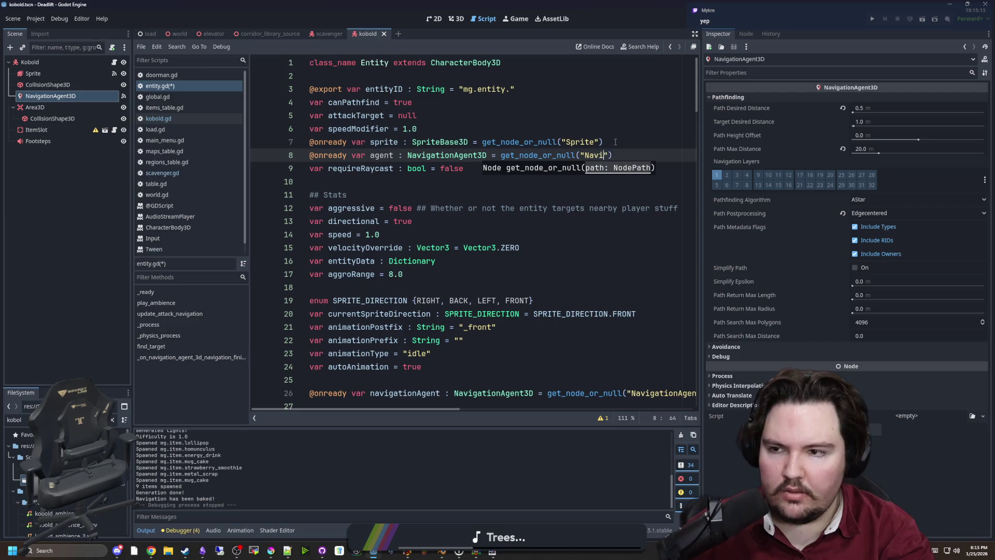
type("end")
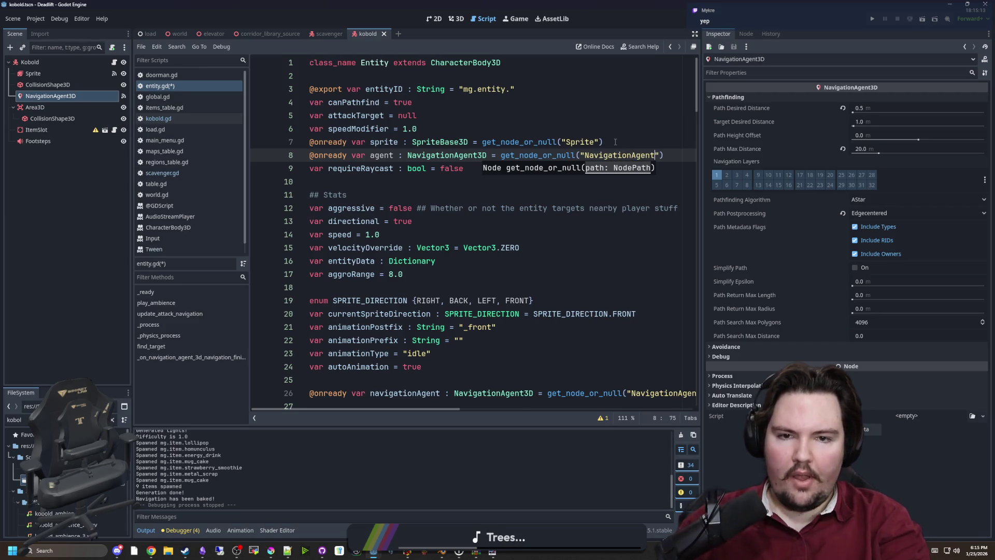
double_click(382, 155)
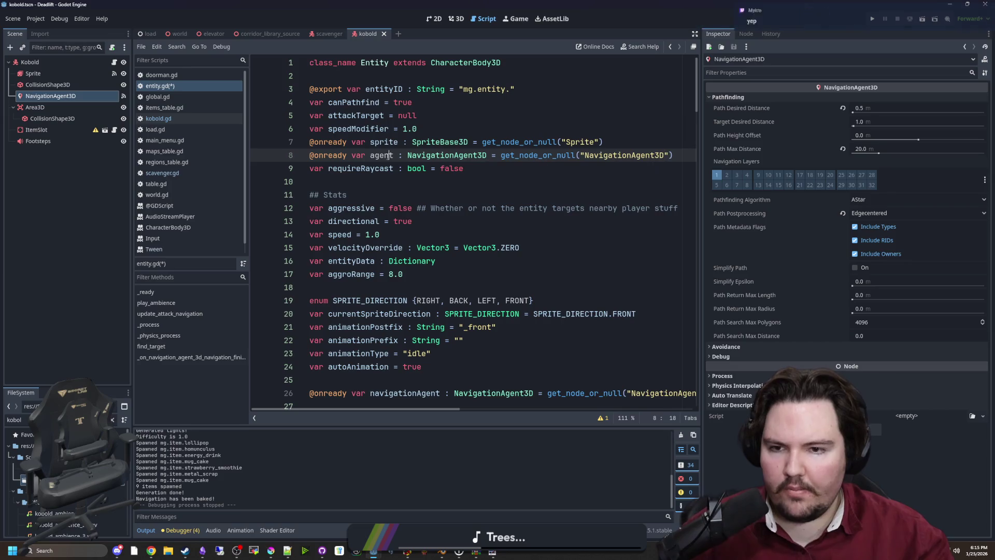
scroll(499, 263, "down", 6)
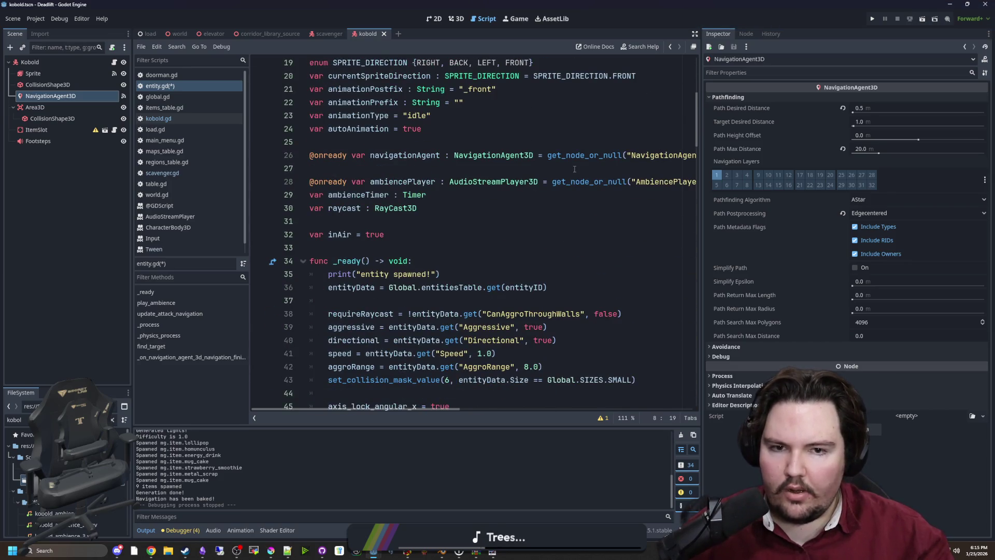
scroll(436, 221, "up", 2)
scroll(445, 238, "up", 4)
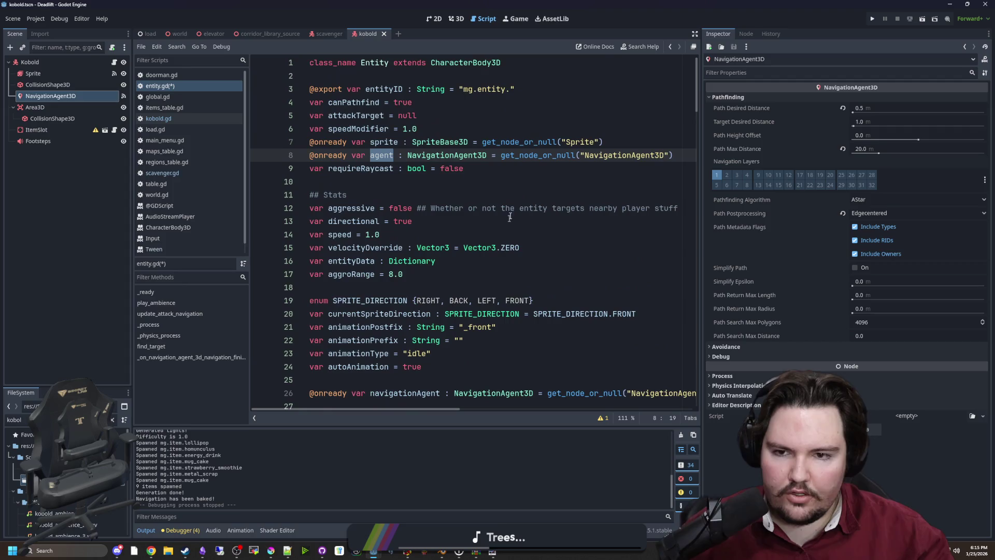
key("Down")
key("Down")
triple_click(680, 152)
key("BackSpace")
key("BackSpace")
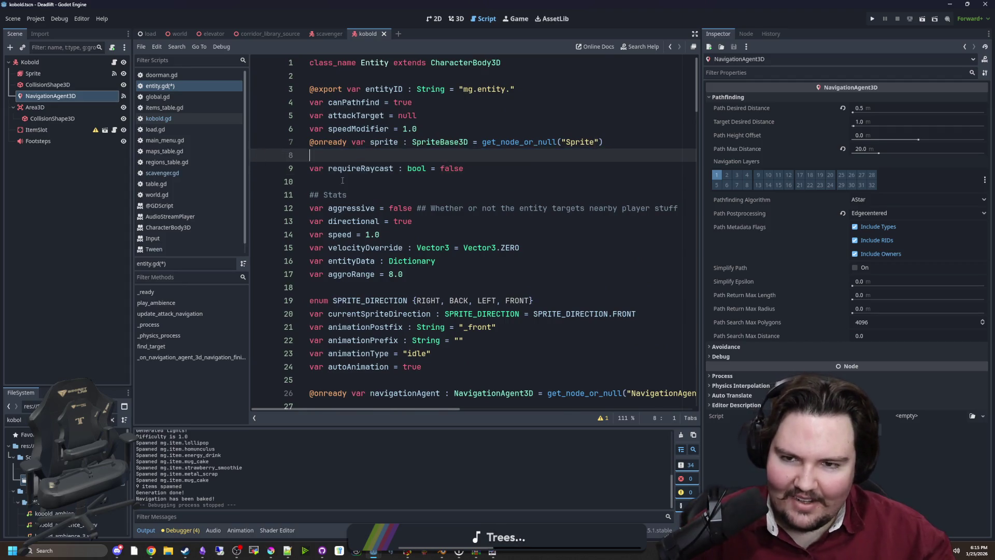
Step: Add navigationAgent.path_height_offset = 0.1 to _ready, save, and run the game
scroll(411, 259, "down", 2)
double_click(411, 302)
key("ctrl+c")
scroll(411, 301, "down", 10)
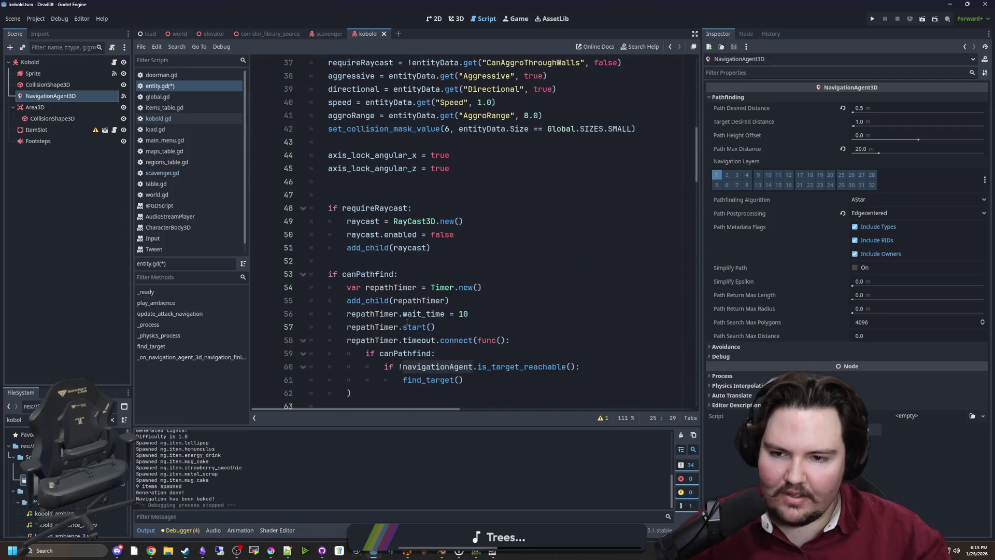
left_click(367, 184)
key("Return")
key("ctrl+v")
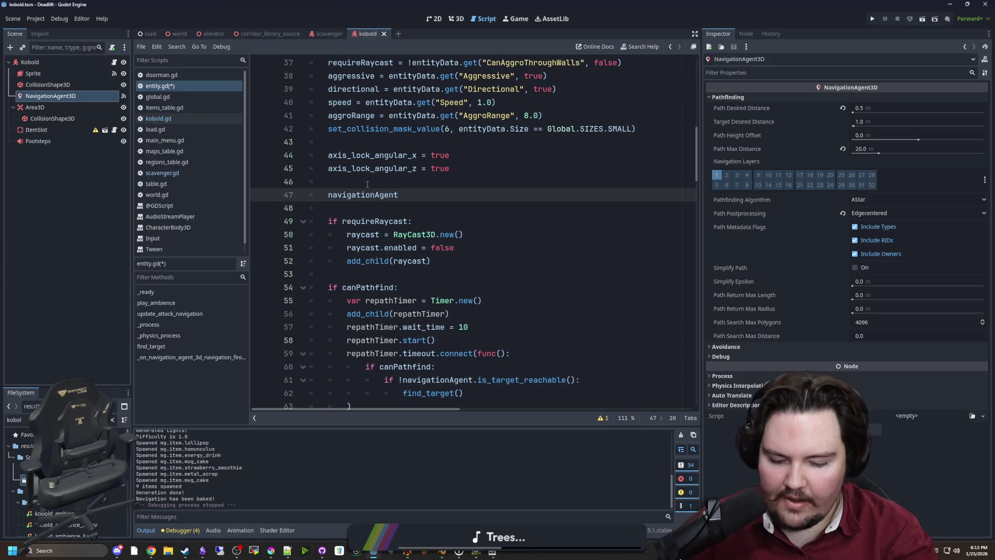
type(".path")
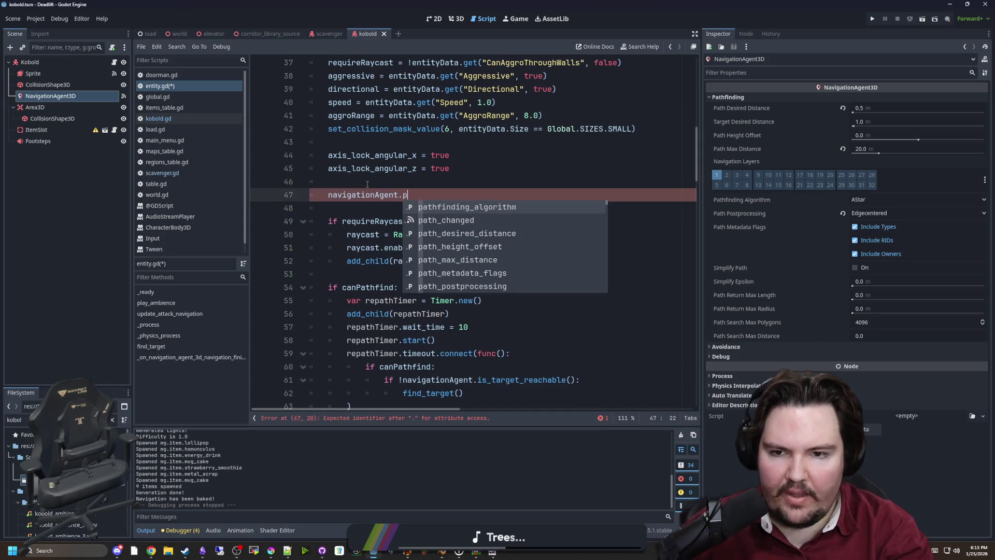
type("+_")
type("_h")
key("Return")
type("= 0.1")
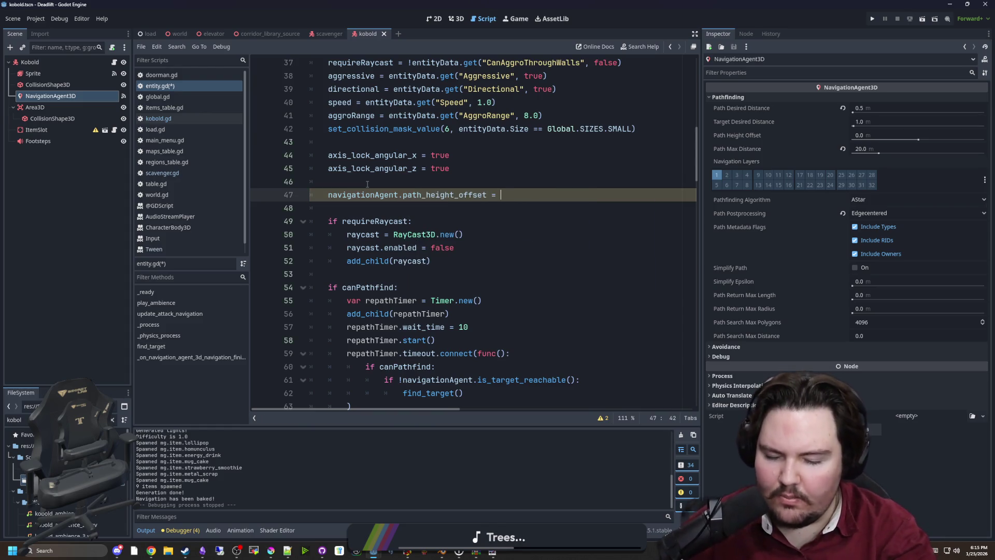
left_click(367, 184)
key("ctrl+s")
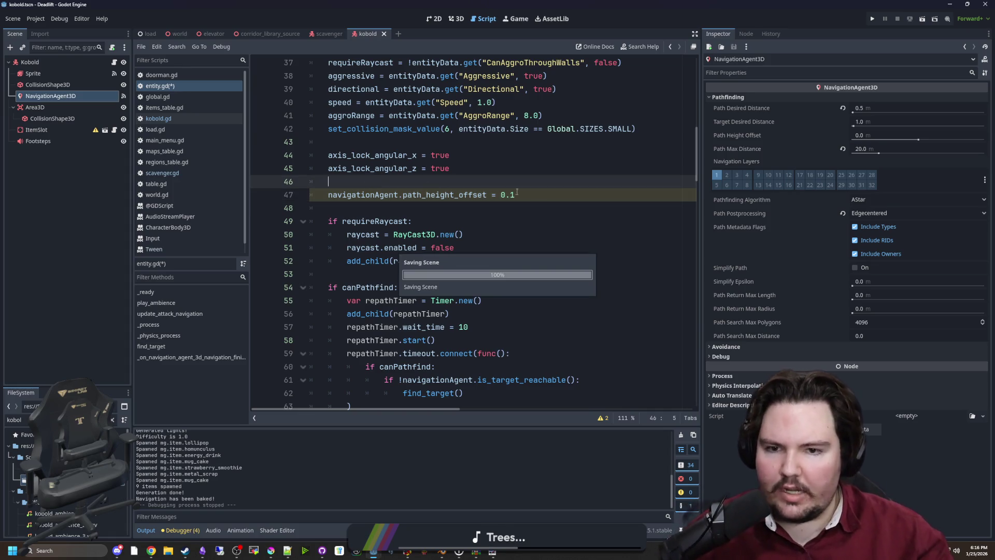
key("F5")
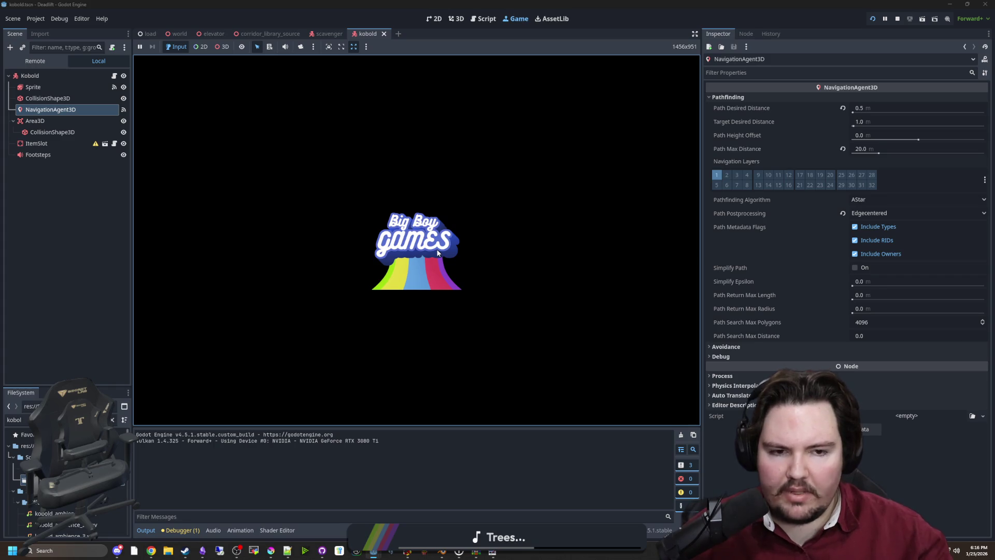
Step: Start a new game, walk ahead and pick up an item with E, then pause
mouse_move(755, 136)
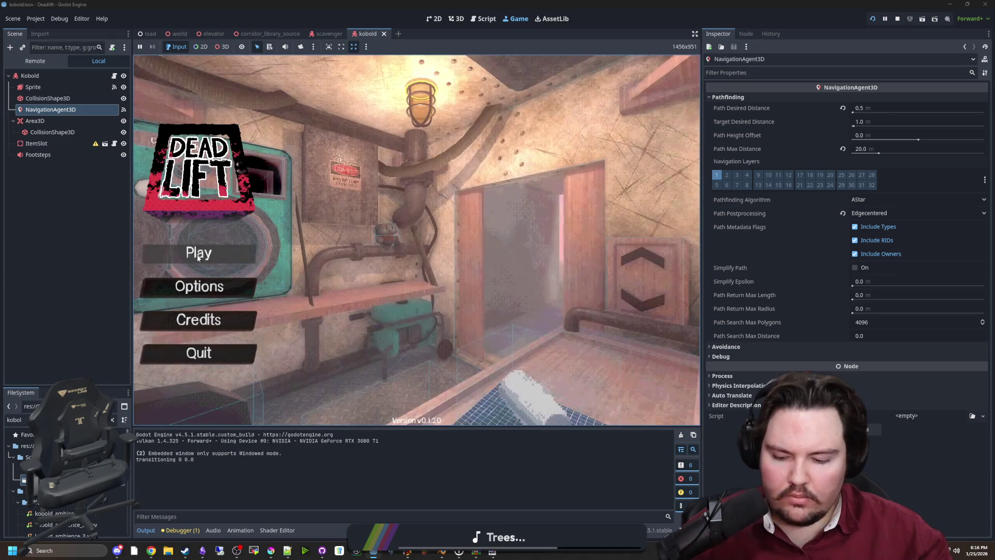
left_click(197, 254)
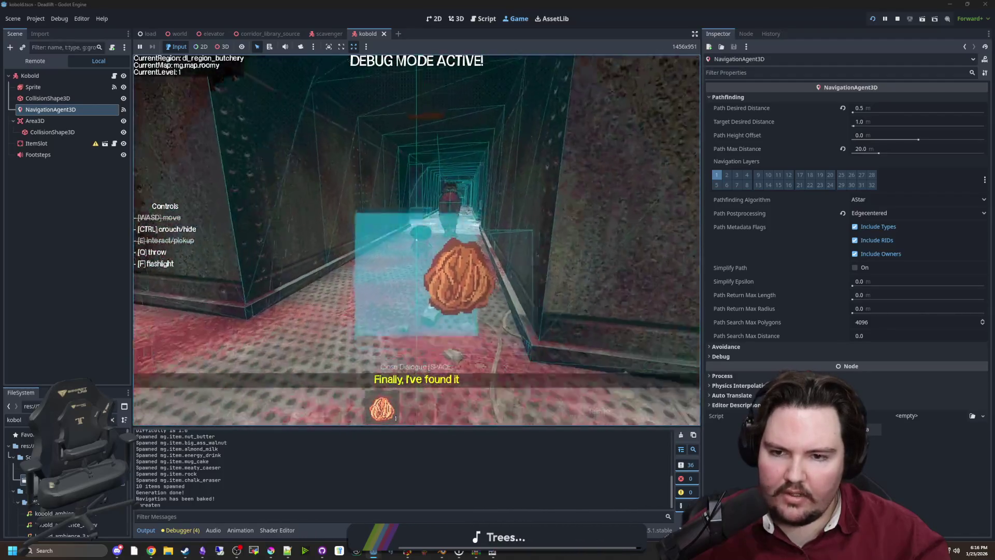
key("e")
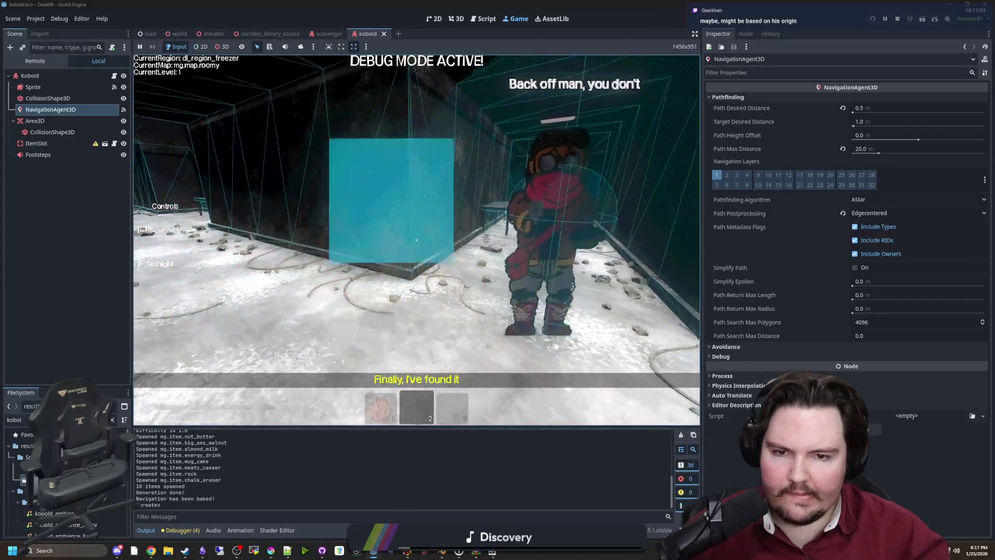
key("Escape")
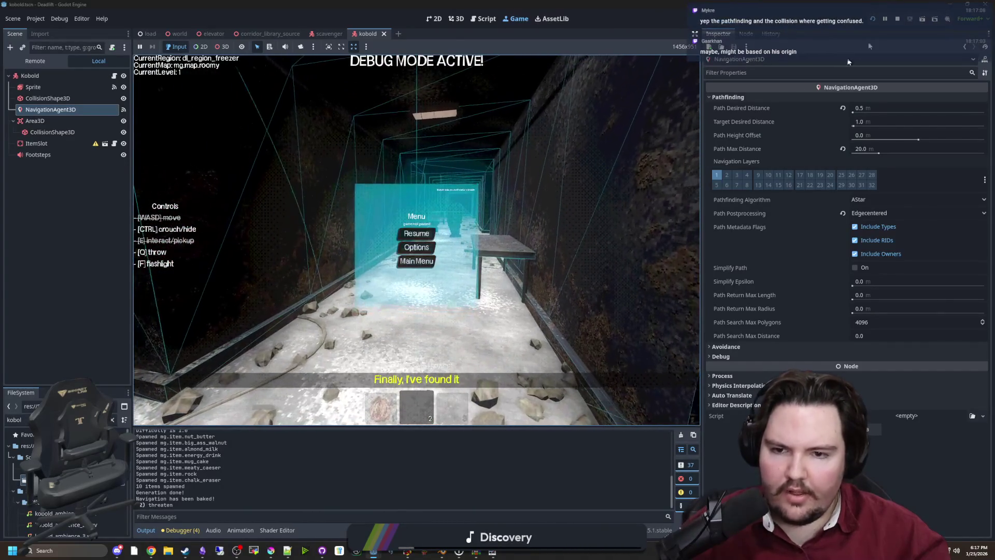
Step: Stop the game, save, and inspect the kobold CollisionShape3D's Transform in the 3D view
key("F8")
key("ctrl+s")
left_click(456, 19)
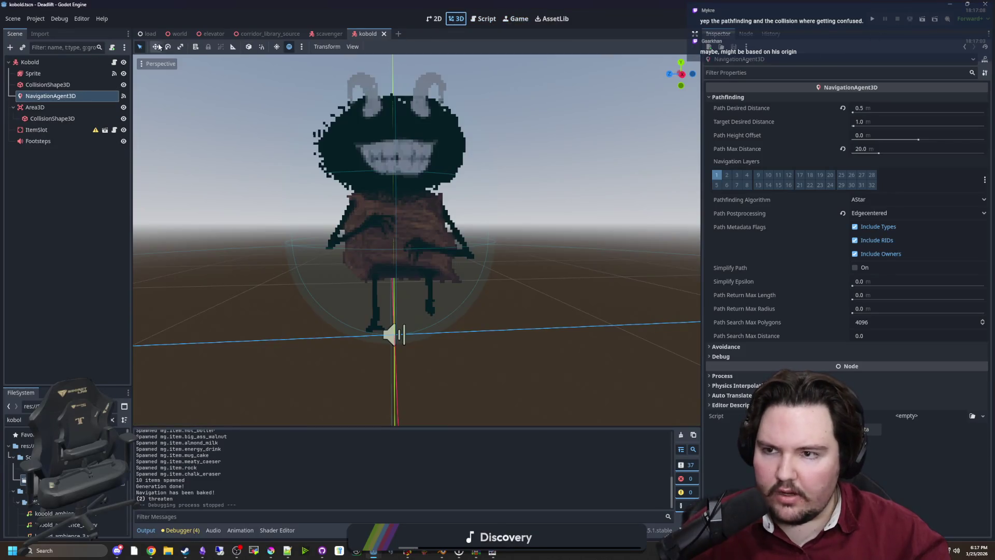
scroll(480, 321, "up", 3)
scroll(480, 322, "down", 2)
left_click(48, 85)
left_click_drag(381, 239, 357, 328)
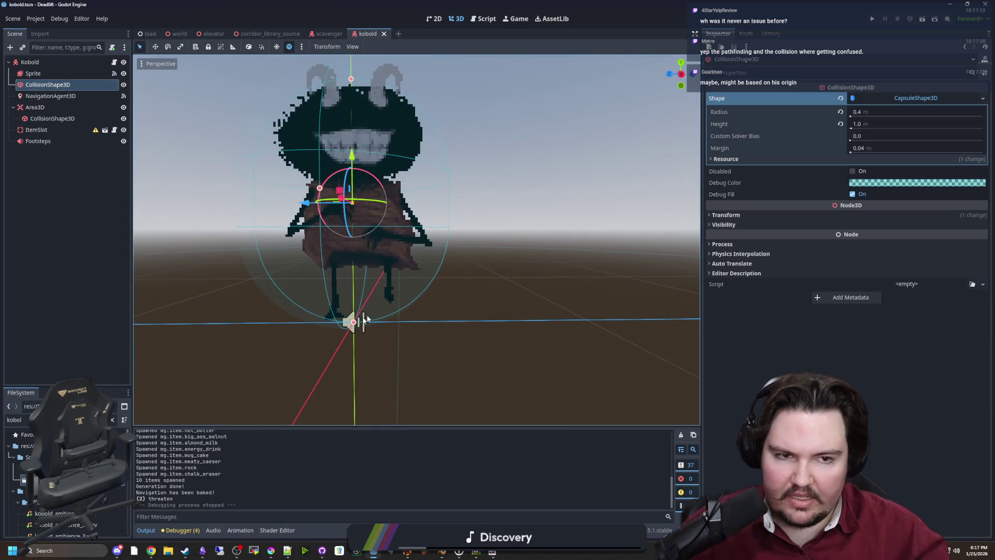
scroll(357, 322, "down", 3)
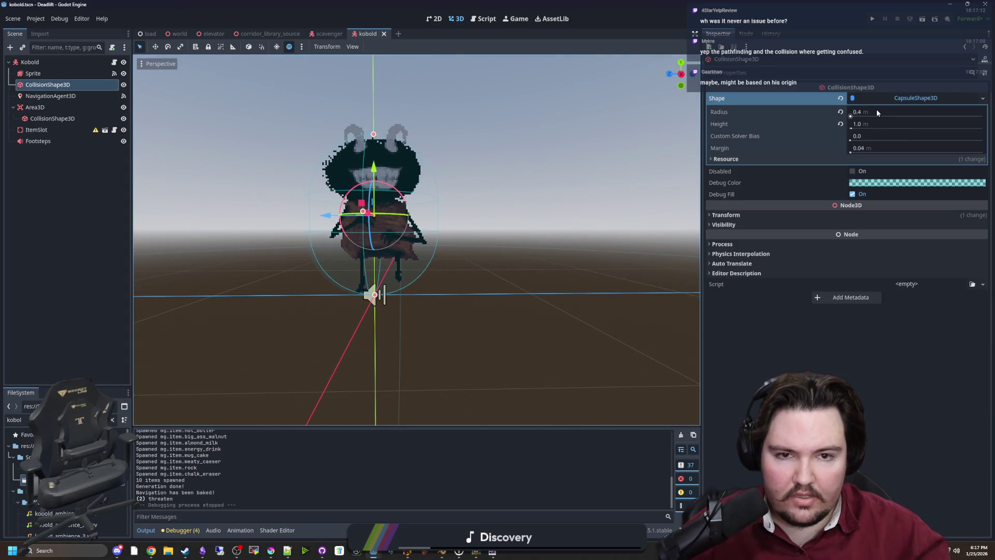
left_click(769, 214)
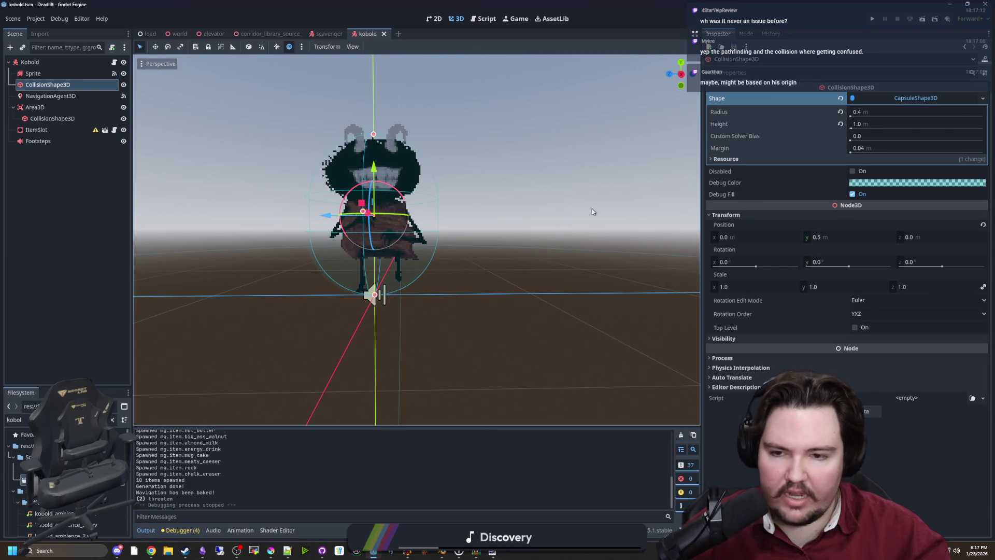
Step: Orbit around the kobold and check the NavigationAgent3D's Path Height Offset
left_click_drag(550, 244, 481, 244)
left_click_drag(340, 217, 376, 219)
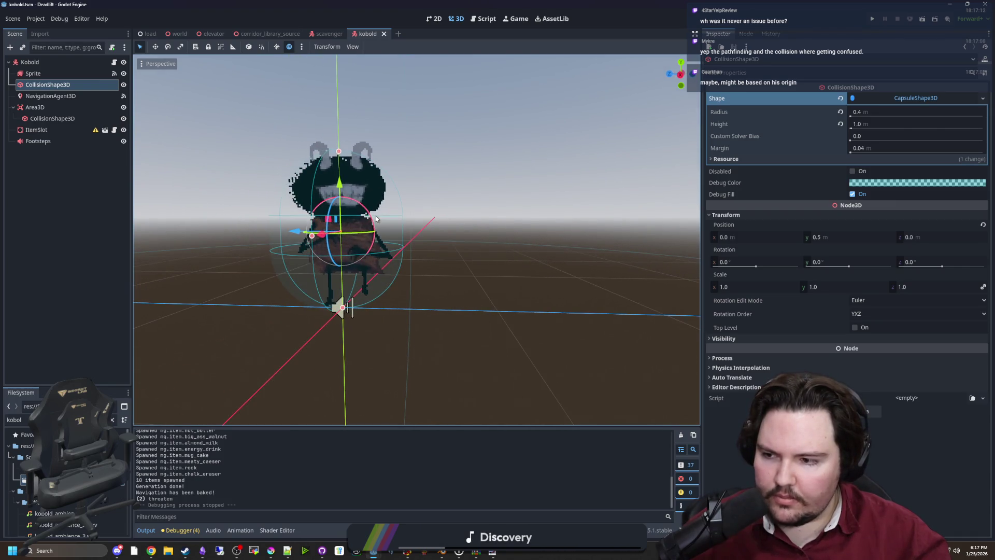
left_click(434, 192)
scroll(415, 185, "down", 2)
key("ctrl+s")
left_click(51, 96)
key("ctrl+s")
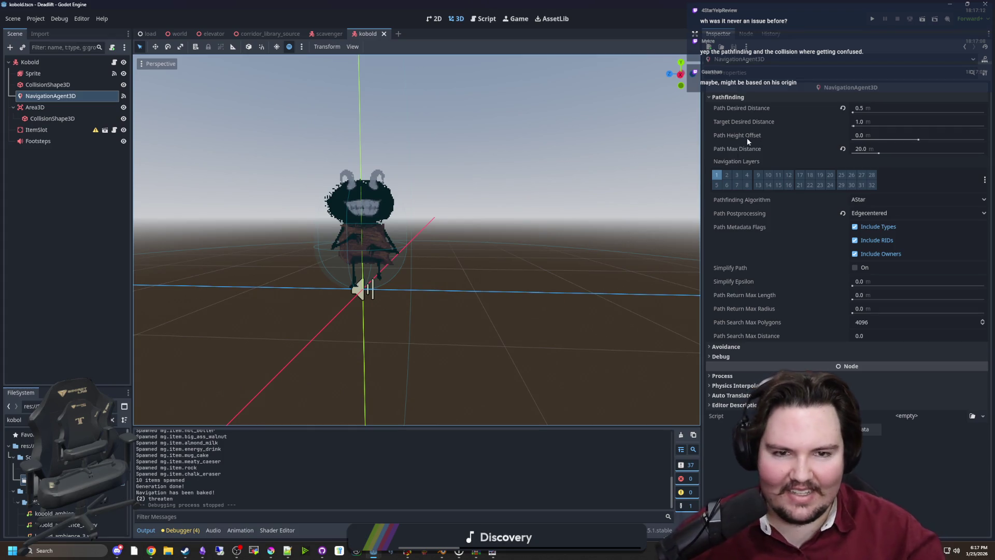
Step: Save the kobold scene and relaunch the project
mouse_move(745, 139)
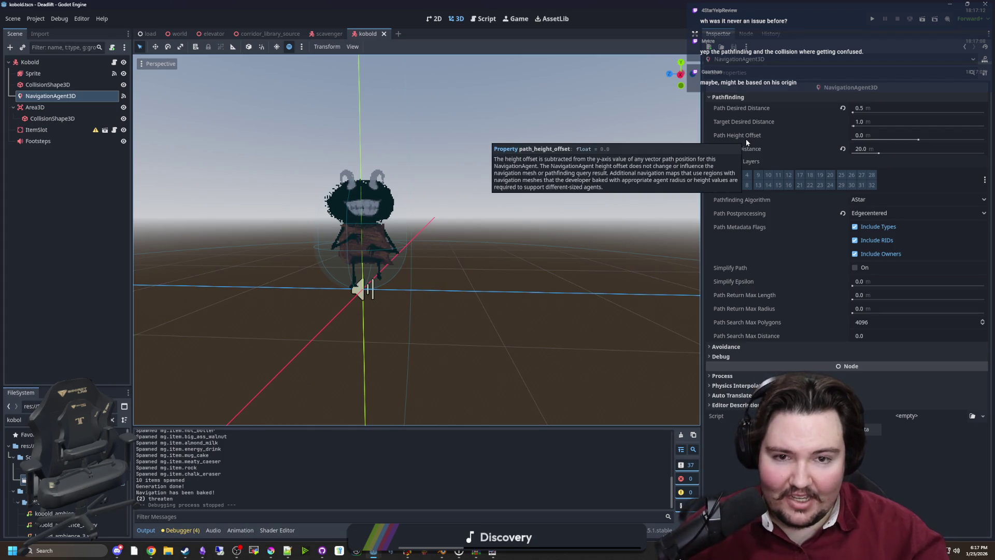
left_click(572, 129)
key("ctrl+s")
key("ctrl+s")
key("ctrl+s")
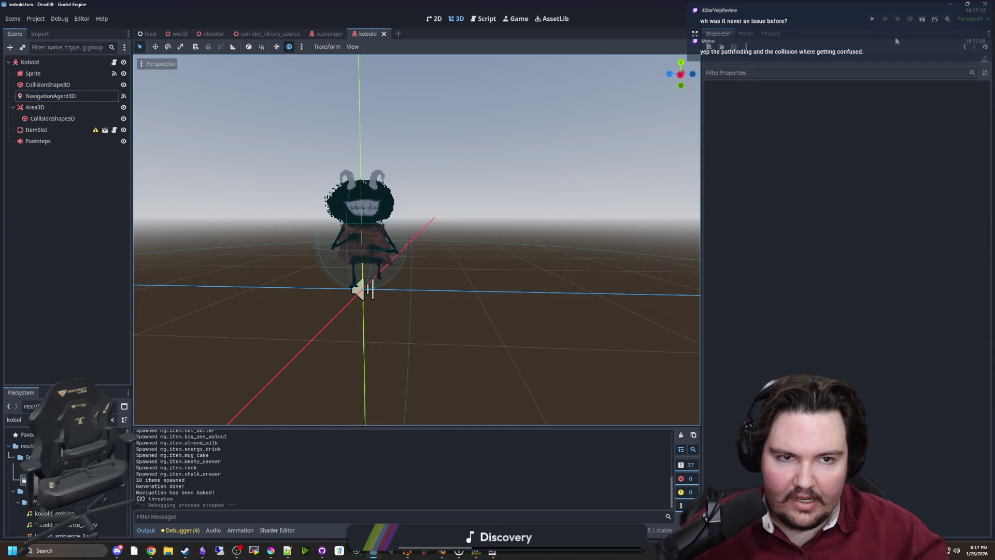
left_click(871, 19)
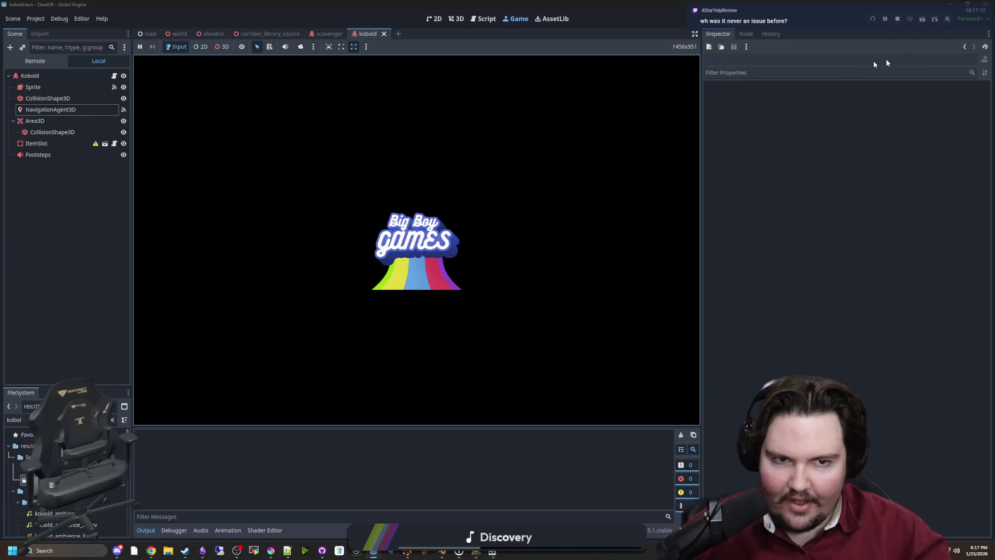
Step: Stop the game and in world.gd swap comments so randf_range(1, 1) replaces randf_range(40, 120)
left_click(899, 19)
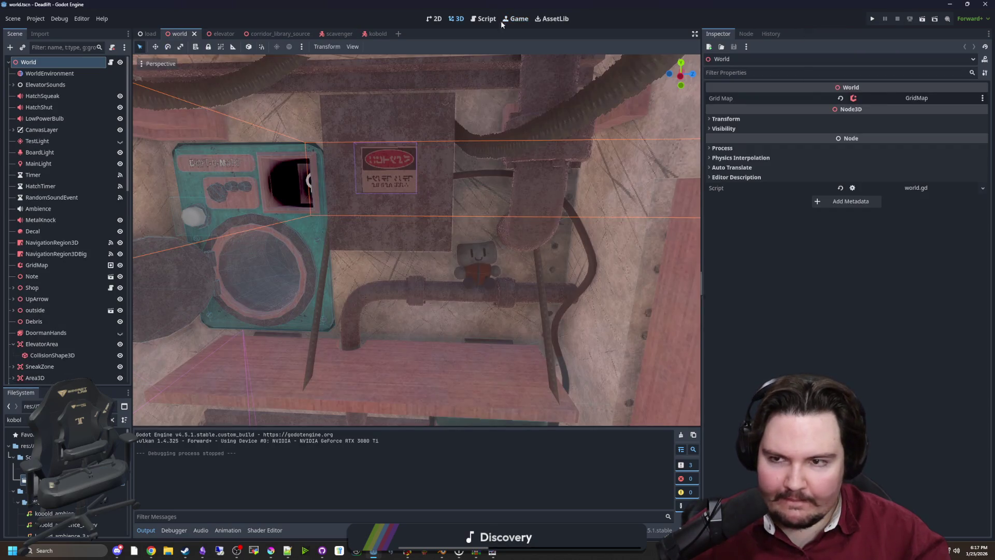
left_click(110, 62)
scroll(692, 316, "down", 20)
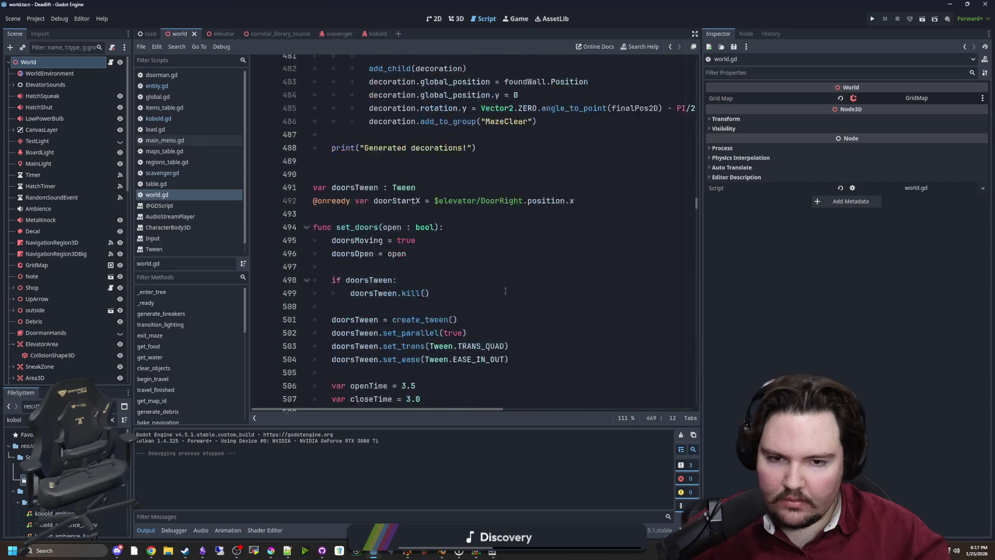
left_click_drag(696, 290, 698, 407)
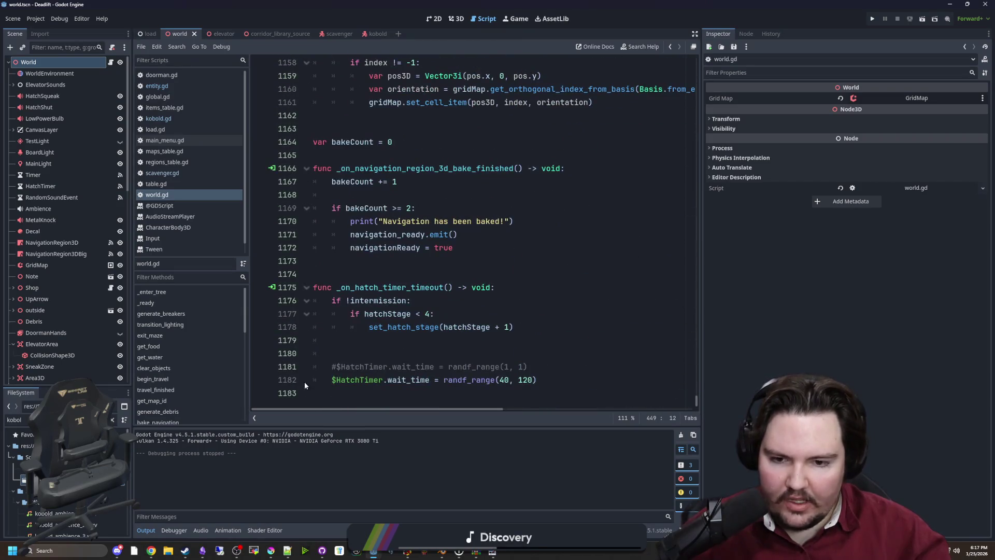
left_click(362, 380)
key("ctrl+k")
key("Up")
key("ctrl+k")
left_click(353, 348)
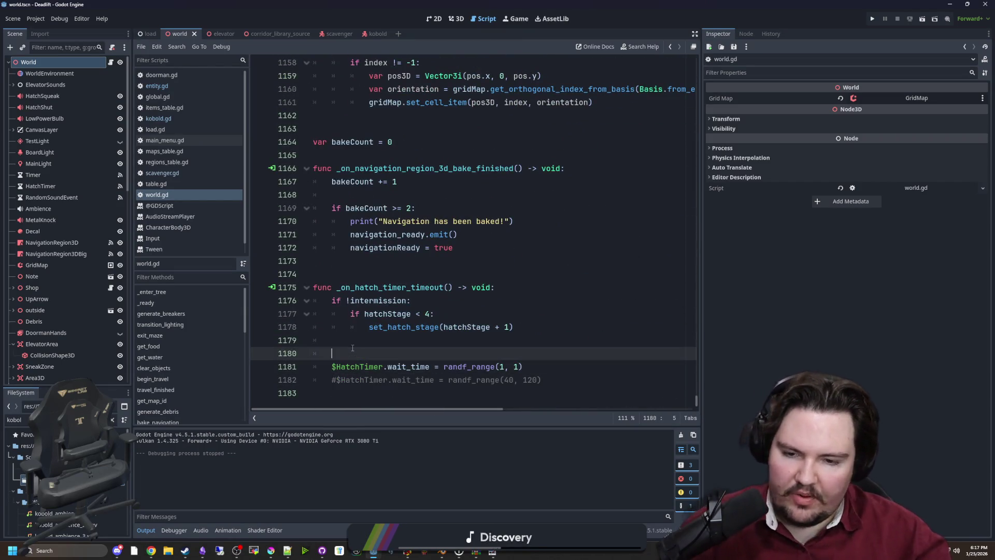
key("F5")
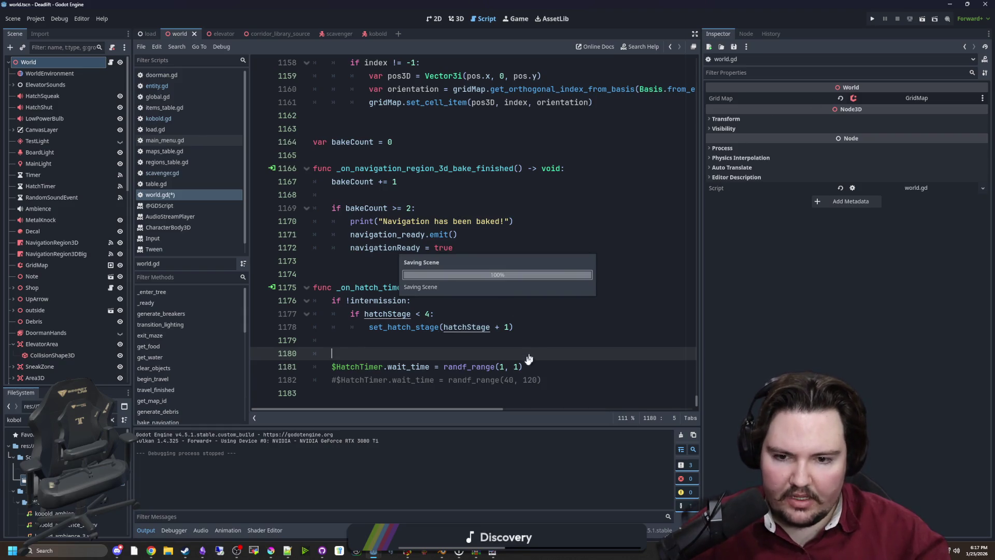
Step: Change the hatch wait time to randf_range(1, 5) and save world.gd
double_click(517, 366)
type("5")
left_click(585, 318)
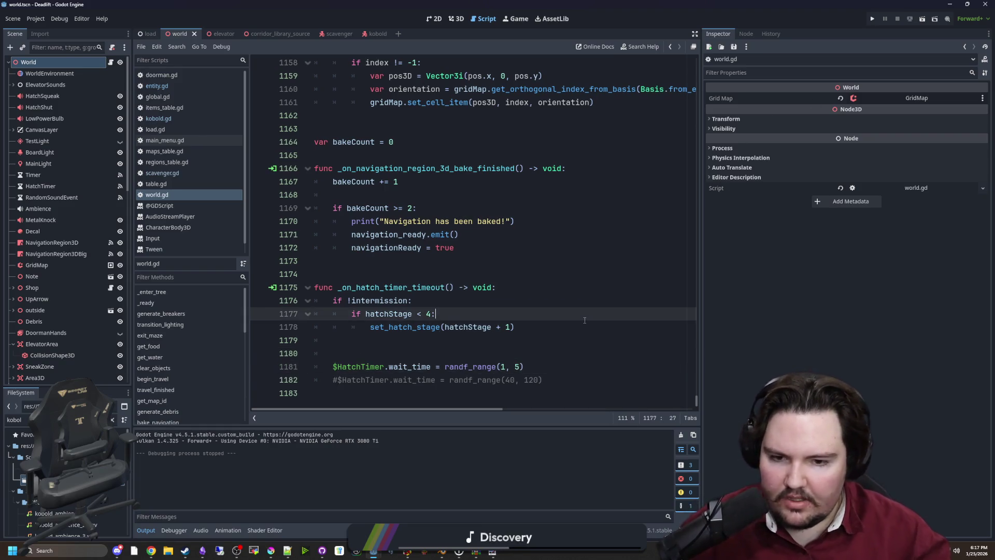
key("F5")
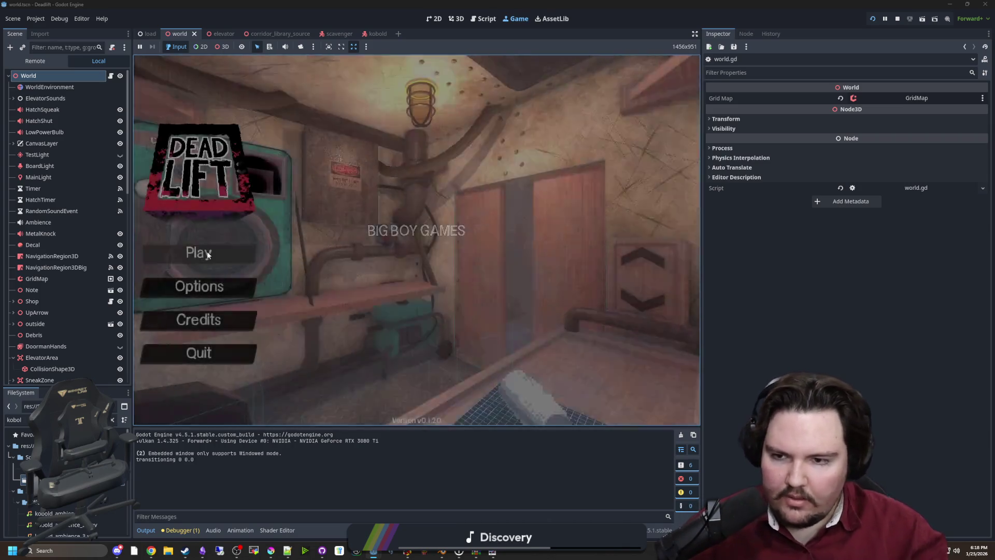
Step: Start a new game and walk the freezer corridor with W and S toward a spawned enemy
left_click(213, 259)
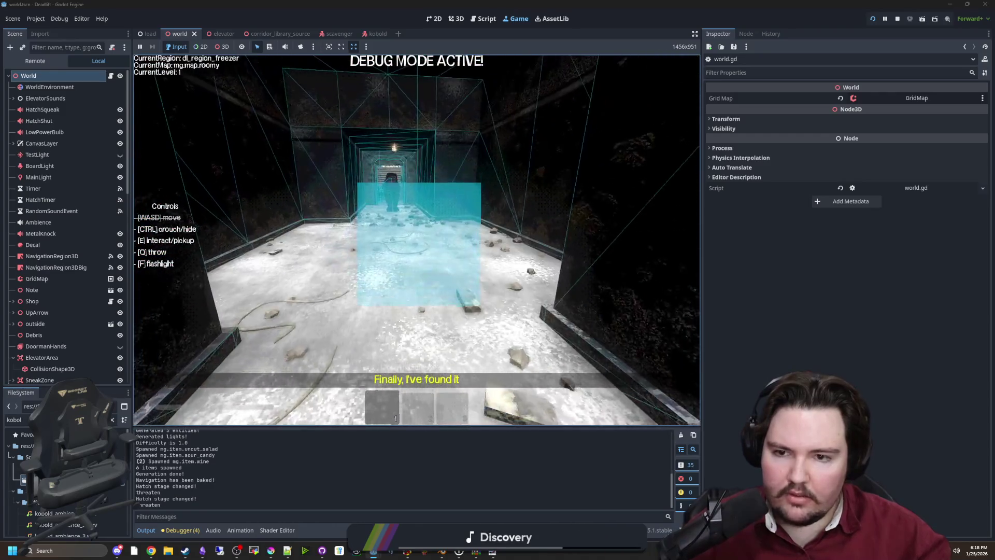
key("w")
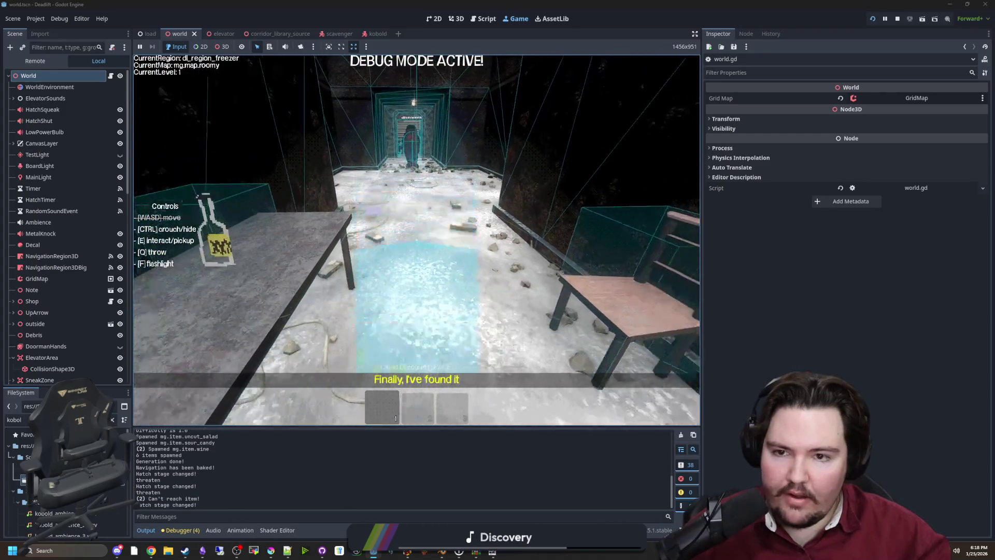
key("s")
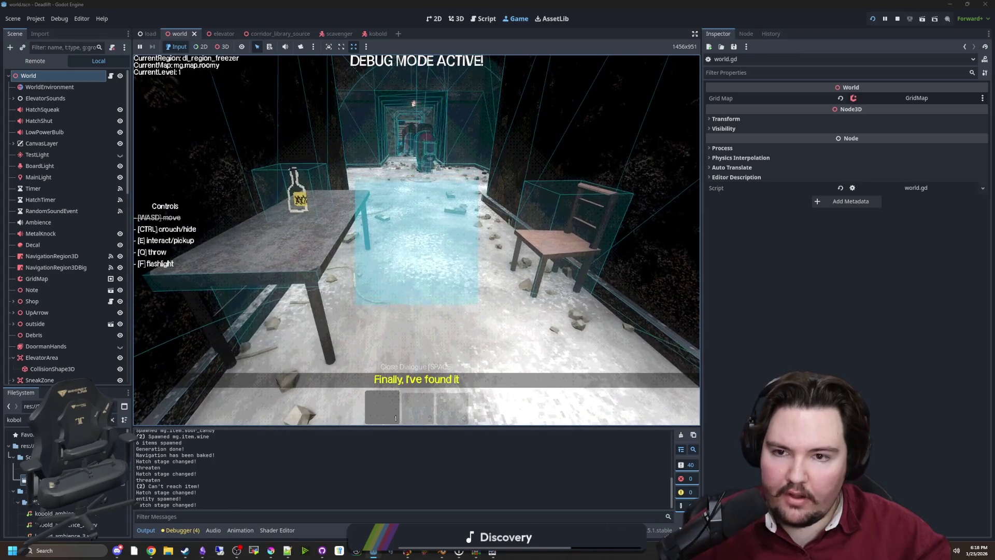
key("s")
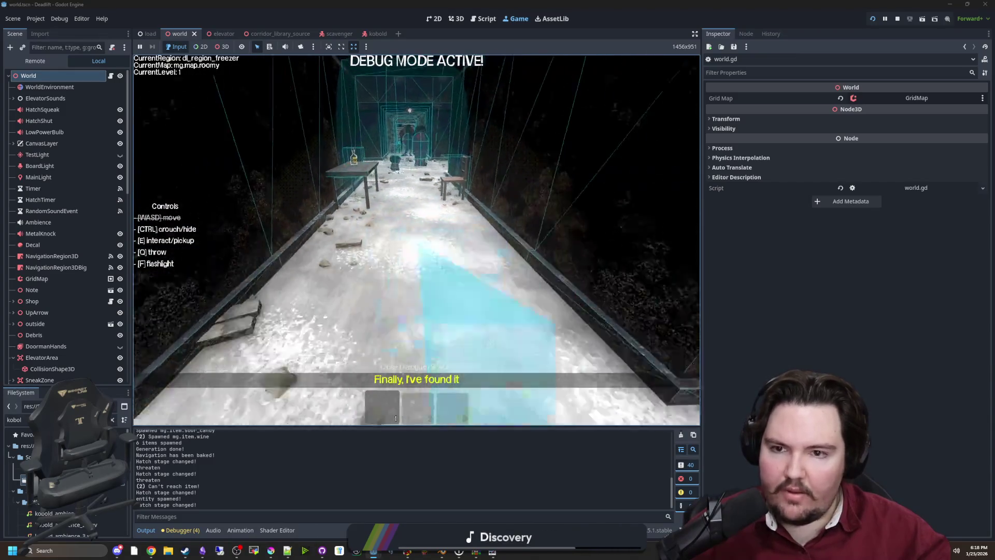
key("s")
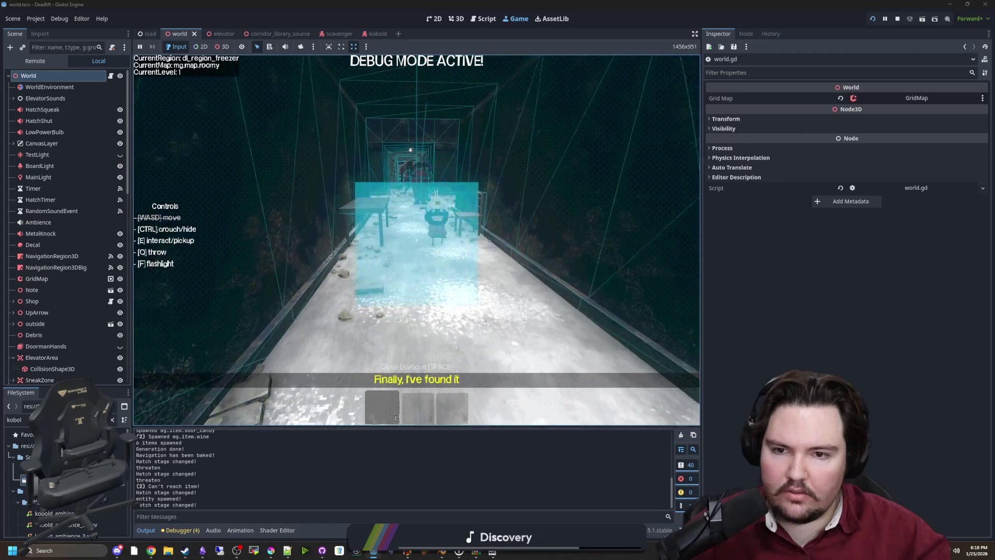
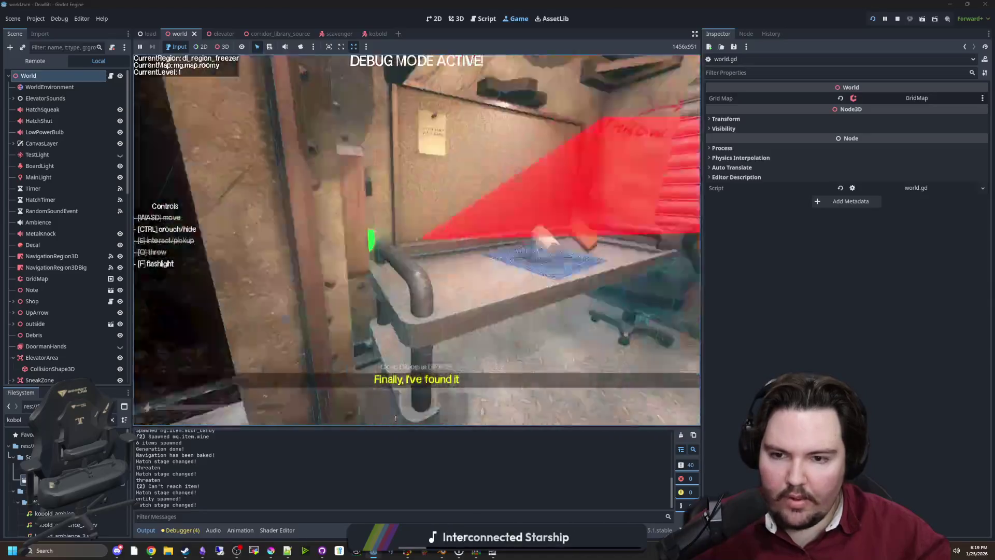
Step: Pause and restart the Deadlift game, then minimize Krita to get back to Godot
key("Escape")
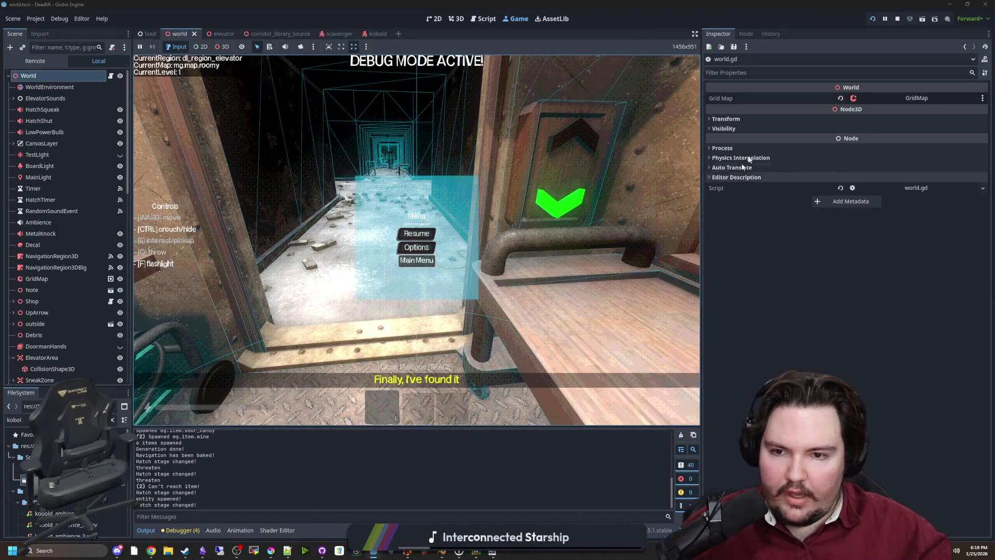
left_click(898, 20)
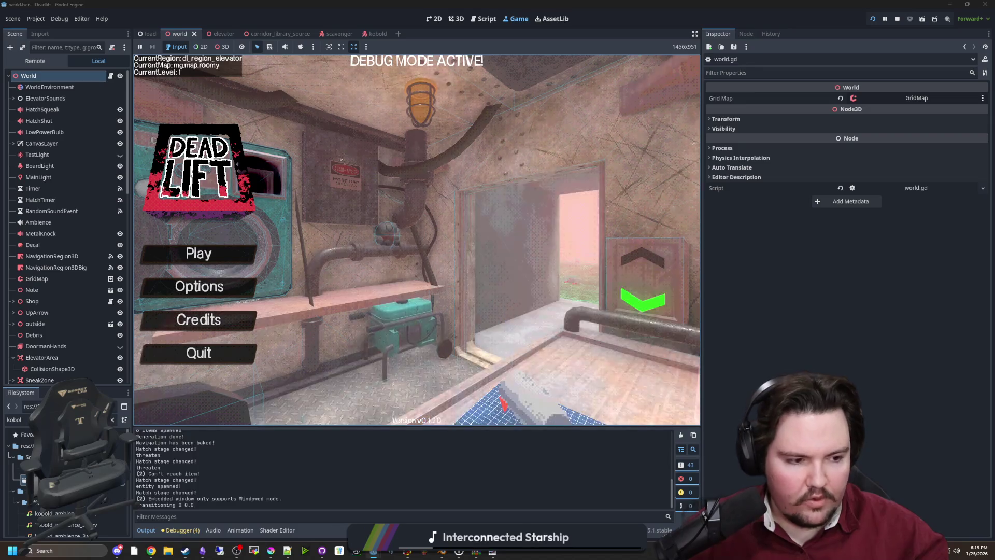
key("alt+Tab")
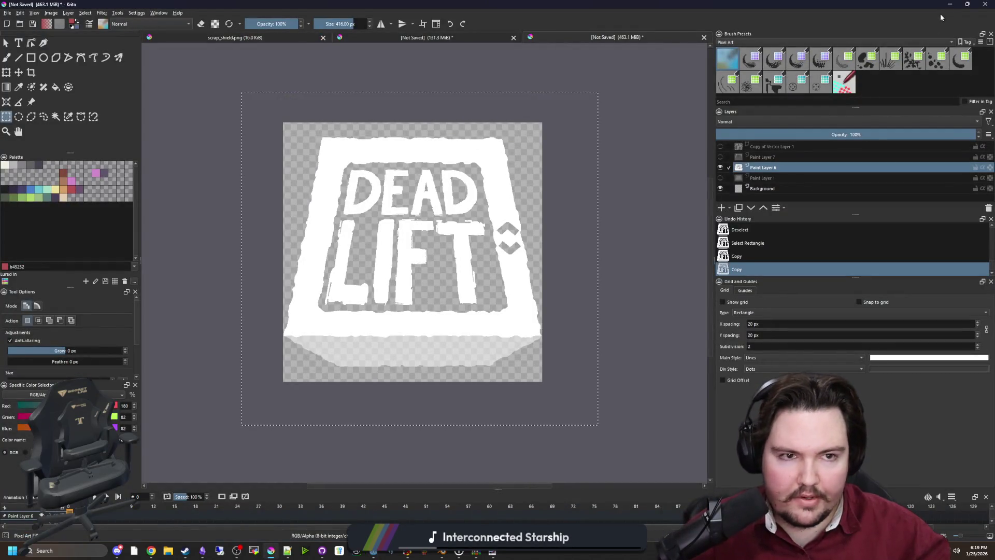
left_click(950, 4)
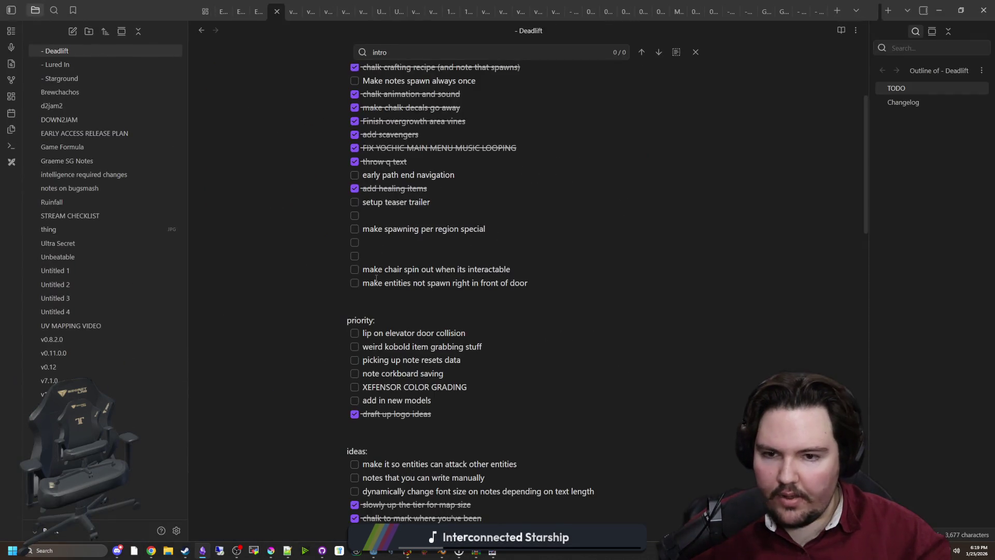
Step: Check off the 'lip on elevator door collision' TODO item in the Deadlift note
scroll(319, 282, "up", 1)
scroll(333, 274, "down", 3)
left_click(354, 230)
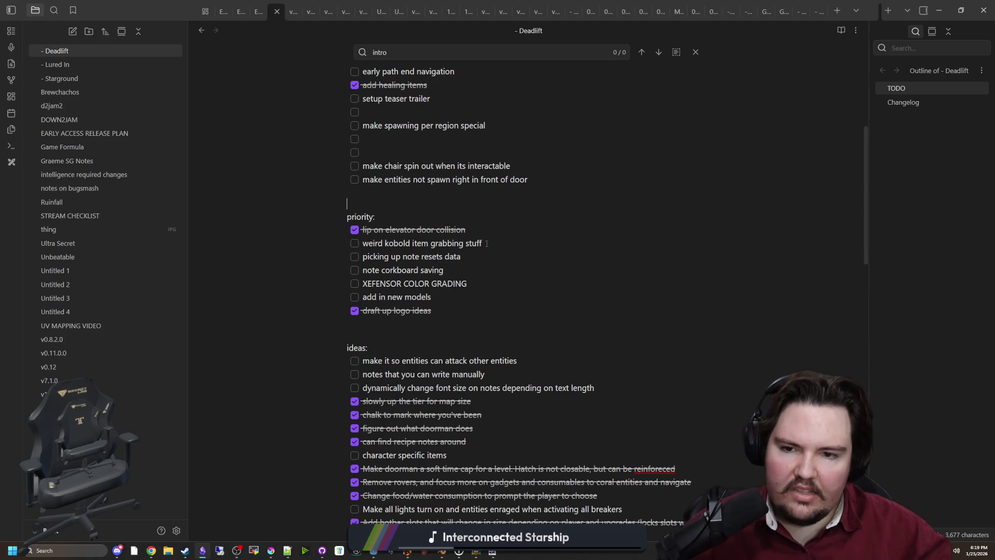
left_click_drag(490, 240, 381, 244)
left_click(403, 257)
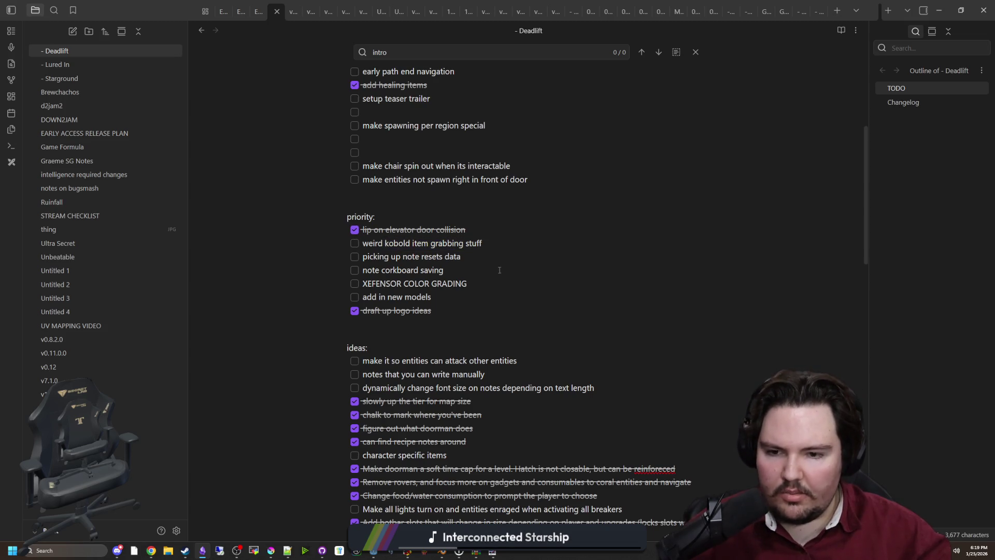
Step: Add a new bullet at the end of the Changelog recording the fixed issue
scroll(501, 273, "up", 3)
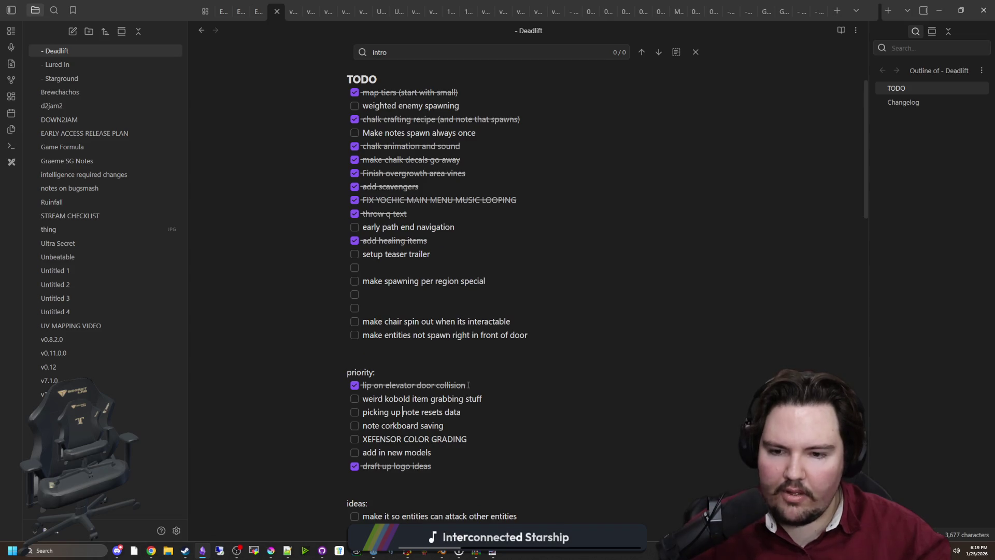
scroll(469, 385, "up", 1)
scroll(552, 367, "down", 15)
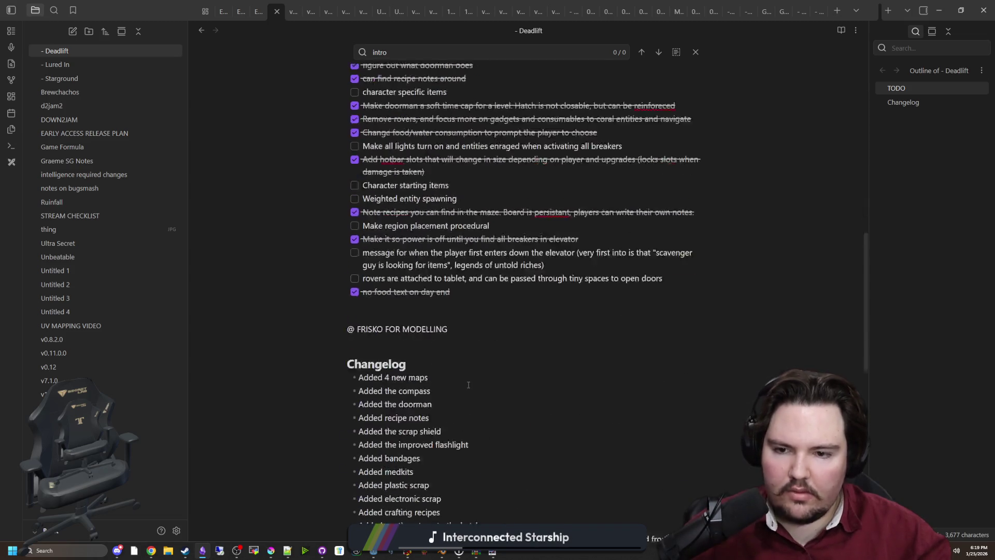
left_click(552, 368)
key("Return")
type("Fixed an is")
type("use ")
type("sue where the elevator door lip wou")
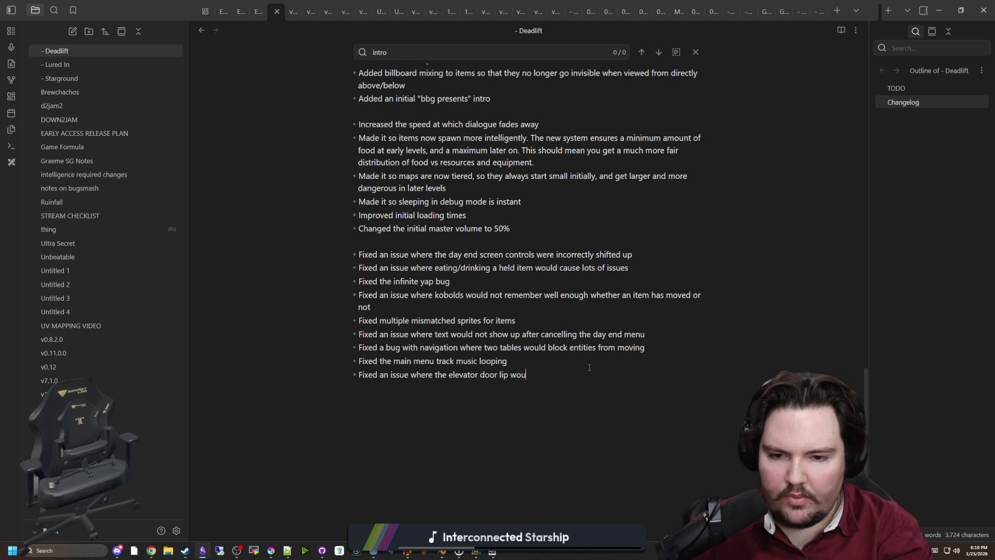
type("ld cssues")
scroll(518, 367, "up", 10)
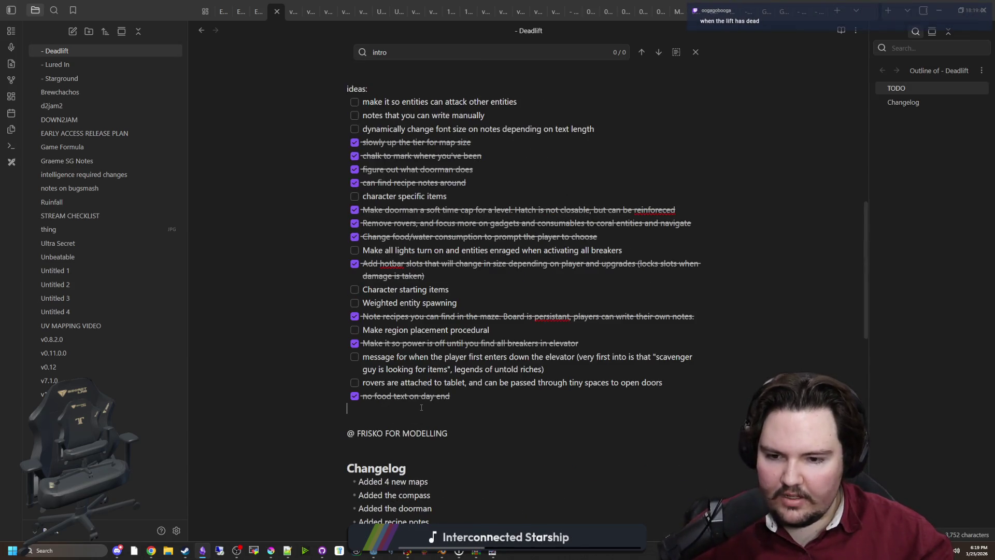
scroll(469, 382, "up", 5)
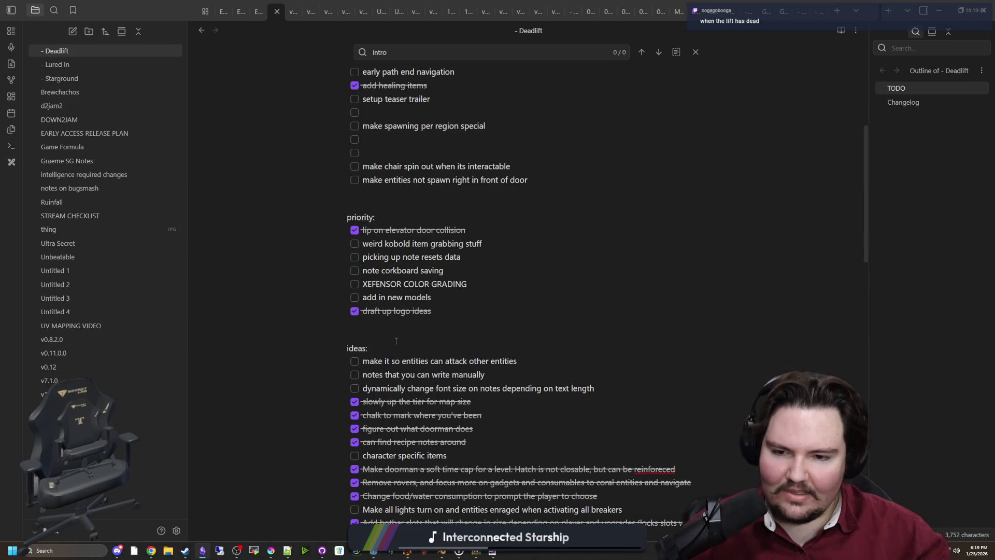
scroll(416, 349, "up", 4)
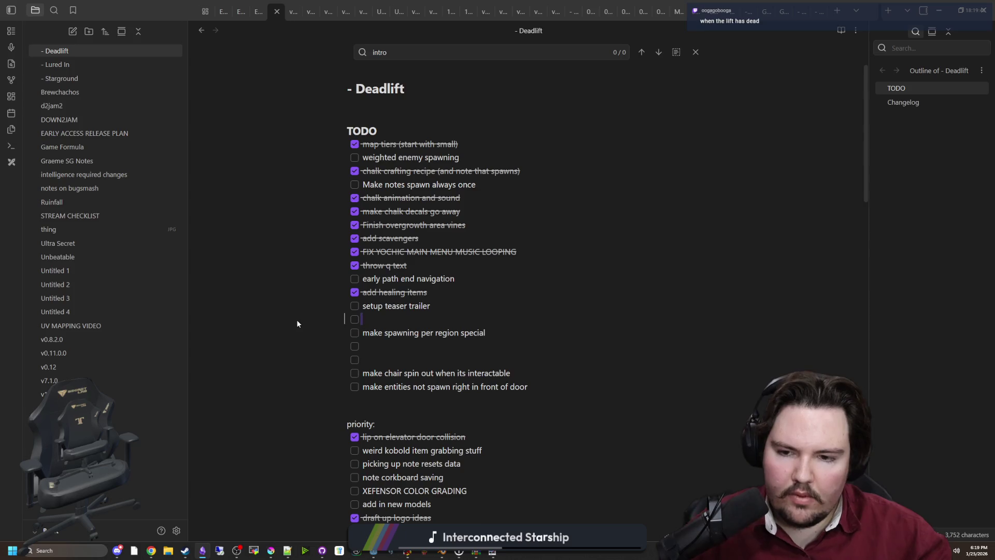
Step: Delete the empty checkbox and add an 'Added a new logo' bullet below the bbg presents intro
key("BackSpace")
key("BackSpace")
key("BackSpace")
key("BackSpace")
key("BackSpace")
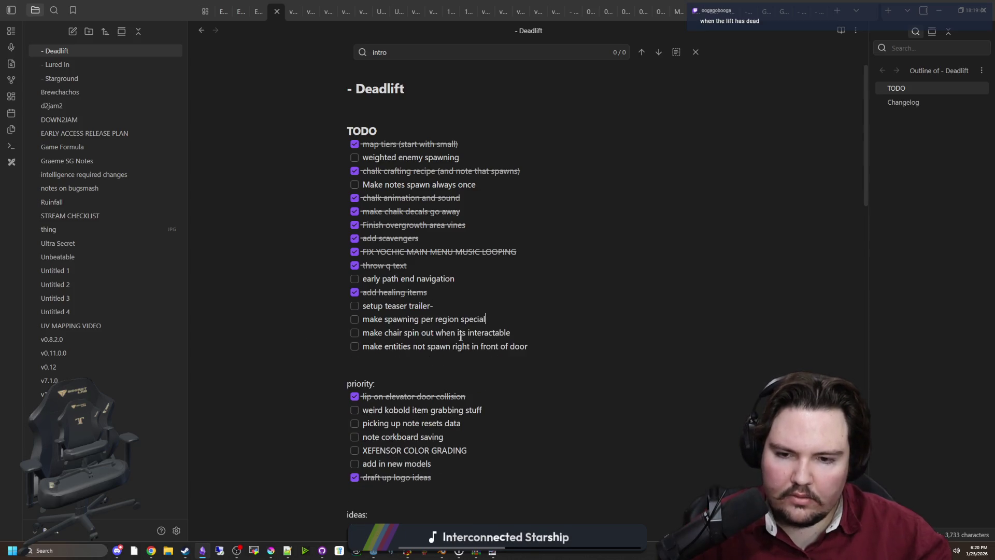
scroll(456, 326, "down", 3)
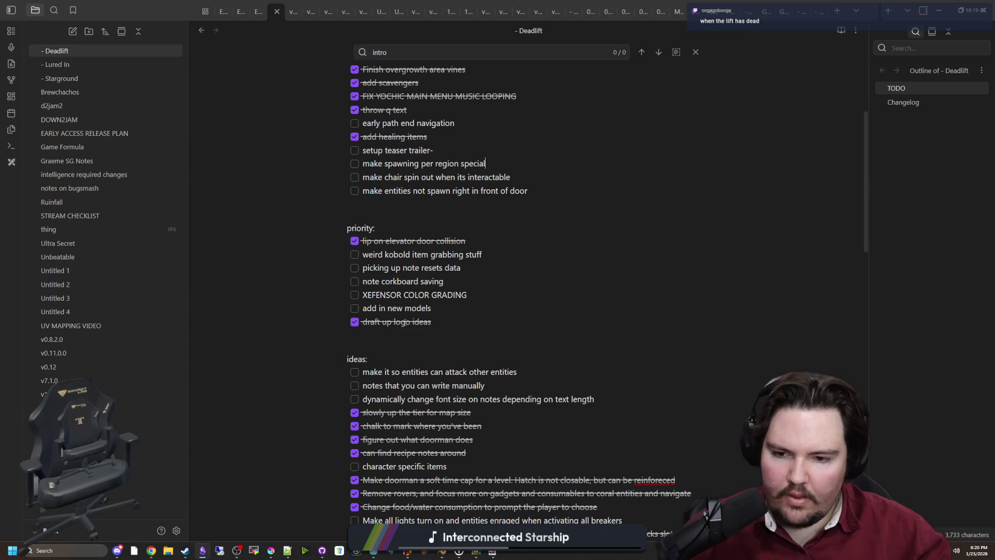
scroll(502, 363, "down", 10)
left_click(502, 422)
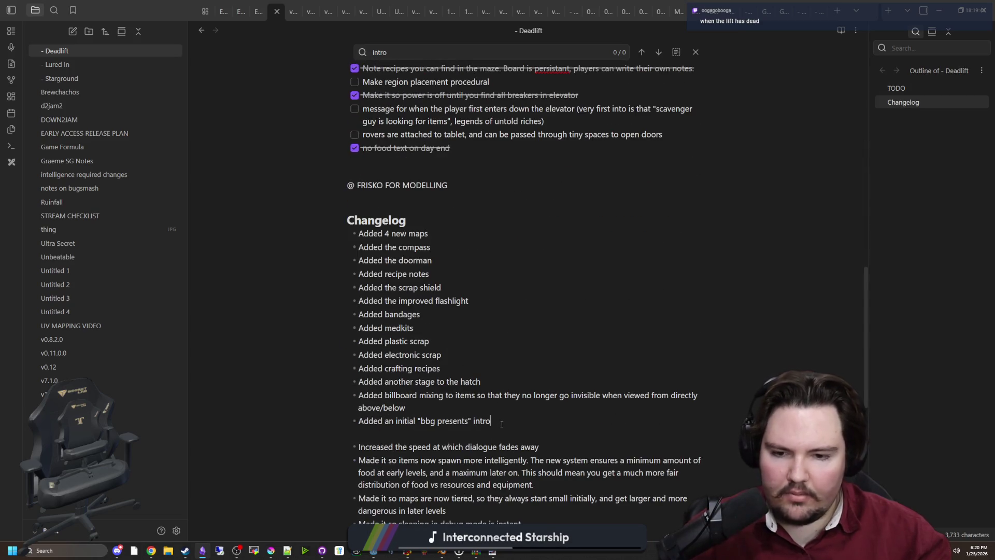
key("Return")
type("Added a new")
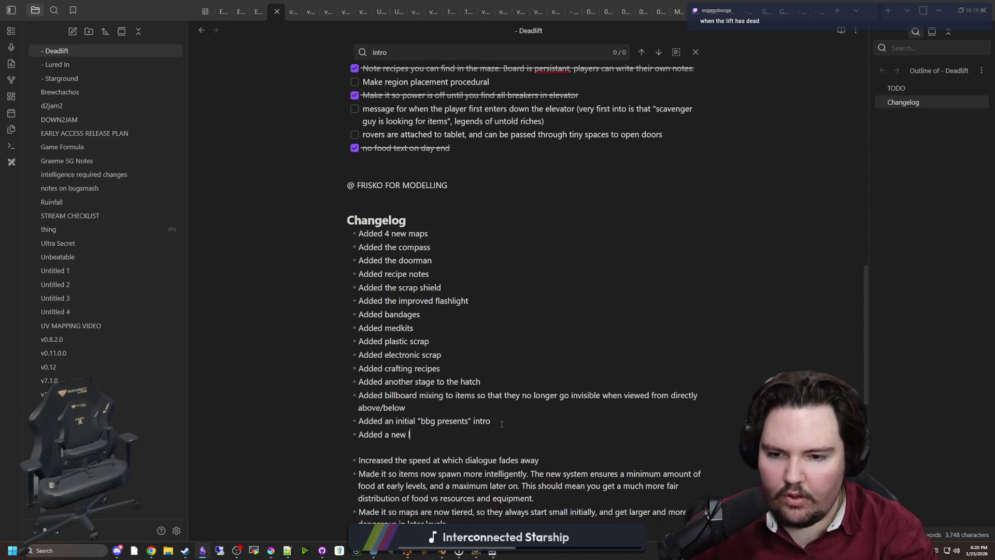
type("logo")
scroll(395, 432, "up", 5)
left_click(395, 433)
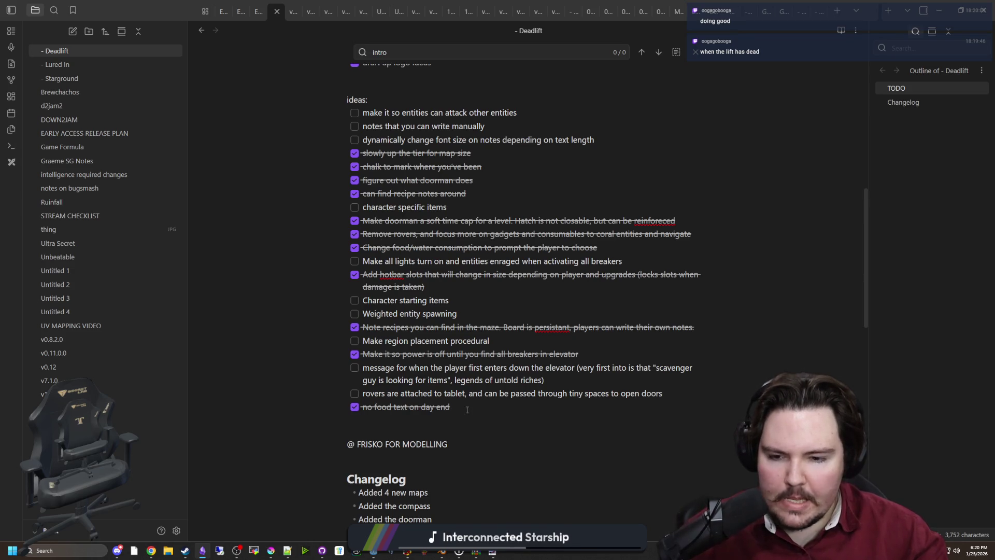
Step: Review the note-pickup-resets-data task, then return to the Godot editor
scroll(458, 407, "up", 5)
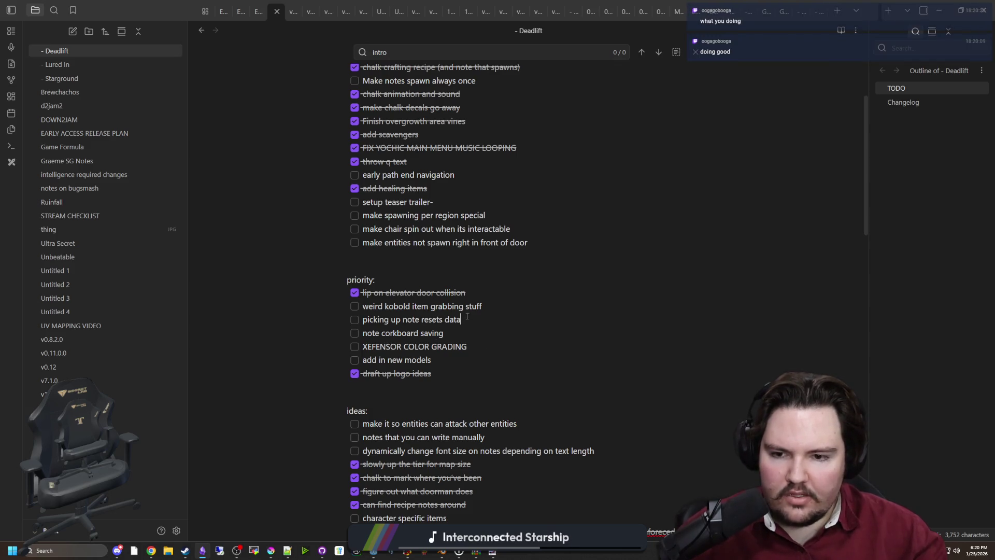
left_click_drag(468, 320, 361, 320)
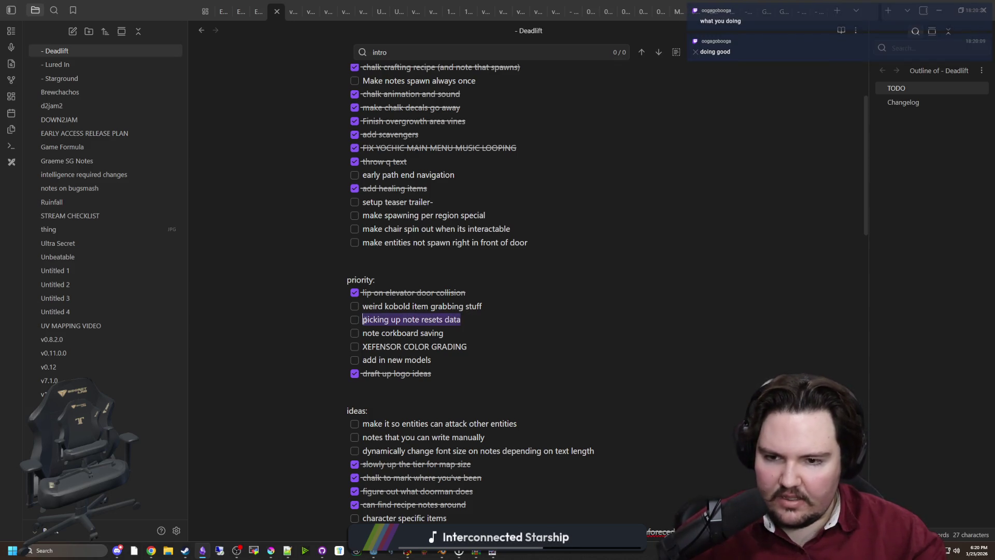
left_click(368, 320)
key("alt+Tab")
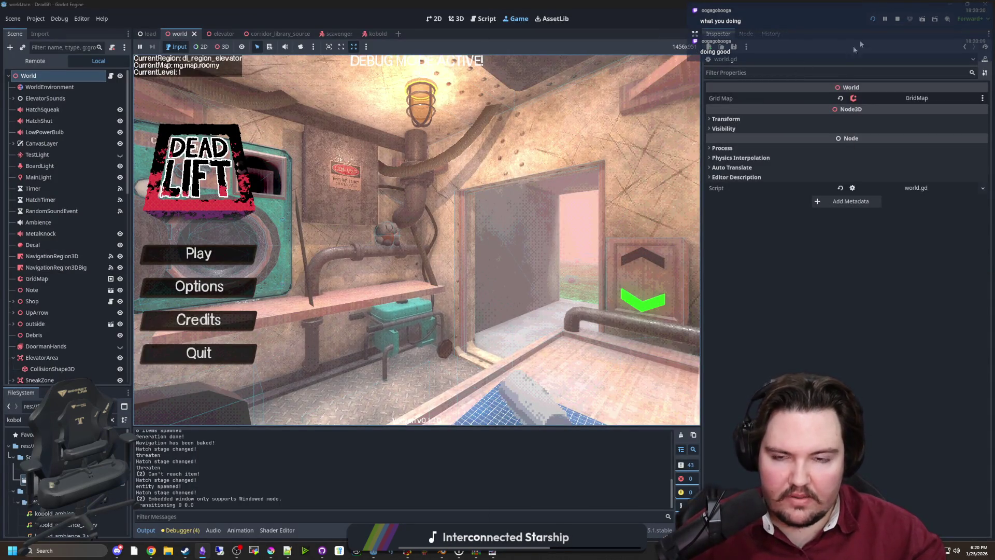
Step: Stop the game, comment out the short hatch timer, restore the 40–120 second one, and save
key("F5")
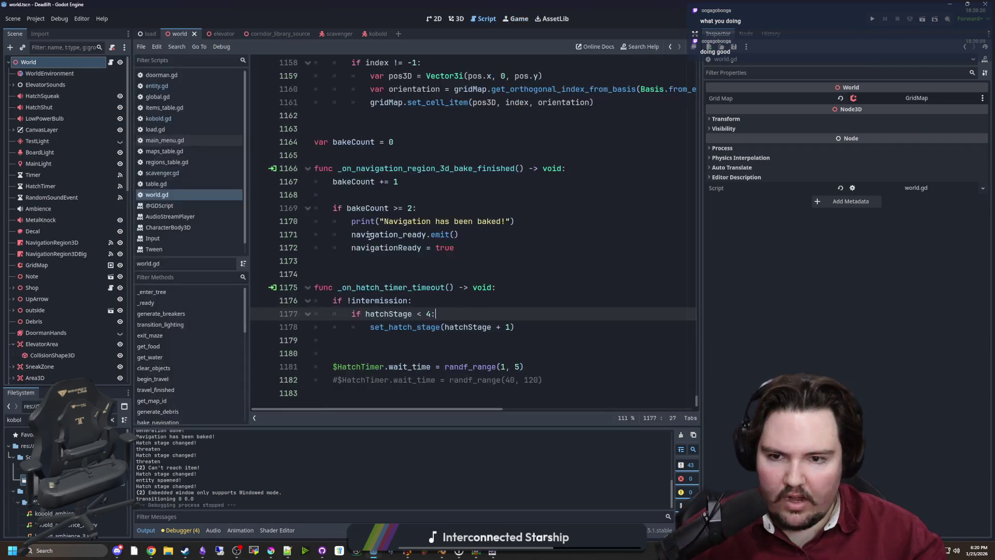
left_click(354, 271)
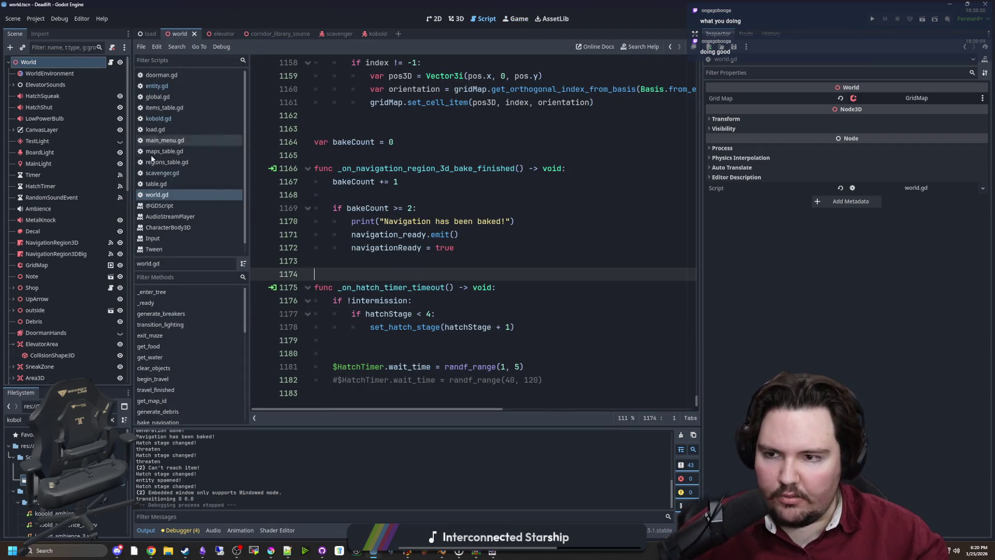
left_click(114, 419)
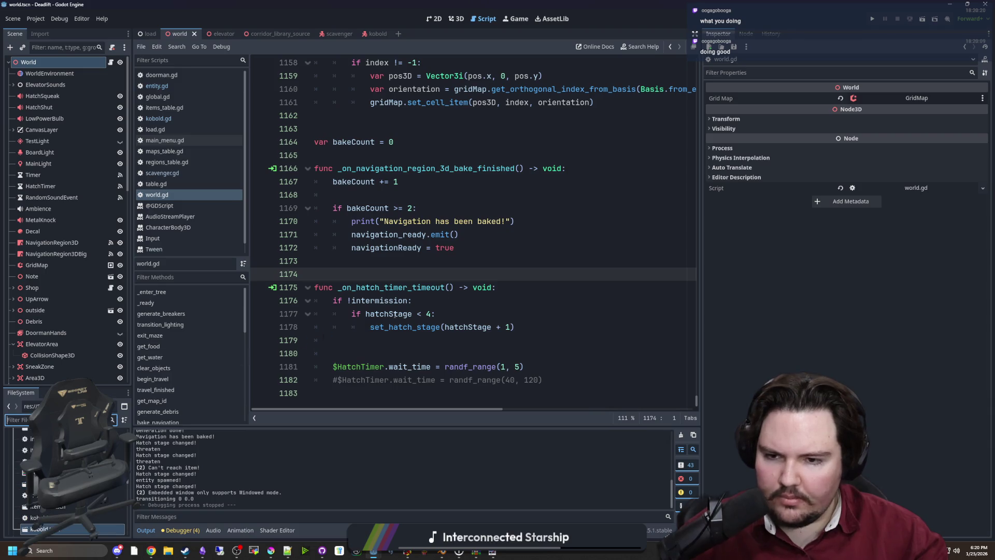
left_click(377, 366)
key("ctrl+k")
left_click(377, 380)
key("ctrl+k")
left_click(373, 340)
left_click(372, 248)
left_click(378, 261)
key("ctrl+s")
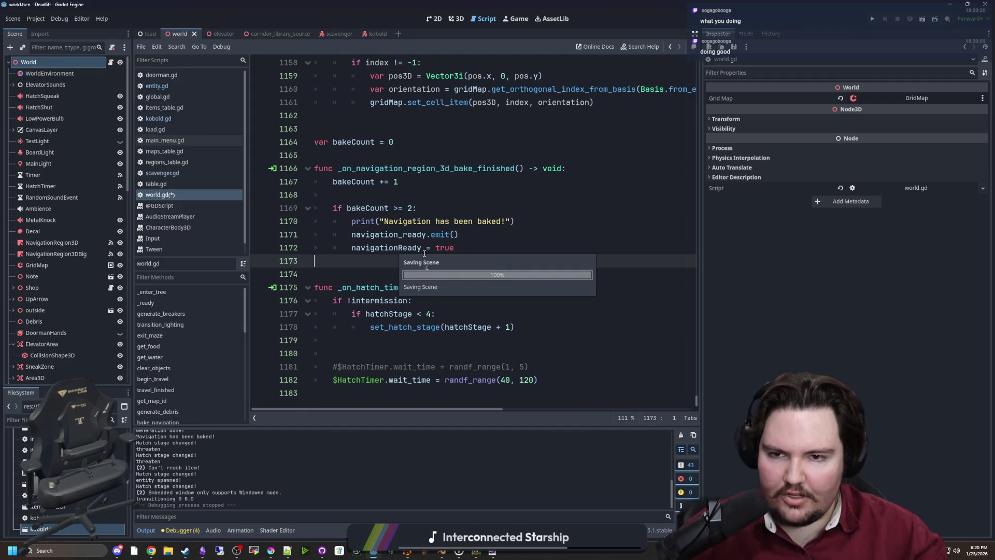
scroll(488, 261, "up", 10)
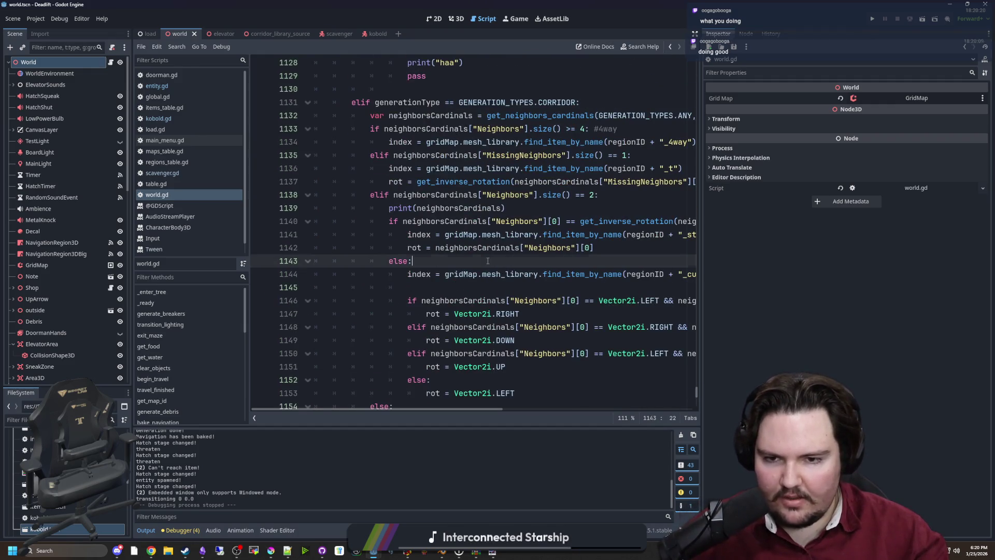
Step: Find the get_random_item function in world.gd
key("ctrl+f")
type("get_random_item")
key("Return")
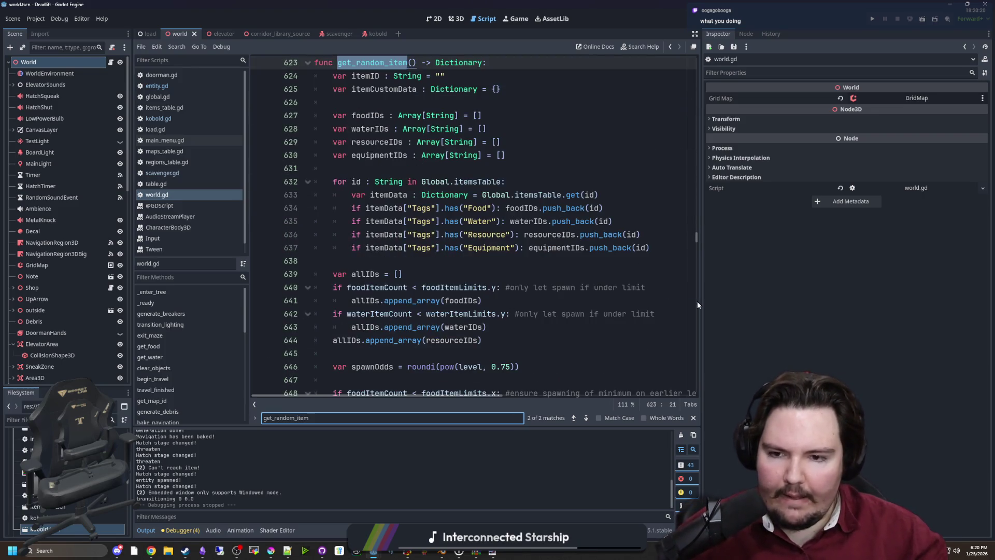
left_click_drag(708, 302, 891, 302)
scroll(347, 248, "down", 2)
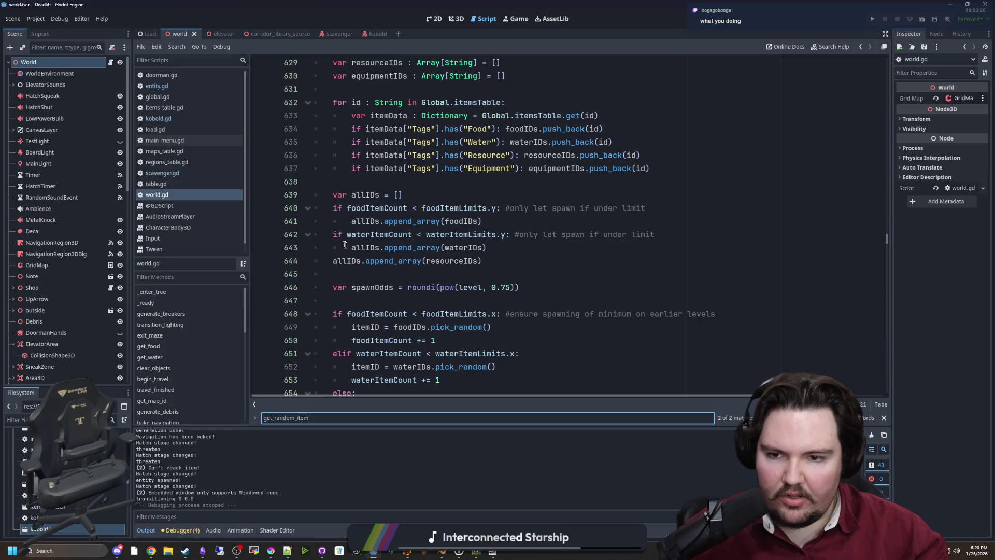
scroll(337, 238, "down", 2)
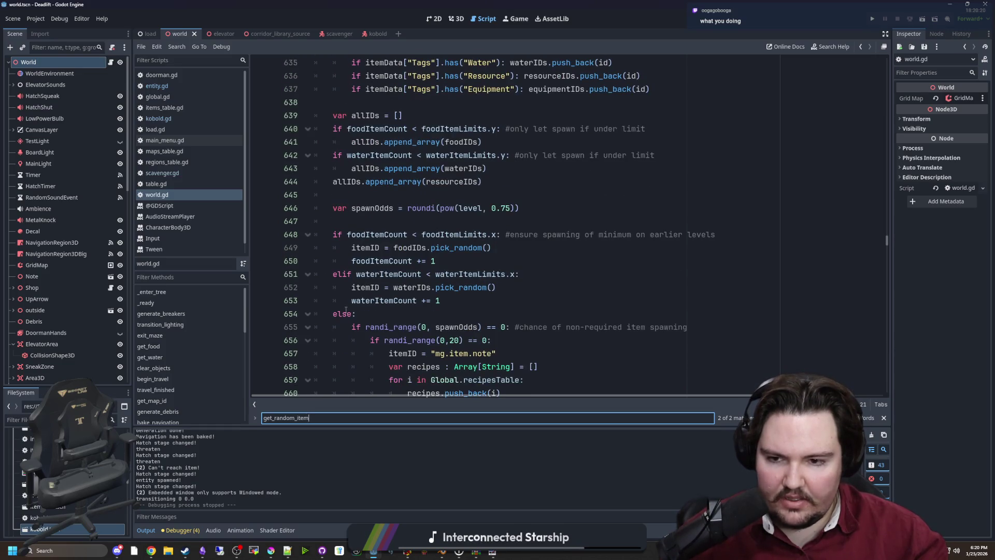
Step: Append '&& false' to the food (line 648) and water (line 651) minimum-spawn conditions
left_click(499, 235)
type("&& false")
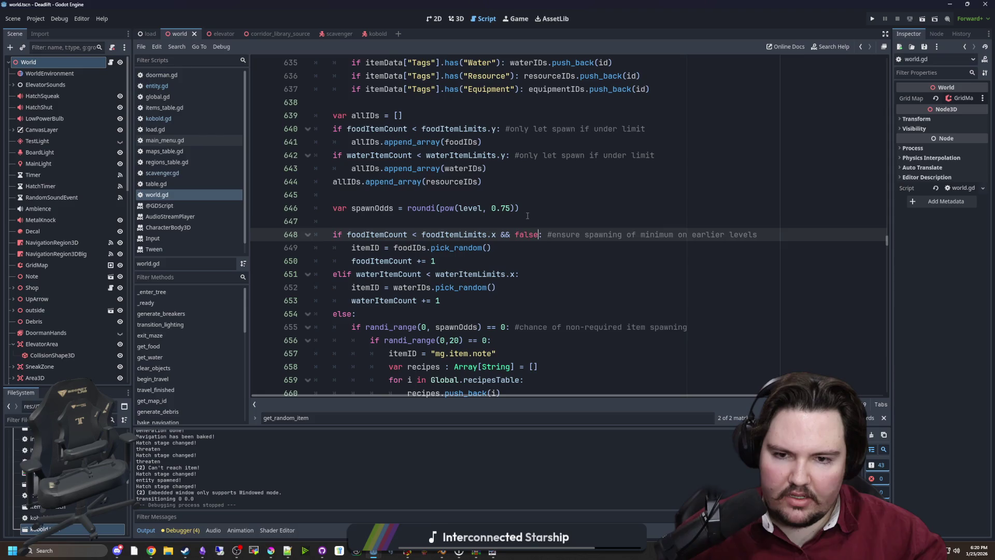
left_click(528, 215)
left_click_drag(539, 234, 502, 234)
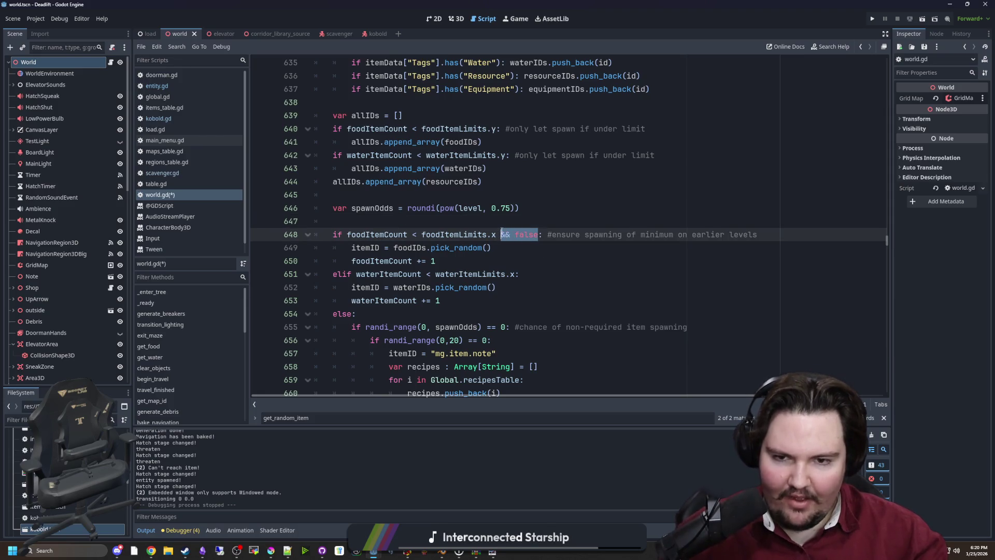
key("ctrl+c")
left_click(515, 274)
key("ctrl+v")
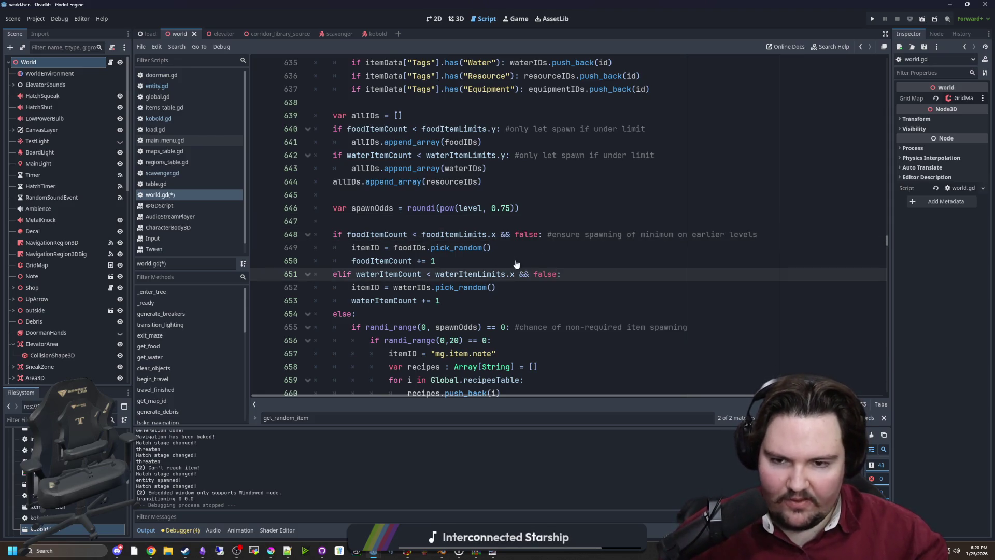
left_click(517, 261)
Step: Change the note roll to randi_range(0,0) with a '#20' comment, and save
scroll(501, 232, "down", 3)
left_click(407, 235)
key("Up")
key("Up")
key("Up")
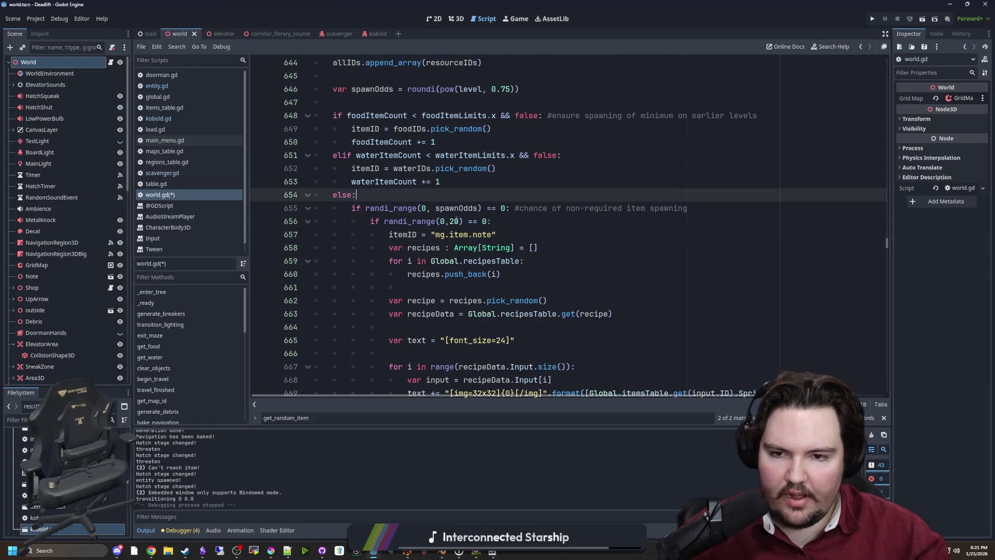
left_click(450, 221)
key("BackSpace")
key("BackSpace")
type("0")
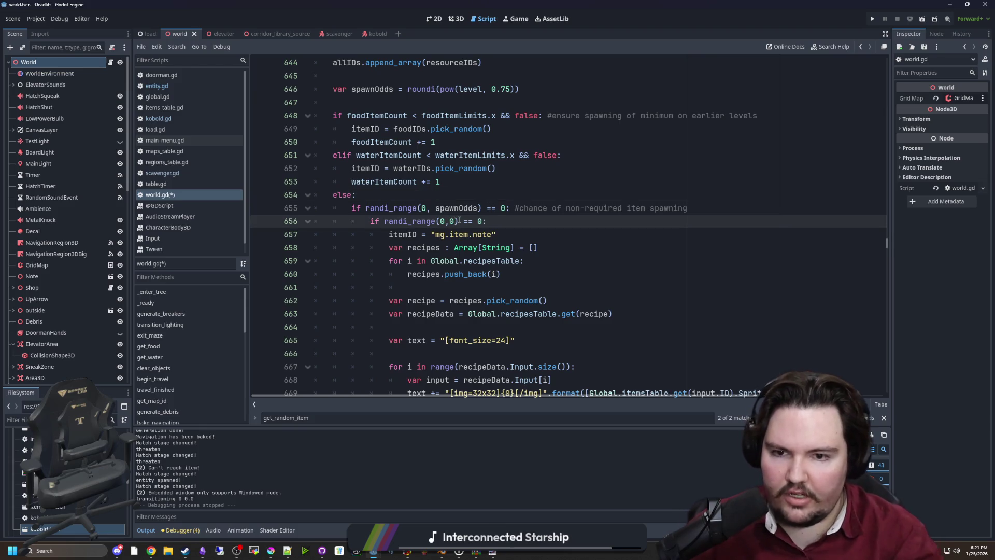
left_click(512, 221)
type("#20")
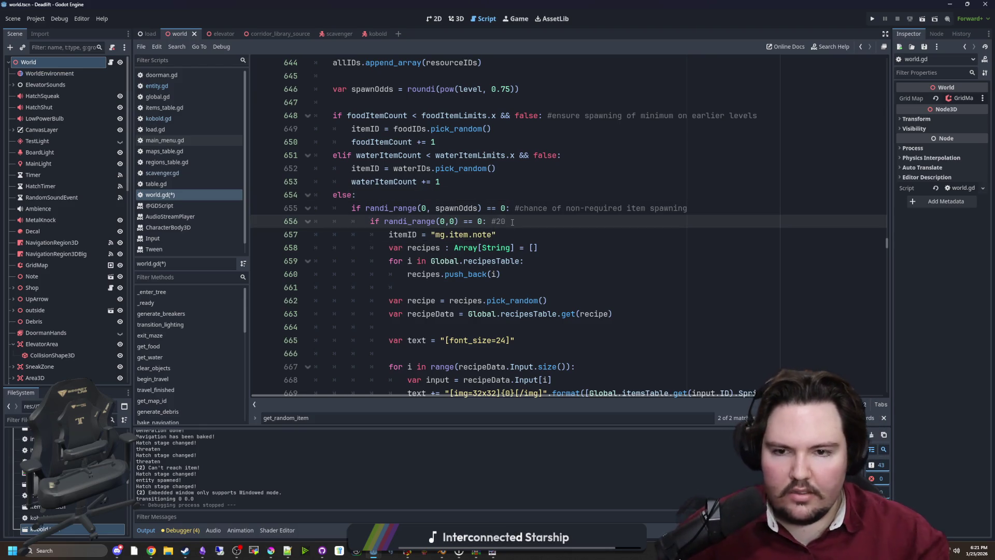
key("ctrl+s")
Step: Run the project, enter the 'dwasdwa' debug cheat at the title, and start a new game
left_click(875, 21)
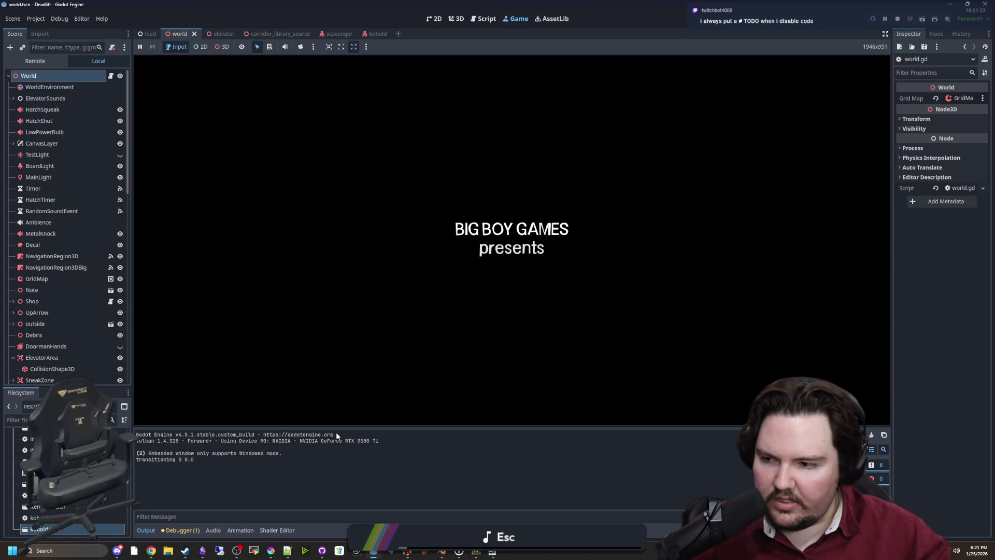
type("dwasdwa")
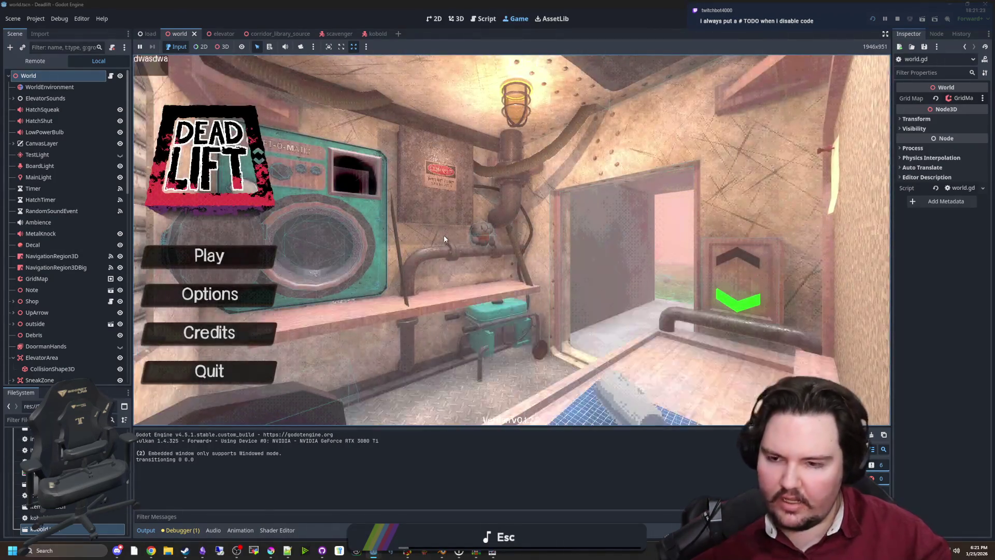
left_click(267, 259)
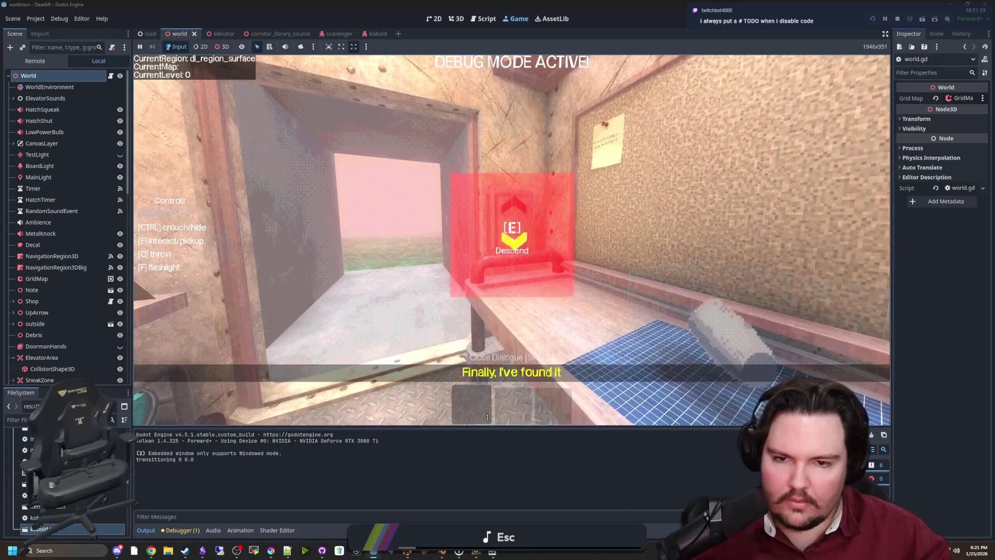
Step: Descend the elevator, walk into the butchery room, and pick up the note from the table
key("e")
key("w")
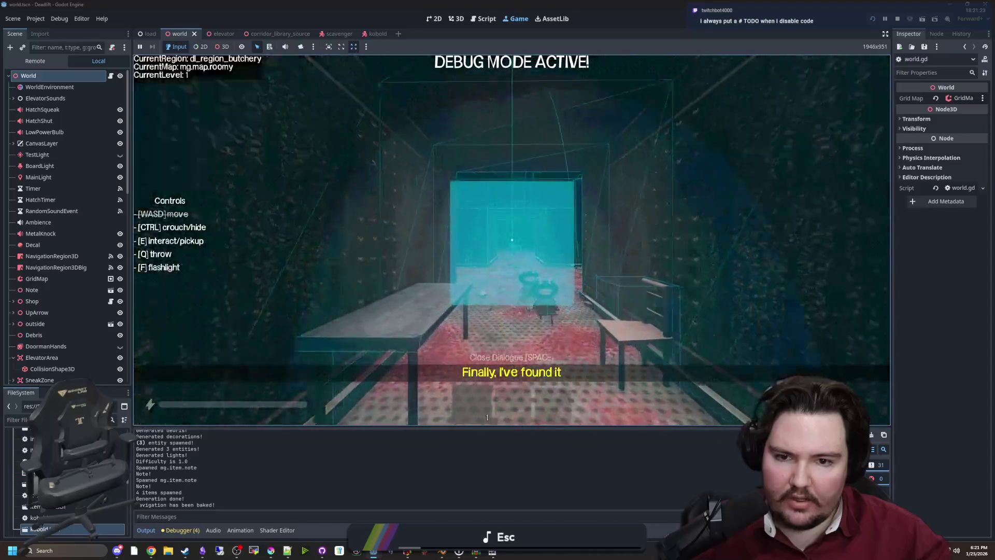
key("w")
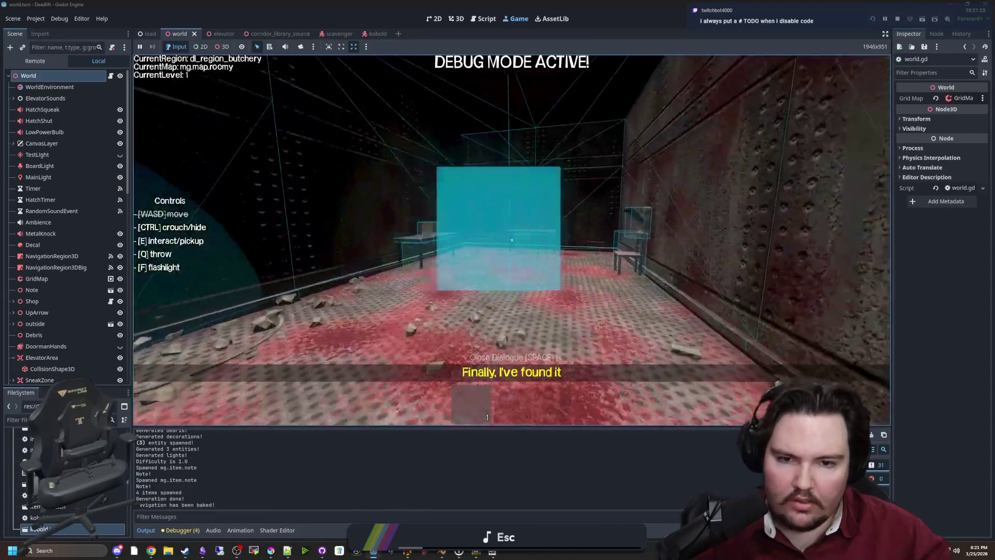
key("e")
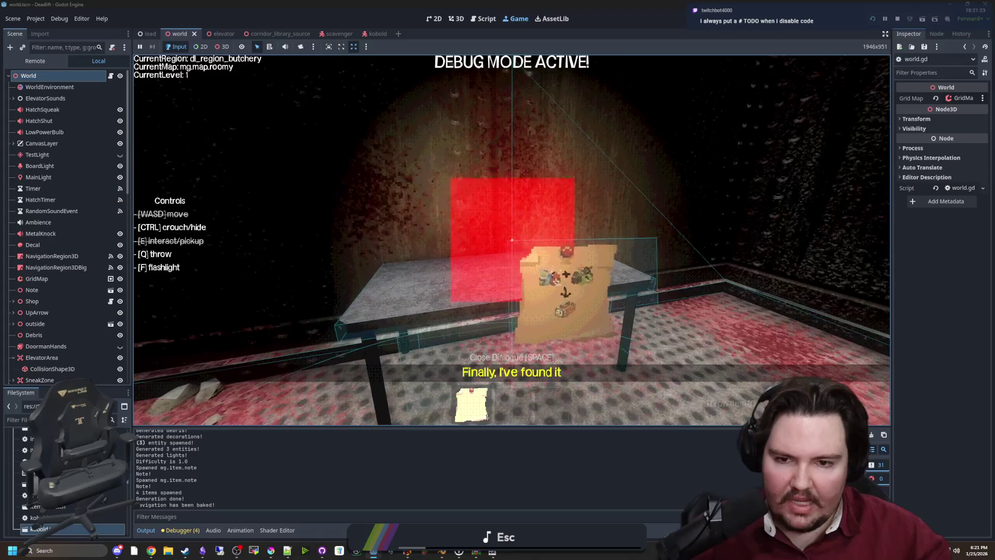
mouse_move(512, 240)
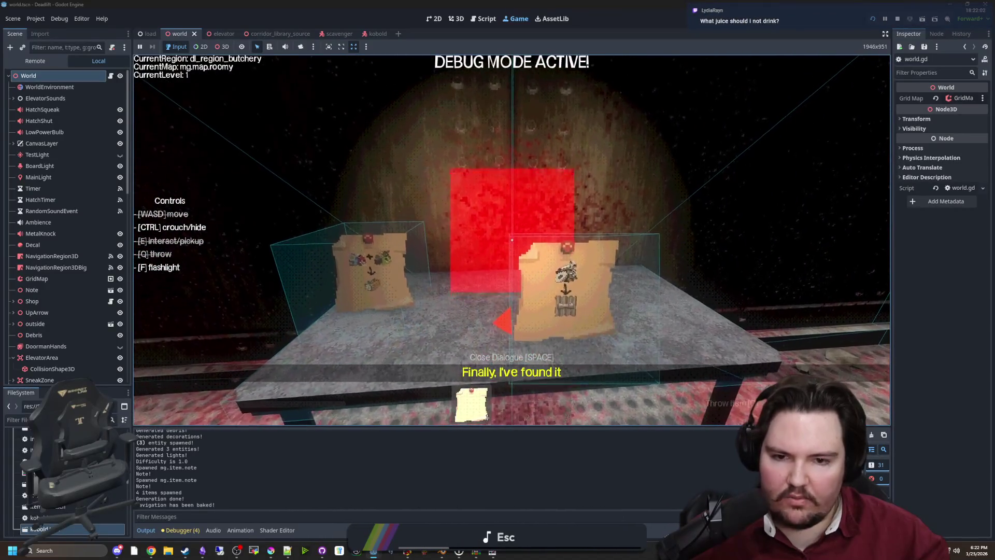
key("d")
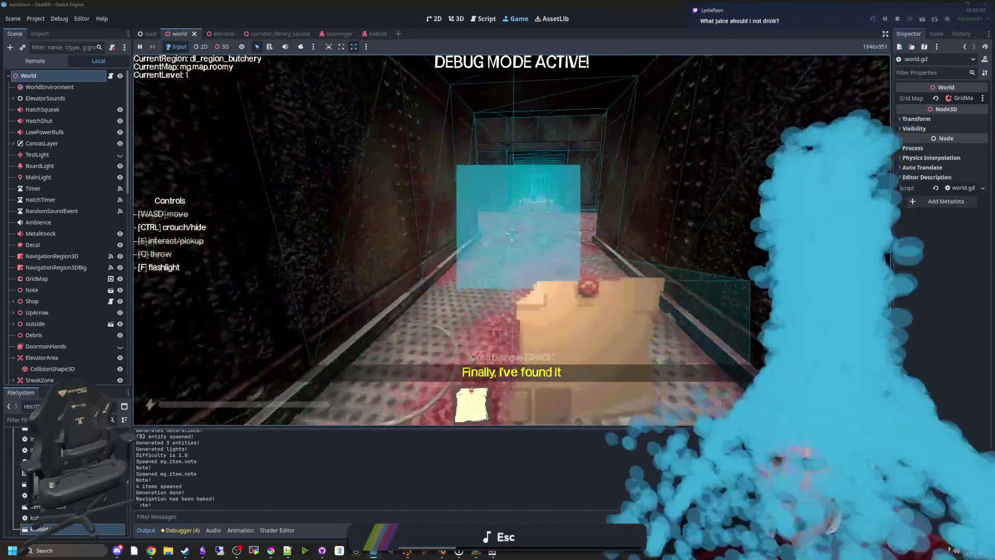
Step: Pause the game and look over the debug visualisation options without changing them
key("Escape")
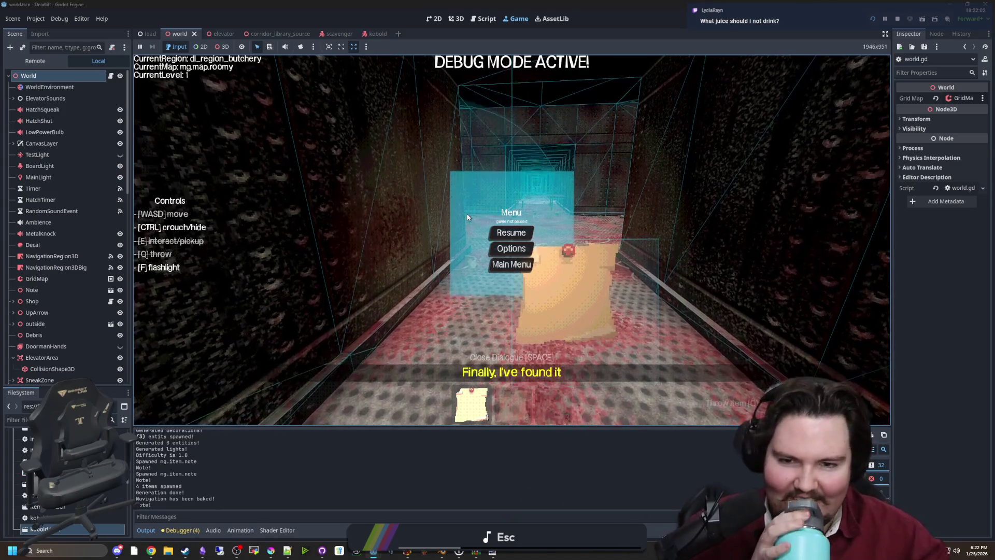
left_click(43, 24)
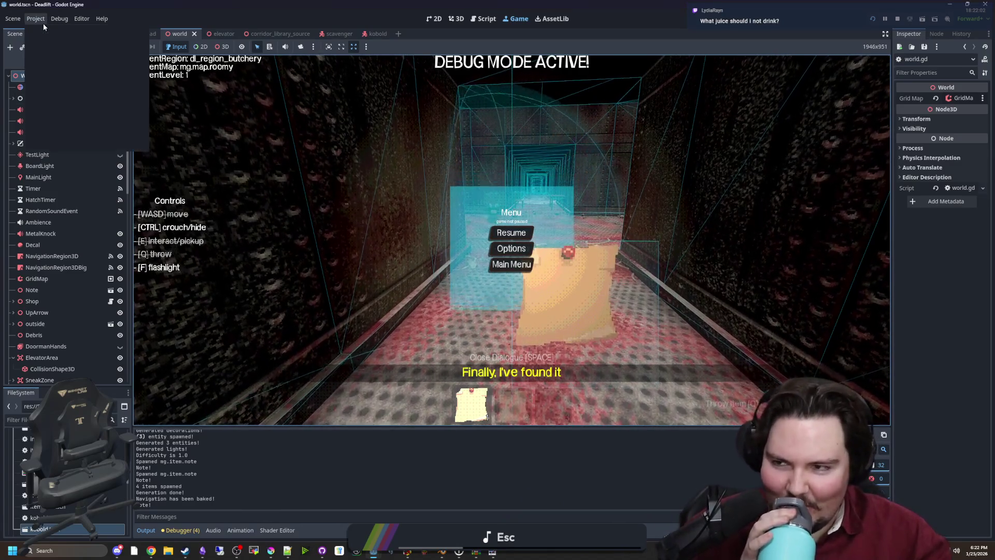
left_click(620, 172)
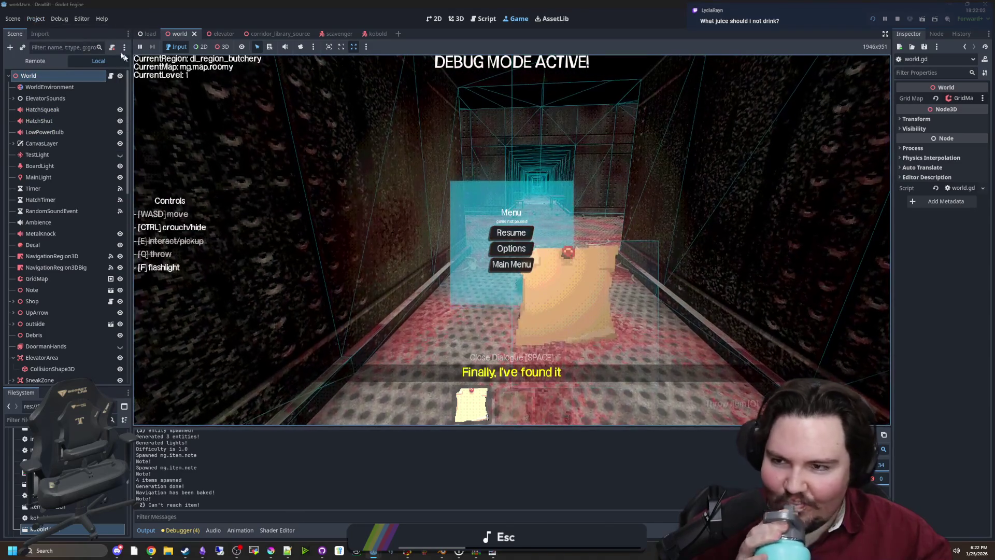
left_click(59, 19)
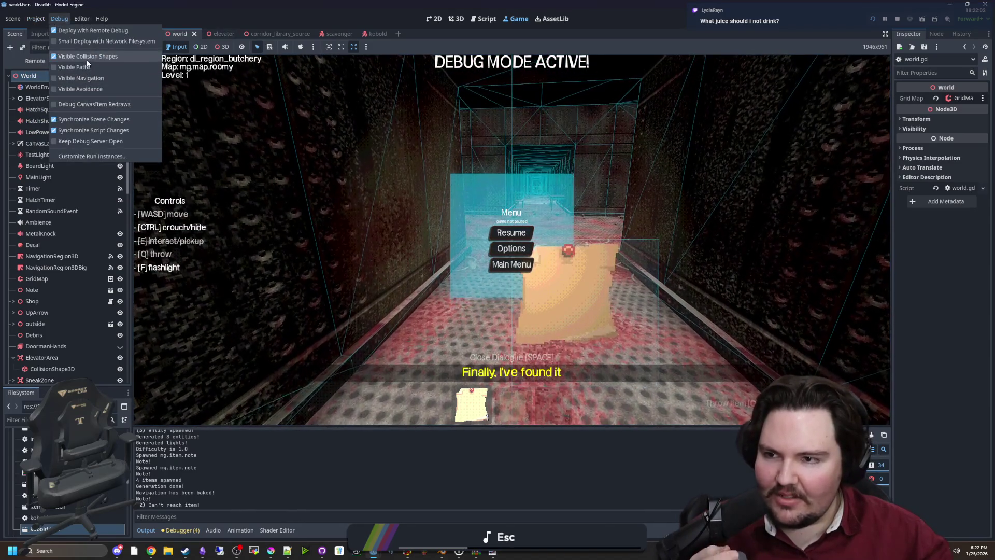
left_click(392, 135)
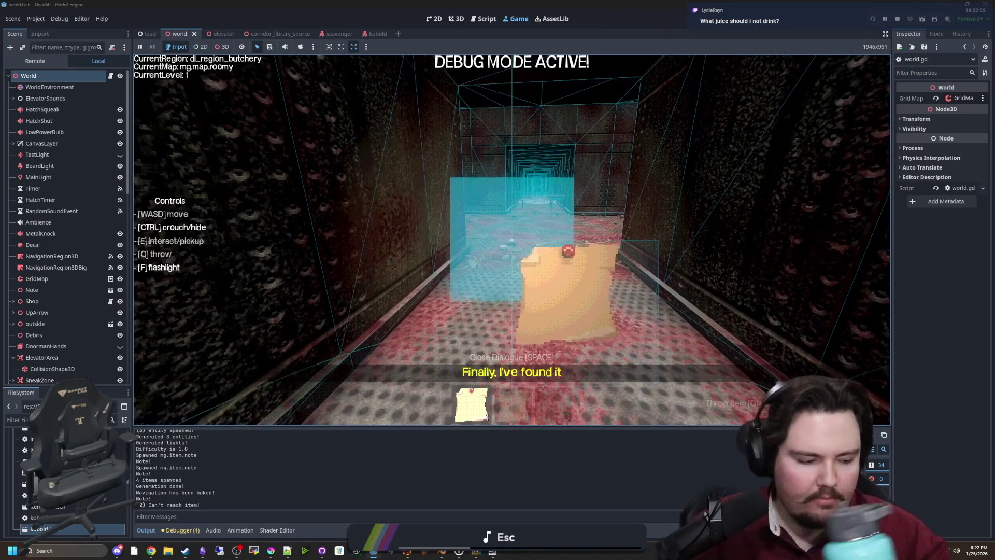
Step: Cycle notes between hand and hotbar, drop one on the floor, then stop the game
key("w")
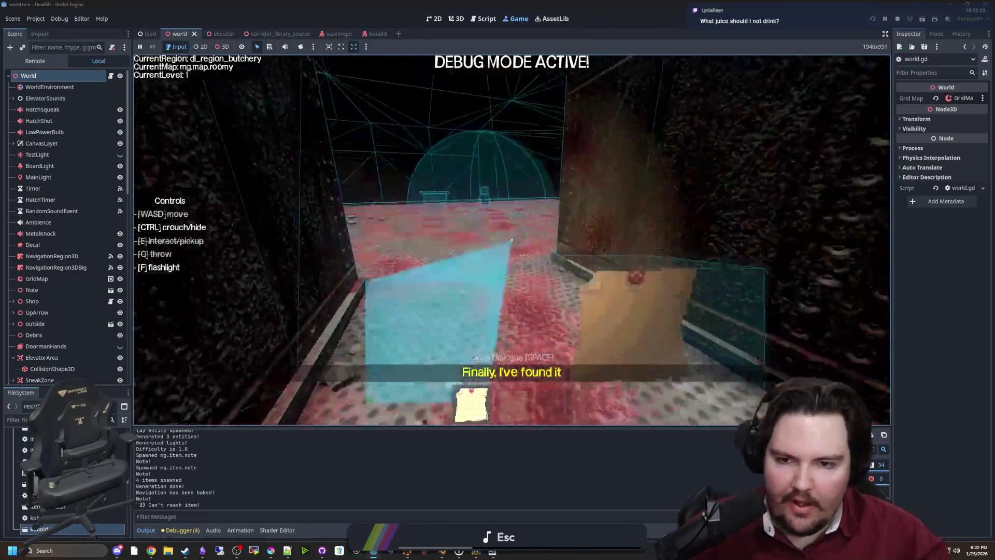
key("q")
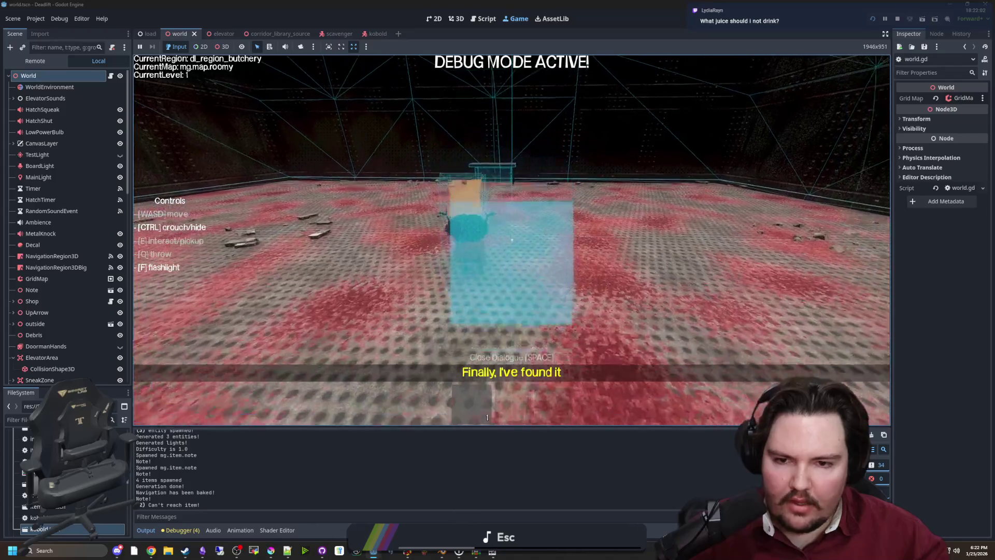
key("e")
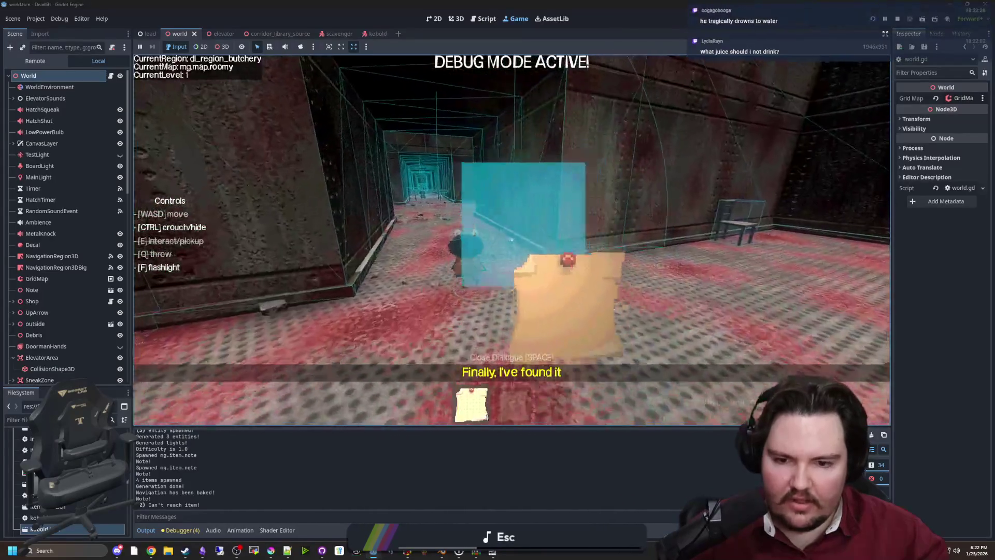
key("e")
key("q")
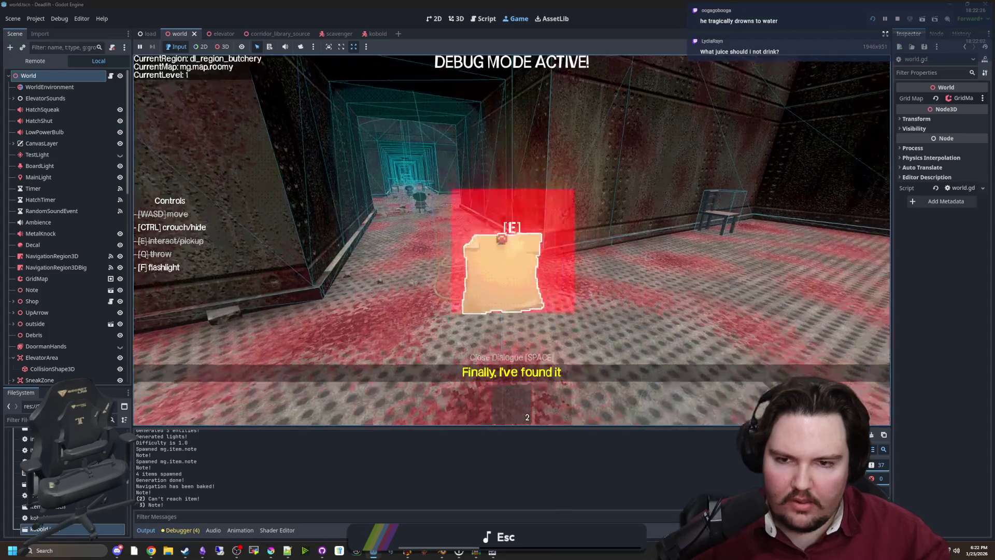
key("d")
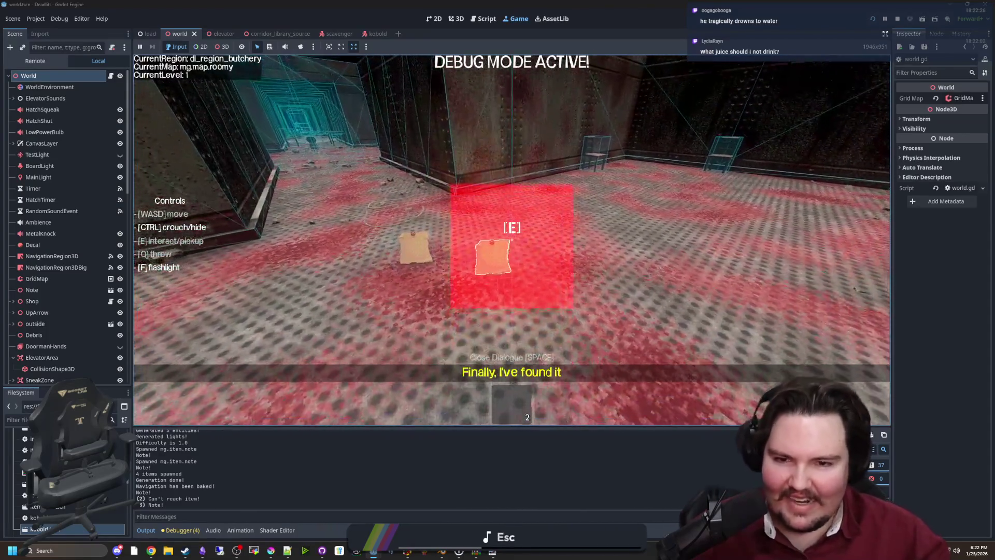
key("Escape")
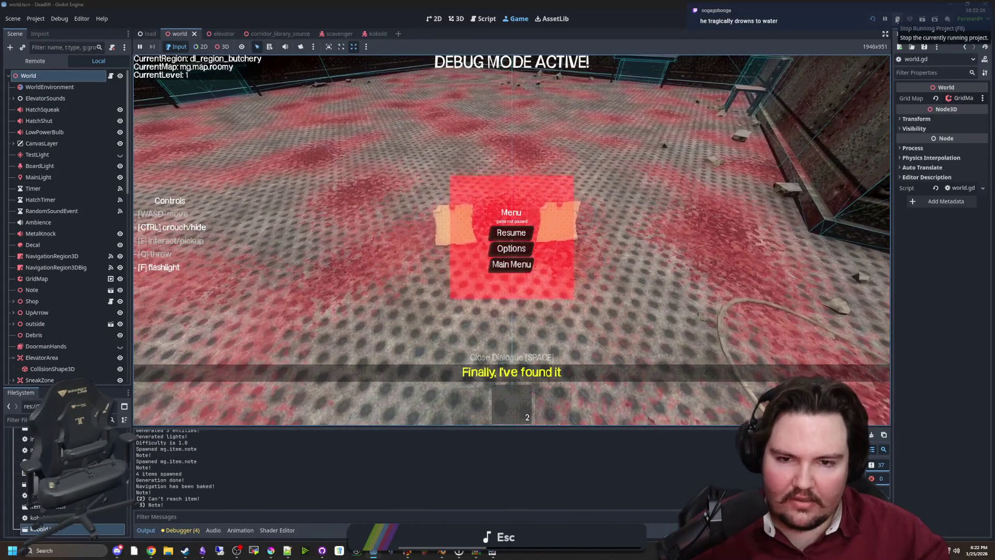
left_click(897, 20)
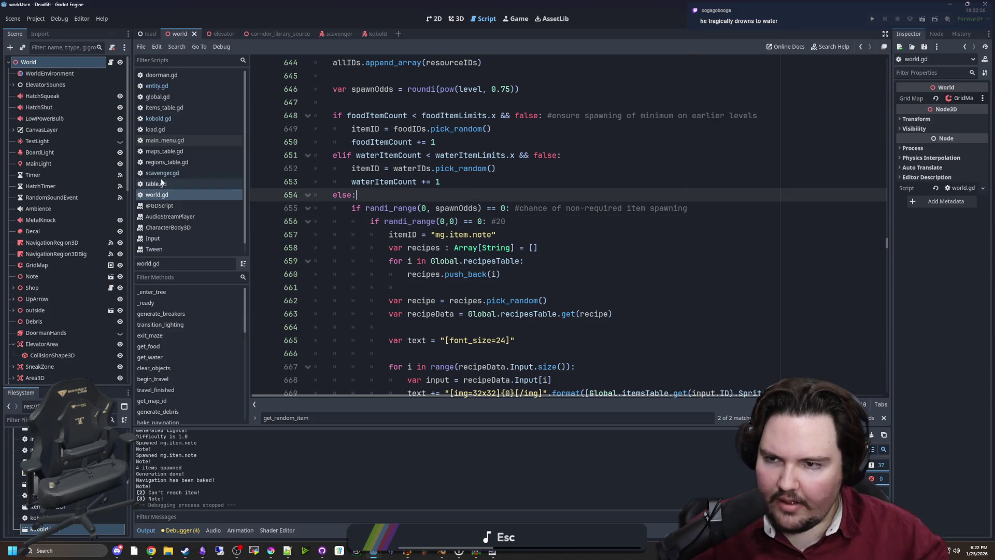
Step: Filter the FileSystem for 'item', open item_2d.tscn, and select its Note node
left_click(18, 420)
type("note")
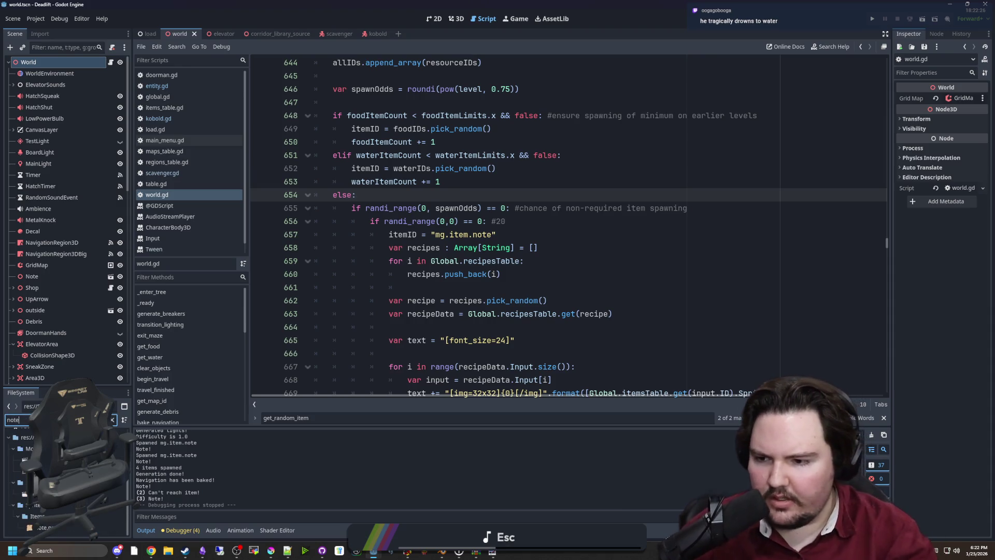
type("item2d")
key("BackSpace")
key("BackSpace")
double_click(51, 505)
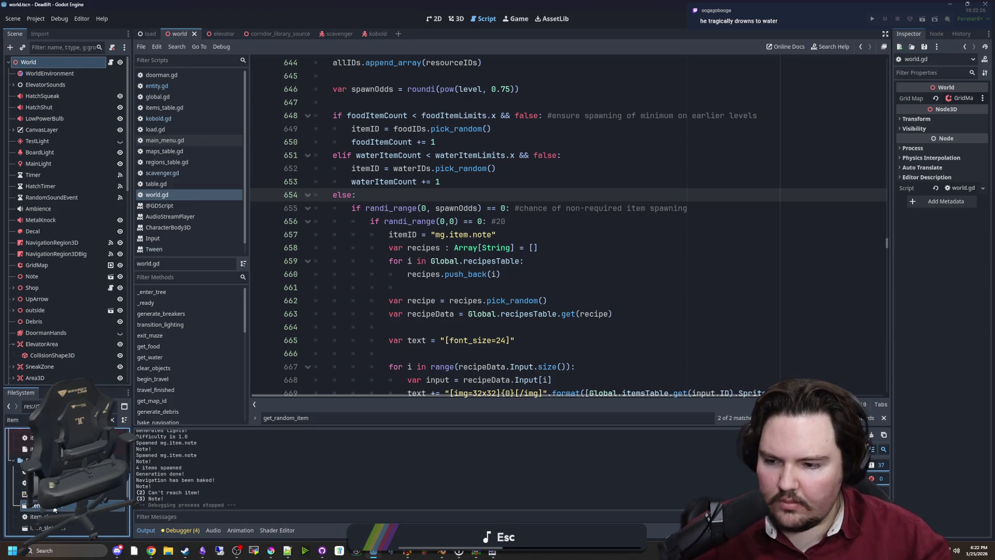
left_click(61, 146)
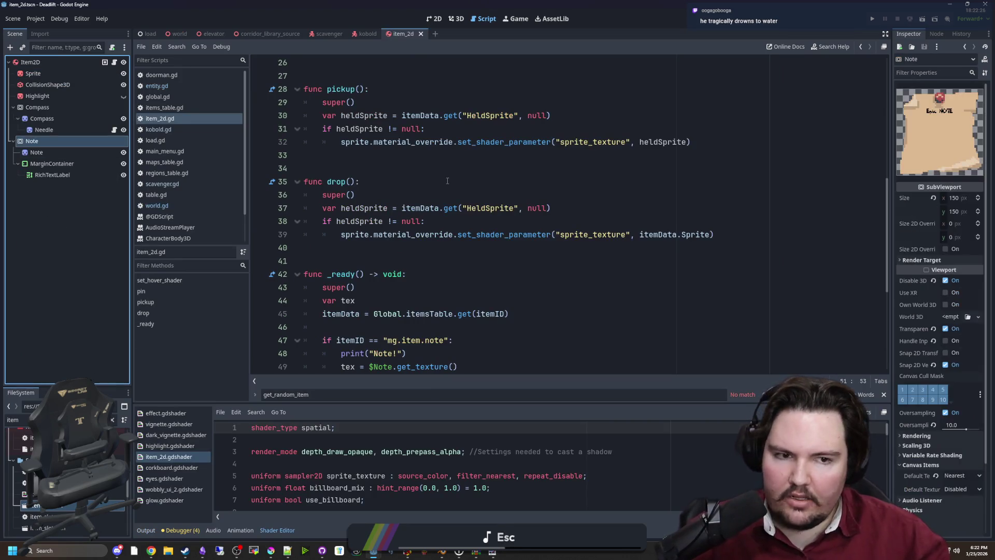
Step: Inspect the Note's RichTextLabel: text 'Epic NOTE', BBCode enabled, center alignment
left_click(442, 21)
left_click(459, 21)
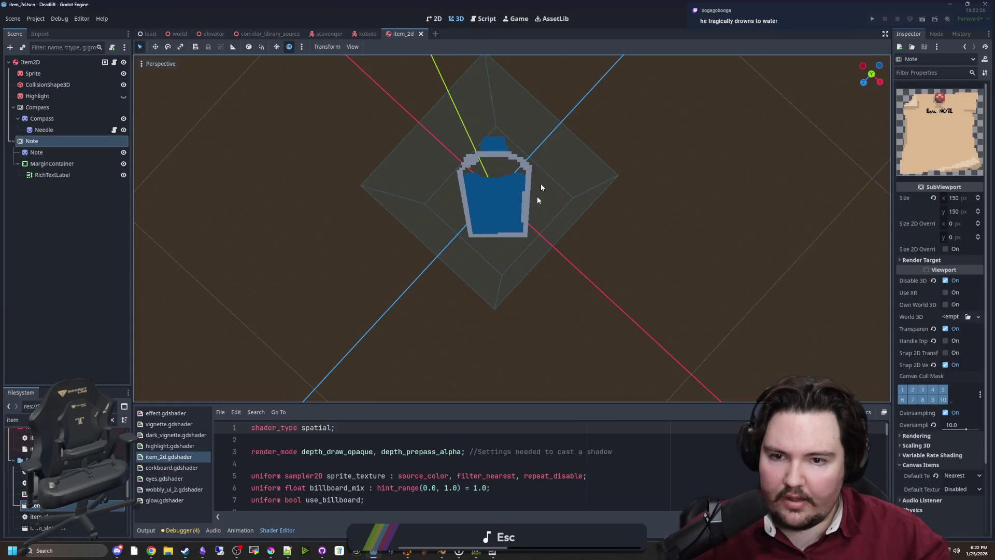
left_click(52, 175)
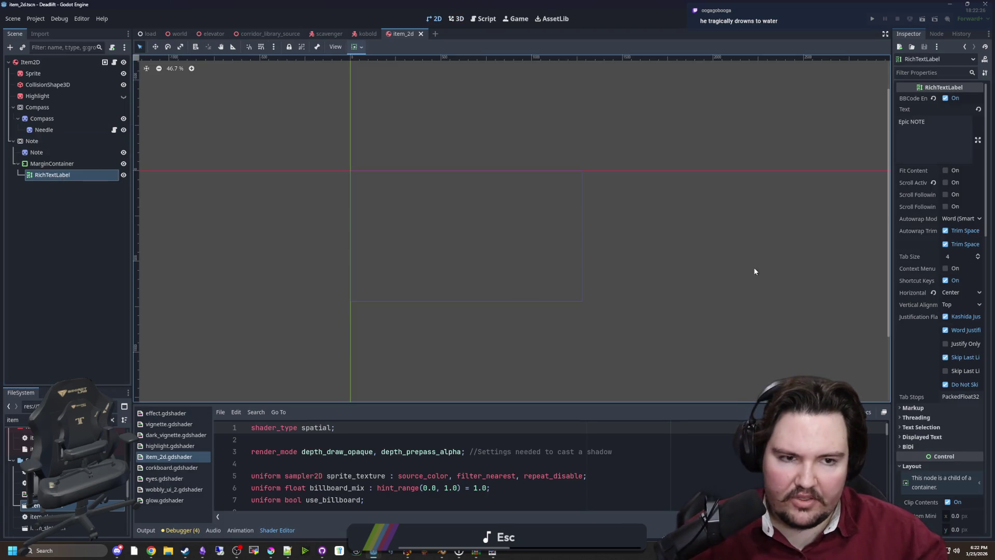
left_click_drag(892, 162, 716, 163)
scroll(803, 357, "down", 5)
scroll(760, 309, "down", 3)
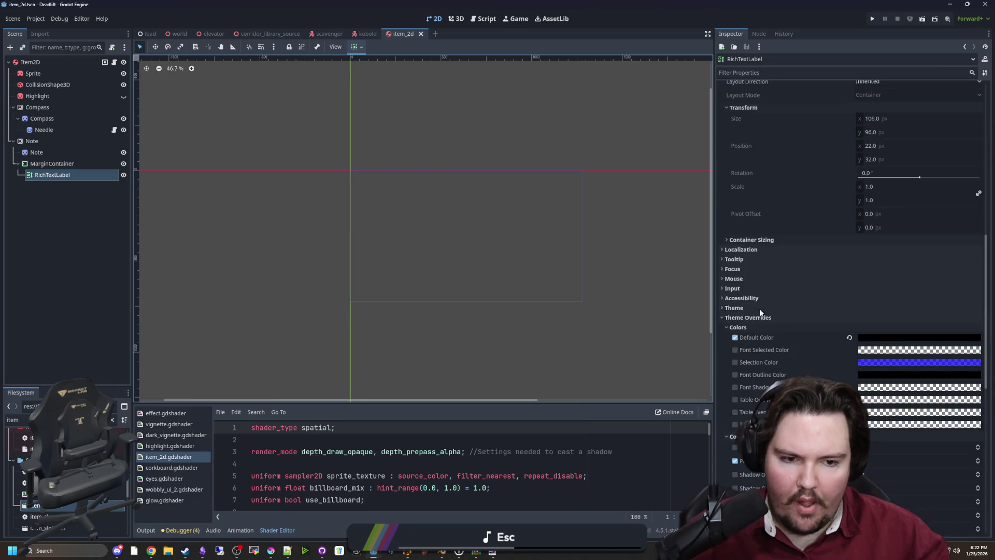
scroll(760, 309, "up", 10)
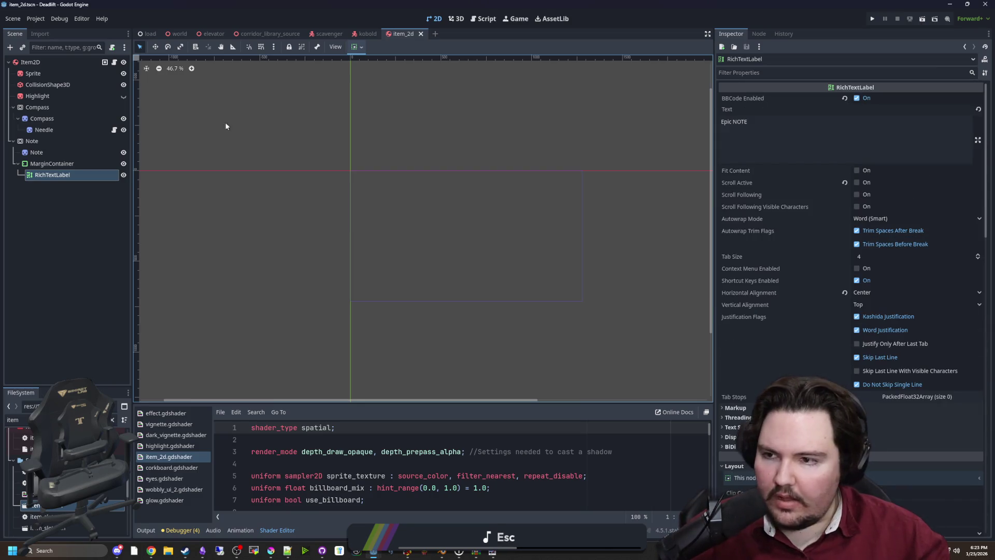
Step: Return to item_2d.gd and place the caret on blank line 5
left_click(114, 62)
scroll(325, 165, "up", 8)
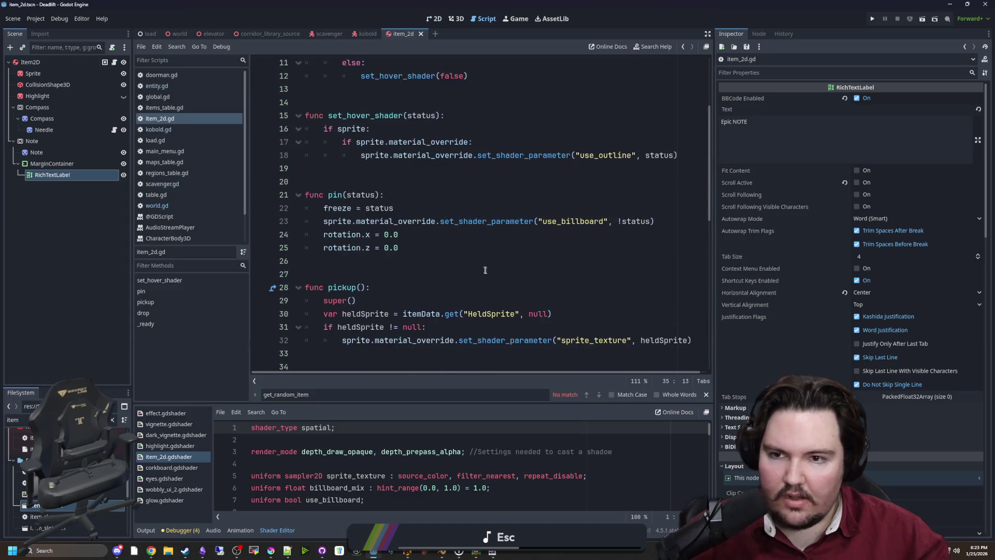
left_click(360, 227)
left_click(363, 115)
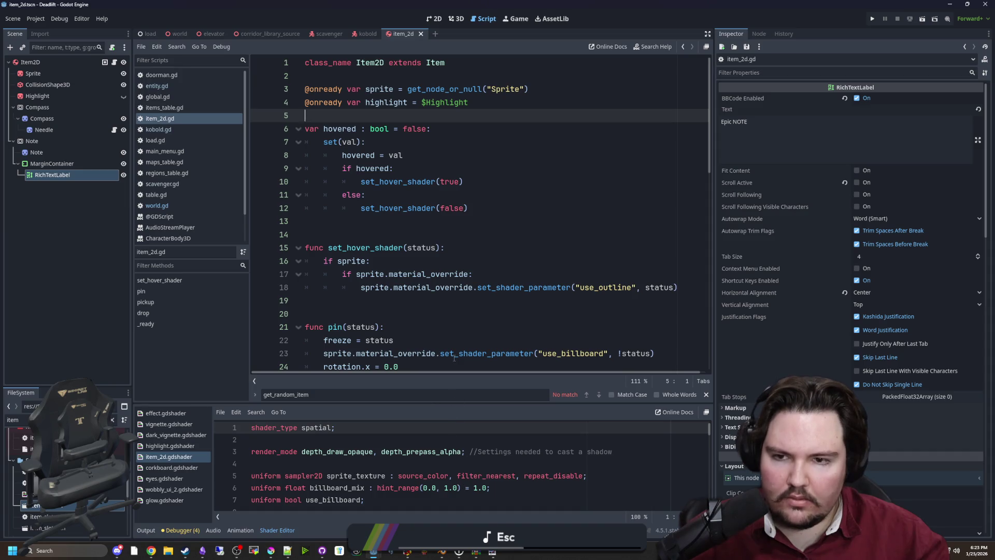
left_click(434, 62, "ctrl")
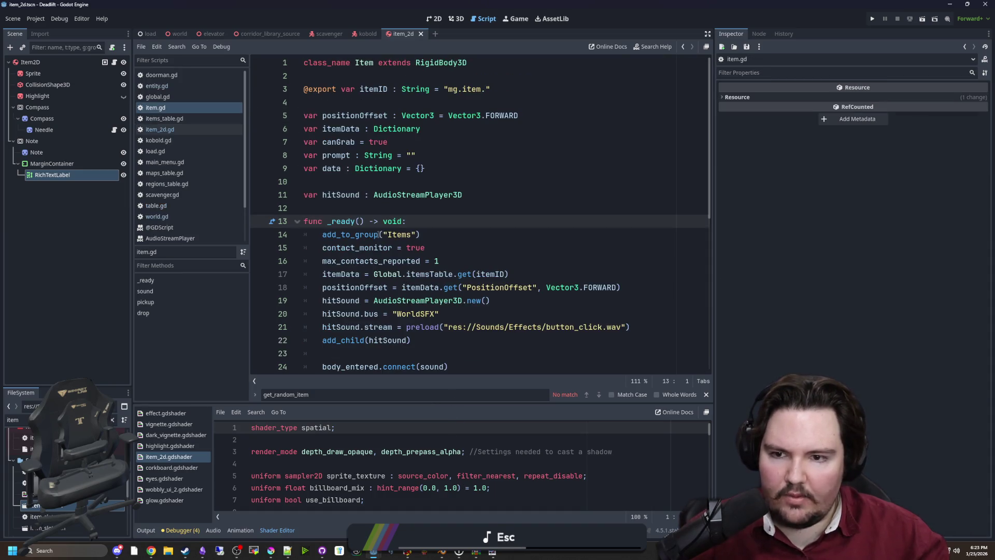
triple_click(393, 167)
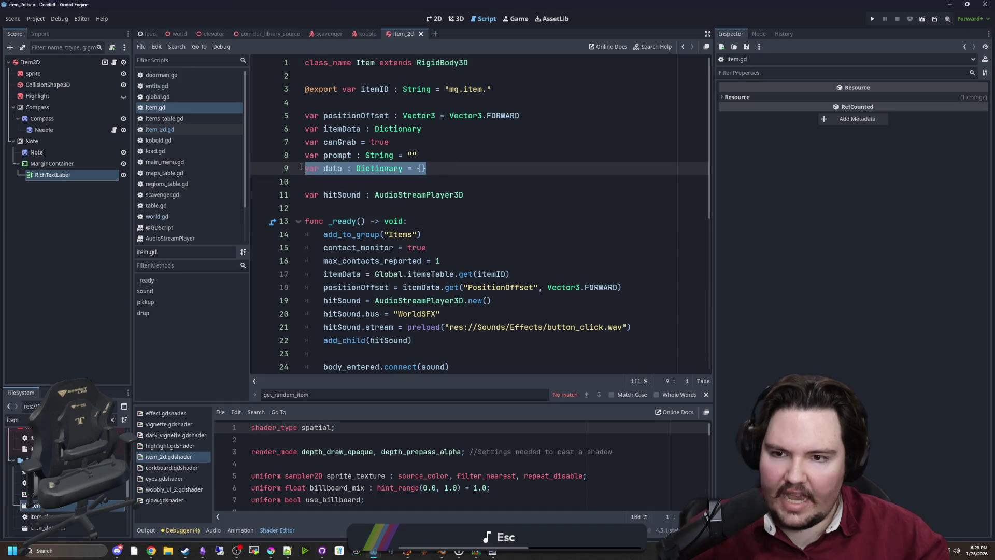
left_click(393, 181)
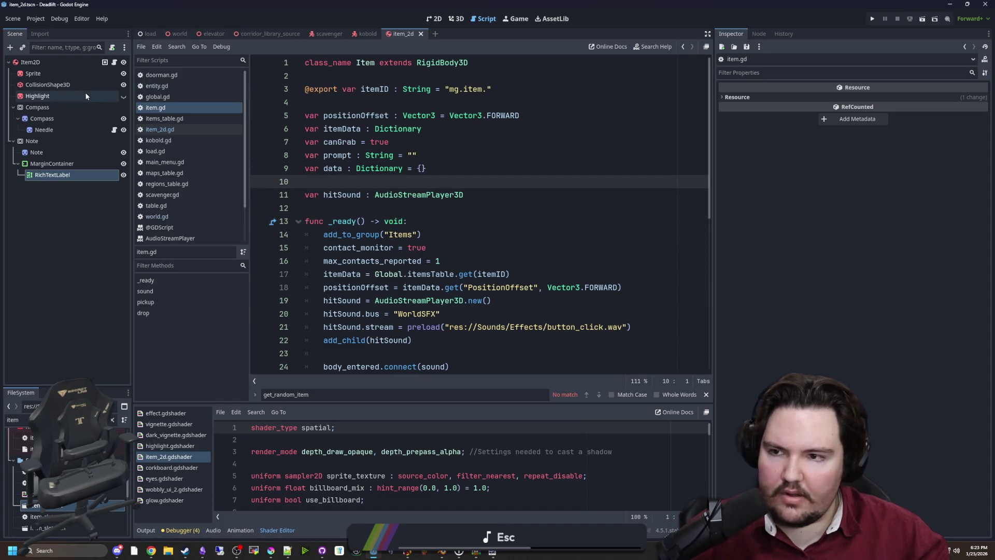
key("alt+Left")
left_click(379, 231)
scroll(589, 278, "down", 10)
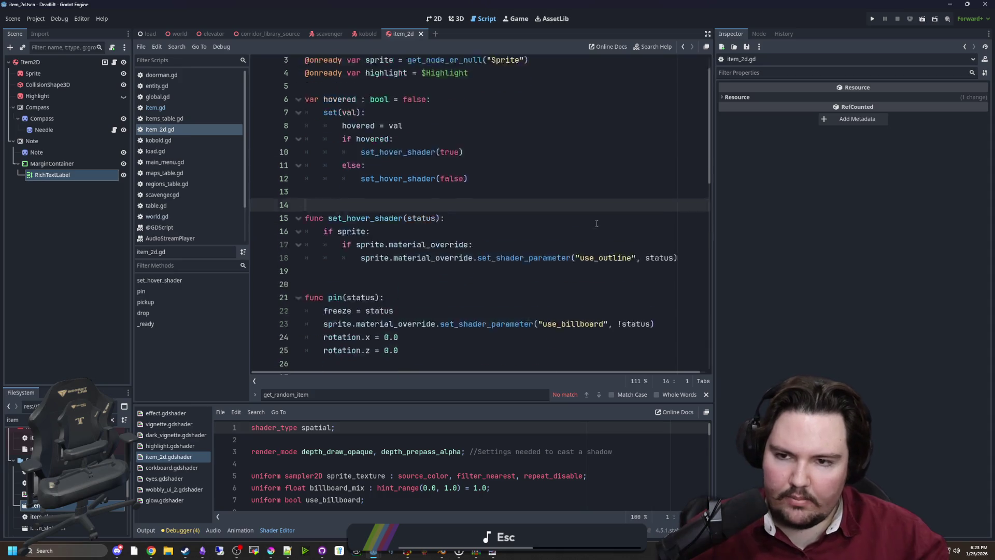
left_click(482, 224)
scroll(471, 214, "up", 2)
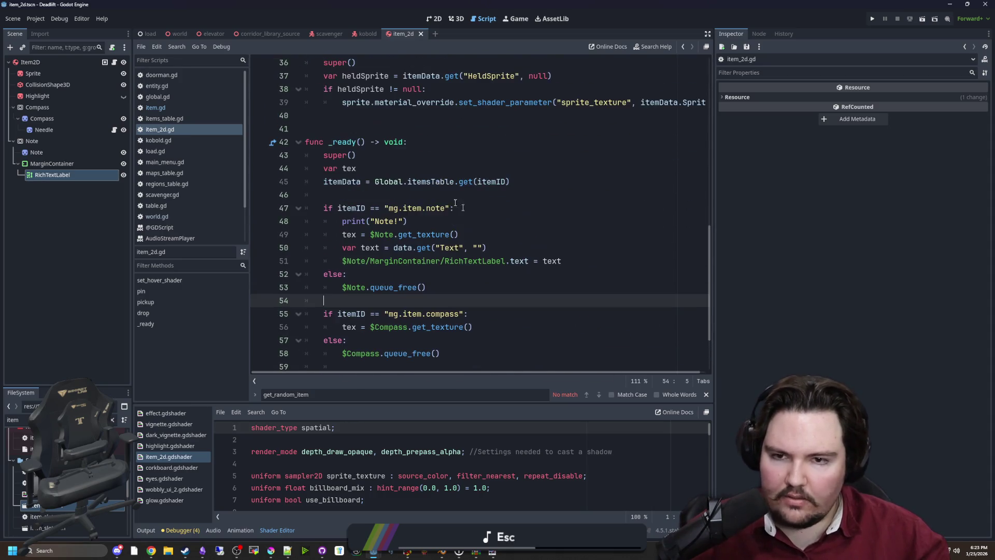
left_click(369, 194)
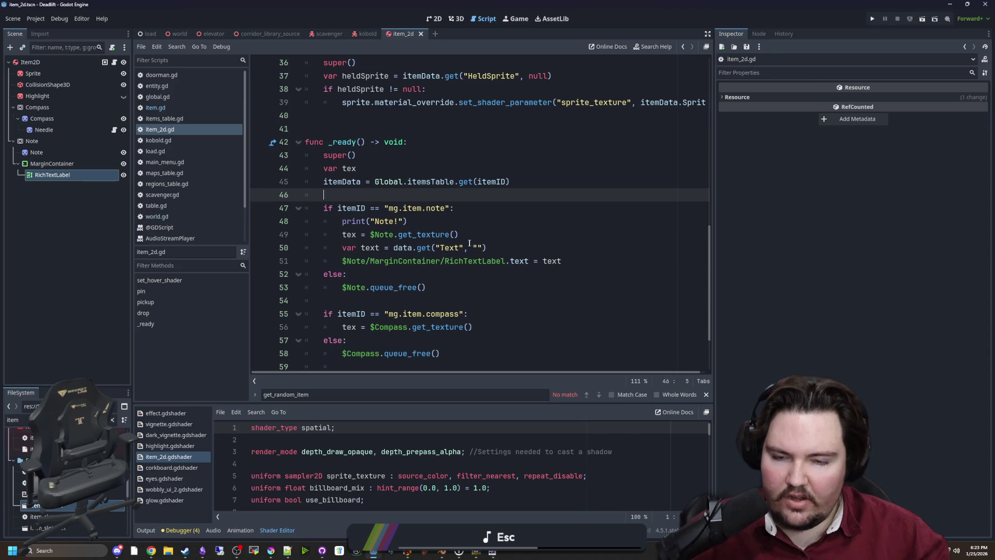
mouse_move(500, 247)
left_mouse_down()
mouse_move(394, 247)
mouse_move(322, 208)
left_mouse_up()
left_click(430, 248)
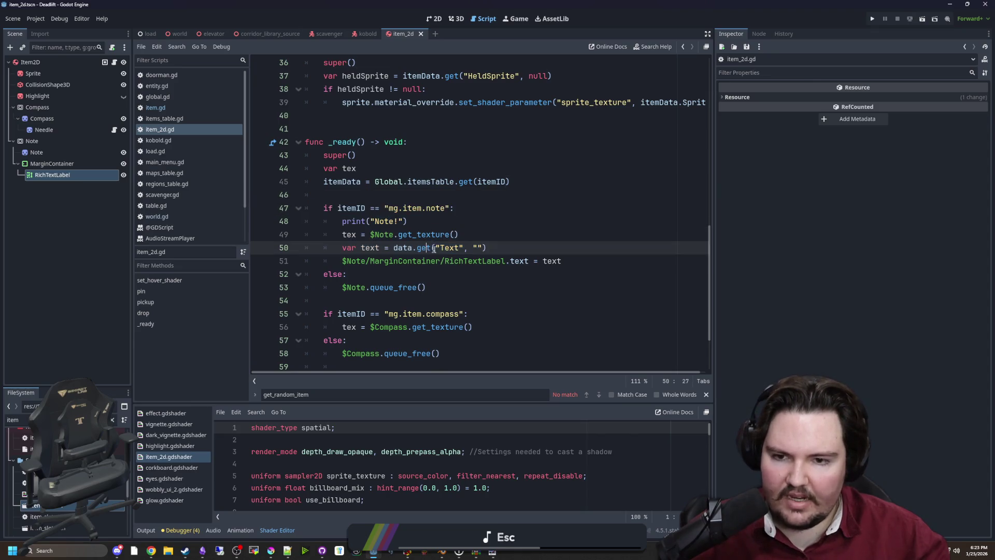
left_click_drag(435, 247, 487, 247)
left_click_drag(571, 260, 336, 256)
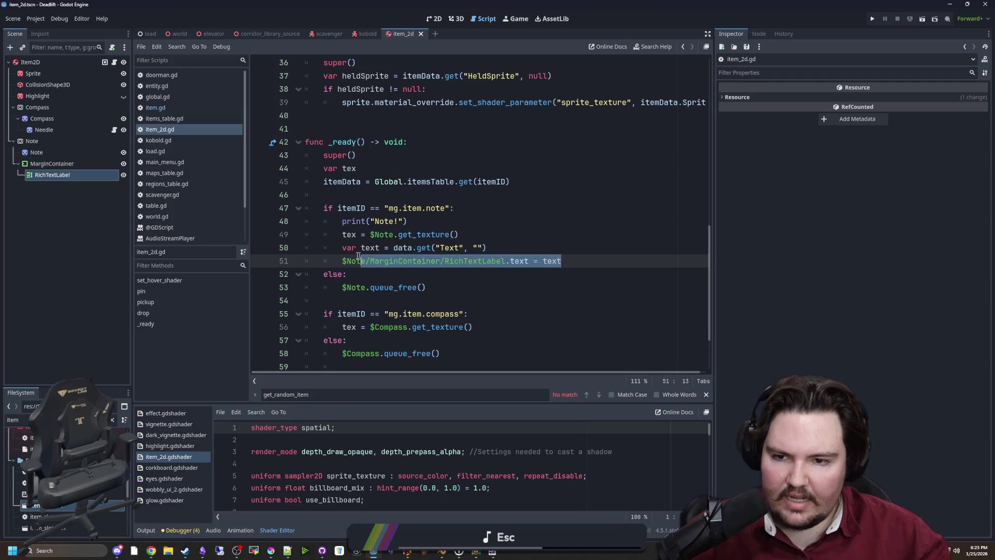
left_click(553, 260)
left_click(470, 235)
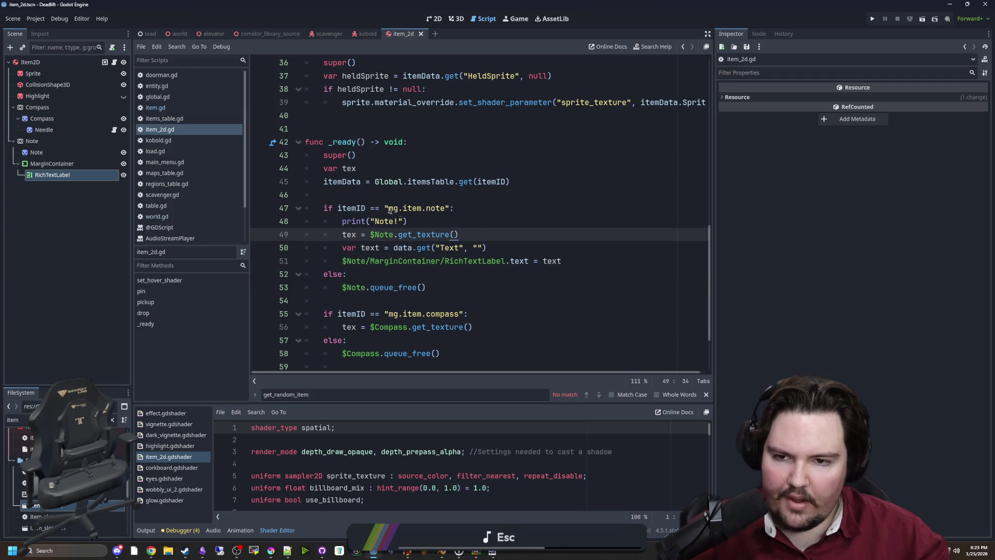
left_click(327, 207)
left_click(326, 194)
scroll(382, 197, "down", 2)
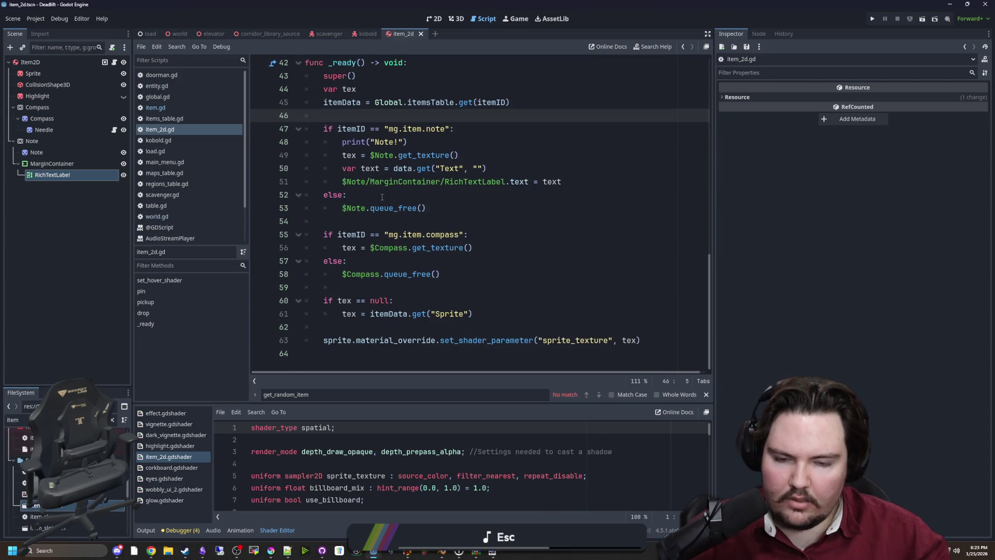
scroll(382, 198, "up", 2)
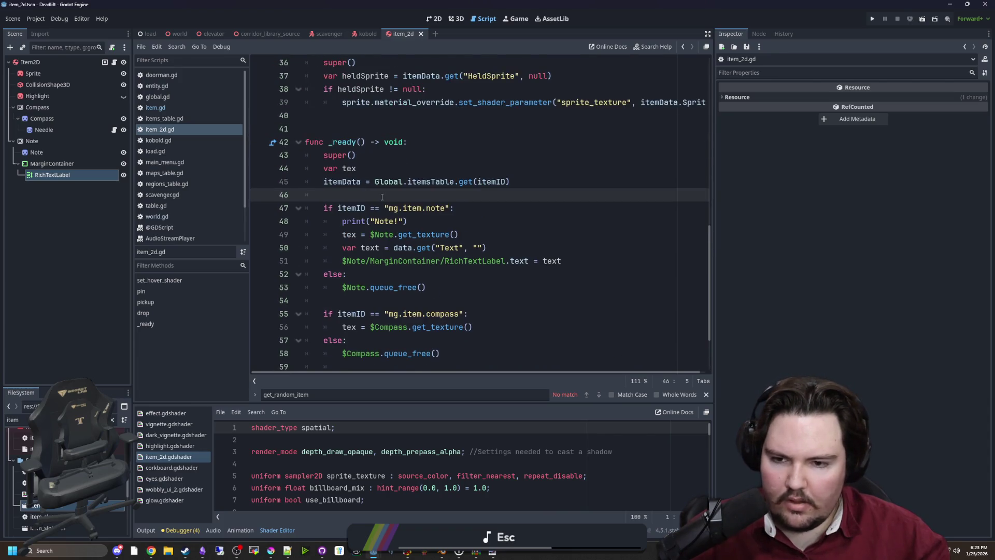
scroll(399, 229, "down", 2)
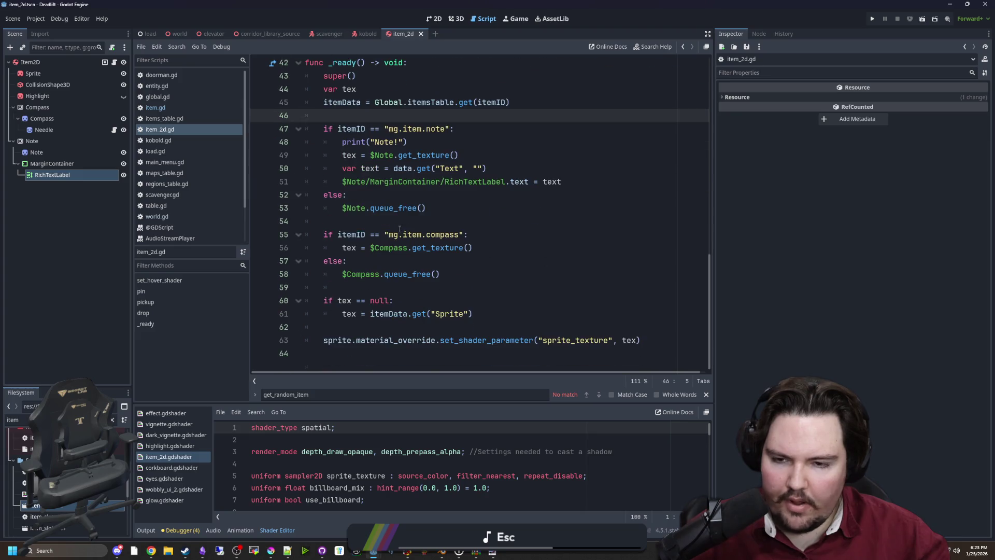
Step: Inspect the Note sprite's texture, then position the caret near line 59 of the script
left_click(37, 153)
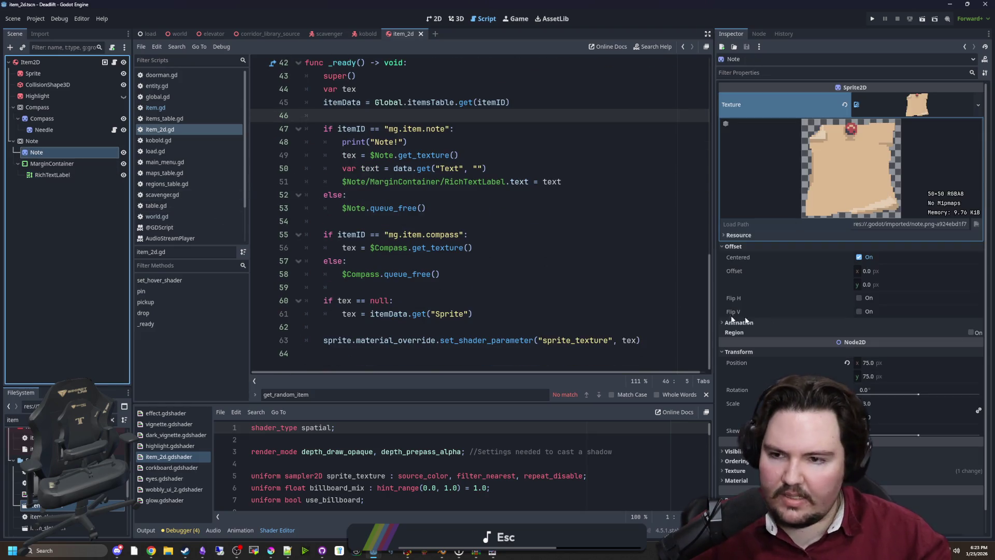
scroll(933, 441, "down", 1)
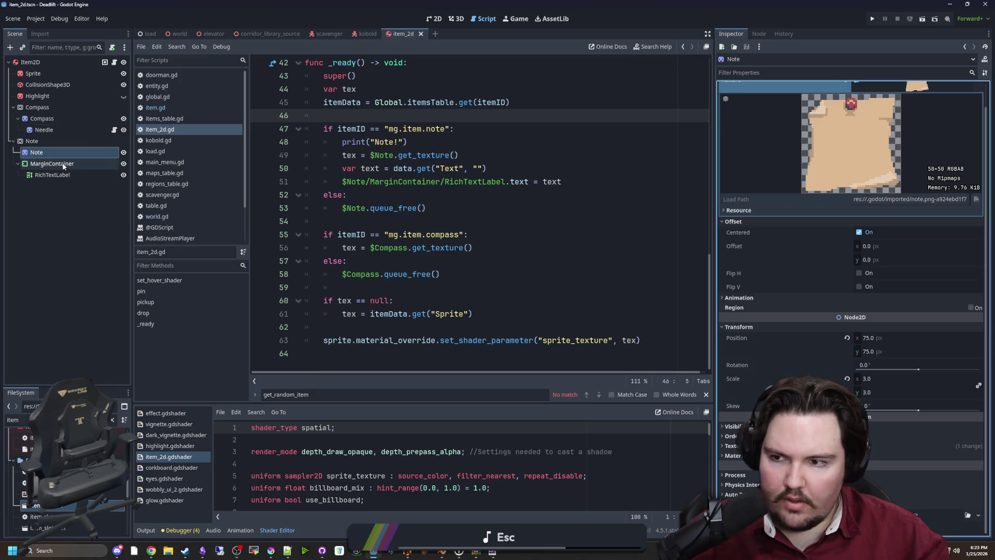
left_click(480, 314)
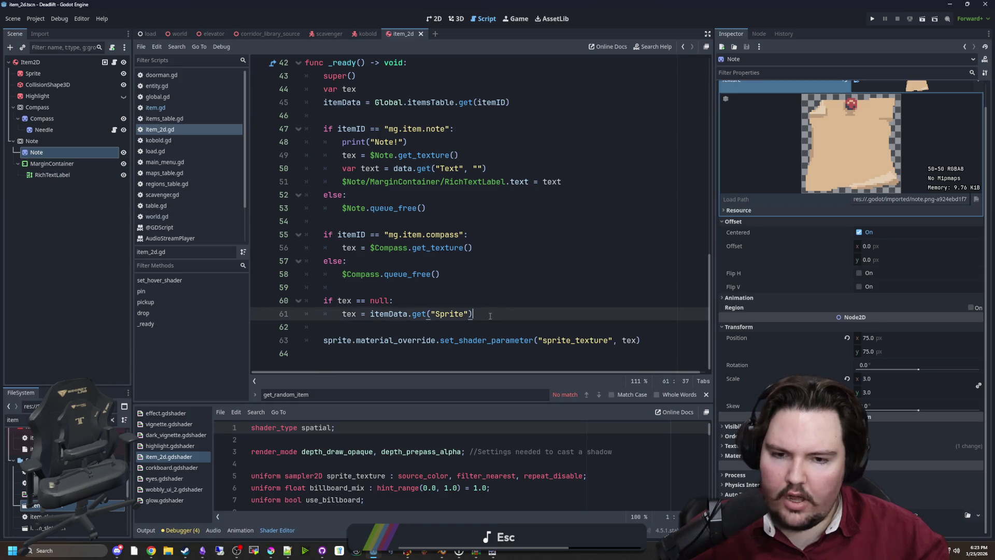
left_click(474, 289)
scroll(475, 289, "up", 1)
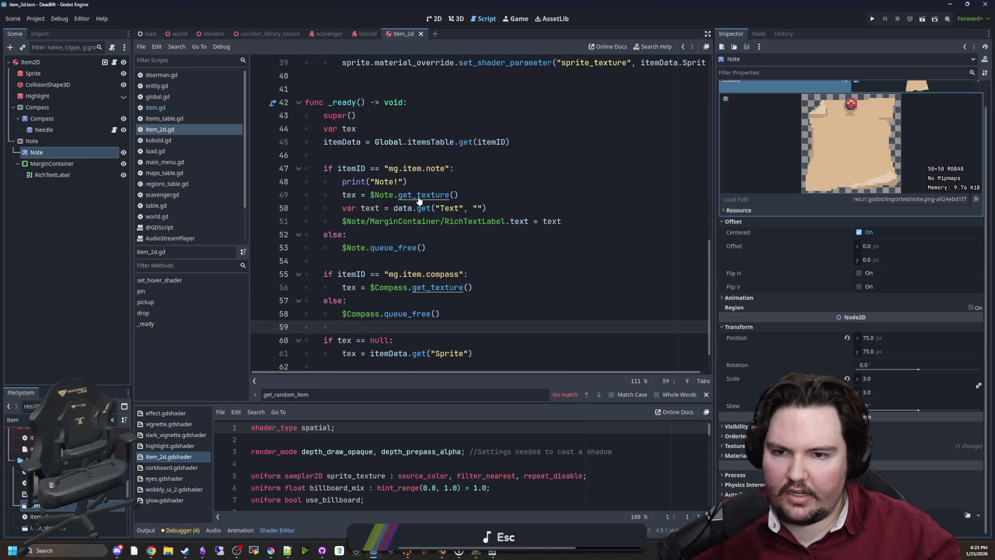
Step: Review the Note SubViewport's 150×150 size, Process and Render Target settings
left_click(57, 143)
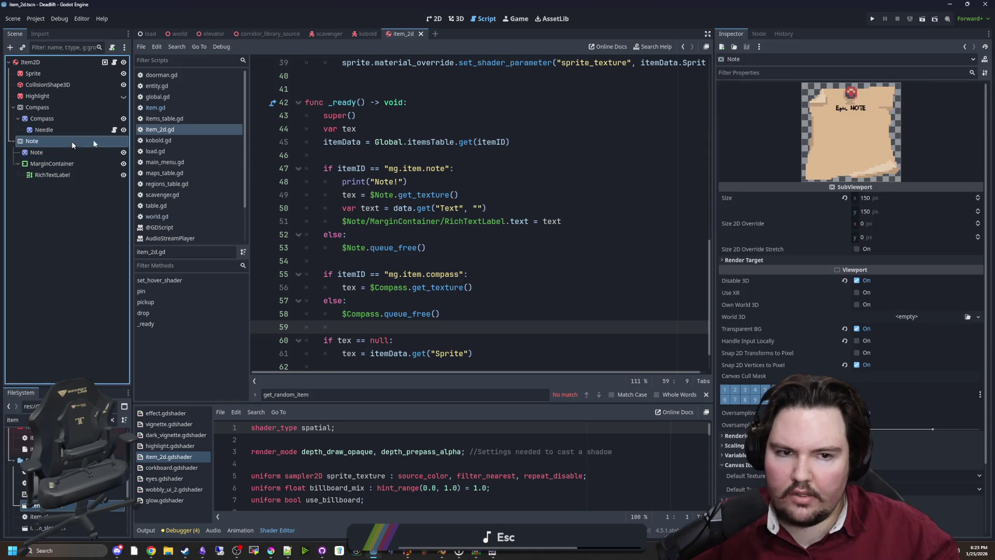
scroll(793, 269, "down", 3)
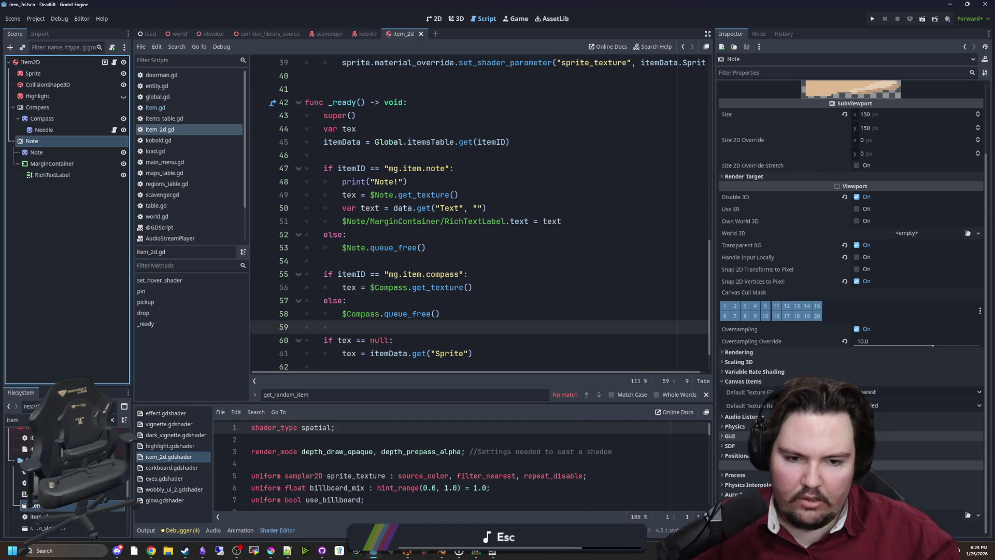
left_click(746, 475)
scroll(756, 235, "up", 2)
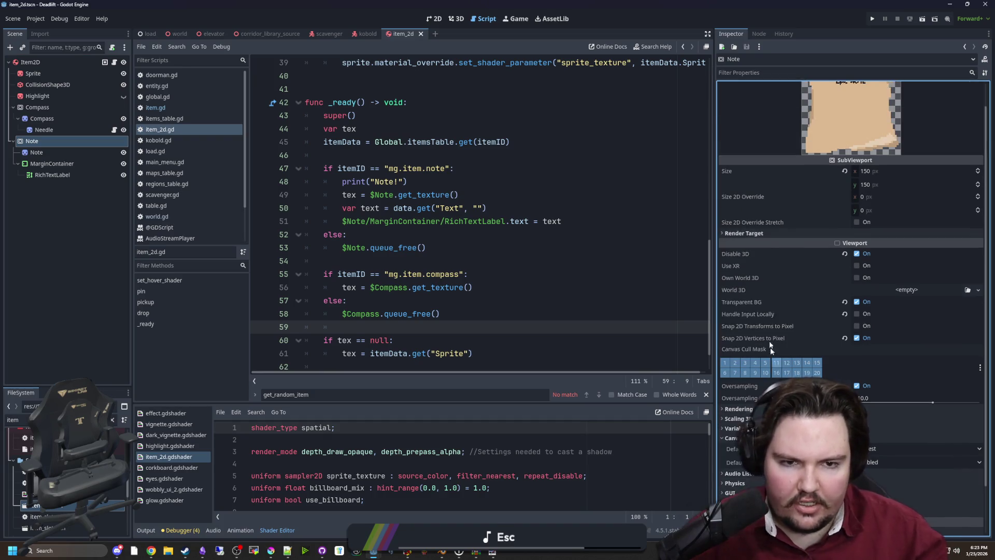
left_click(756, 233)
left_click(756, 233)
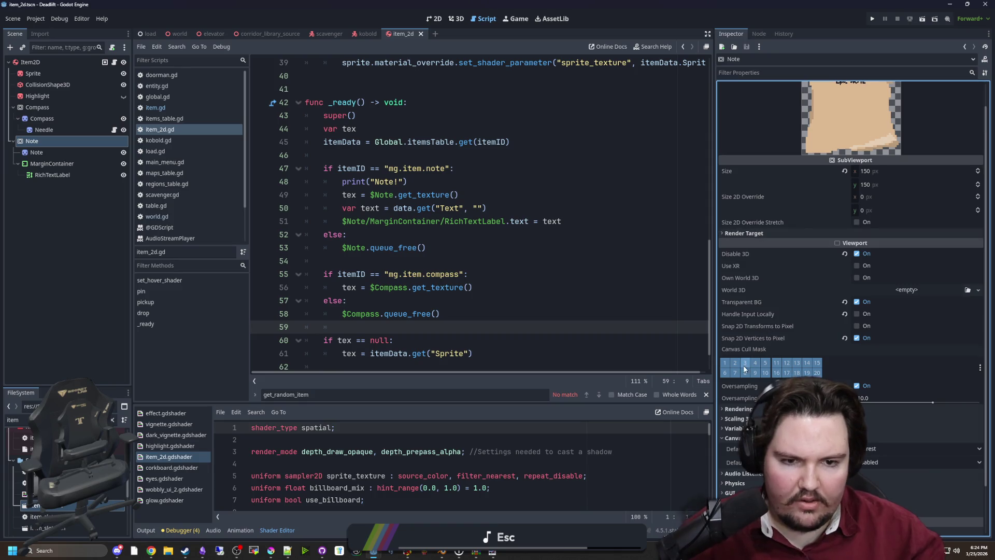
scroll(756, 233, "down", 2)
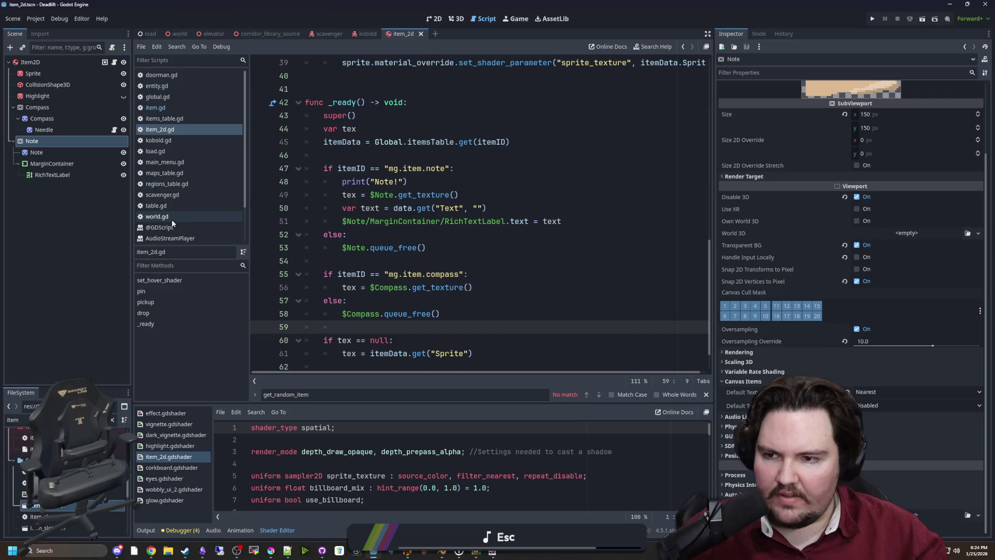
left_click(156, 216)
Step: Review world.gd's get_random_item code between lines 626 and 678
left_click(474, 185)
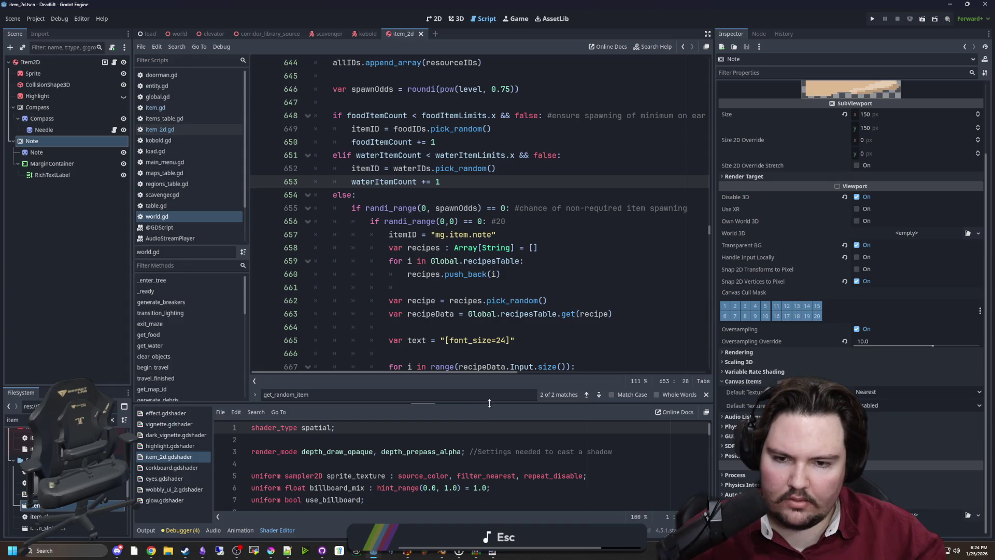
scroll(490, 305, "down", 1)
left_click(643, 288)
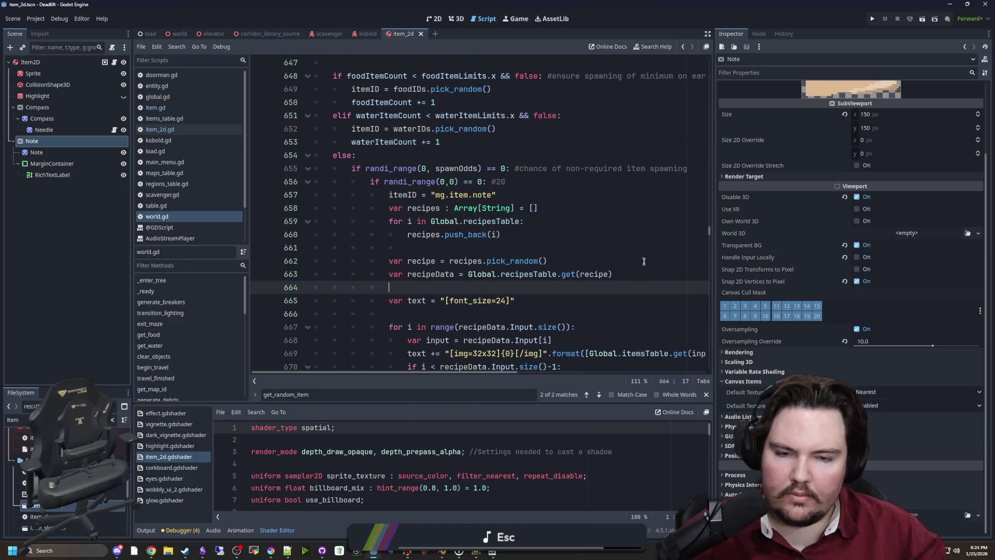
left_click_drag(715, 277, 908, 280)
scroll(575, 215, "down", 2)
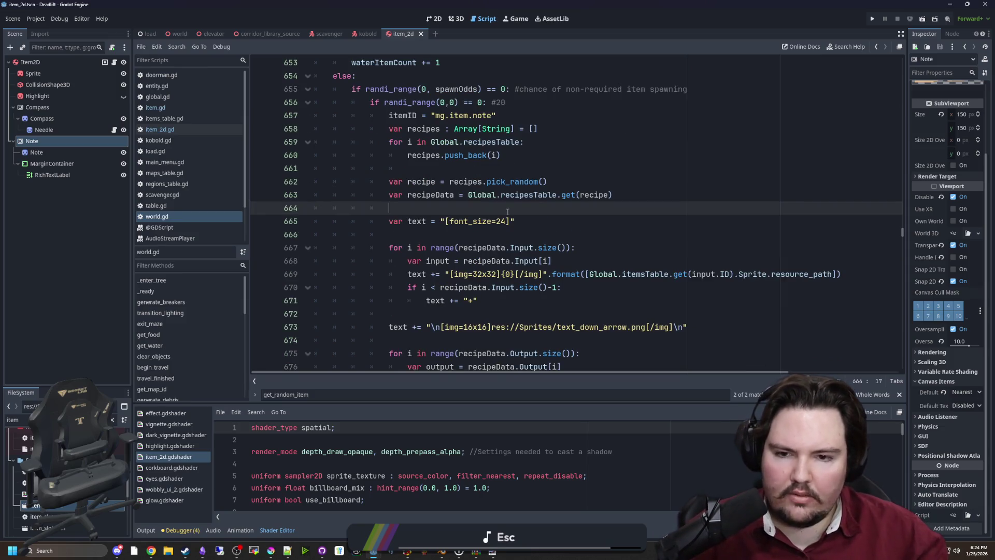
scroll(466, 233, "down", 2)
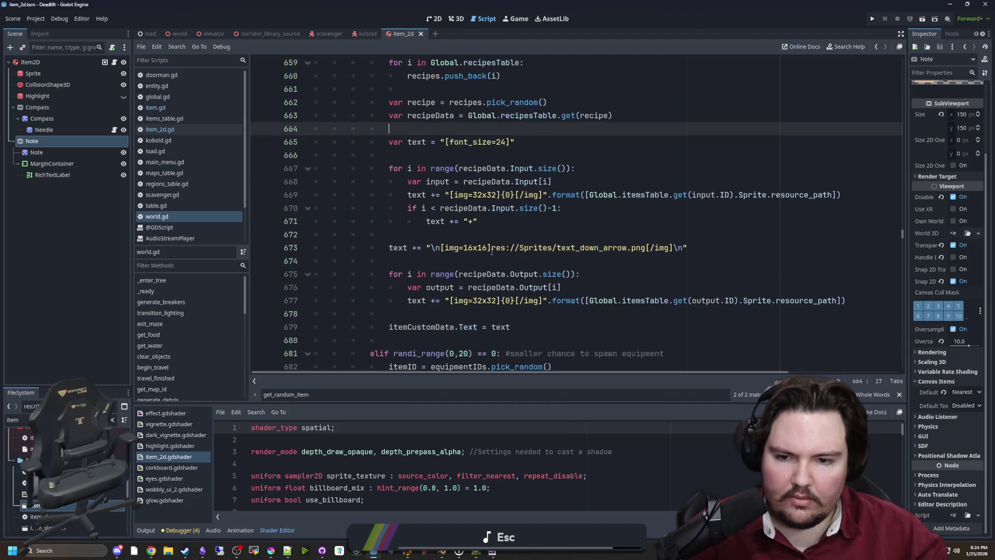
left_click(427, 315)
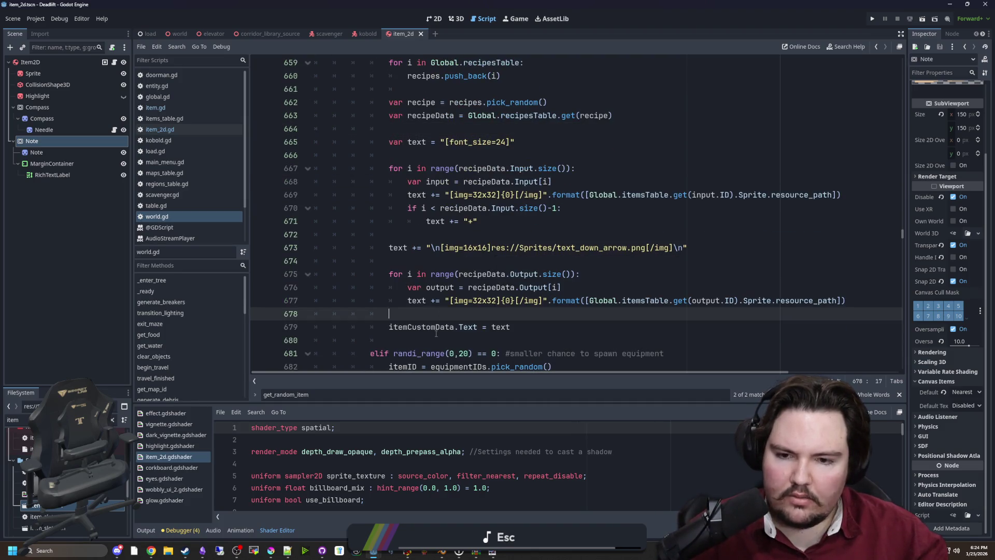
scroll(419, 332, "up", 4)
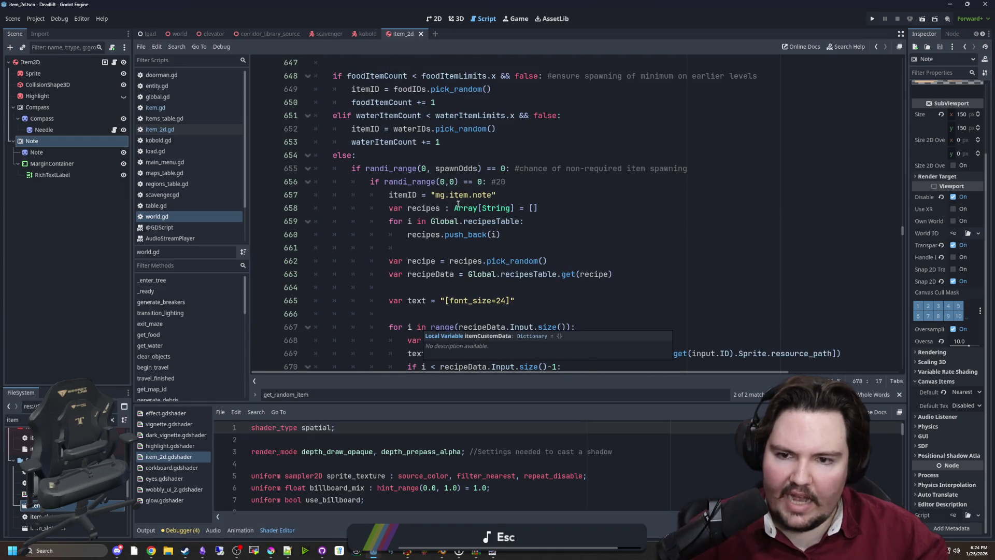
scroll(449, 203, "up", 3)
scroll(432, 248, "up", 6)
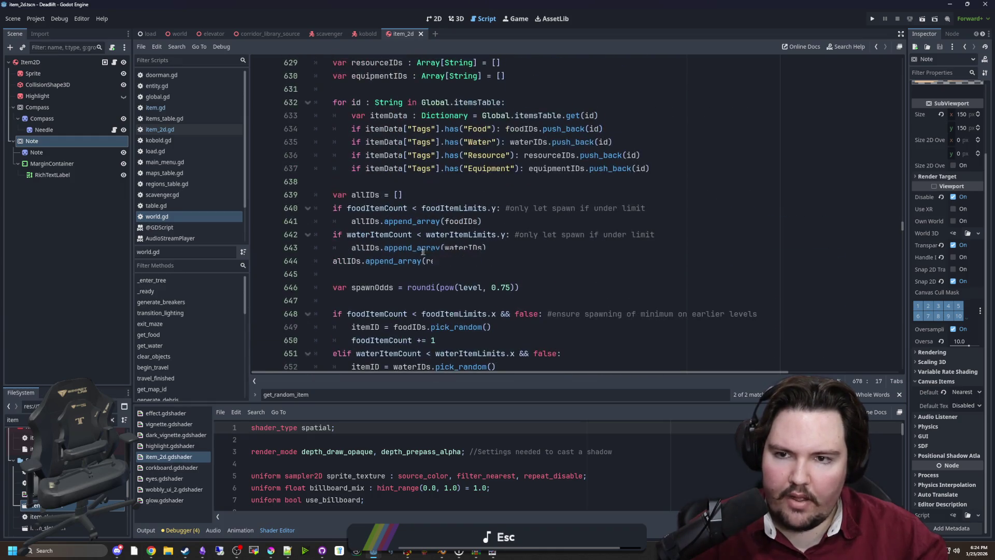
left_click(407, 140)
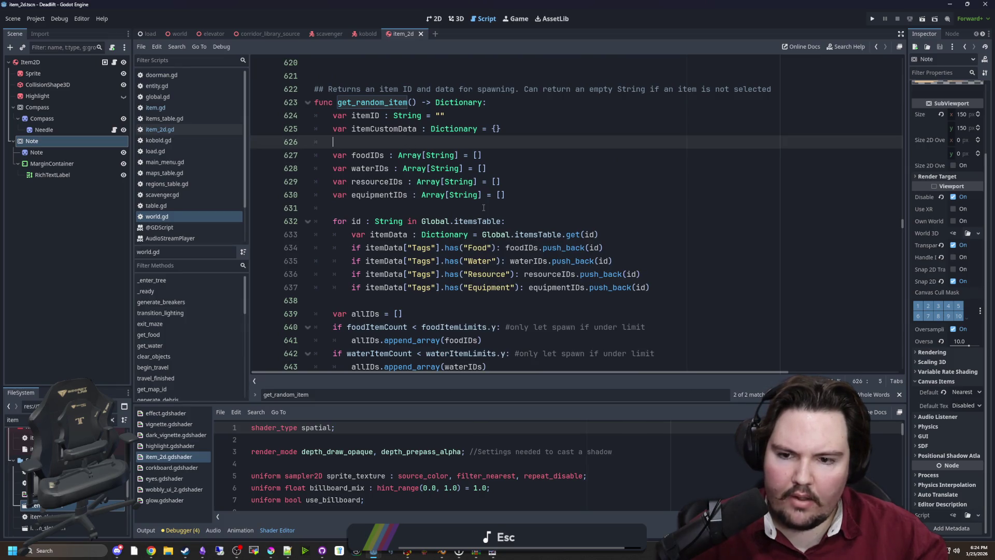
scroll(483, 208, "up", 2)
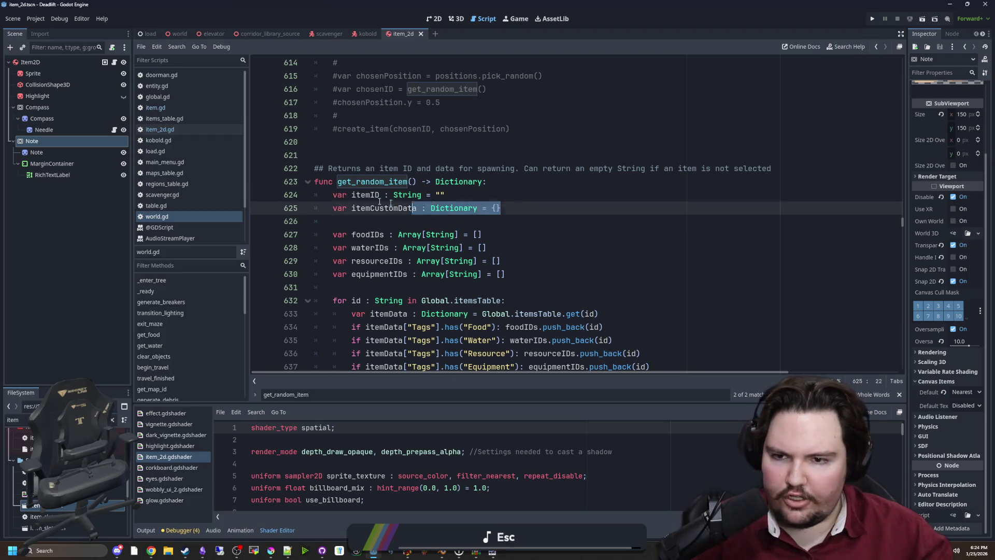
scroll(340, 225, "down", 3)
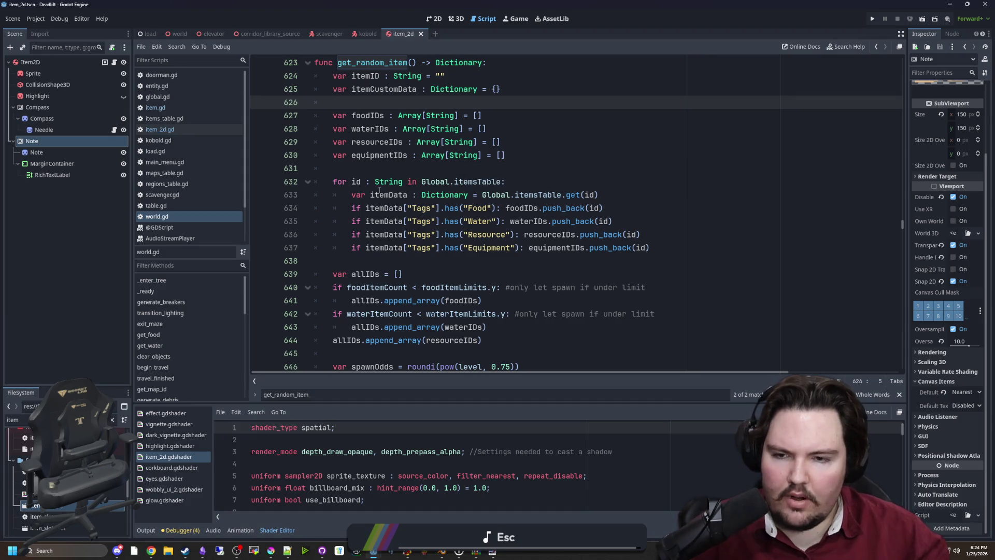
scroll(454, 176, "down", 7)
scroll(388, 176, "down", 11)
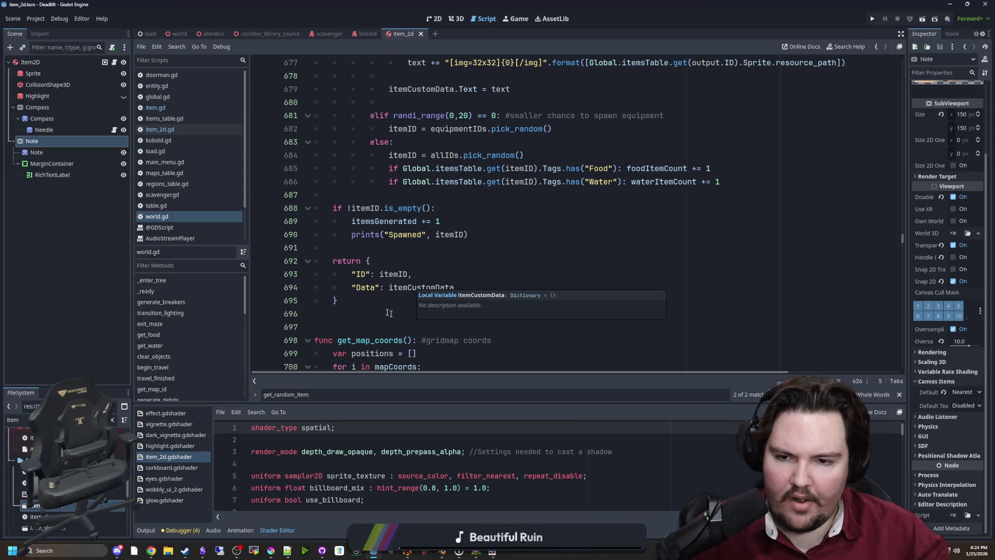
left_click(374, 300)
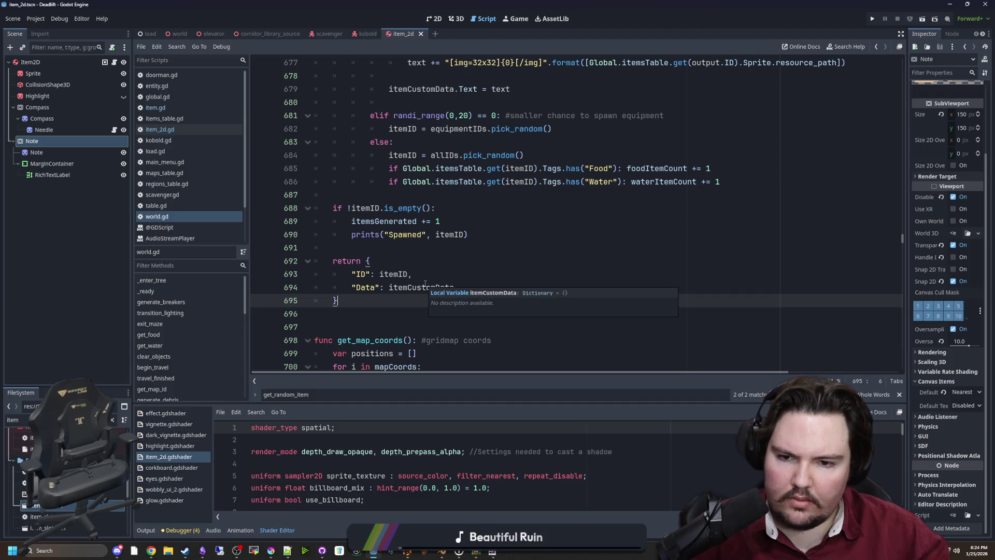
scroll(422, 283, "up", 15)
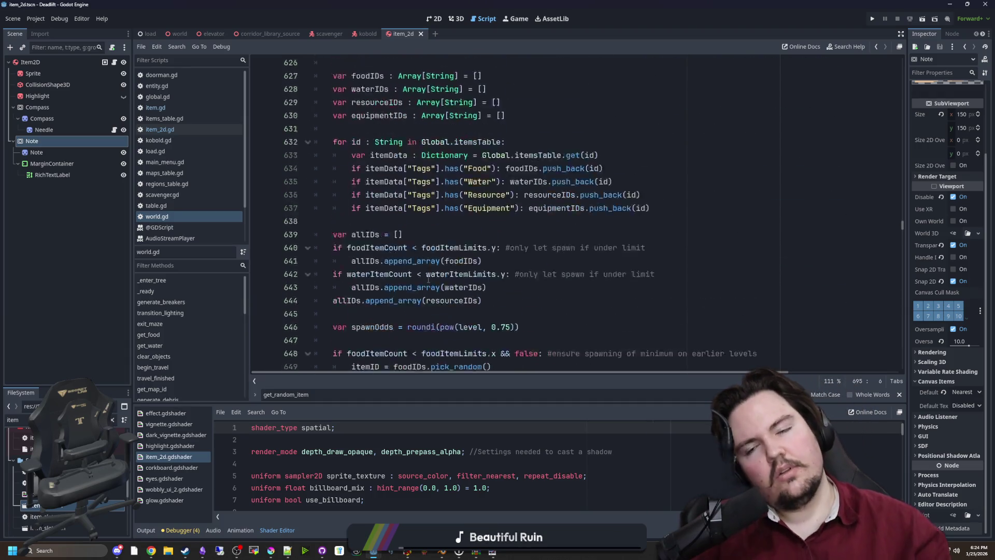
scroll(450, 261, "up", 2)
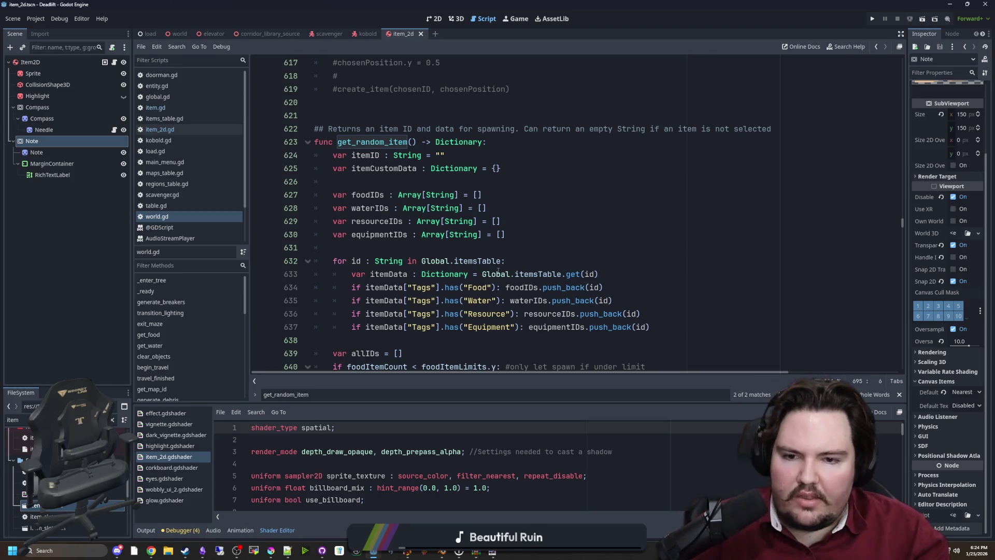
scroll(553, 224, "down", 2)
scroll(553, 225, "down", 2)
scroll(577, 222, "down", 5)
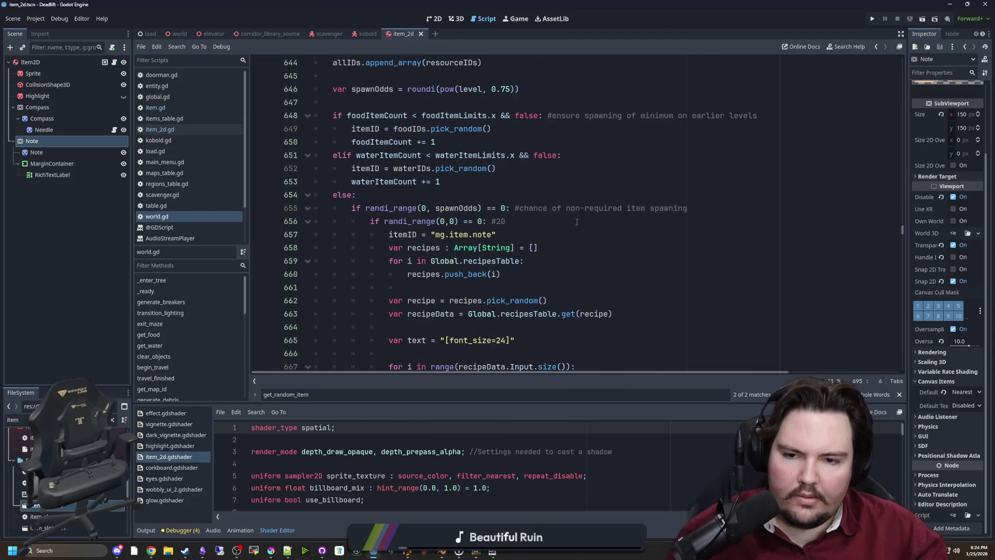
scroll(512, 279, "down", 2)
Step: Check the note's recipe lookup, font_size and input-icon loop, then switch to the Game workspace
left_click(415, 207)
scroll(405, 155, "down", 1)
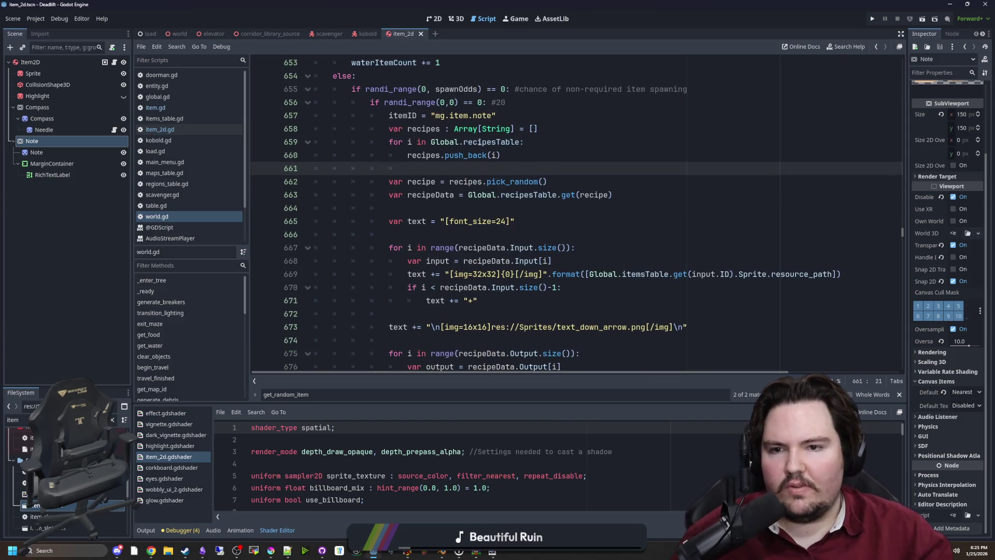
mouse_move(429, 162)
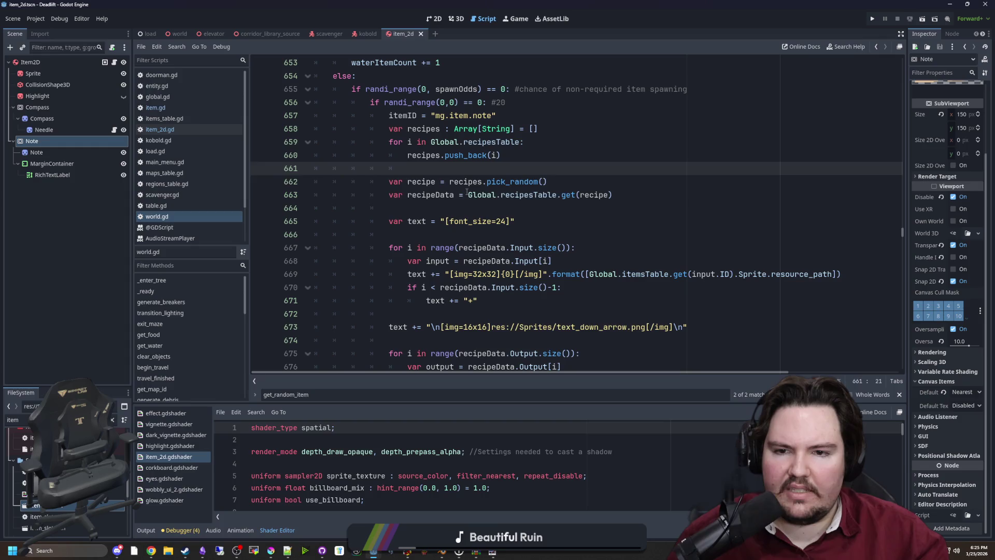
left_click_drag(468, 194, 613, 194)
key("Right")
scroll(457, 206, "down", 2)
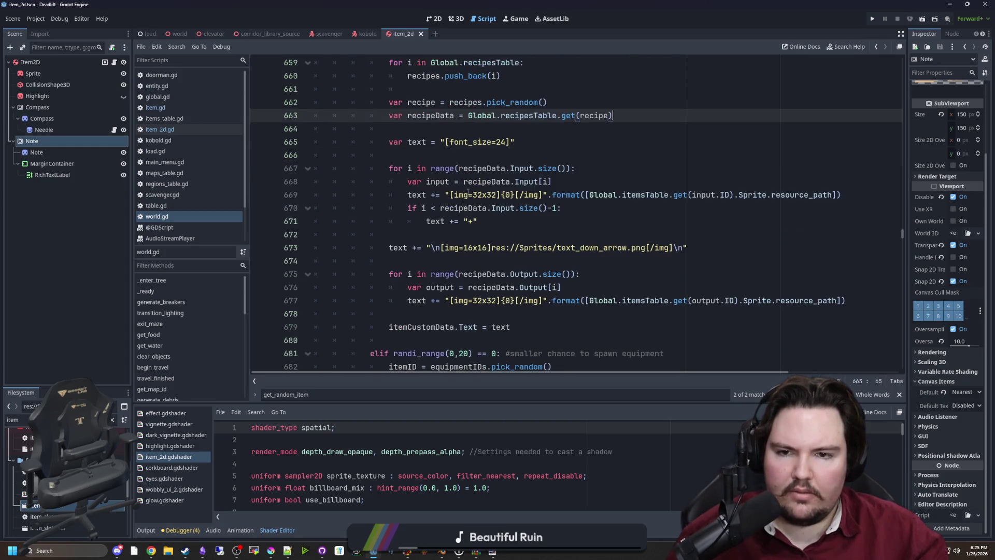
double_click(455, 142)
left_click(453, 155)
scroll(451, 150, "down", 1)
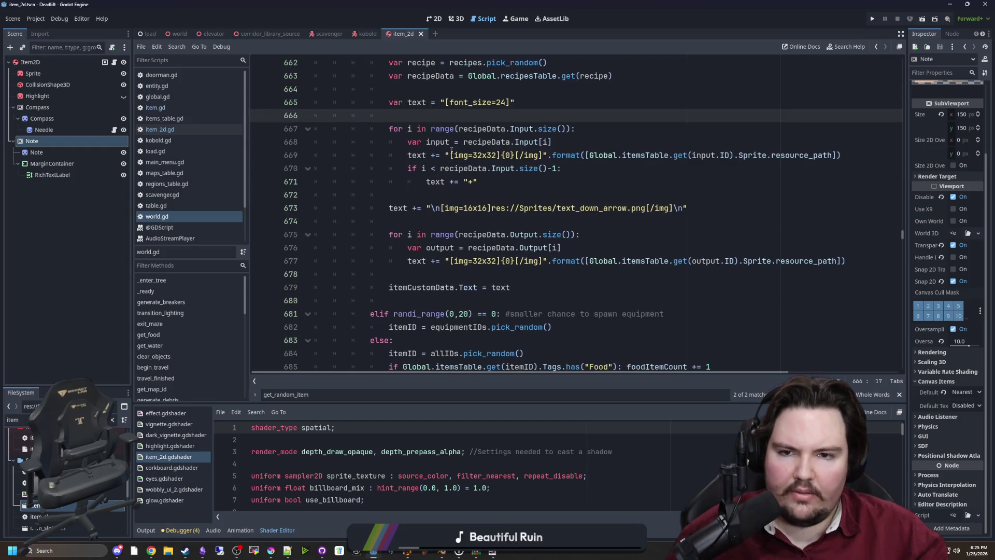
left_click_drag(465, 128, 575, 130)
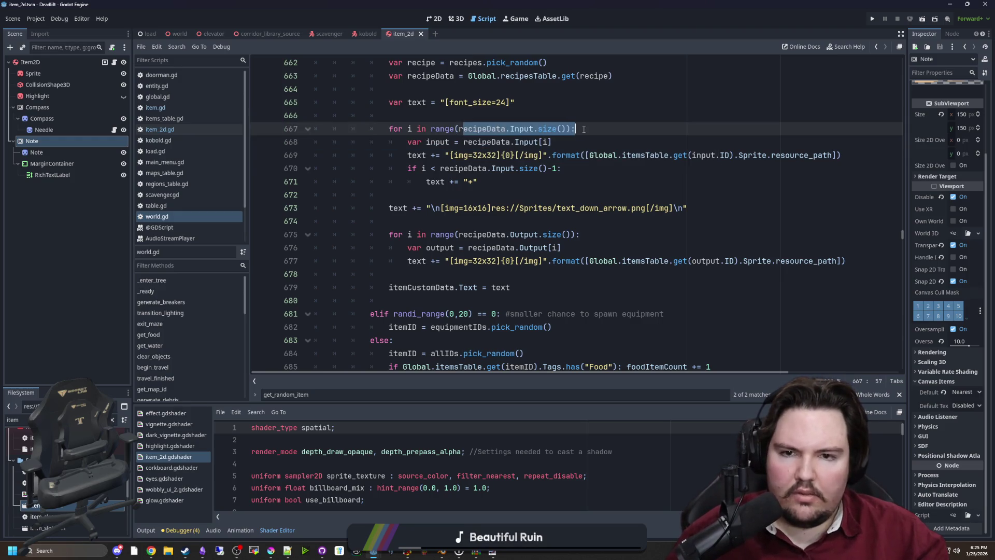
key("Right")
key("Down")
key("Down")
key("Down")
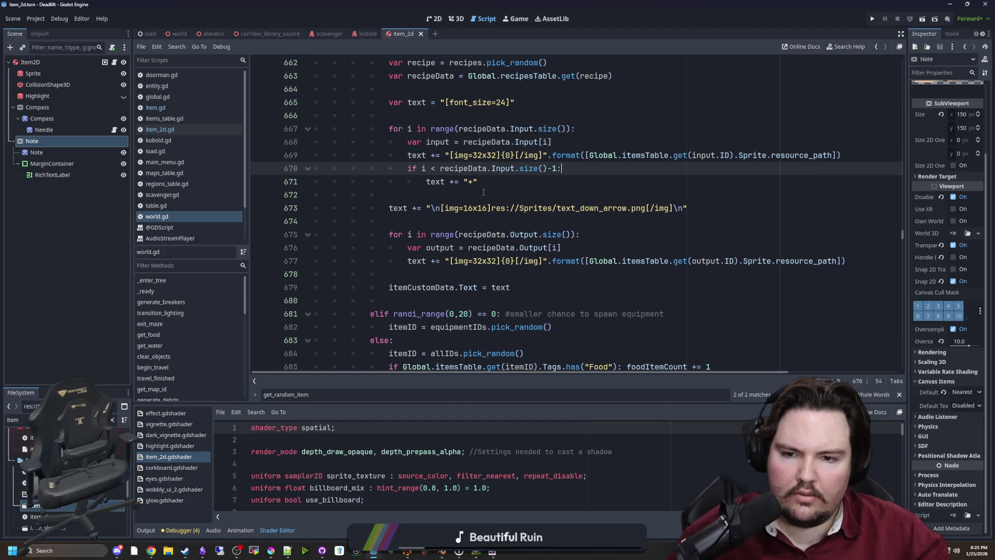
scroll(483, 192, "up", 2)
scroll(471, 264, "down", 2)
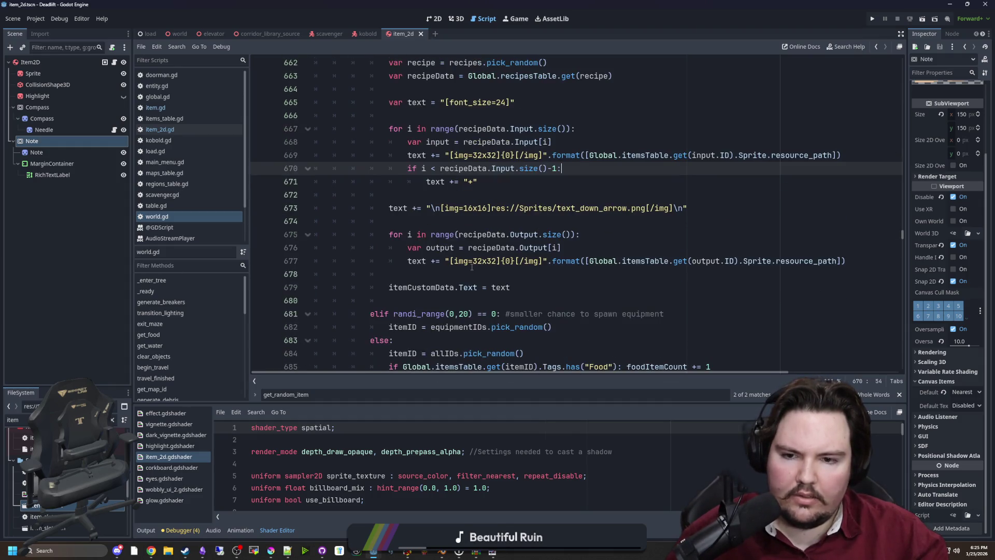
left_click(449, 274)
scroll(454, 277, "down", 4)
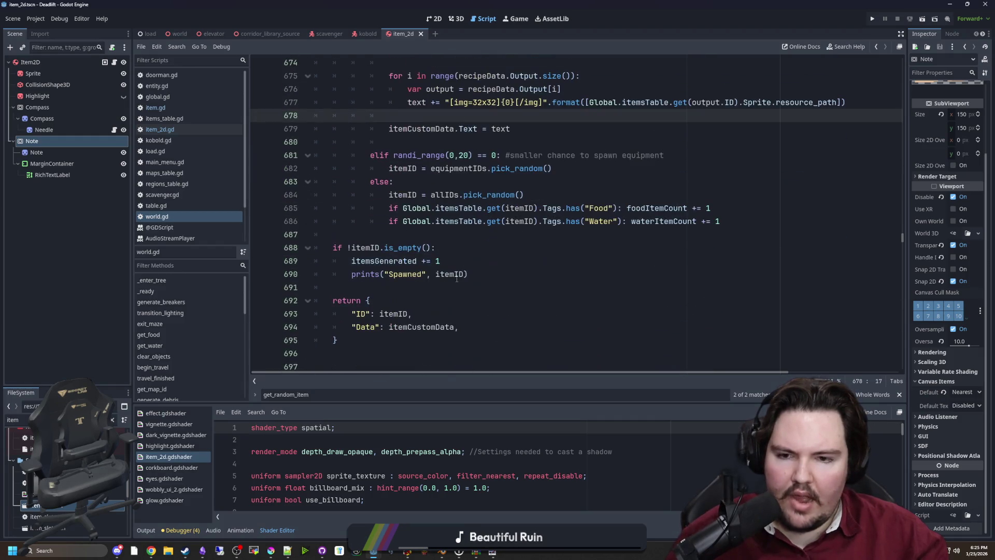
left_click(410, 233)
scroll(411, 280, "down", 1)
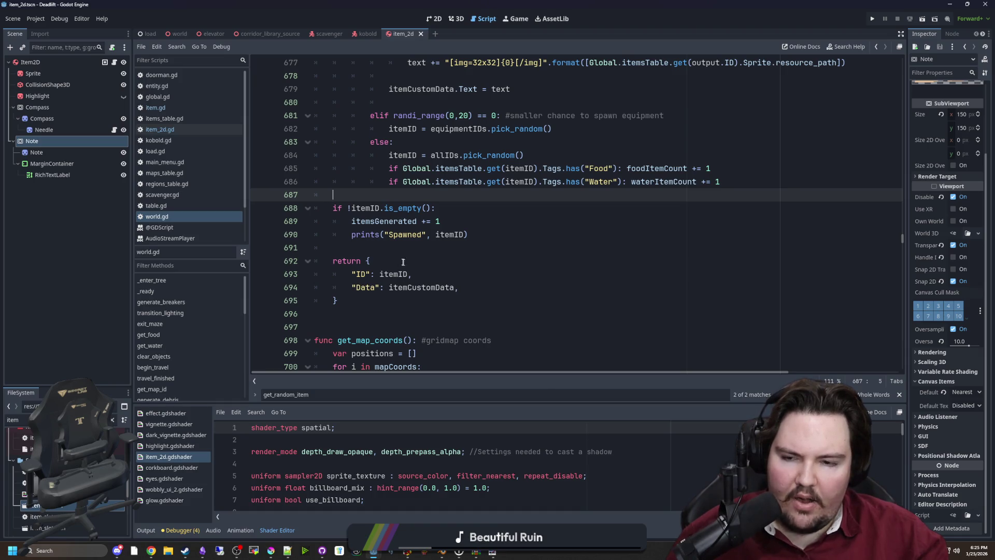
left_click(516, 19)
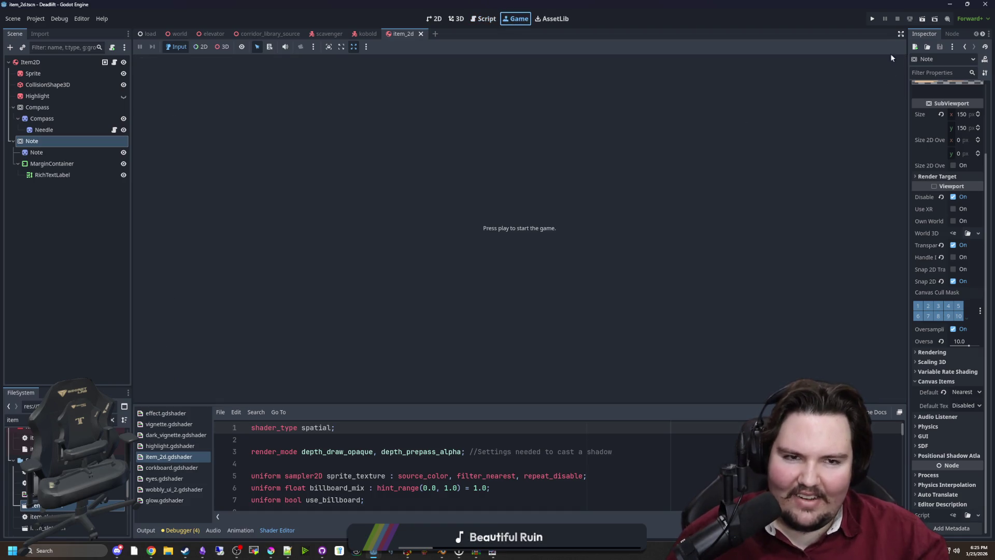
Step: Run Deadlift, start a new game, pick up the note and switch hotbar slots
left_click(878, 18)
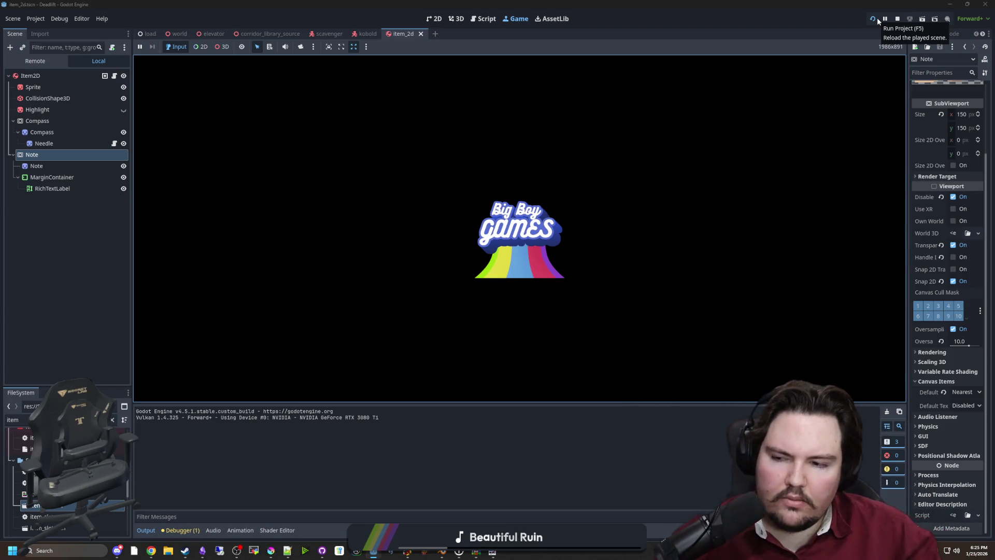
left_click(876, 19)
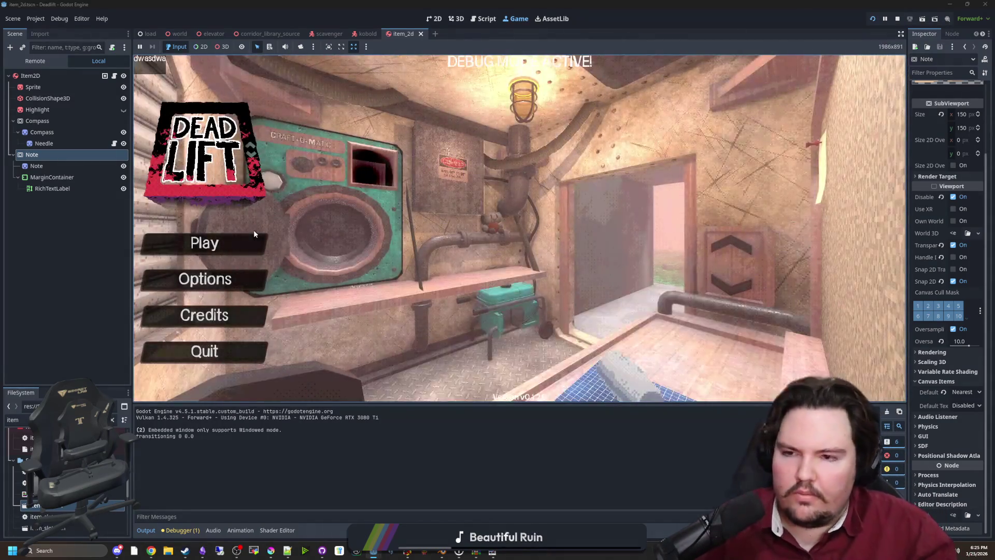
left_click(216, 252)
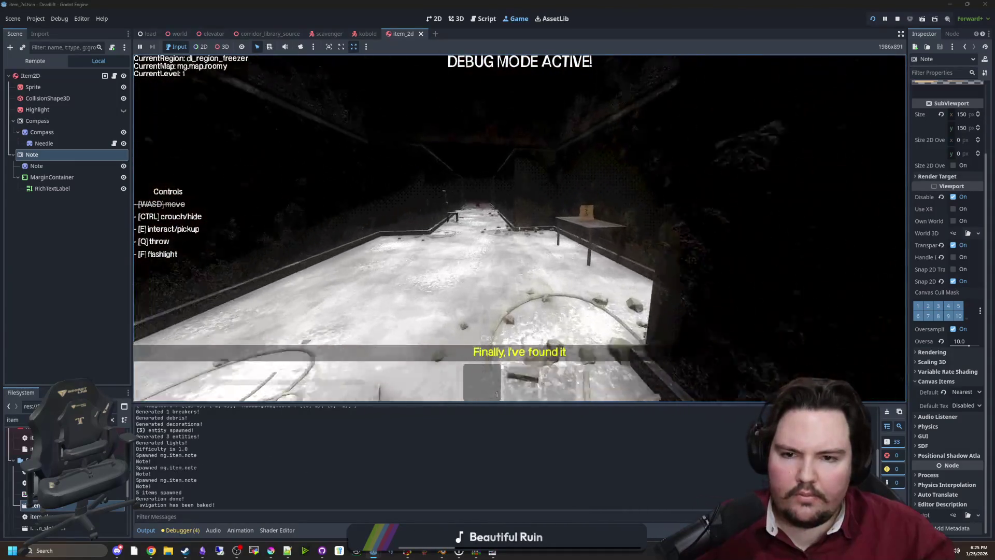
key("e")
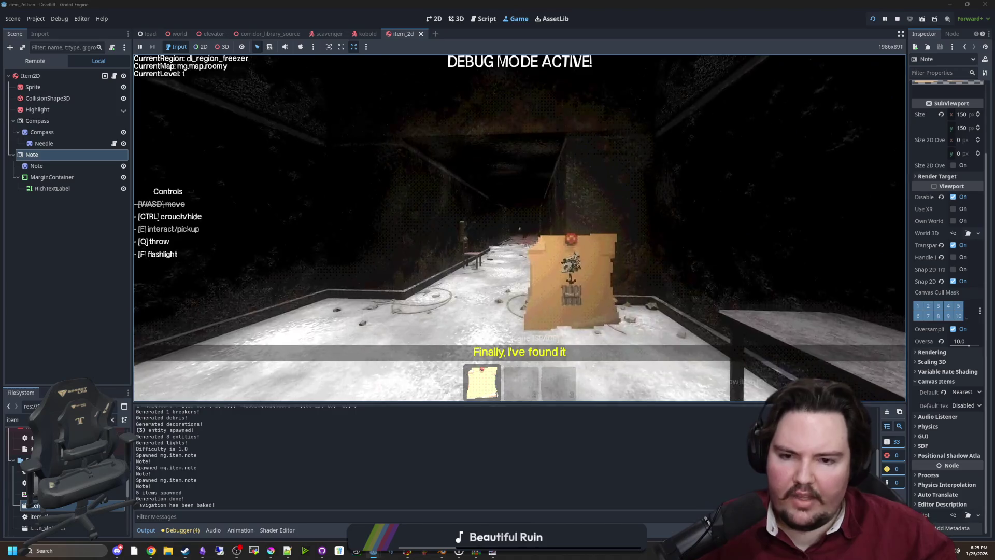
key("w")
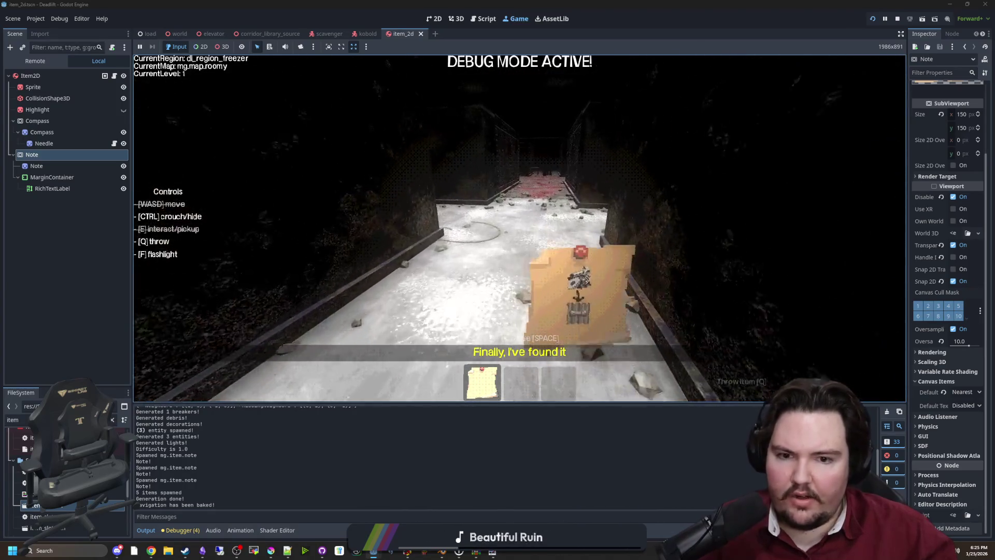
mouse_move(519, 228)
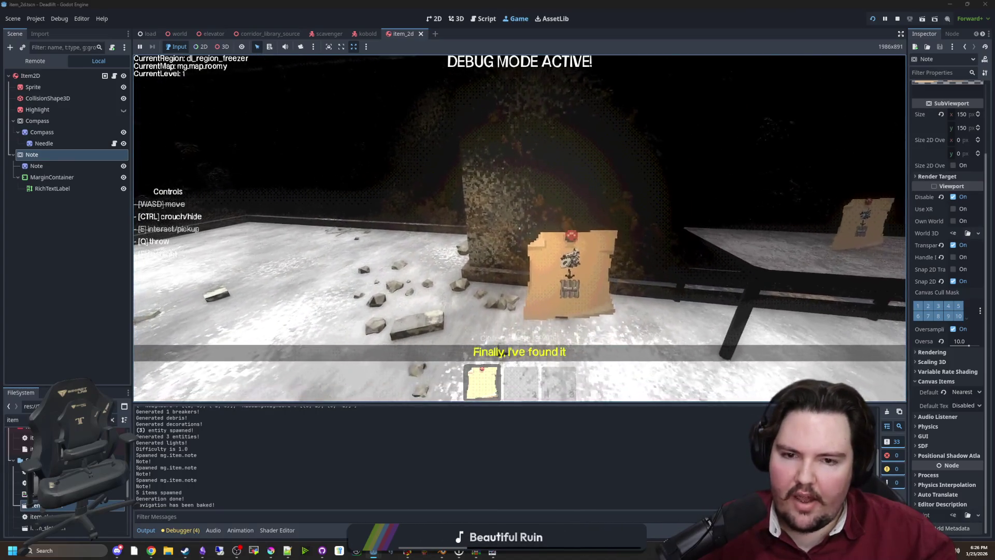
key("space")
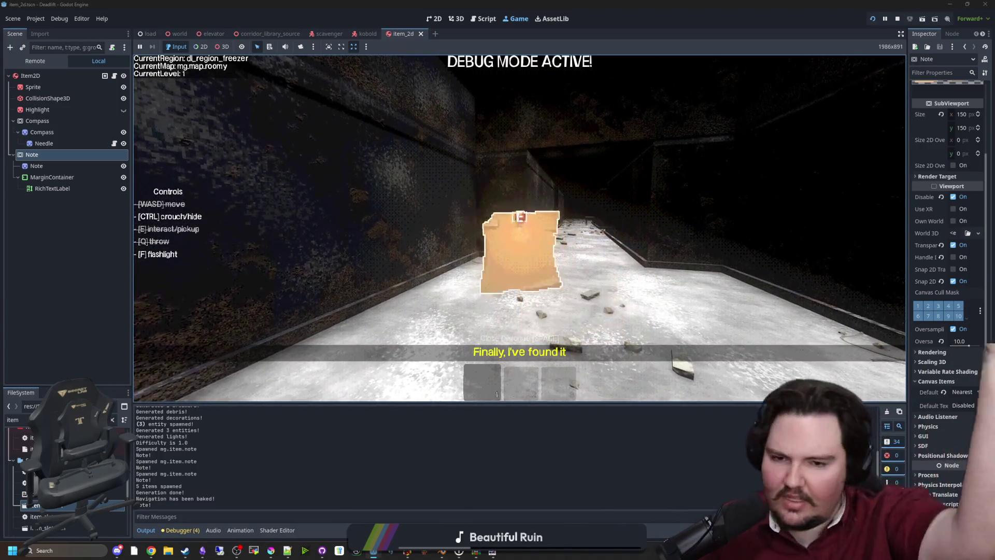
Step: Pause, quit to the main menu and stop the running game
key("Escape")
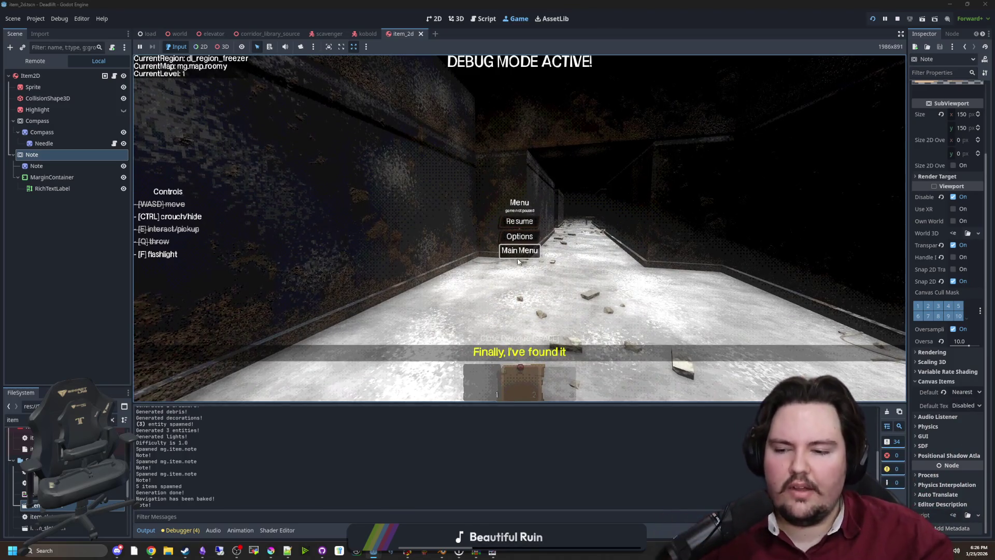
left_click(504, 252)
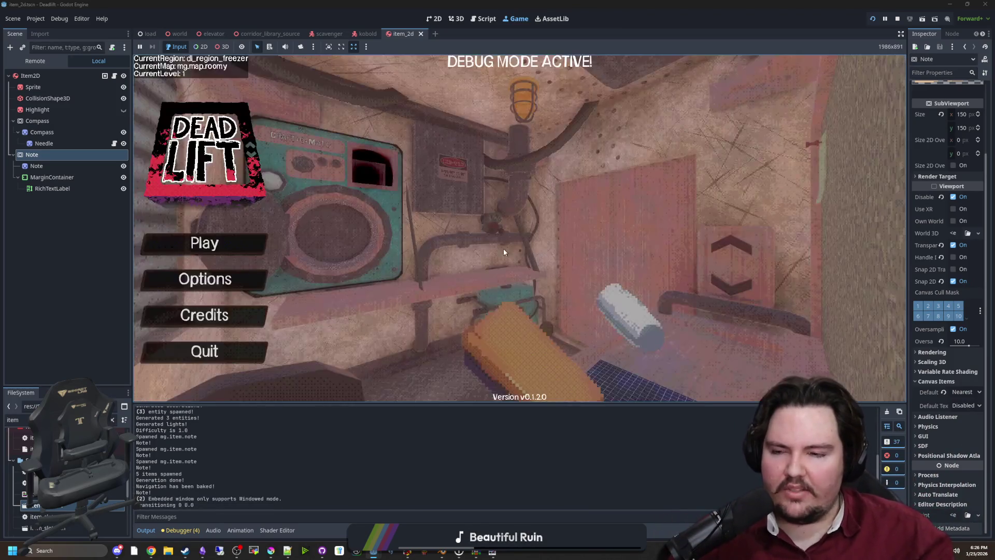
left_click(894, 20)
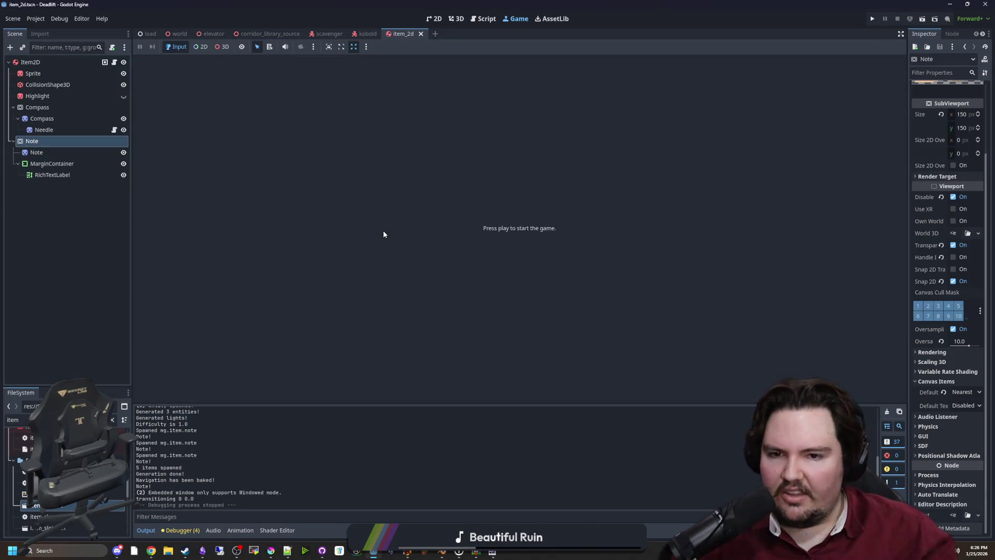
Step: Save the scene, filter the FileSystem for 'player' and open the player scene's script
left_click(114, 62)
key("ctrl+s")
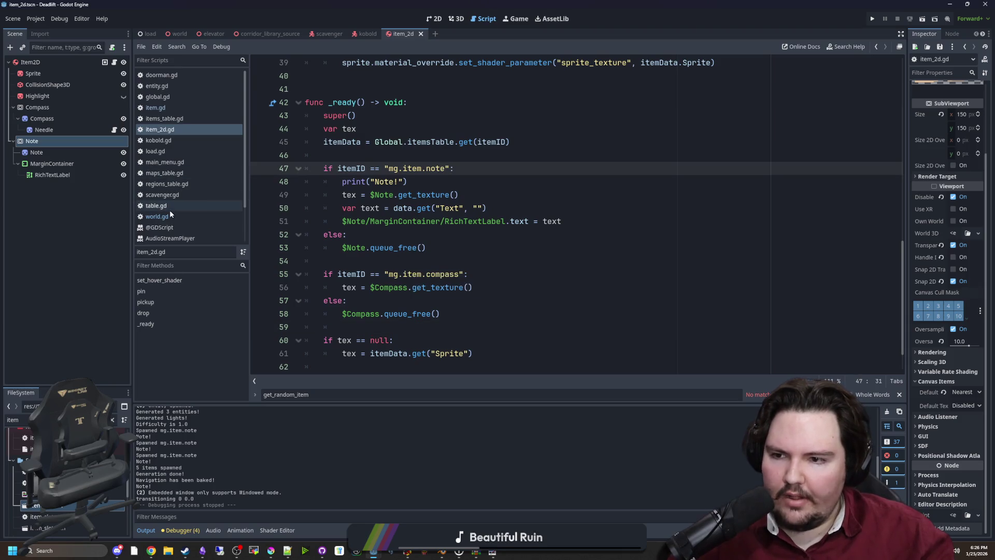
left_click(112, 420)
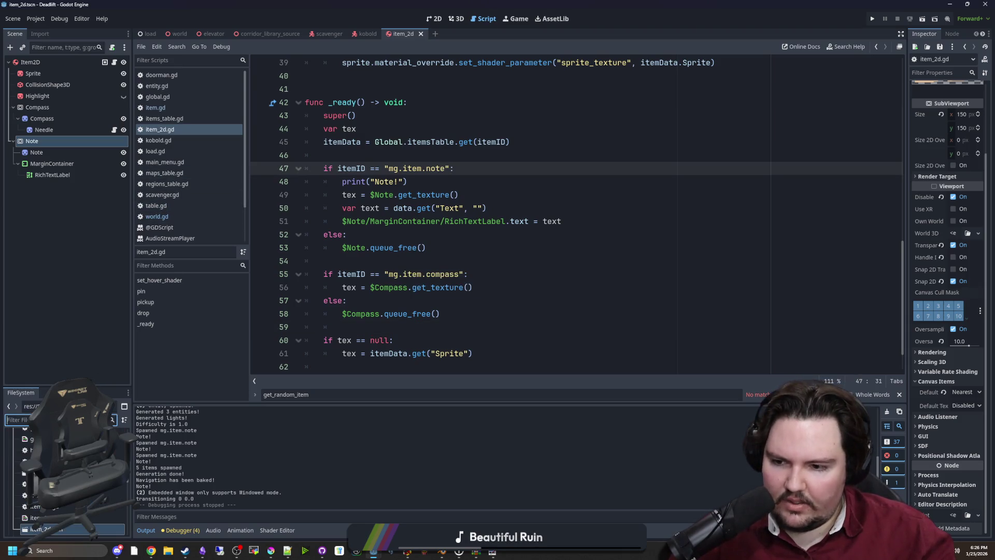
type("player")
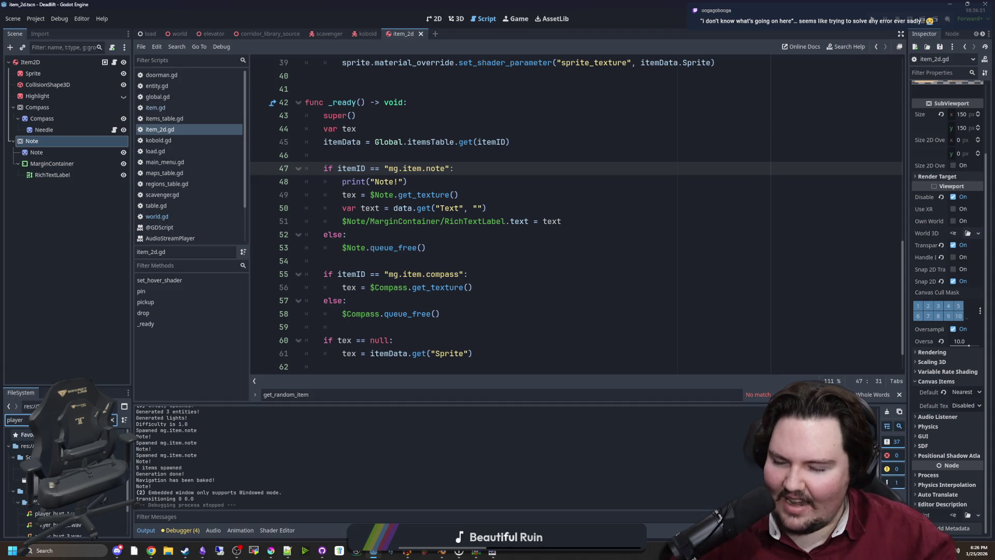
double_click(23, 479)
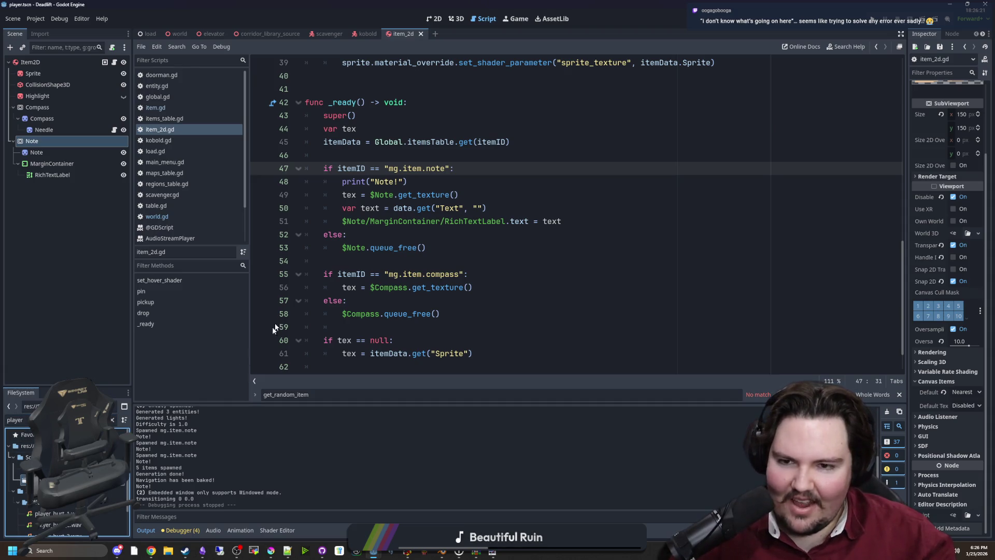
left_click(702, 275)
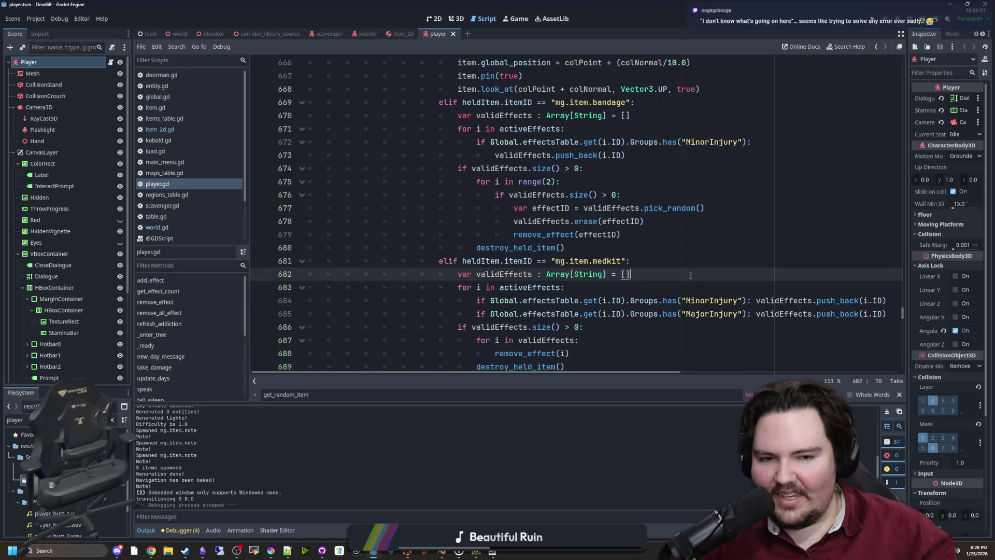
Step: Browse player.gd's held-item code for the inhaler, chalk eraser and note pin
scroll(703, 276, "down", 3)
left_click(460, 297)
scroll(459, 297, "up", 9)
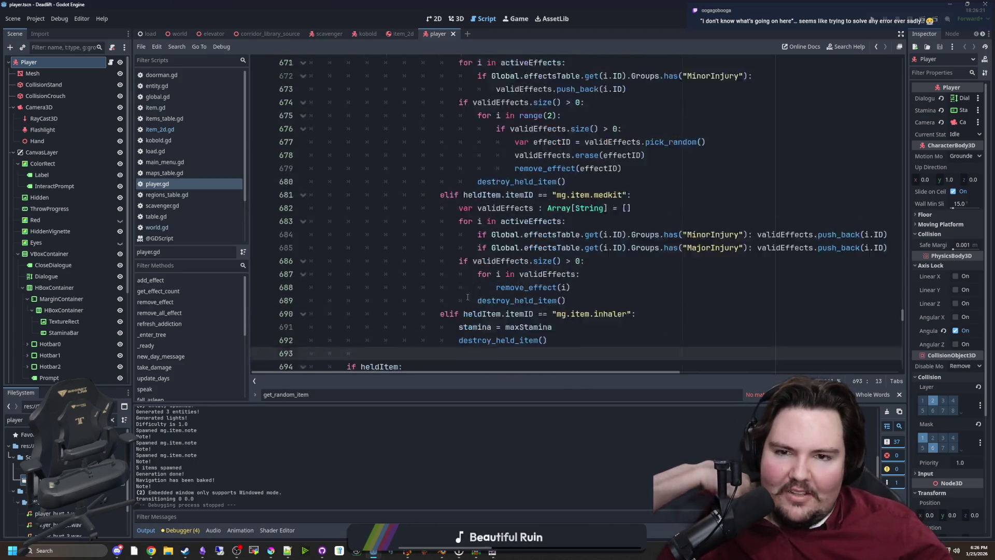
left_click(555, 243)
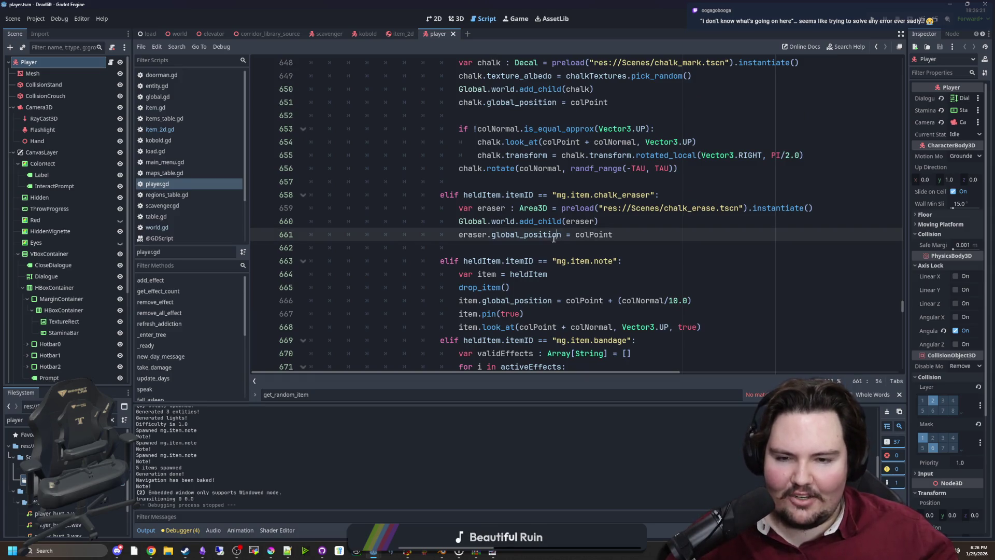
scroll(545, 269, "down", 1)
left_click(546, 276)
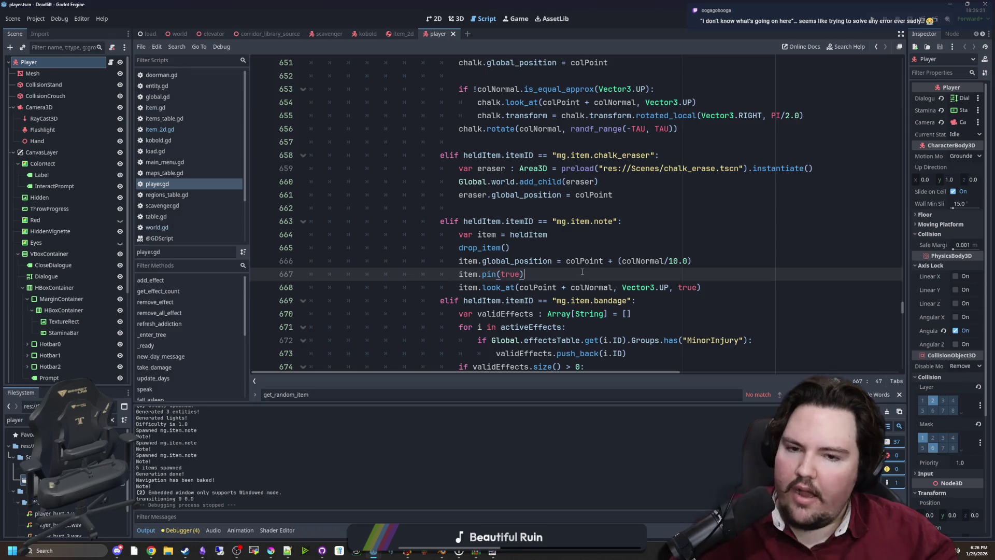
left_click(559, 253)
Step: Search for 'pickup', jump to the heldItemIDs declaration and delete its 'IDs' suffix
key("ctrl+f")
type("pickup")
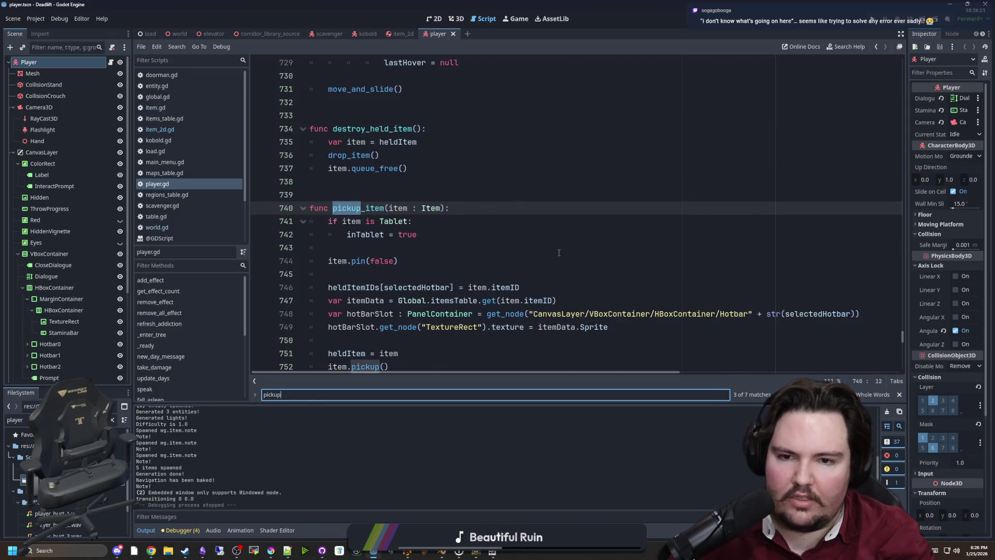
scroll(449, 290, "down", 2)
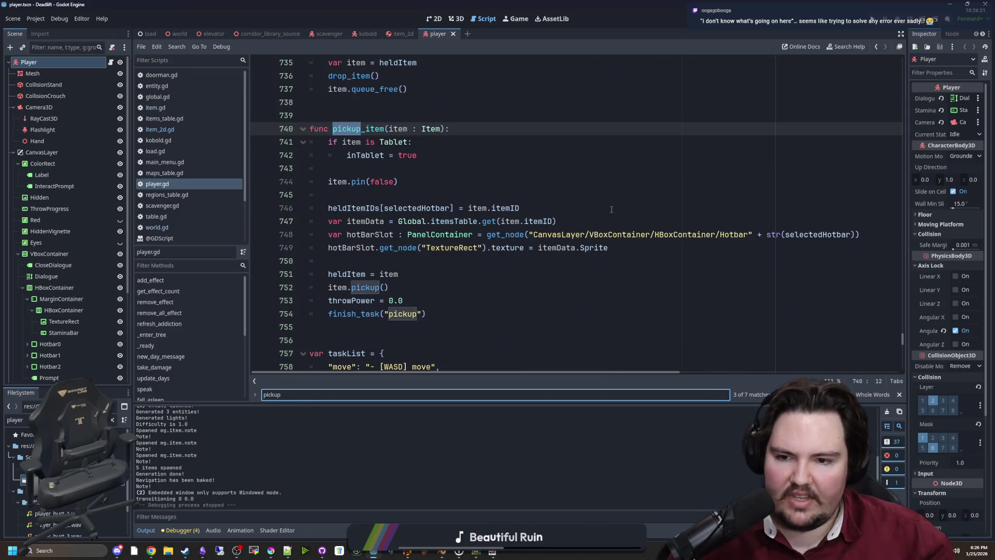
left_click(448, 291)
scroll(431, 205, "up", 1)
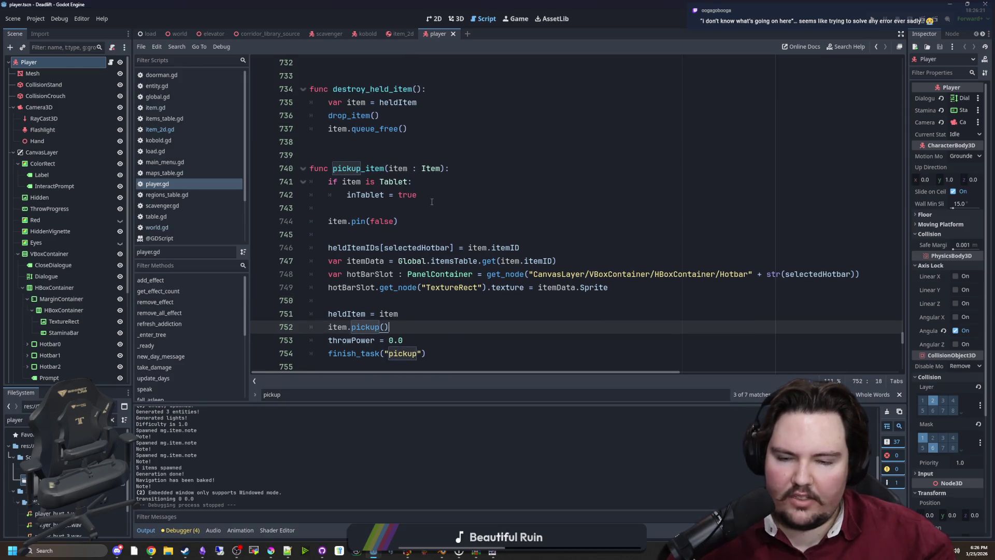
left_click(507, 231)
left_click(344, 248, "ctrl")
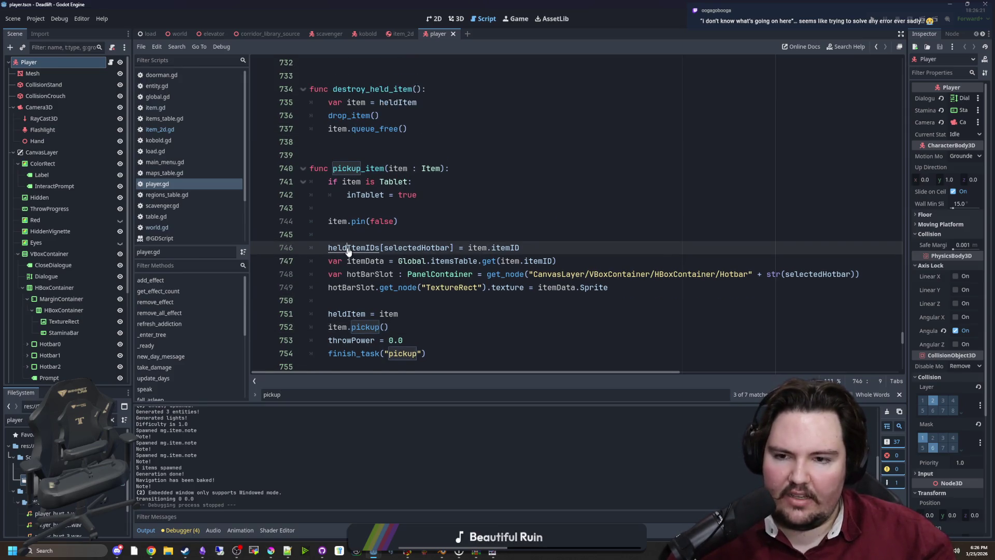
key("BackSpace")
key("BackSpace")
key("BackSpace")
Step: Rename the array to heldItemData and replace its elements with null
type("Data")
left_click(412, 207)
key("BackSpace")
type("{}")
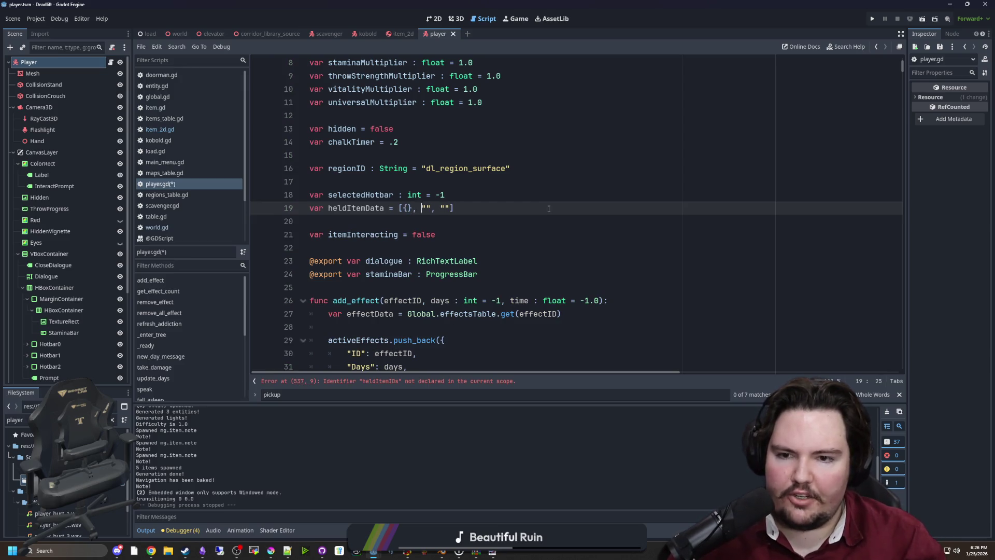
key("BackSpace")
key("BackSpace")
type("{}")
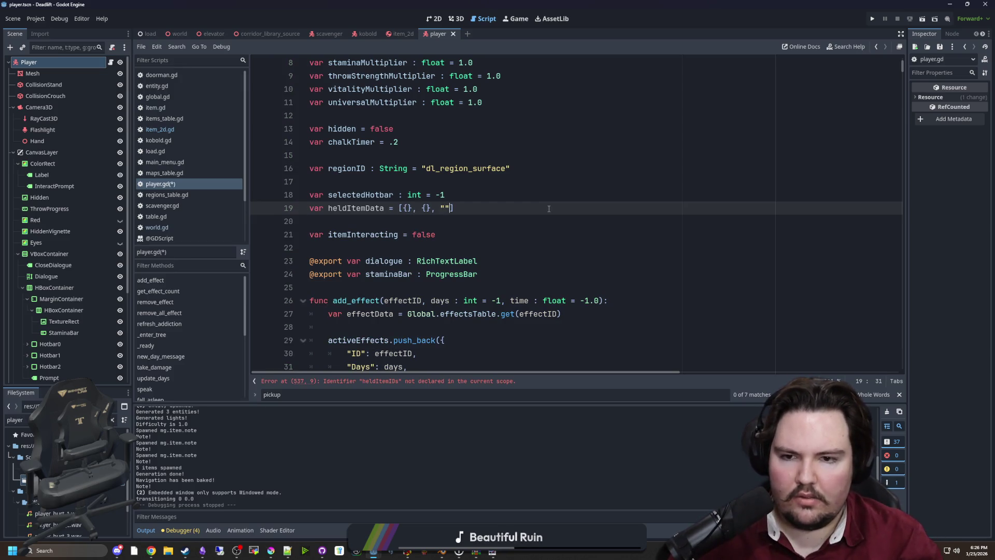
key("BackSpace")
key("BackSpace")
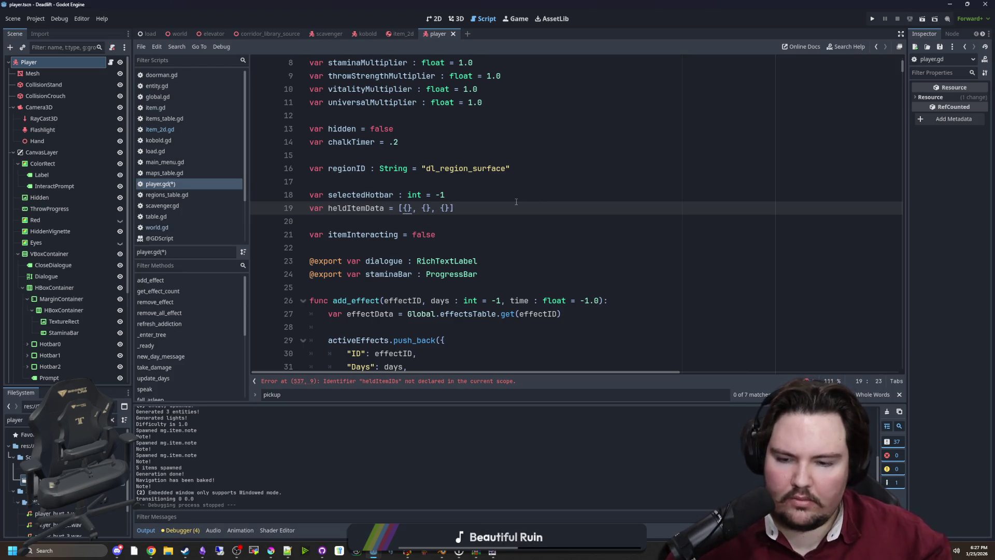
type("null")
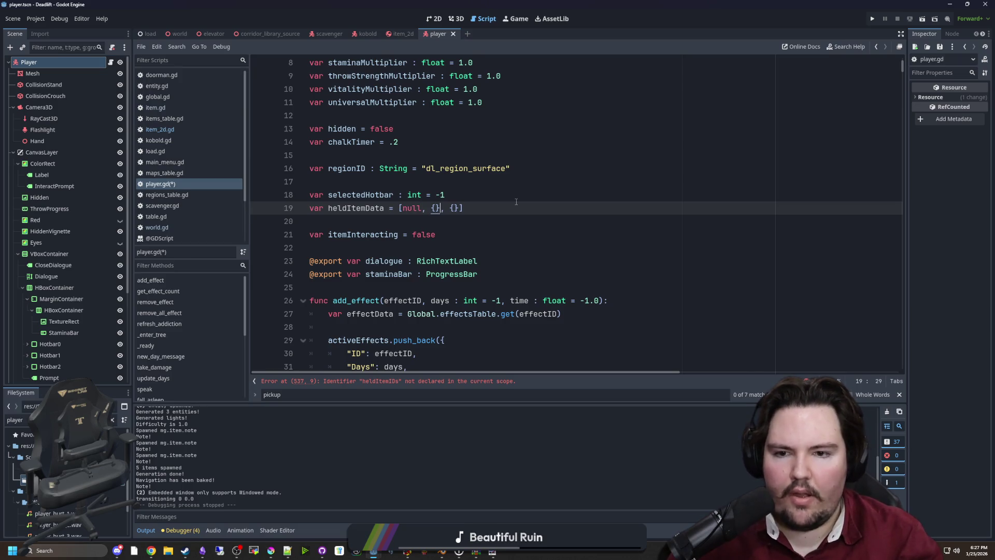
key("BackSpace")
key("BackSpace")
type("null")
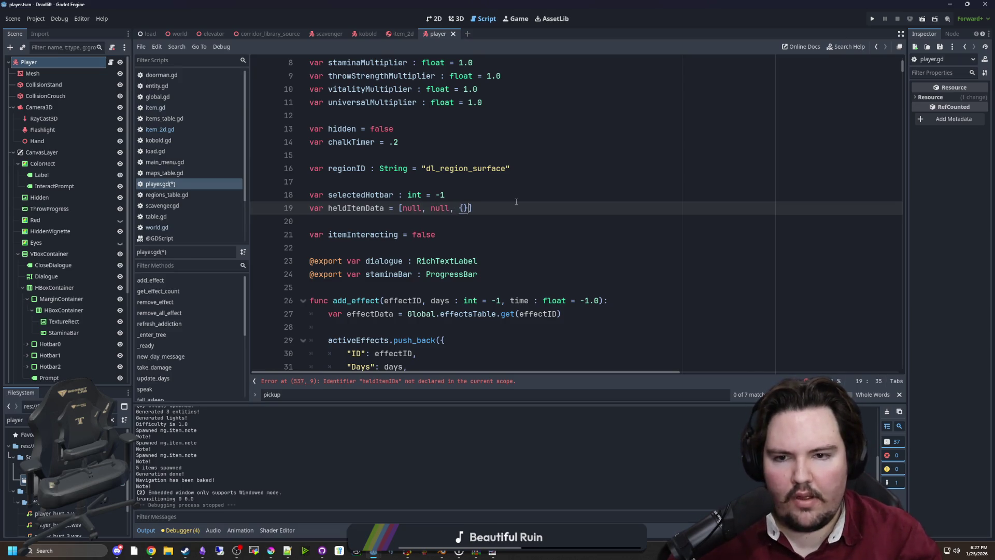
Step: Search the script for heldItemData references
key("Up")
key("ctrl+f")
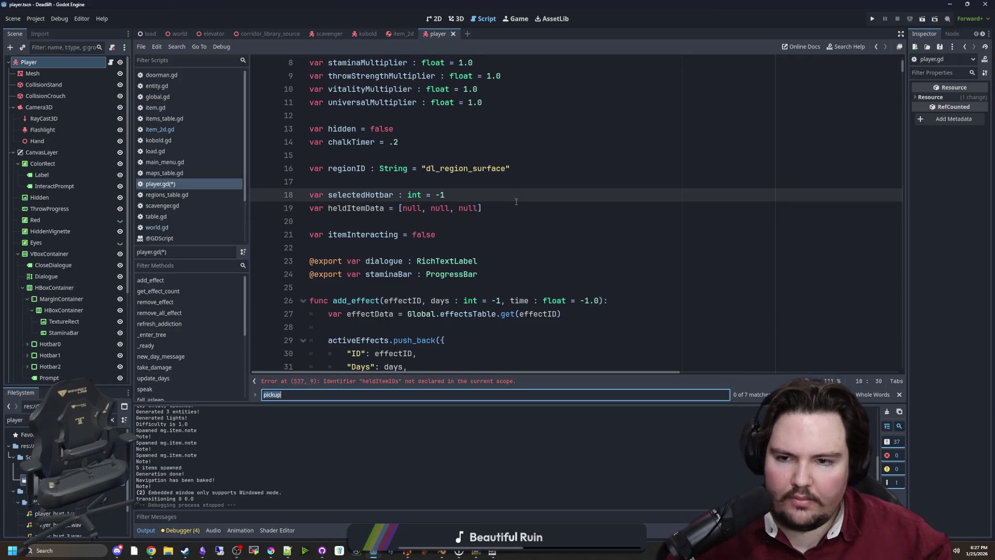
type("heldItemData")
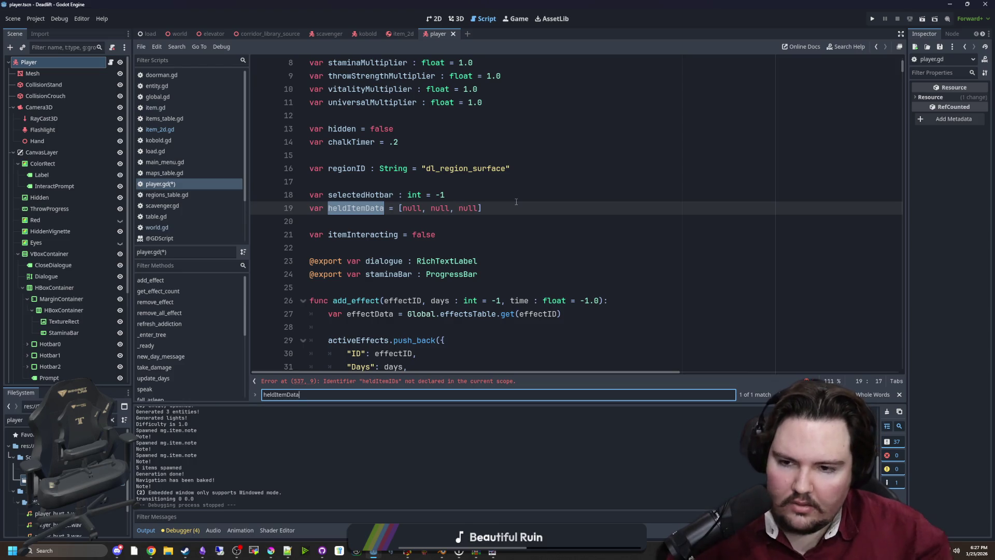
key("BackSpace")
key("BackSpace")
Step: Rename the array to heldItemsData in its line 19 declaration and the hotbar reference
type("IDs")
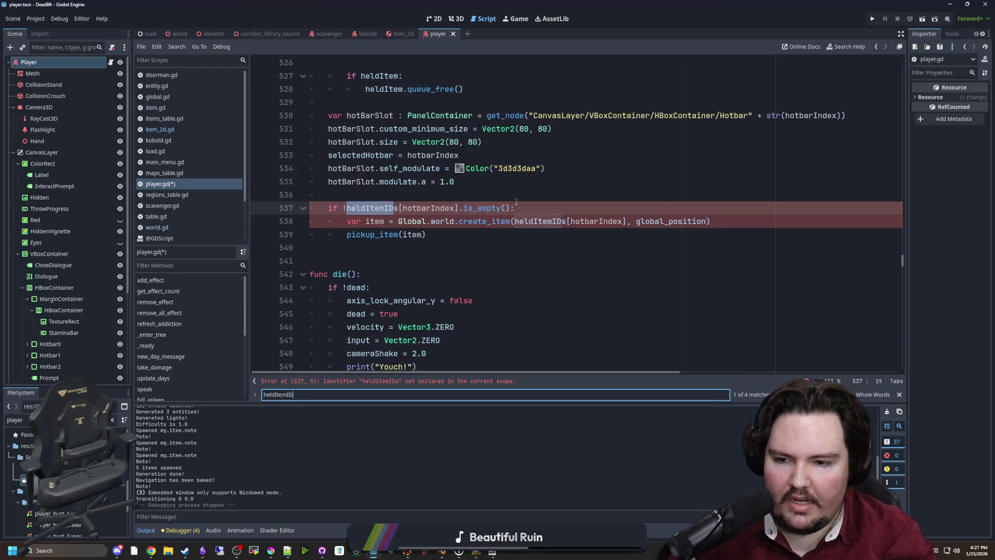
scroll(446, 270, "up", 1)
left_click(446, 270)
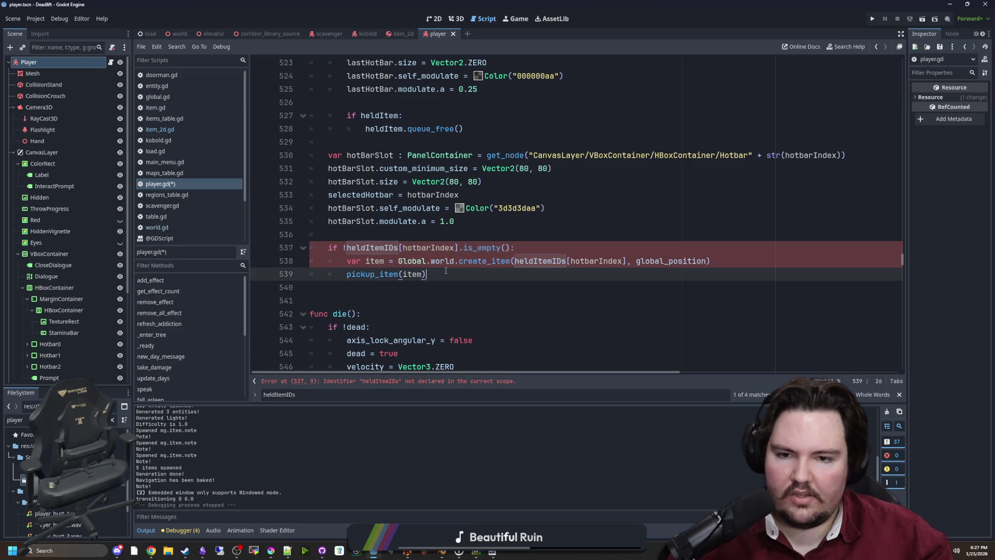
left_click(394, 248)
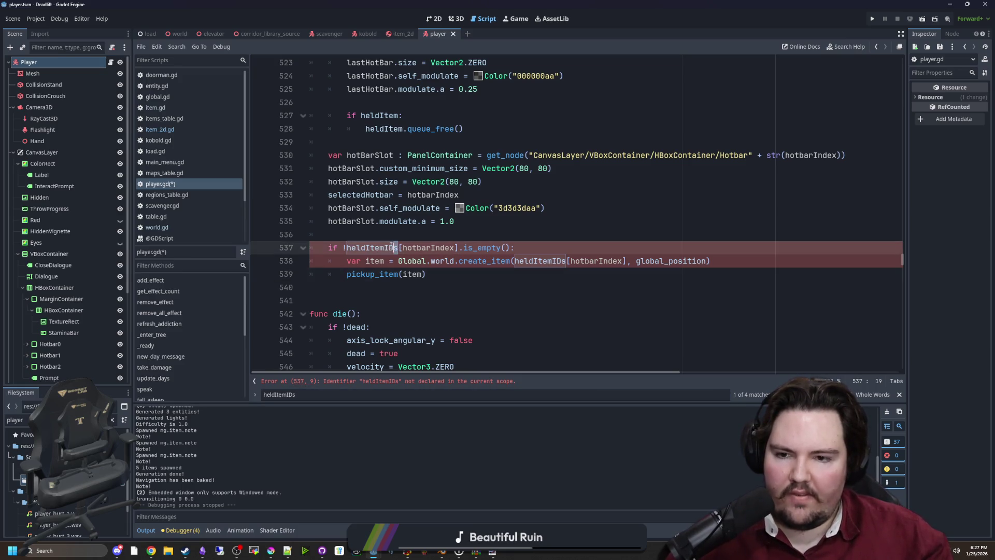
type("D")
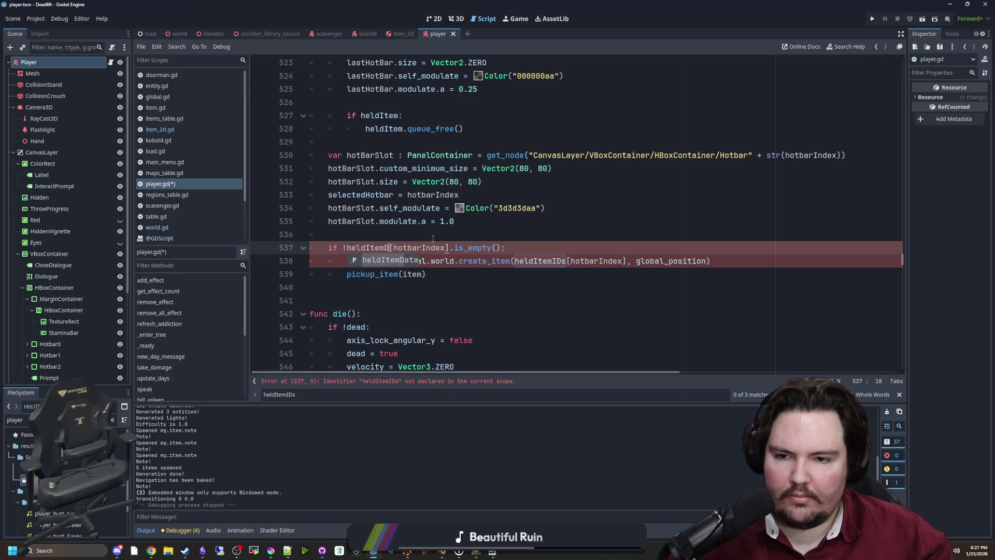
key("BackSpace")
type("sDa")
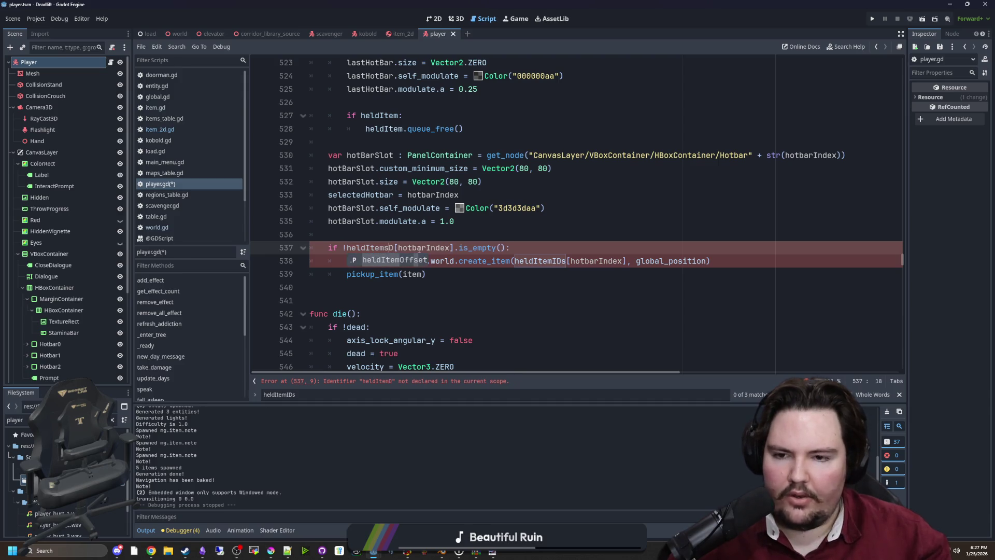
type("ta")
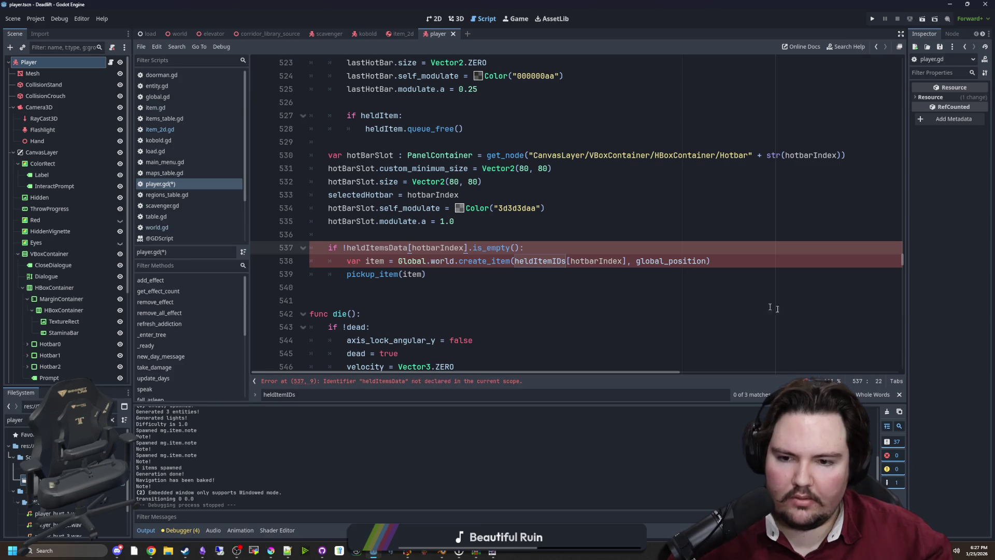
scroll(570, 212, "up", 20)
scroll(546, 182, "up", 10)
key("ctrl+f")
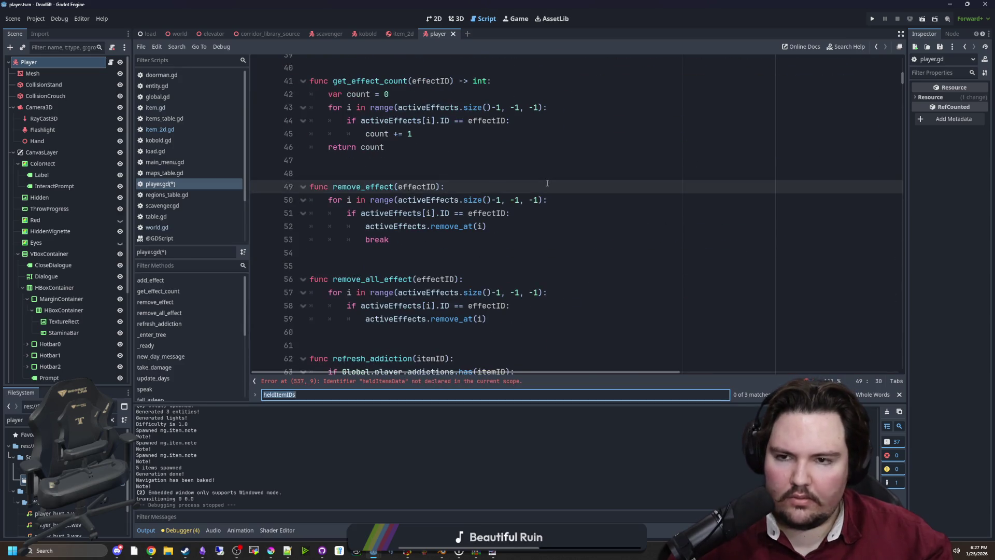
type("heldItemData")
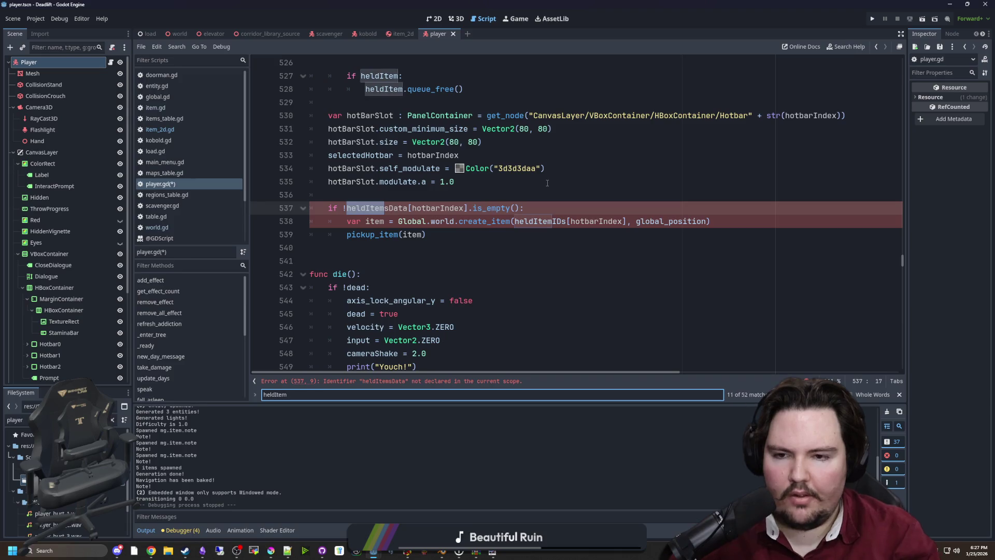
left_click(366, 207)
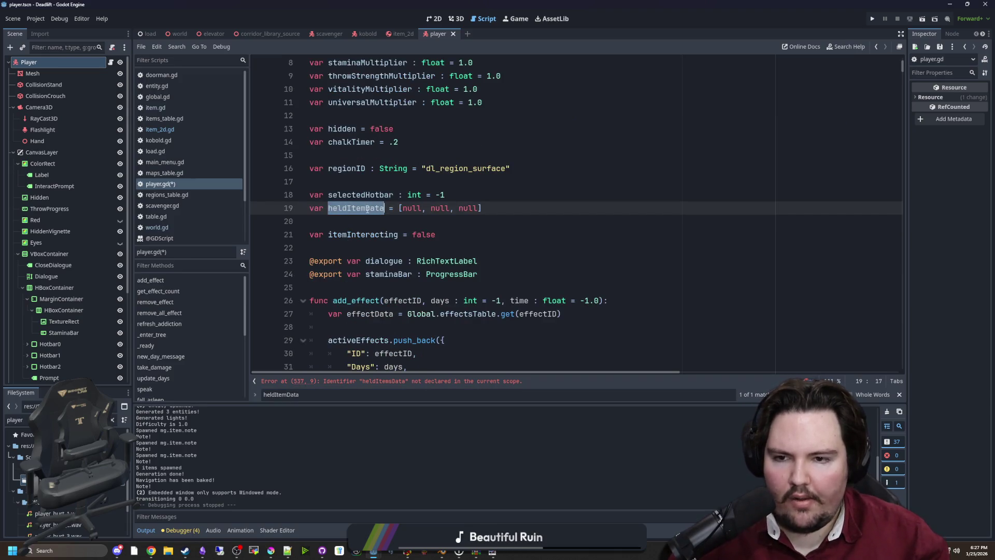
type("s")
Step: Replace the is_empty check with '!= null' and fix the pickup reference to heldItemsData
left_click(342, 381)
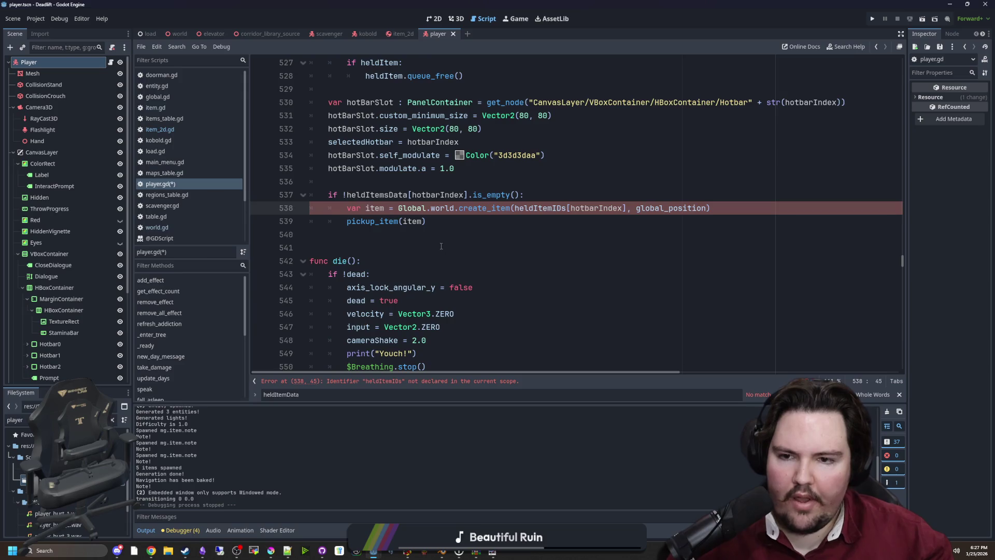
key("Up")
key("Up")
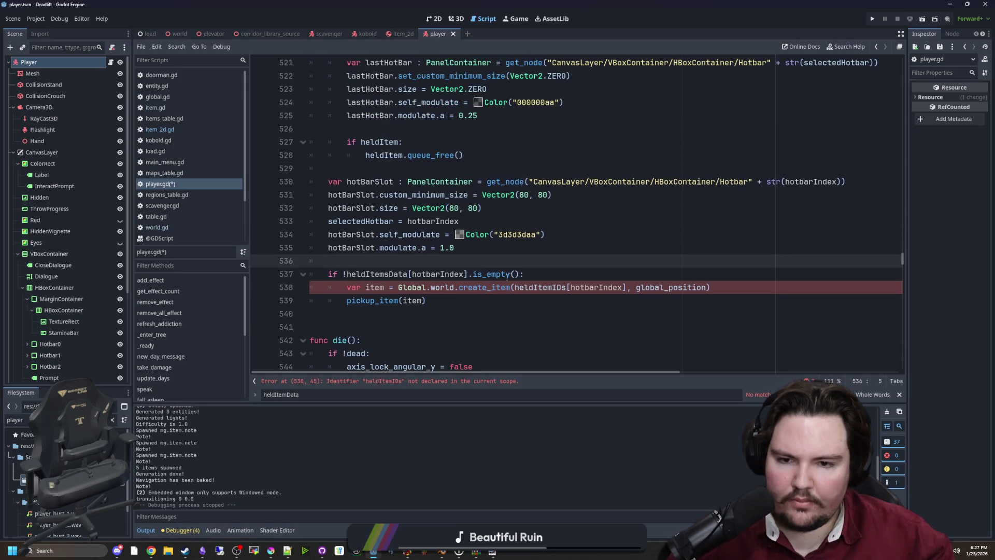
left_click_drag(520, 274, 472, 274)
type("!= null")
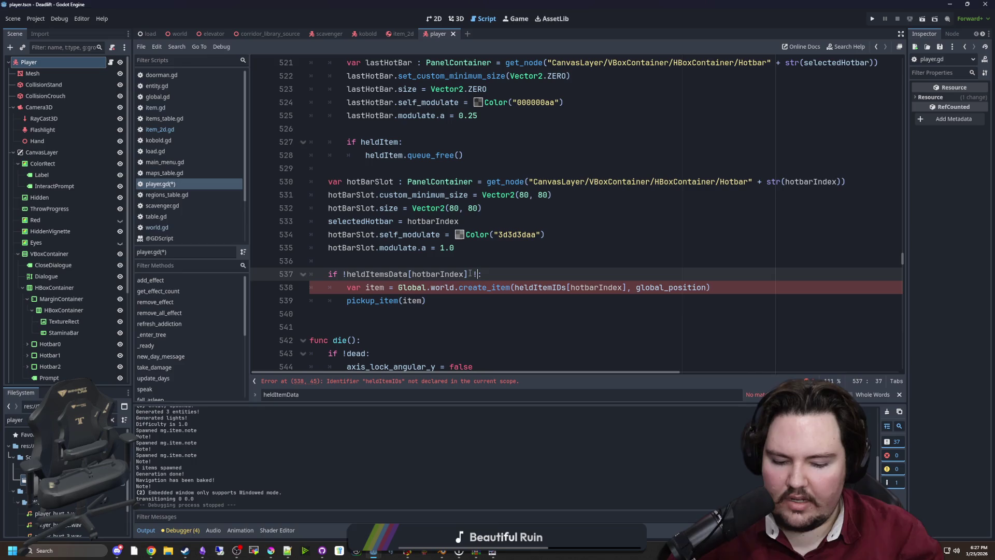
left_click(503, 256)
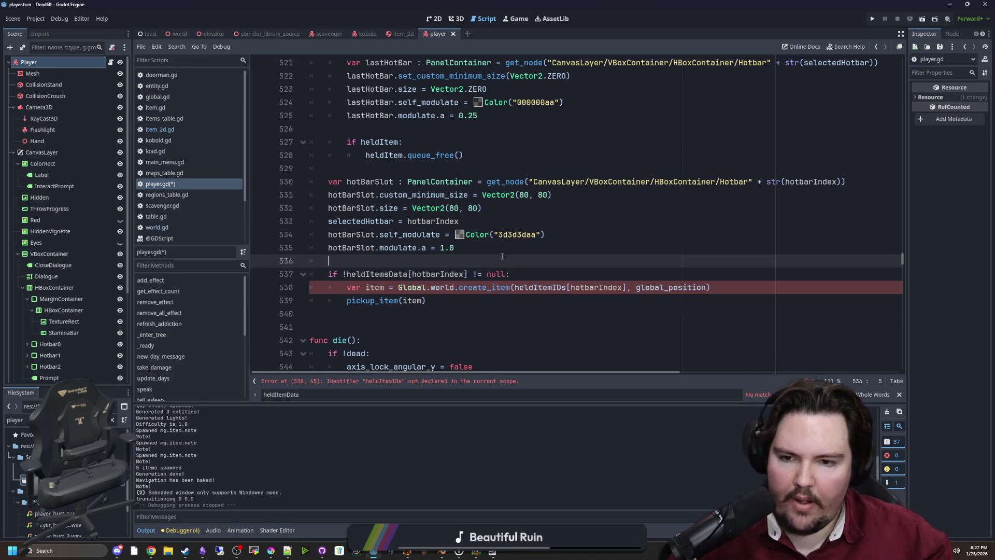
left_click(558, 295)
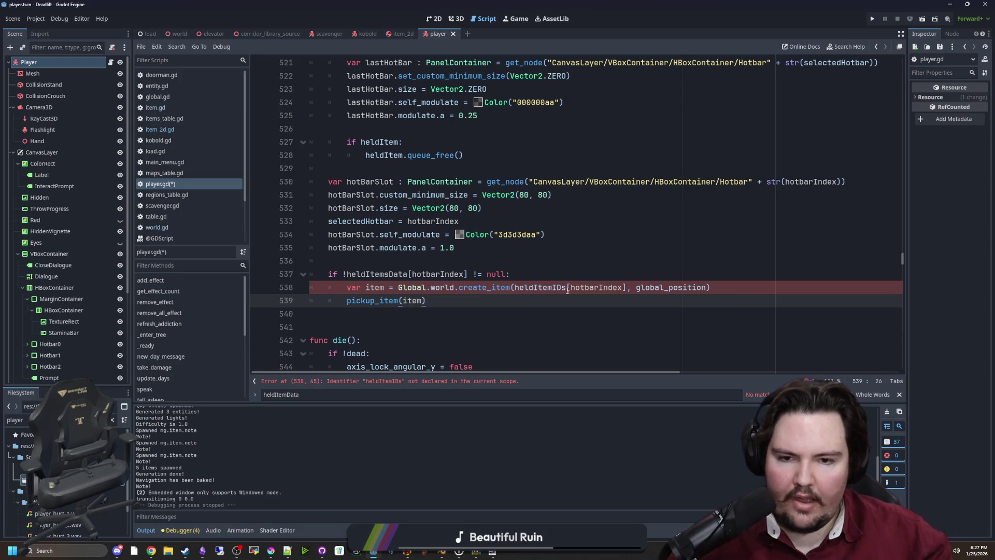
left_click_drag(568, 290, 554, 288)
type("sData")
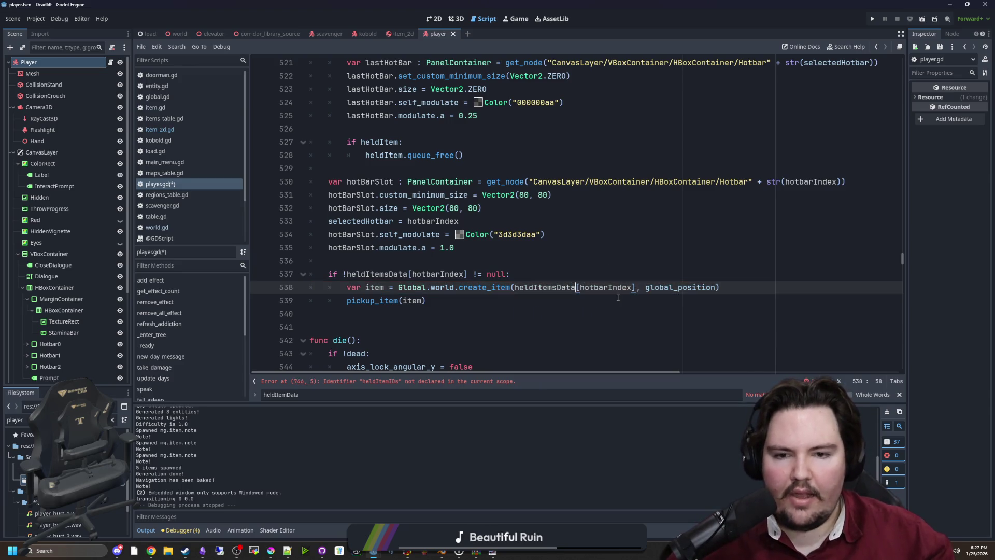
Step: Store heldItemsData[hotbarIndex] in itemData and pass itemData.ID to create_item
left_click(633, 288)
left_click_drag(633, 287, 513, 287)
key("ctrl+x")
left_click(519, 274)
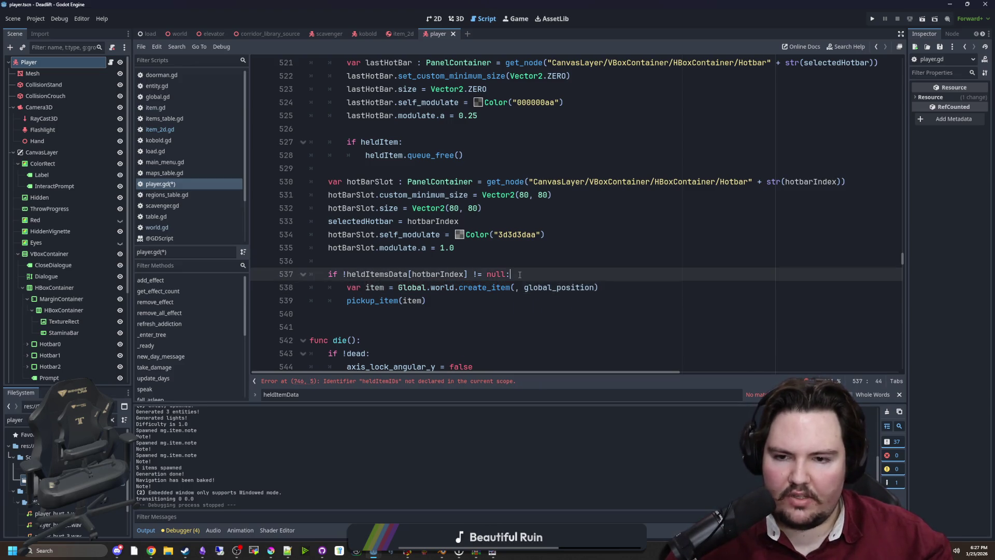
key("Return")
type("temData =")
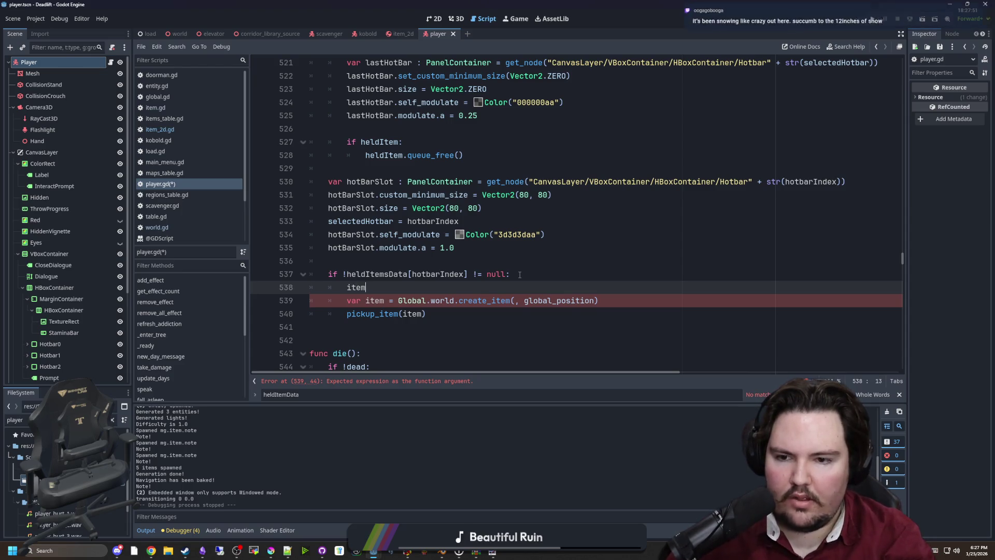
key("ctrl+v")
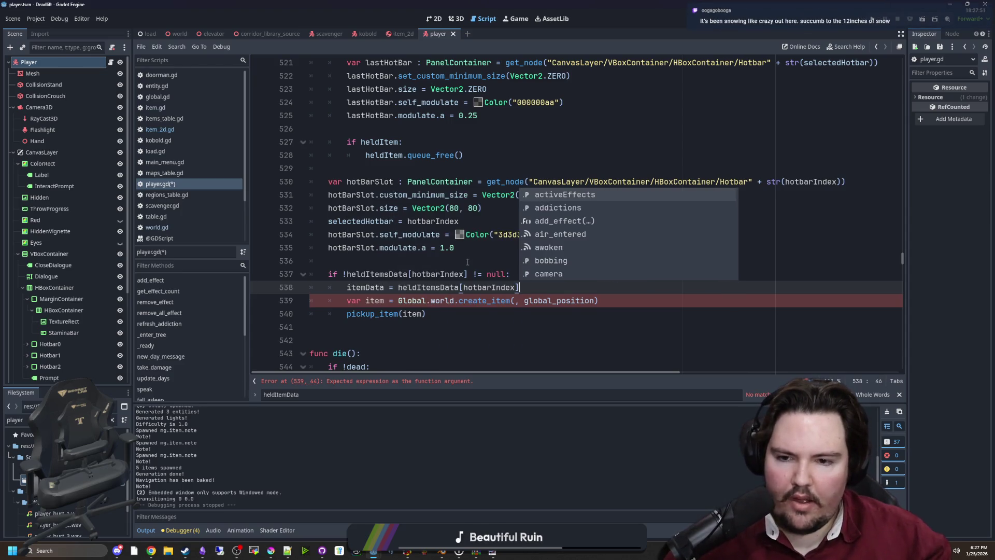
left_click(455, 274)
scroll(451, 267, "up", 5)
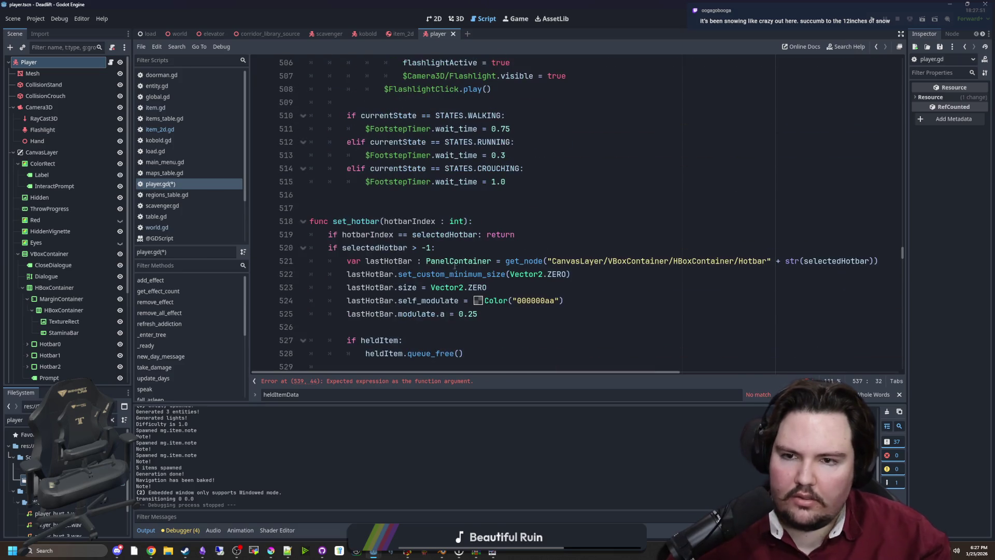
scroll(447, 263, "down", 5)
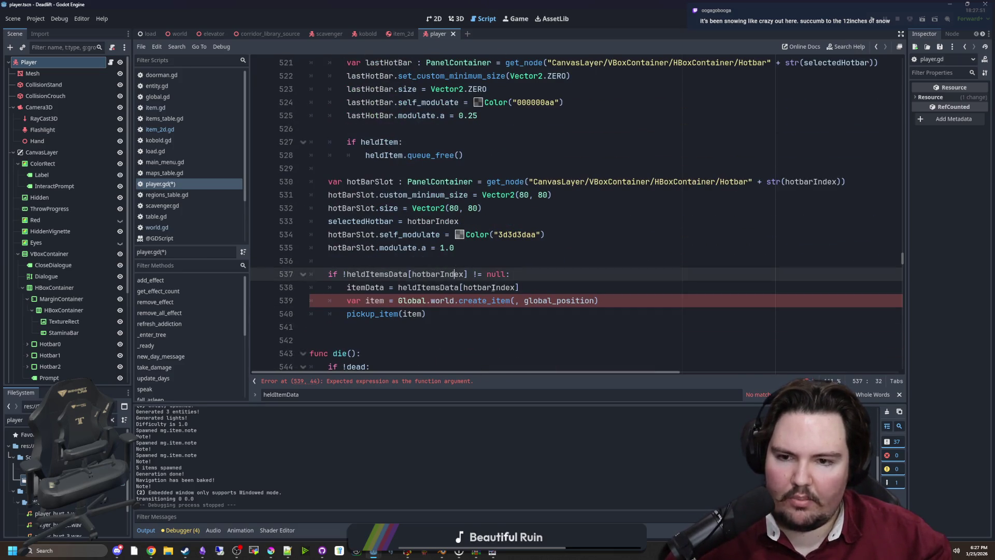
left_click(436, 267)
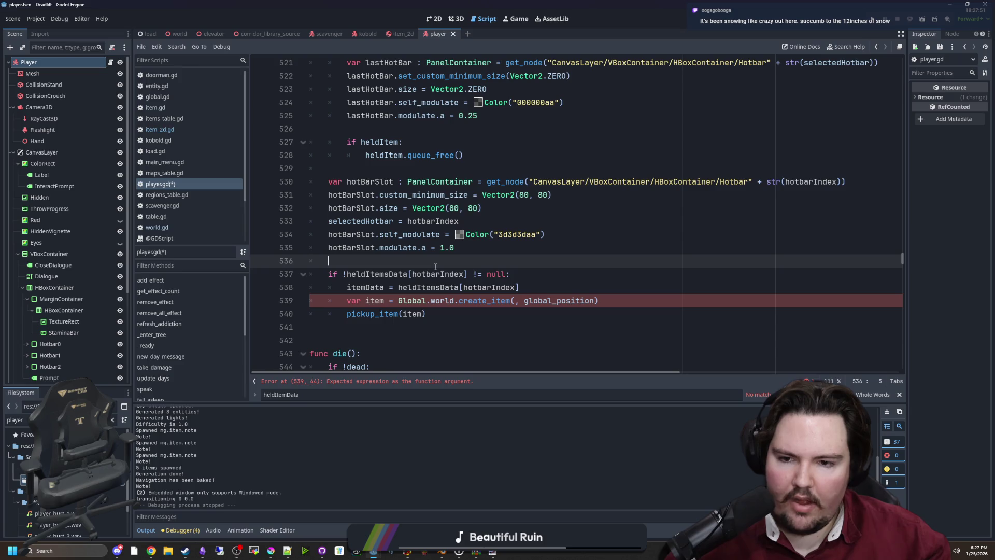
left_click(513, 303)
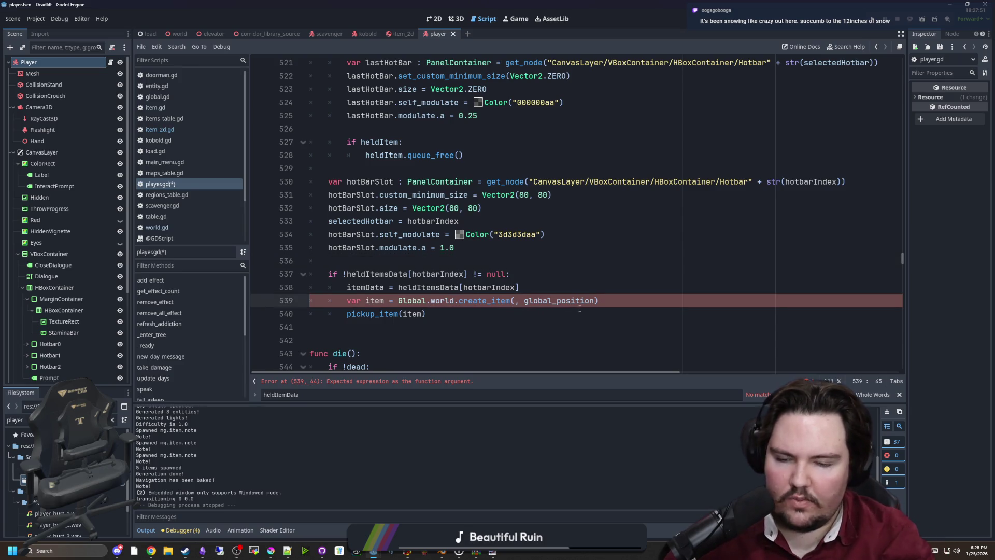
type("itemData.ID")
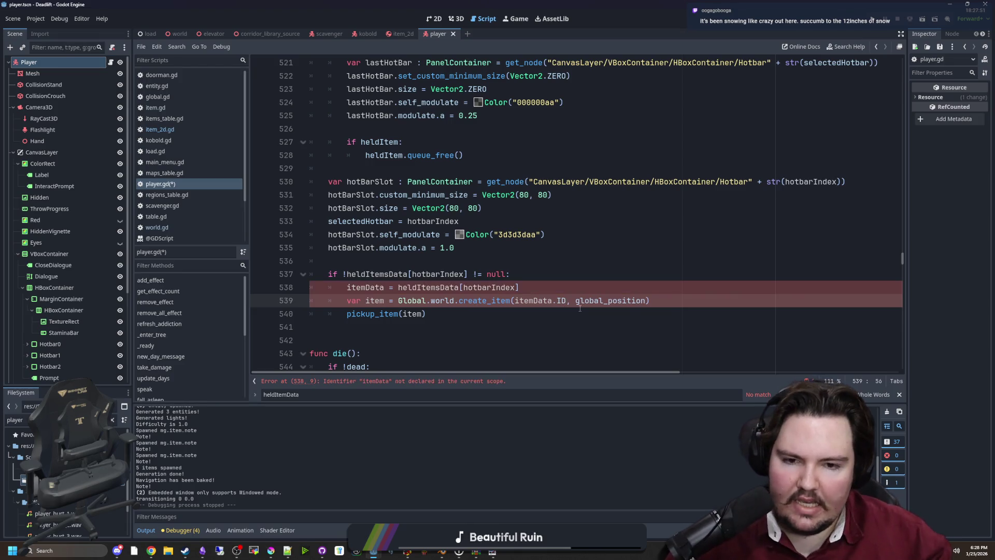
Step: Add 'item.data = itemData.Data' after create_item and declare itemData with var
left_click(511, 316)
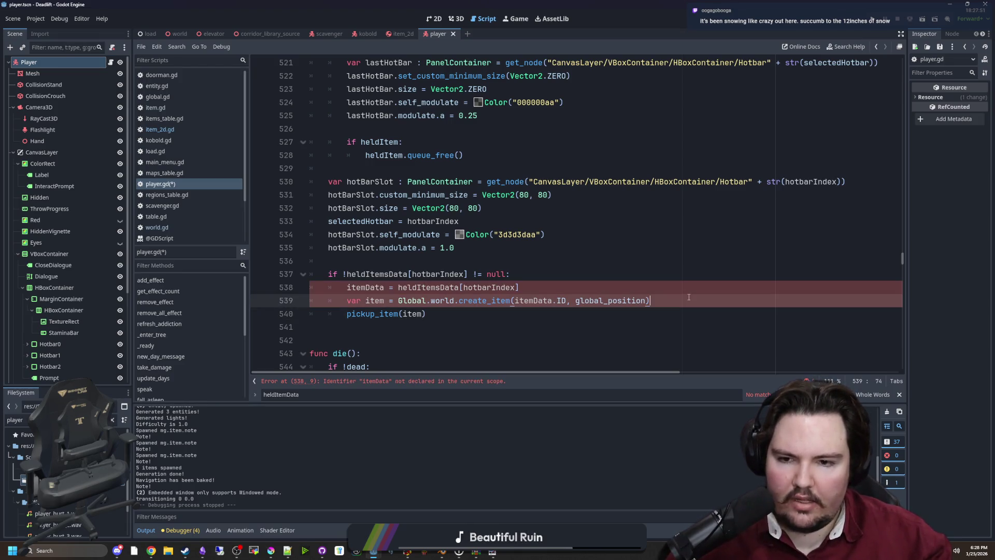
key("ctrl+shift+Return")
type("IT")
key("BackSpace")
key("BackSpace")
type("item.data = ")
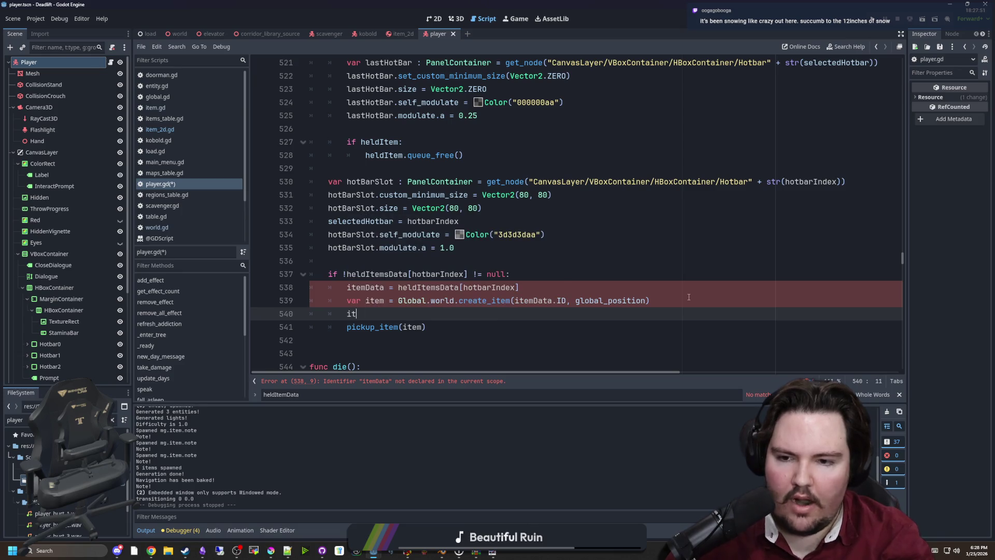
type("itemData.D")
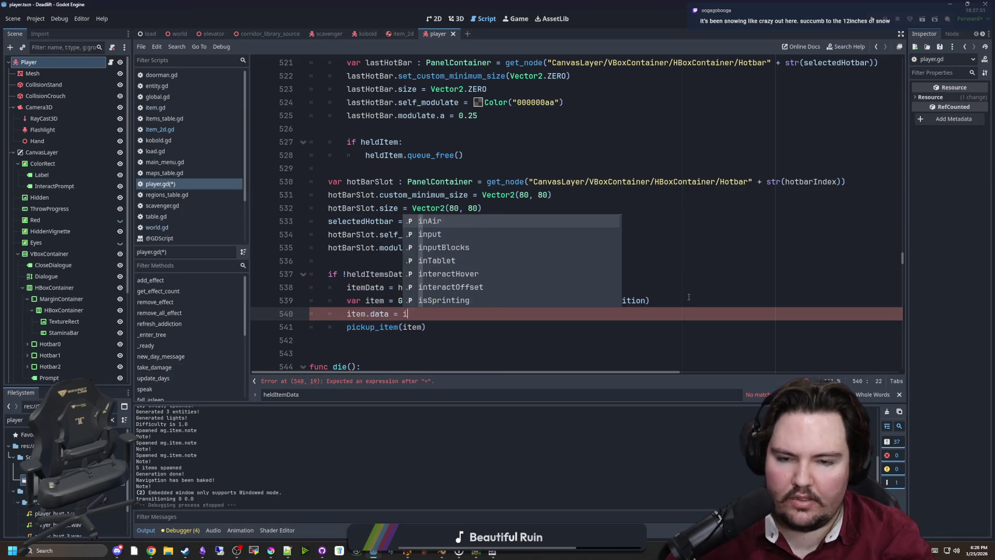
type("ata")
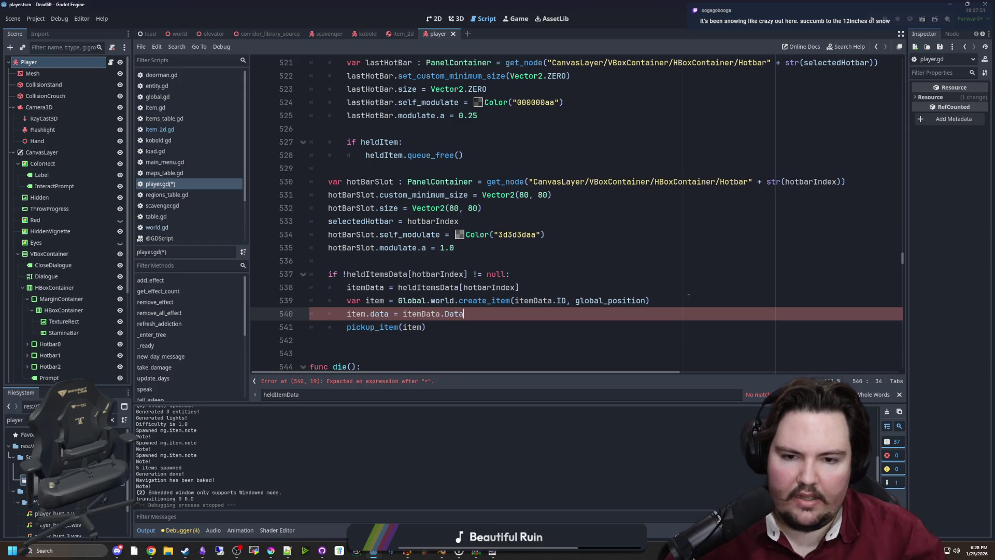
left_click(689, 297)
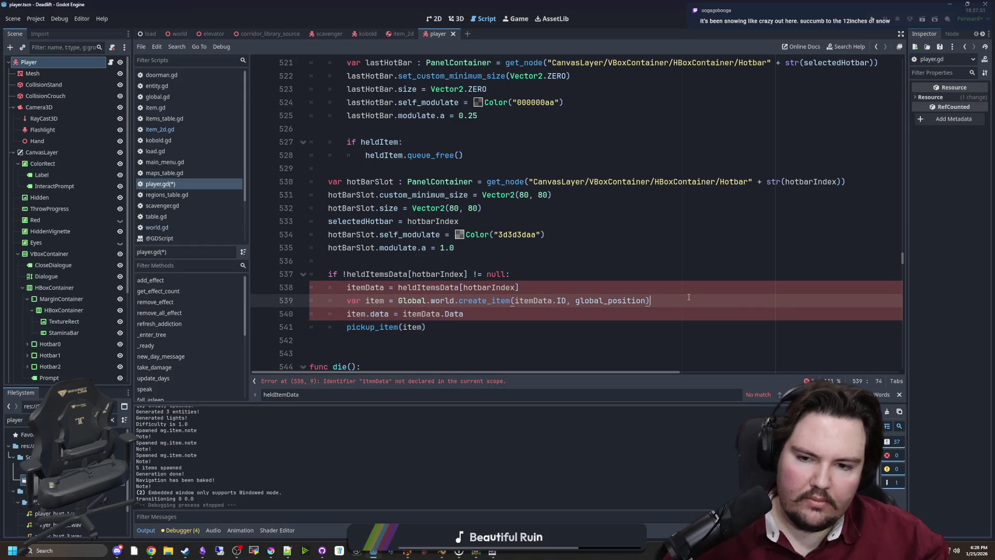
left_click(347, 287)
type("var")
left_click(591, 277)
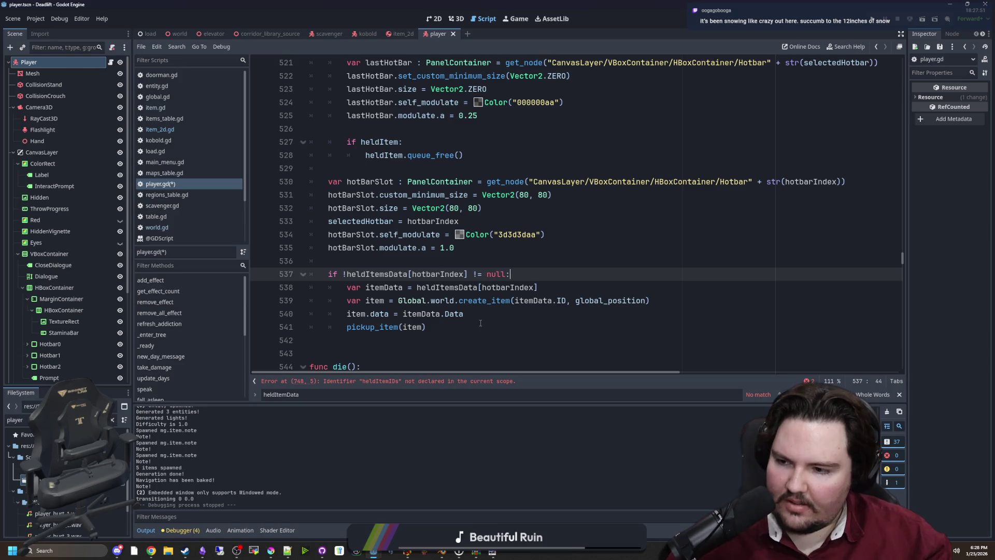
left_click(487, 315)
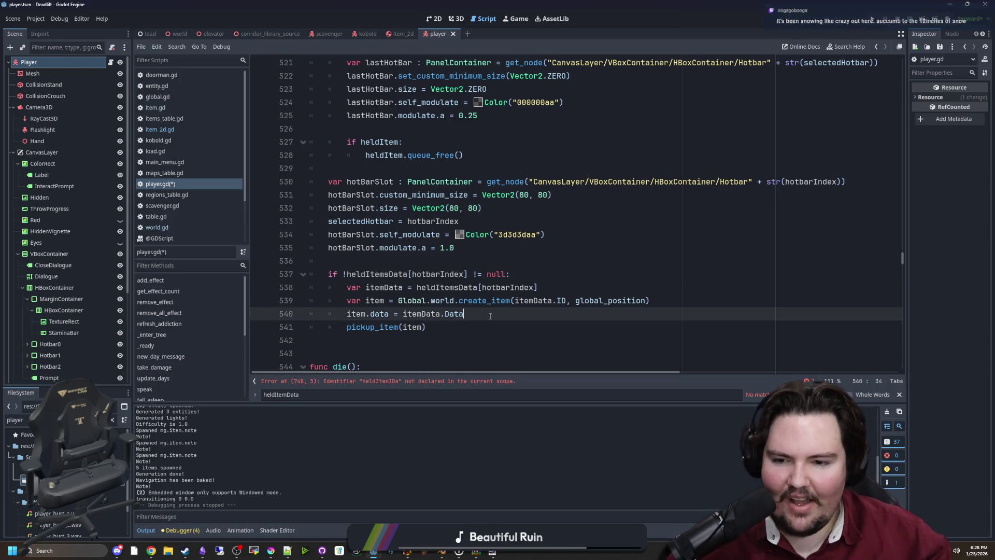
scroll(490, 316, "down", 3)
scroll(450, 296, "up", 2)
mouse_move(458, 293)
left_mouse_down()
mouse_move(334, 262)
mouse_move(331, 248)
mouse_move(228, 229)
left_mouse_up()
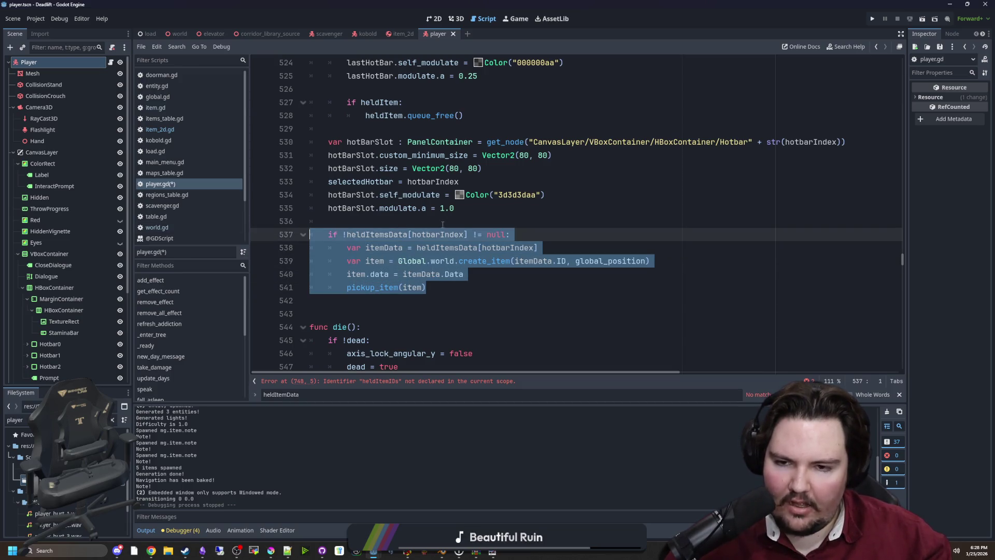
left_click(411, 384)
scroll(438, 251, "up", 2)
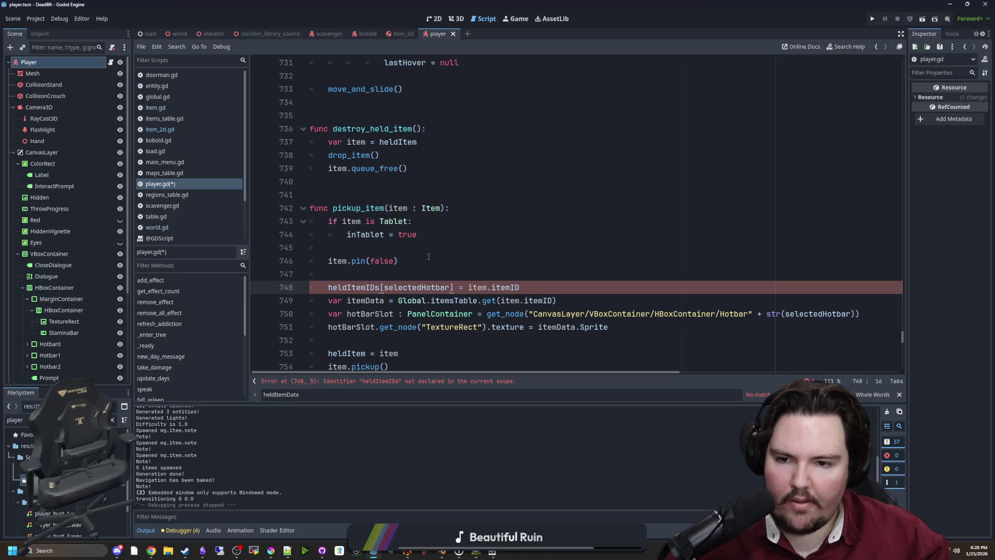
Step: Rename heldItemIDs to heldItemsData in pickup_item's hotbar assignment
scroll(429, 256, "down", 1)
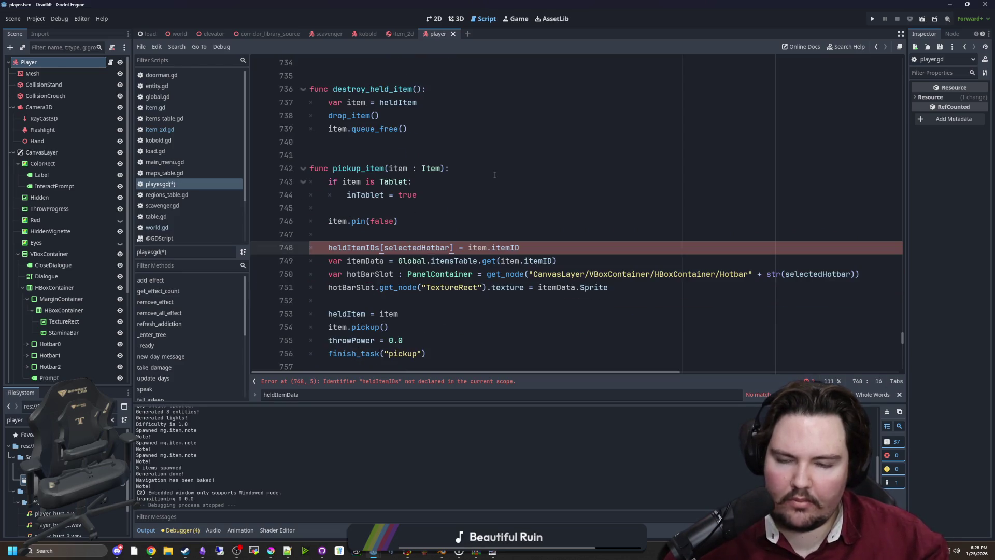
key("BackSpace")
key("BackSpace")
key("BackSpace")
type("sData")
key("Right")
key("Right")
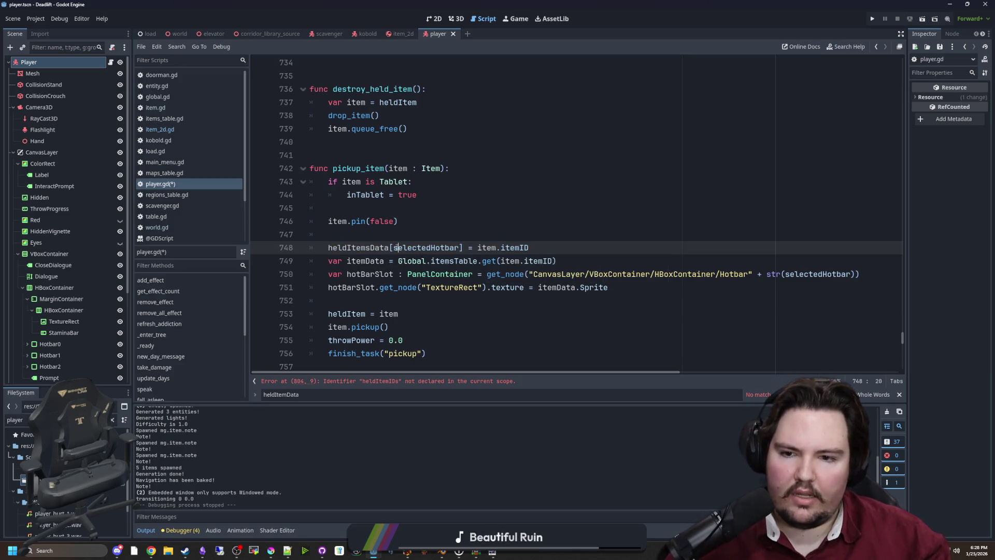
Step: Replace item.itemID with a dictionary of "ID": item.itemID and "Data": item.data
left_click_drag(393, 247, 455, 247)
left_click(449, 239)
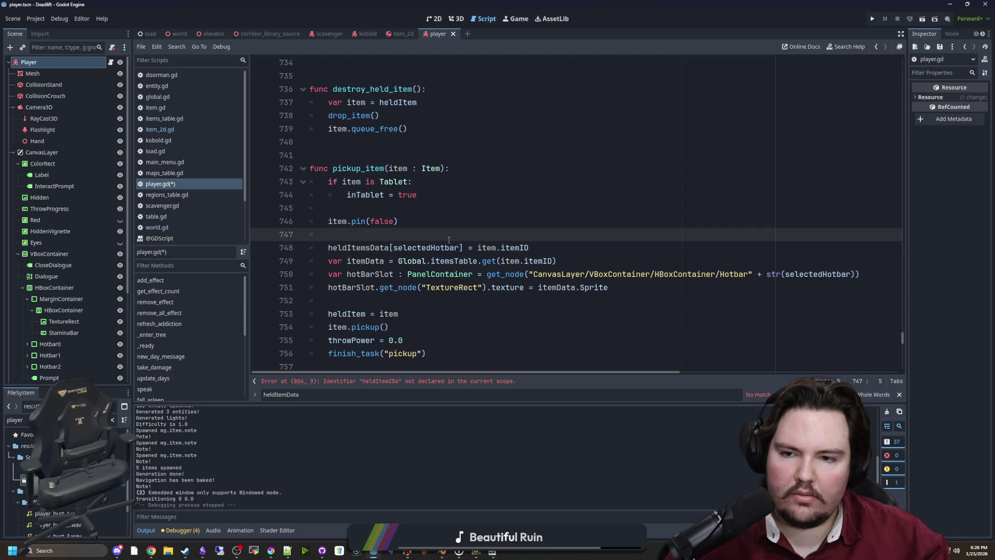
left_click_drag(549, 243, 477, 248)
key("BackSpace")
type("{")
key("Return")
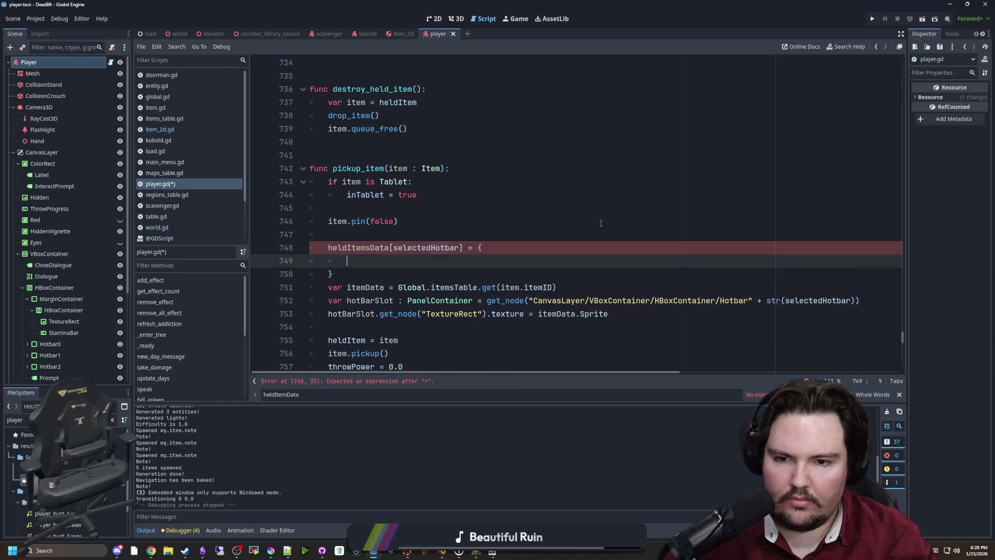
type("item.itemID")
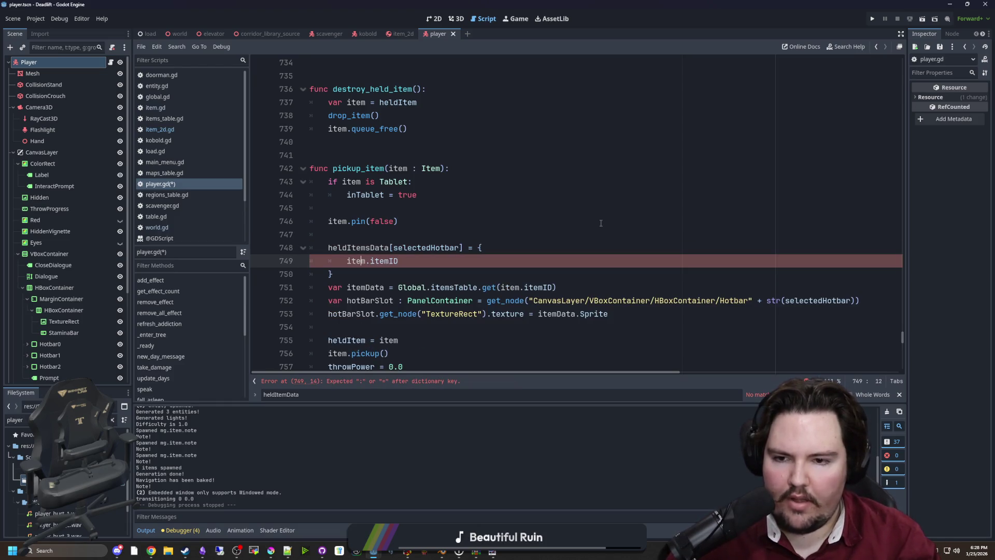
type("\"ID\":")
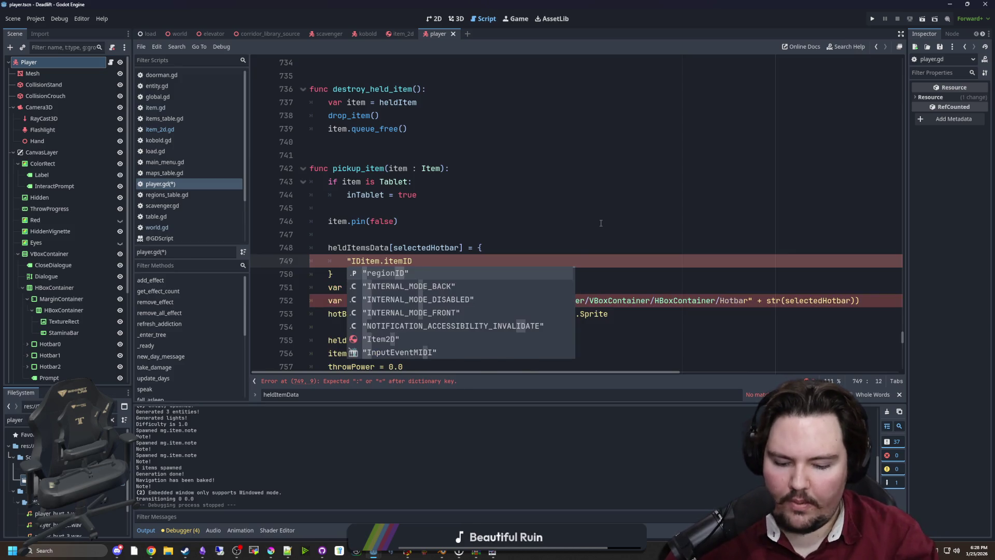
left_click(454, 260)
type(",")
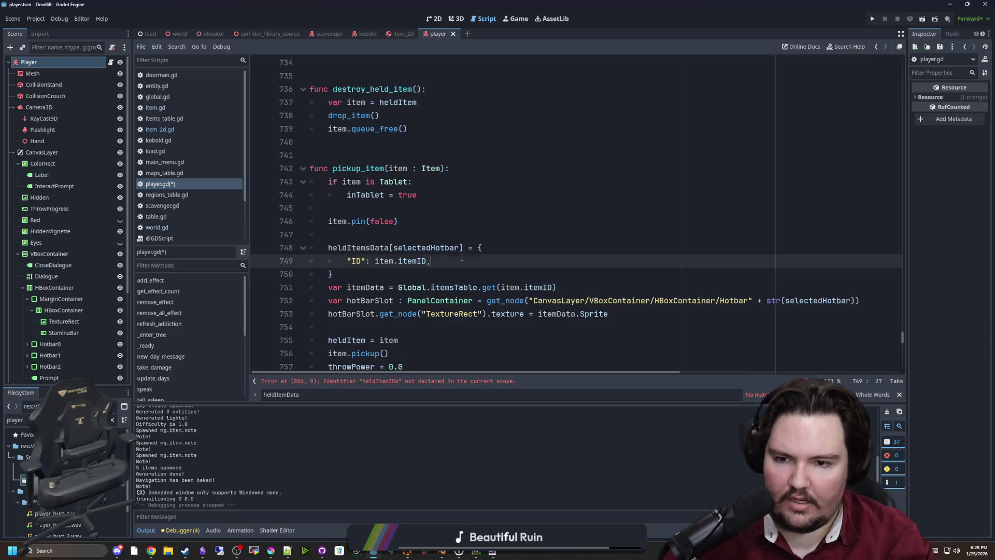
key("Return")
type("\"Data\": item")
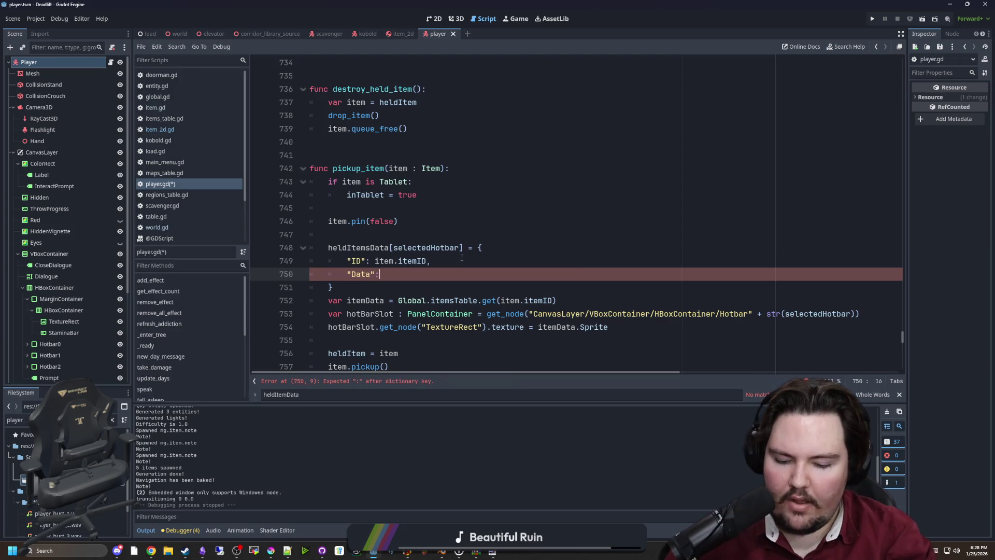
type("./da")
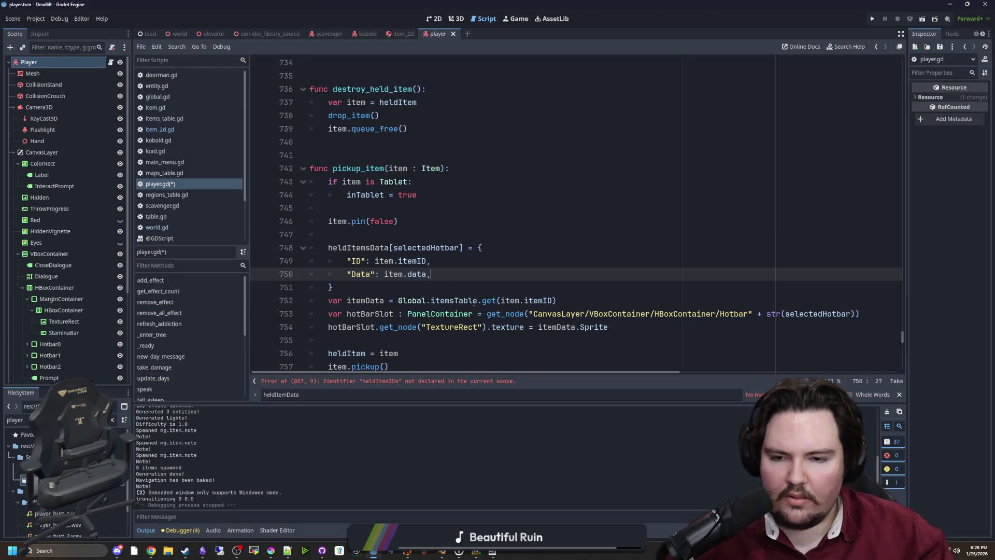
Step: Review the dictionary's Data entry and closing brace on lines 750–751
scroll(474, 303, "down", 1)
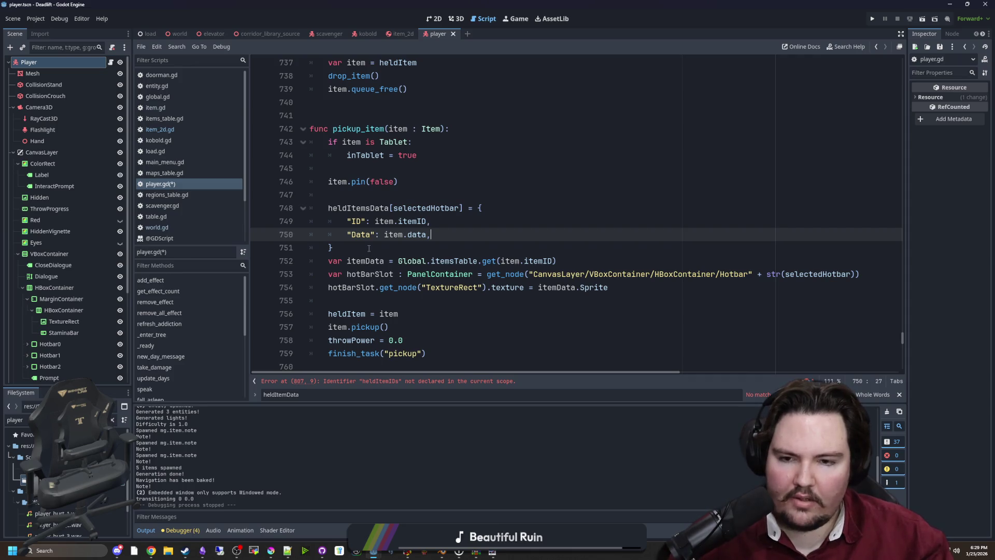
key("Down")
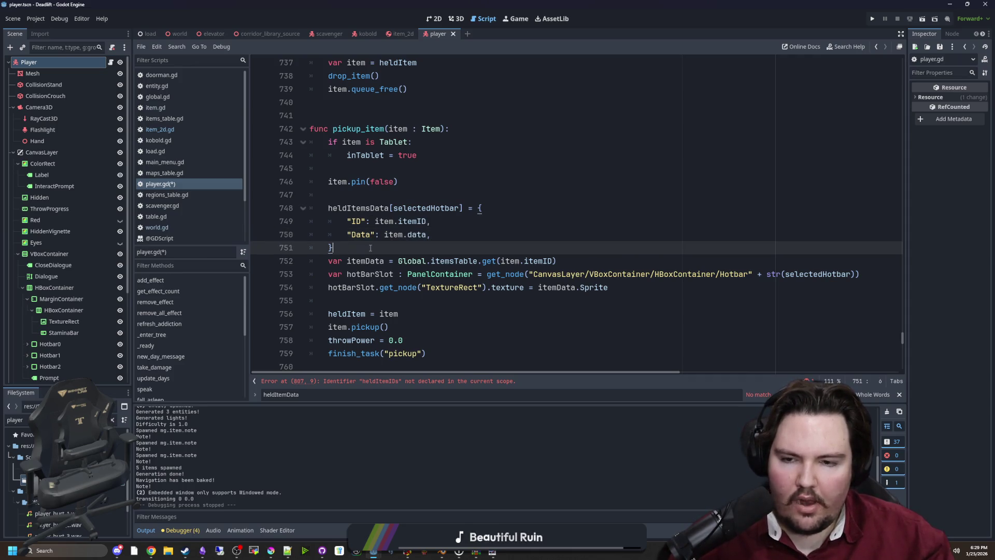
scroll(414, 235, "down", 1)
left_click(412, 197)
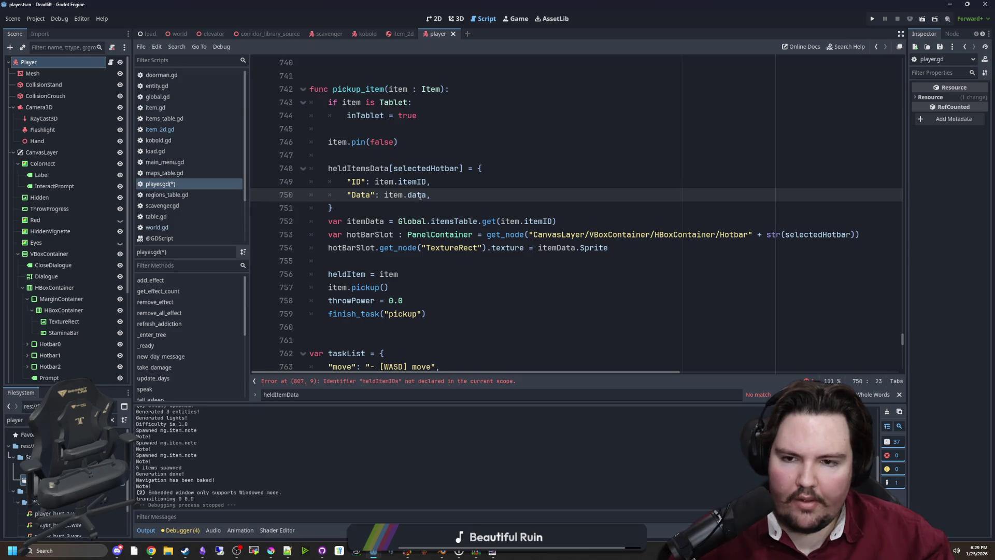
left_click(402, 210)
scroll(437, 265, "up", 1)
scroll(496, 225, "down", 1)
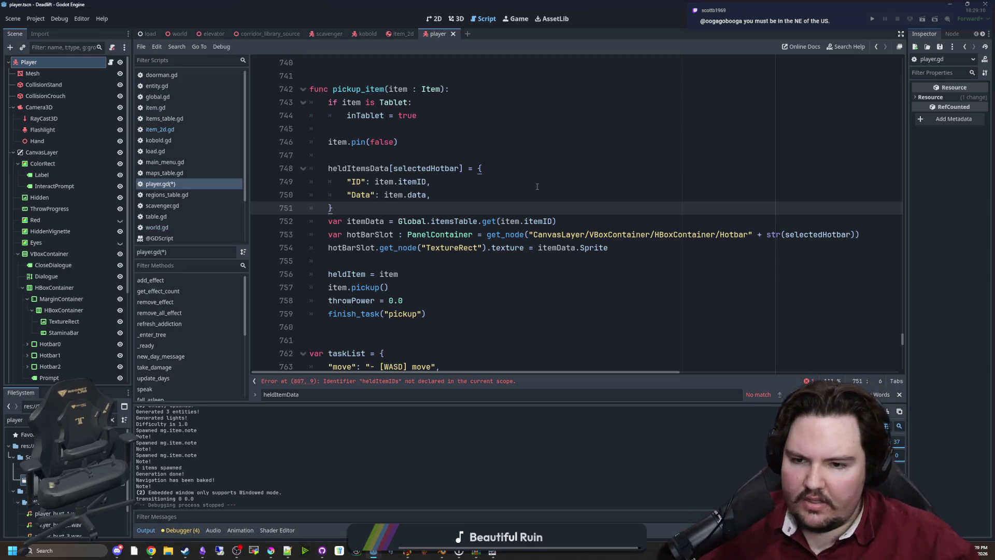
Step: Jump to the error on line 807 and set its value to null
left_click(495, 382)
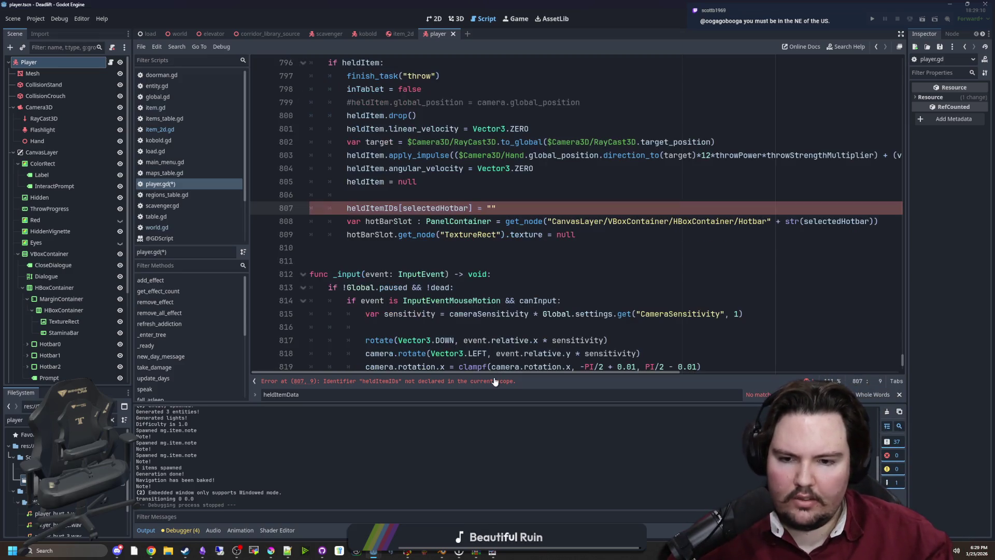
scroll(531, 243, "up", 2)
scroll(480, 270, "down", 1)
left_click(523, 246)
type("ull")
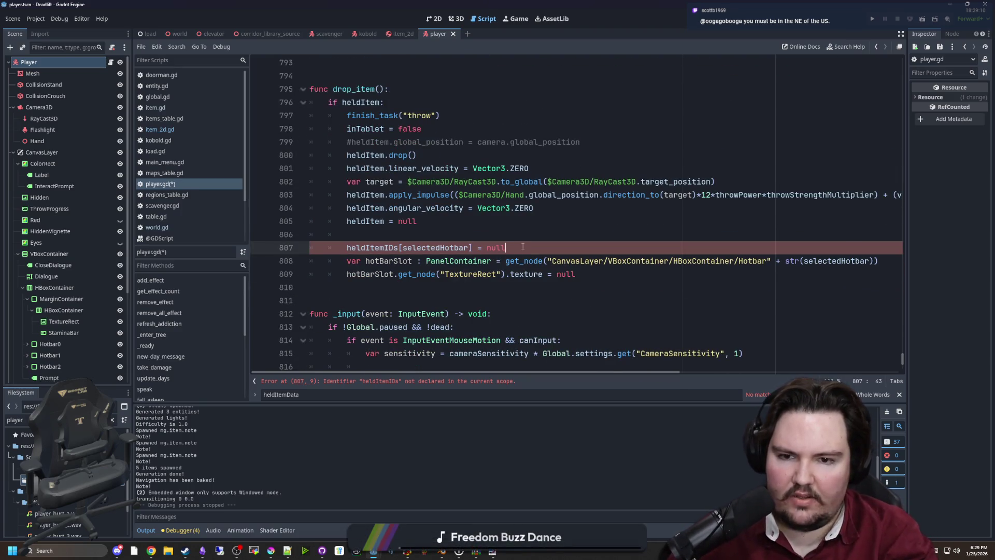
Step: Rename the undeclared heldItemIDs on line 807 to heldItemsData
left_click(460, 222)
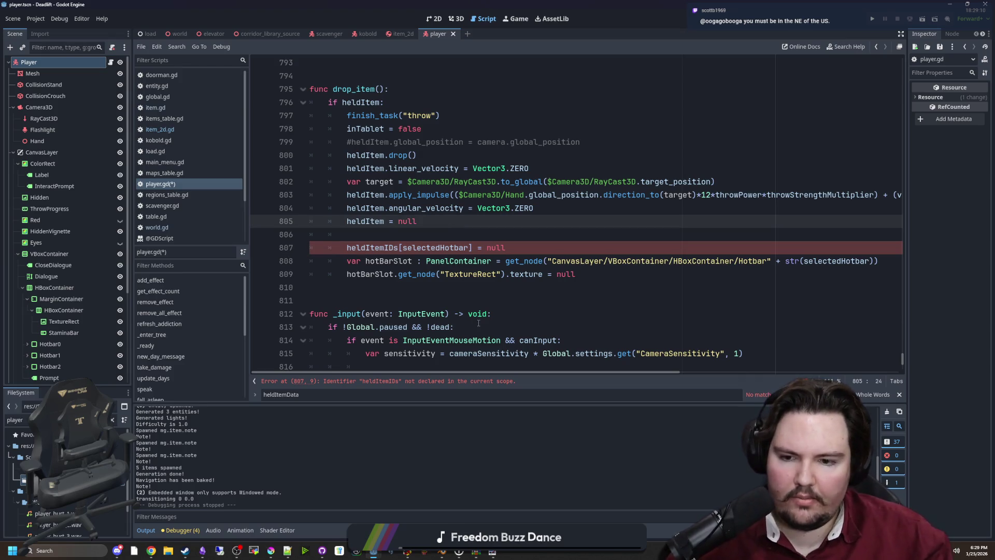
left_click(398, 248)
key("BackSpace")
key("BackSpace")
key("BackSpace")
type("s")
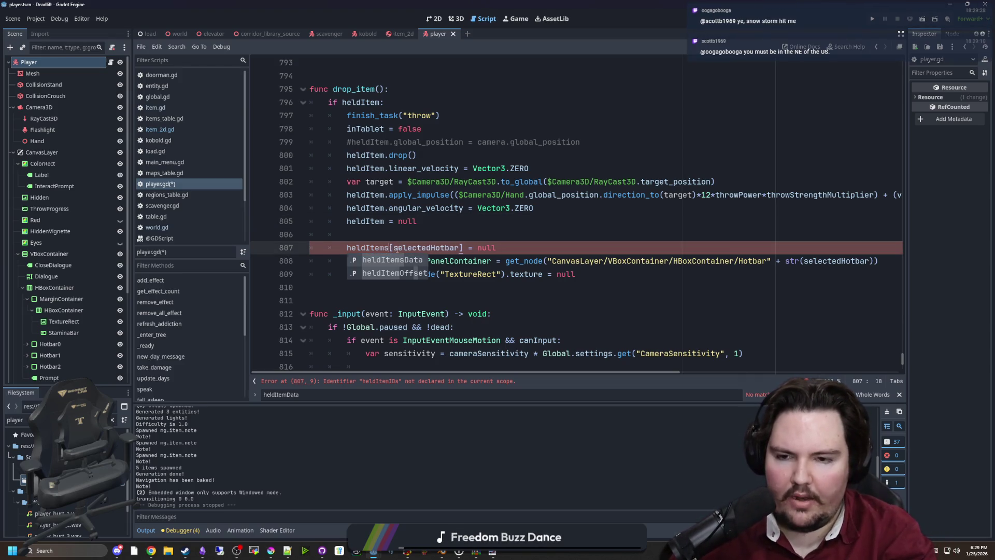
type("D")
key("Return")
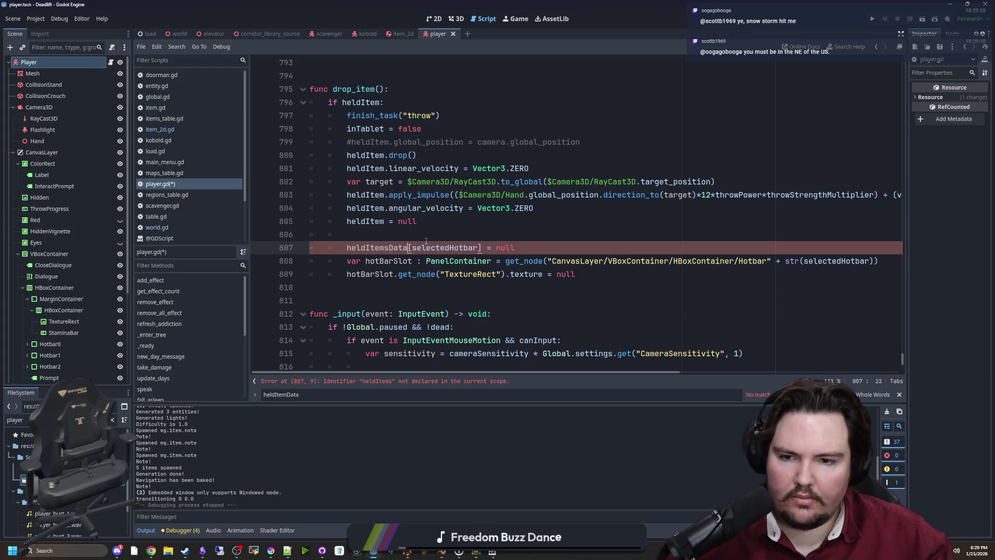
left_click(426, 241)
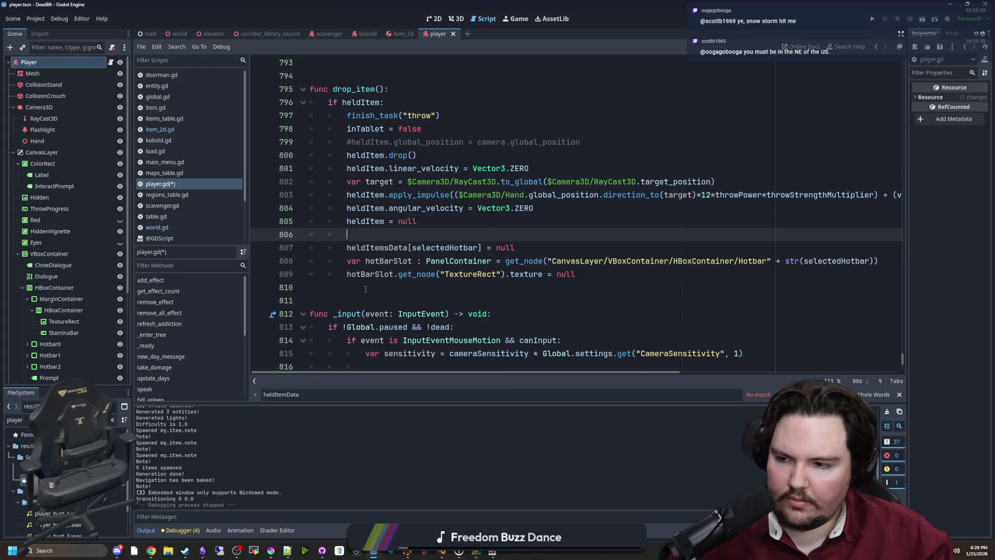
Step: Save player.gd and run the game to test the hotbar changes
scroll(366, 290, "down", 1)
scroll(455, 241, "up", 1)
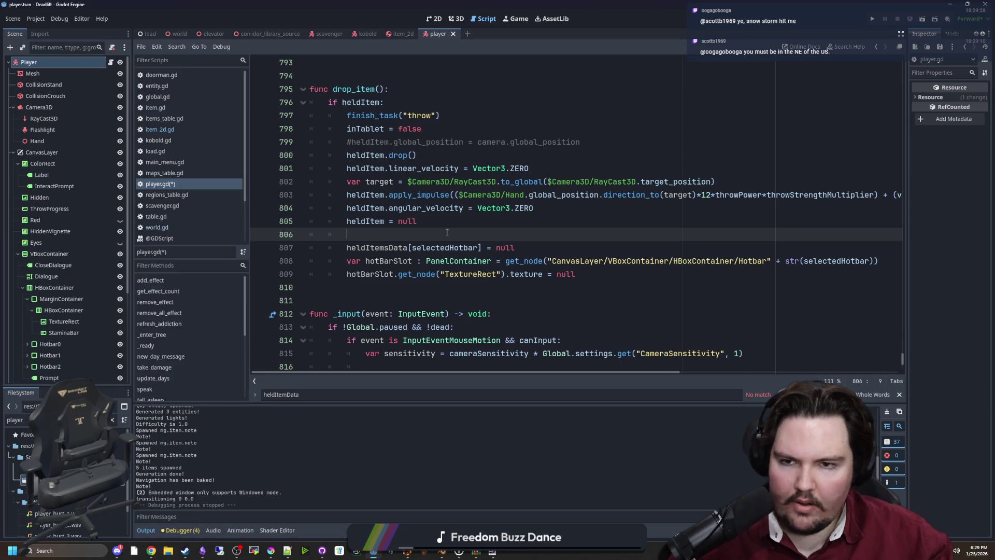
scroll(447, 232, "down", 3)
left_click(531, 173)
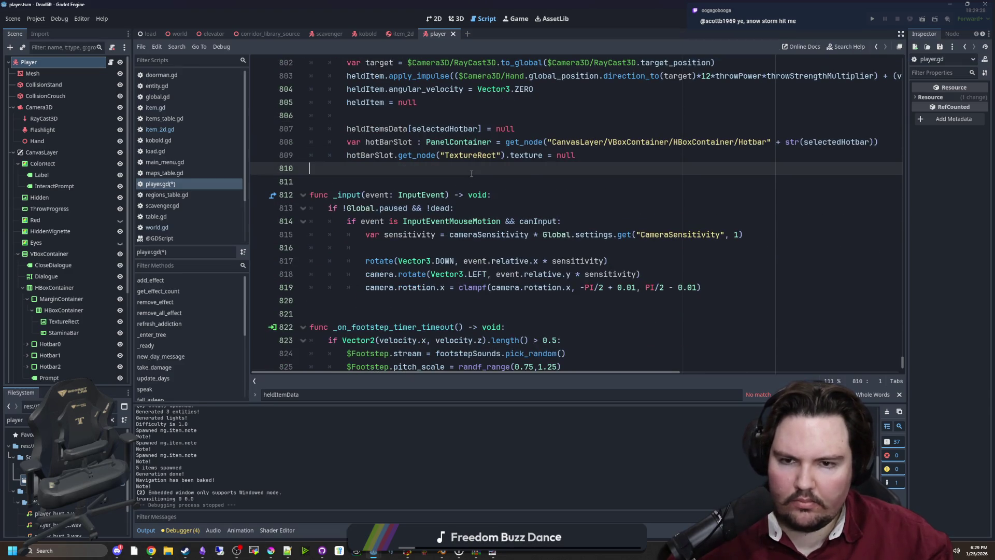
key("ctrl+s")
left_click(873, 19)
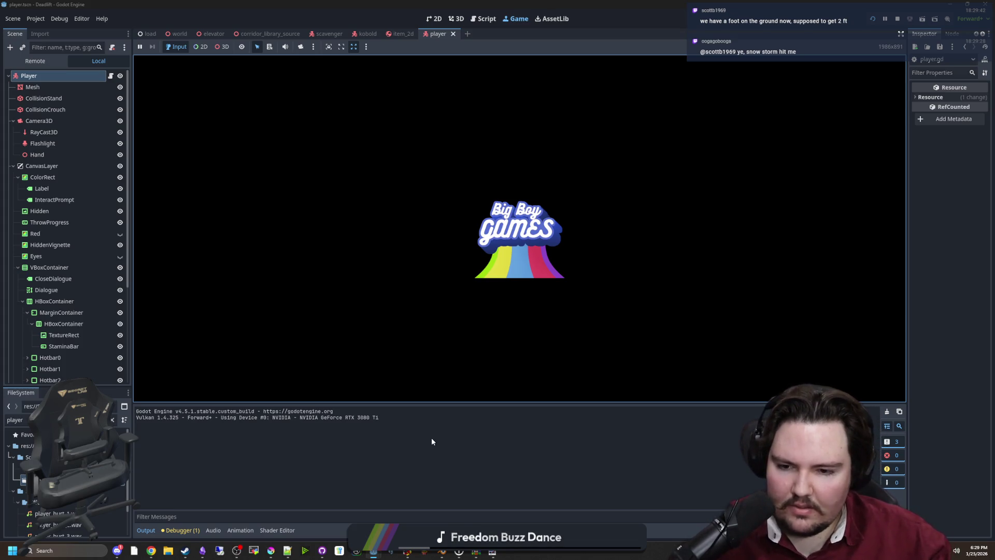
Step: Switch to the running Deadlift window and start a new game from the main menu
mouse_move(508, 555)
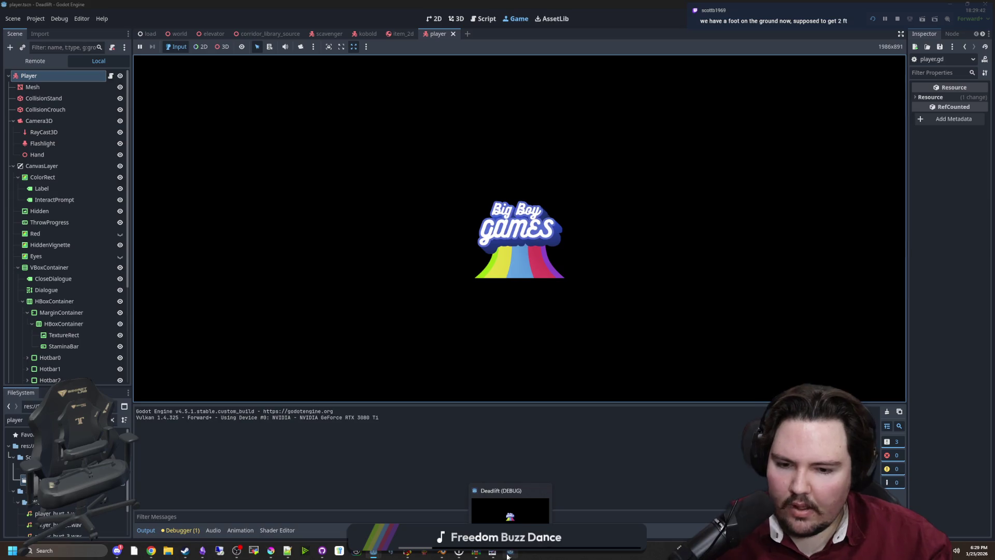
left_click(512, 278)
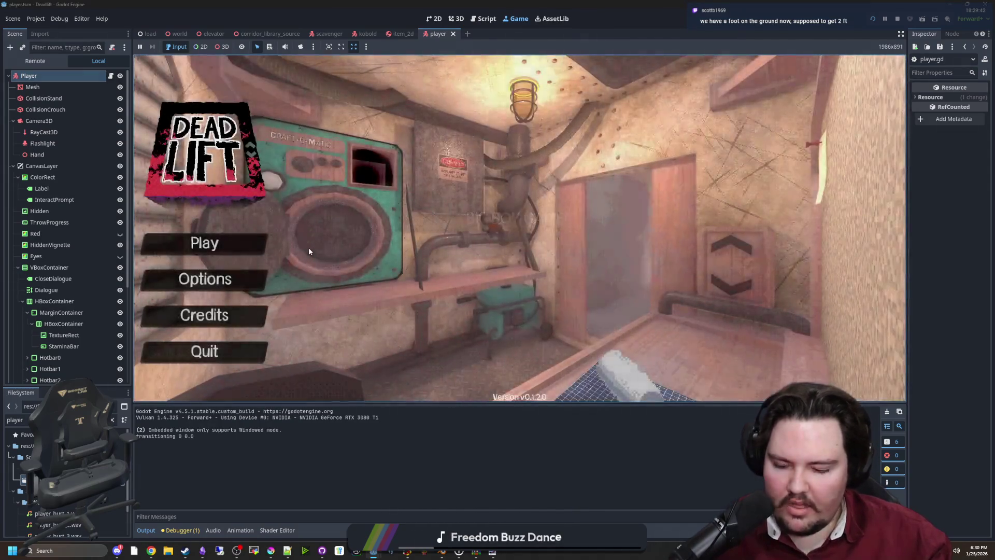
left_click(244, 242)
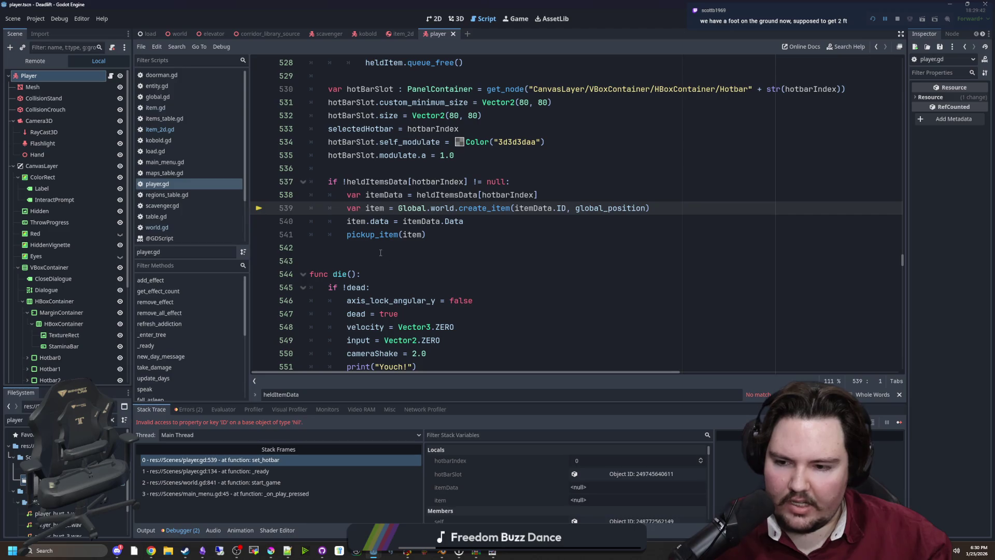
Step: Delete a stray character on the empty line 536 above the null check
scroll(559, 282, "up", 1)
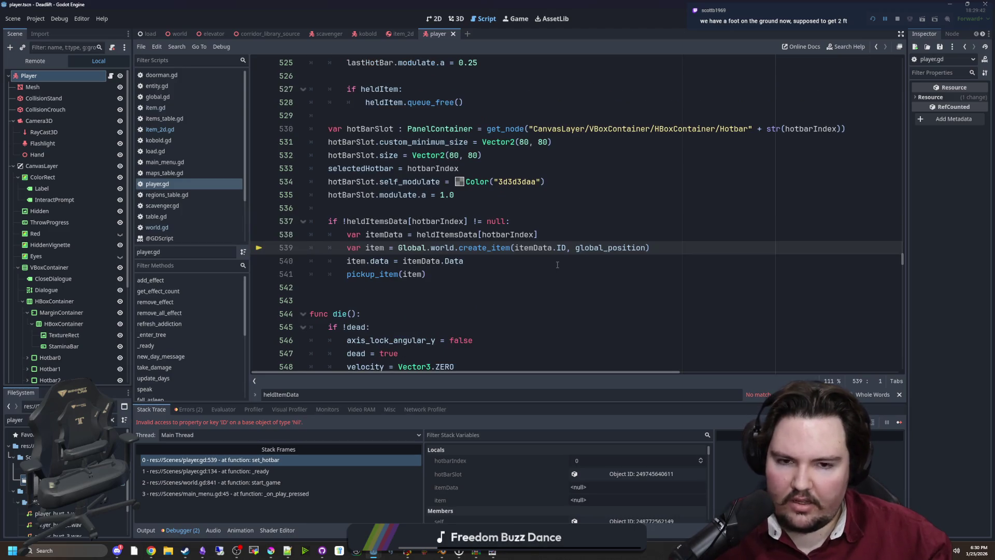
left_click(560, 258)
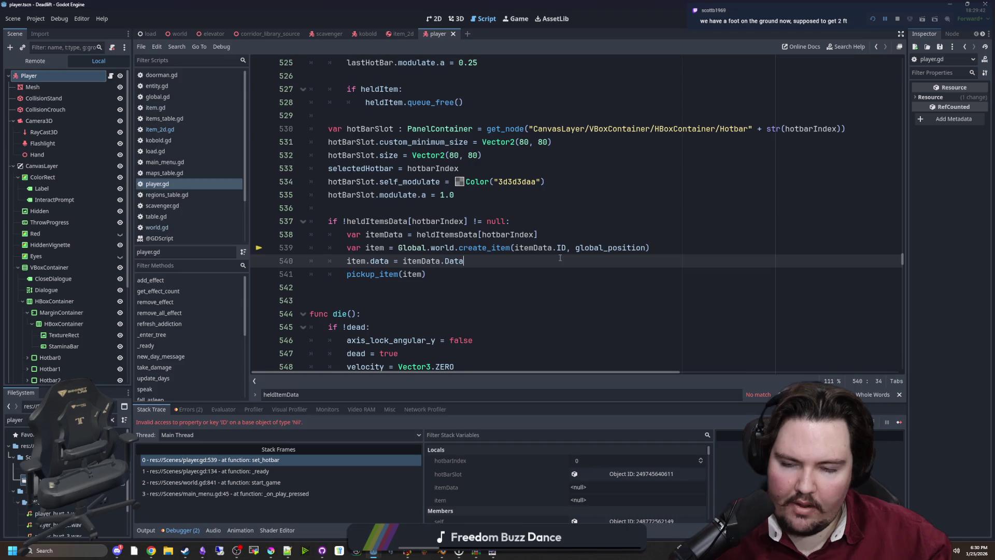
mouse_move(458, 220)
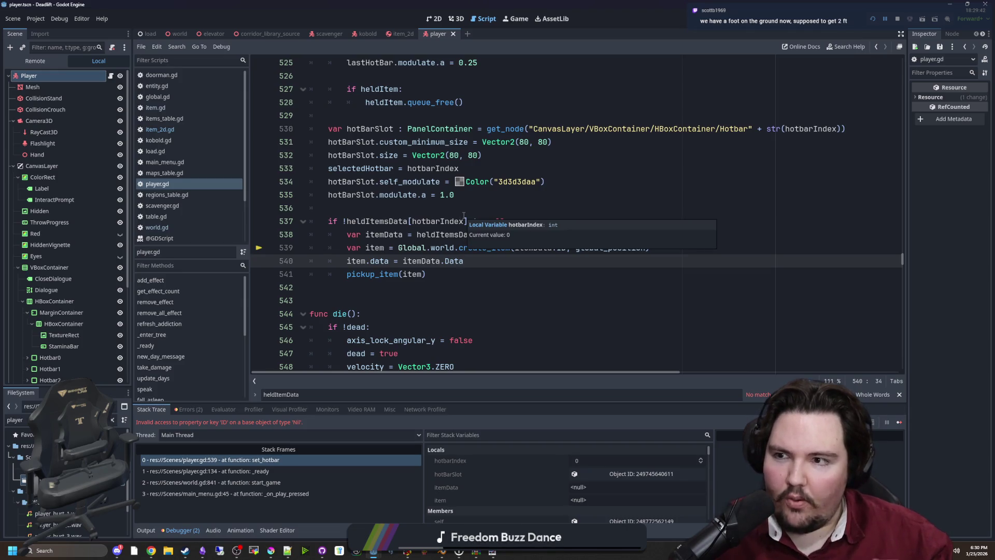
left_click(464, 216)
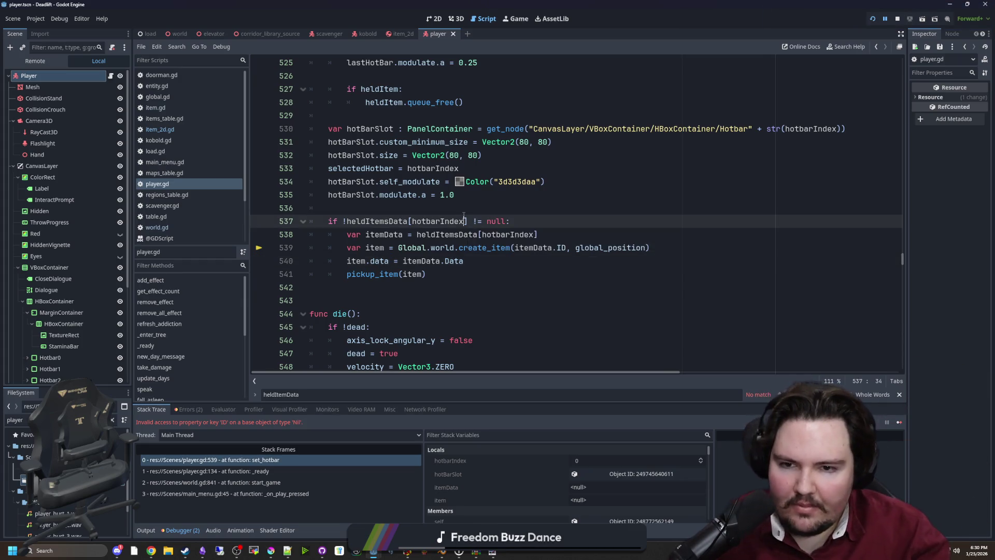
left_click(479, 209)
left_click(527, 218)
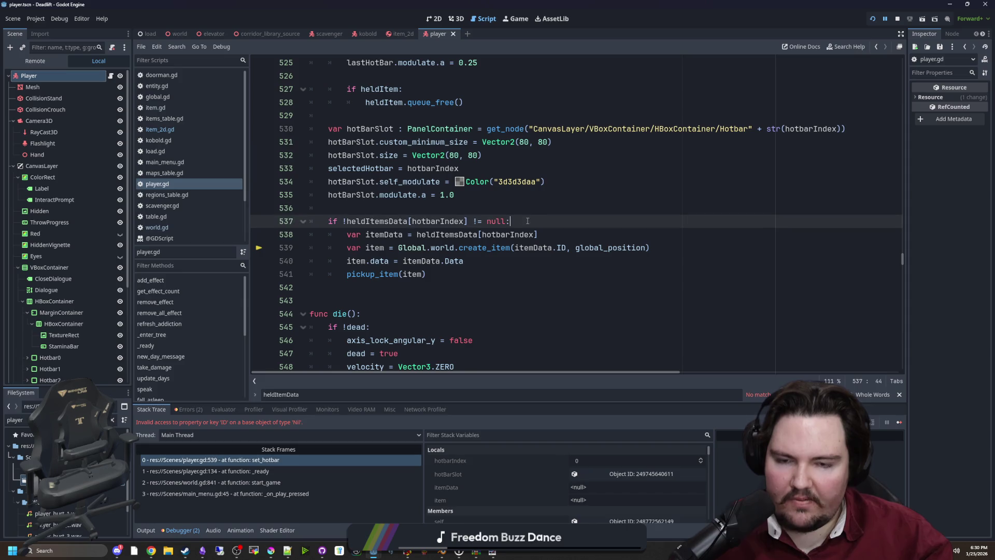
left_click(498, 212)
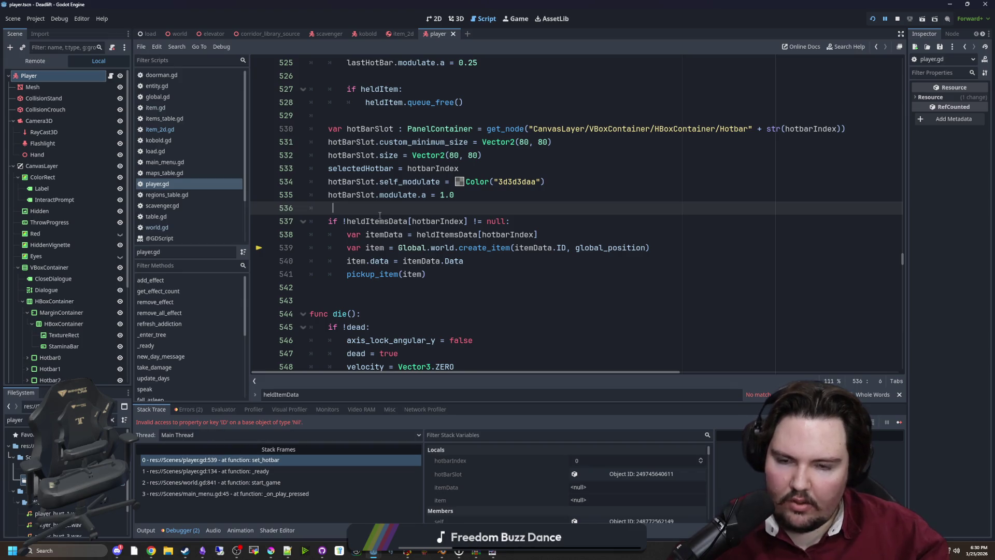
key("BackSpace")
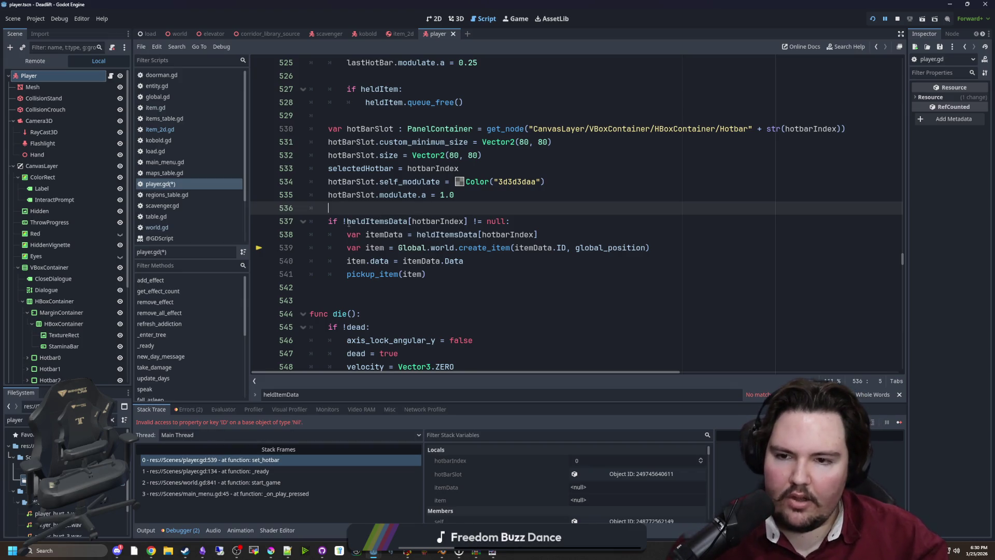
Step: Remove the '!' from line 537's null check, save, and resume the paused game
left_click(349, 223)
key("BackSpace")
left_click(379, 210)
key("ctrl+s")
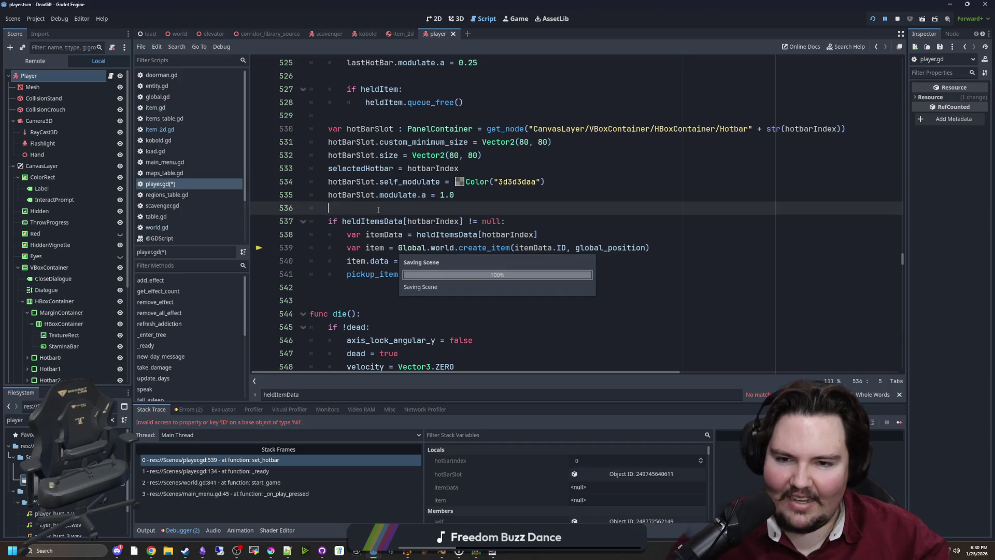
key("F12")
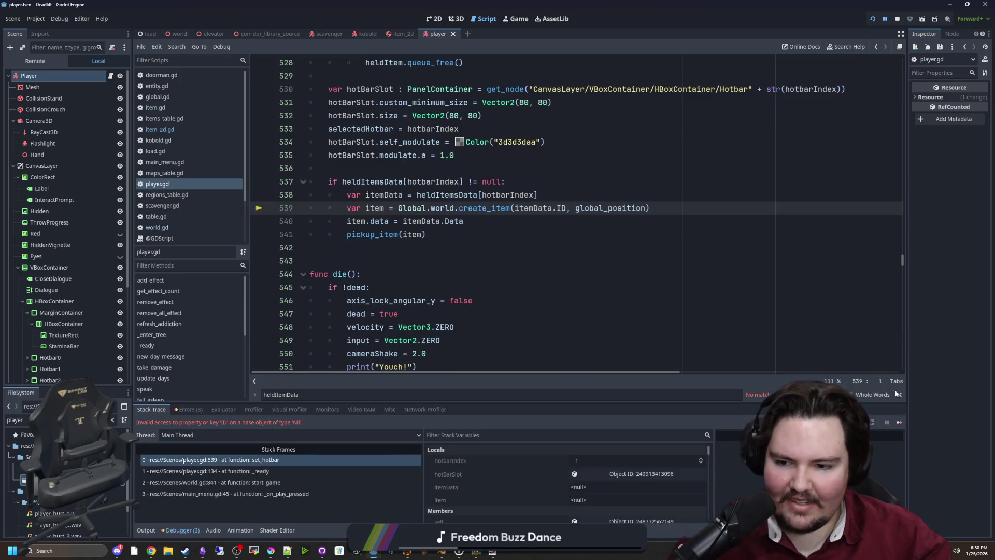
Step: Restart the game, pick up the white item from the desk and throw it onto the mat
left_click(873, 18)
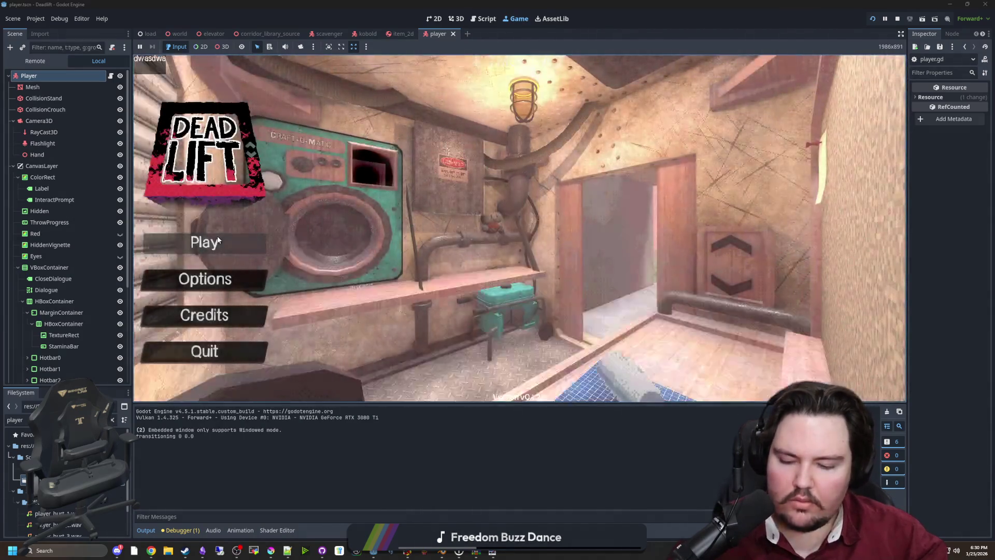
key("Return")
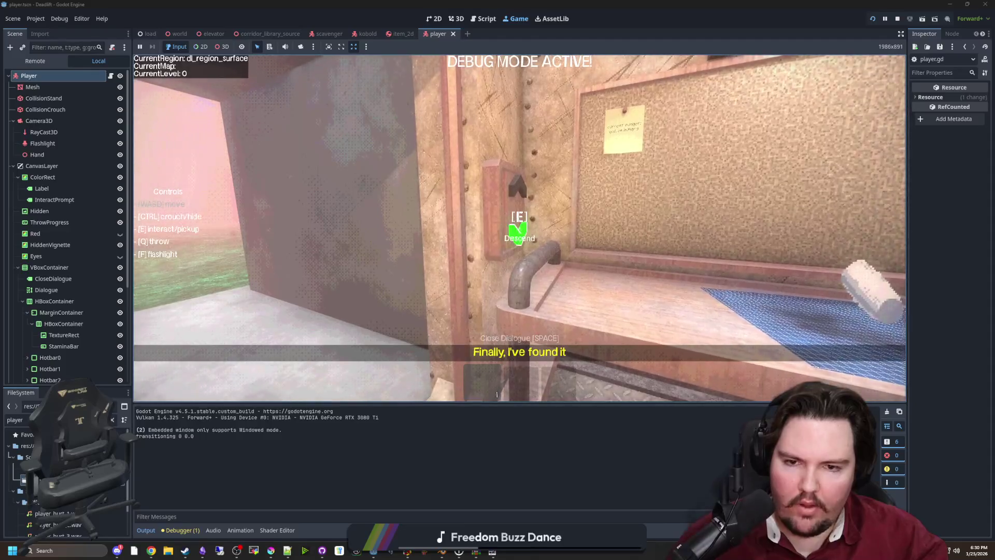
key("w")
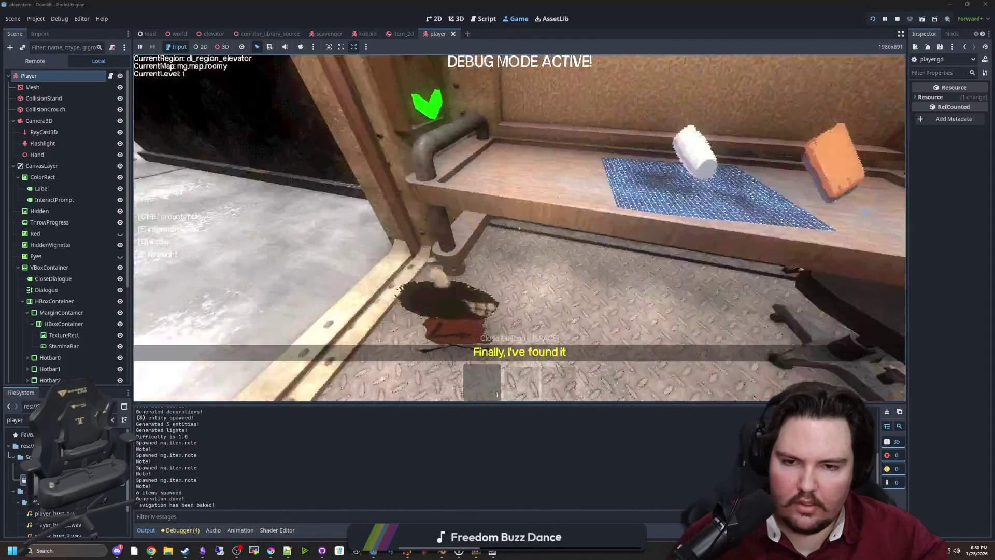
key("e")
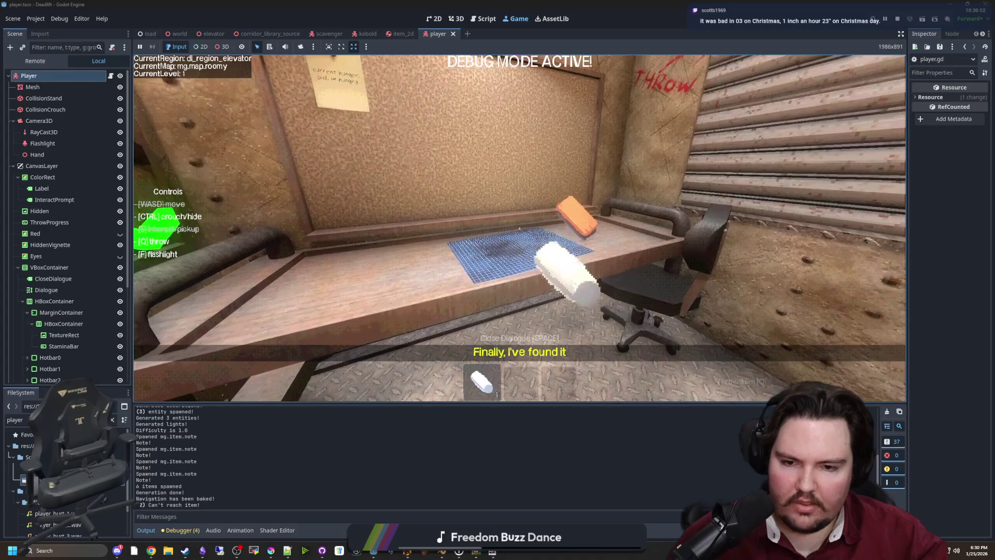
key("e")
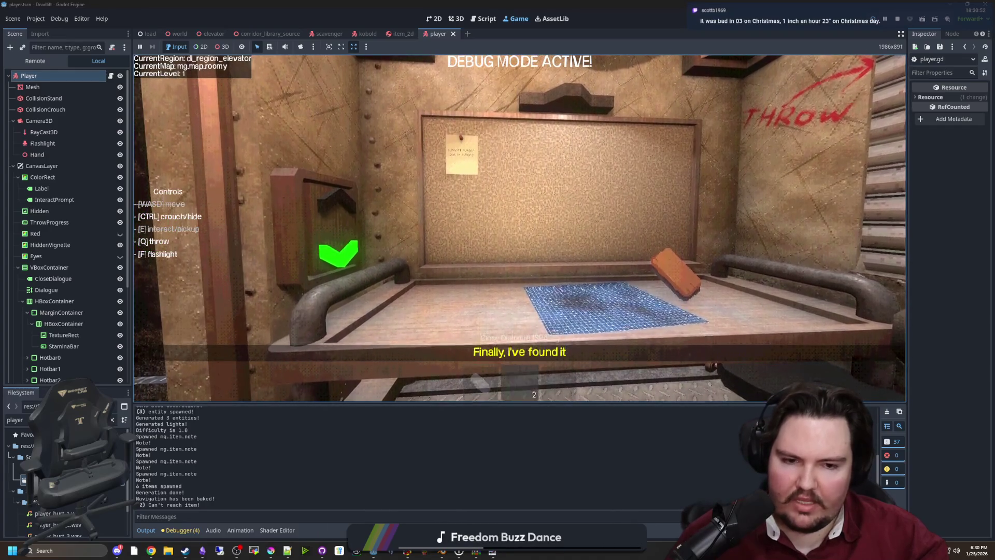
key("q")
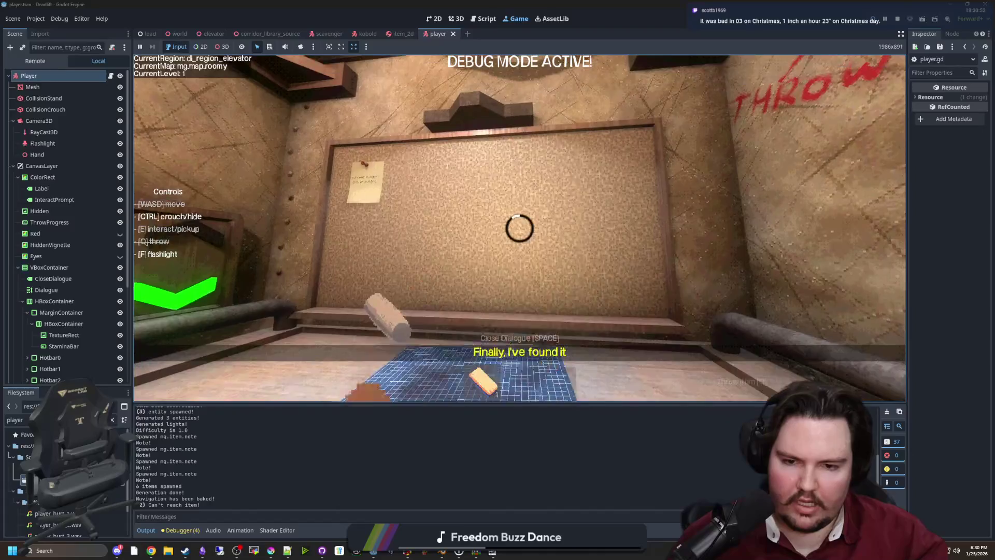
Step: Walk down the freezer corridor, switching between the note slot and the second hotbar slot
key("w")
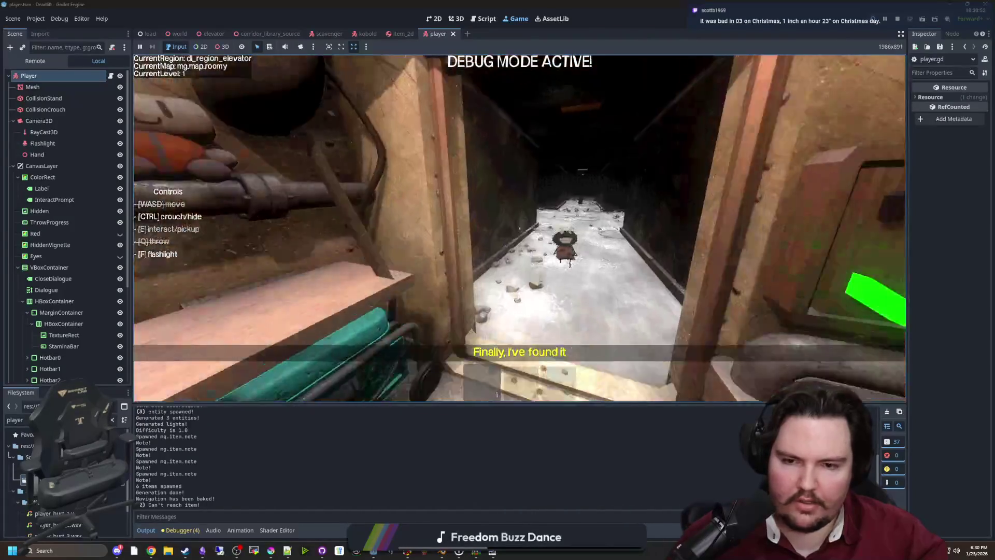
key("w")
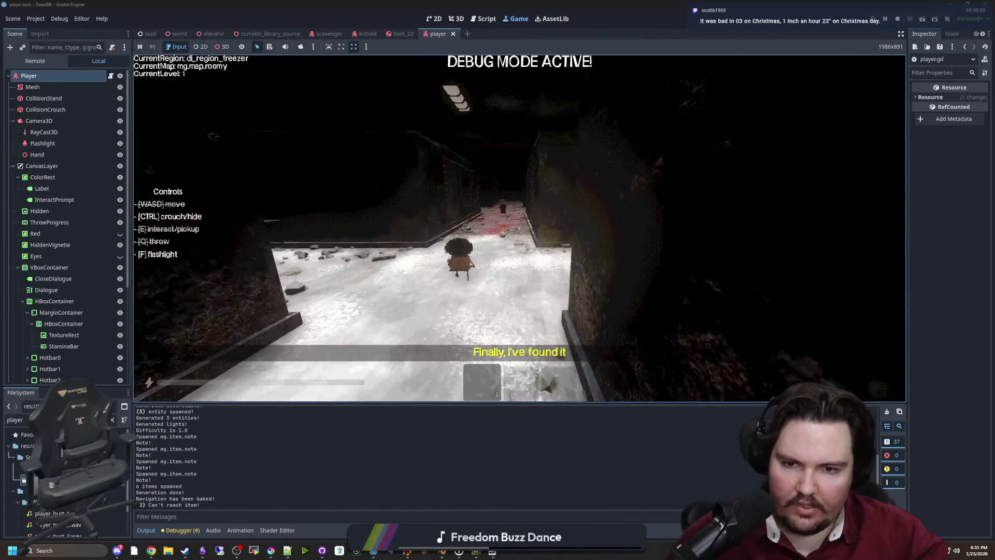
key("w")
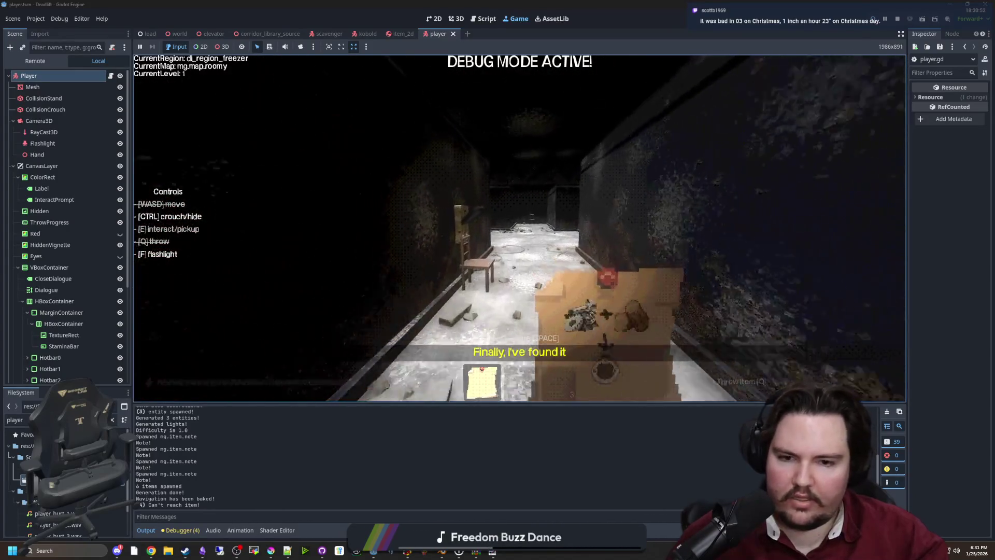
key("w")
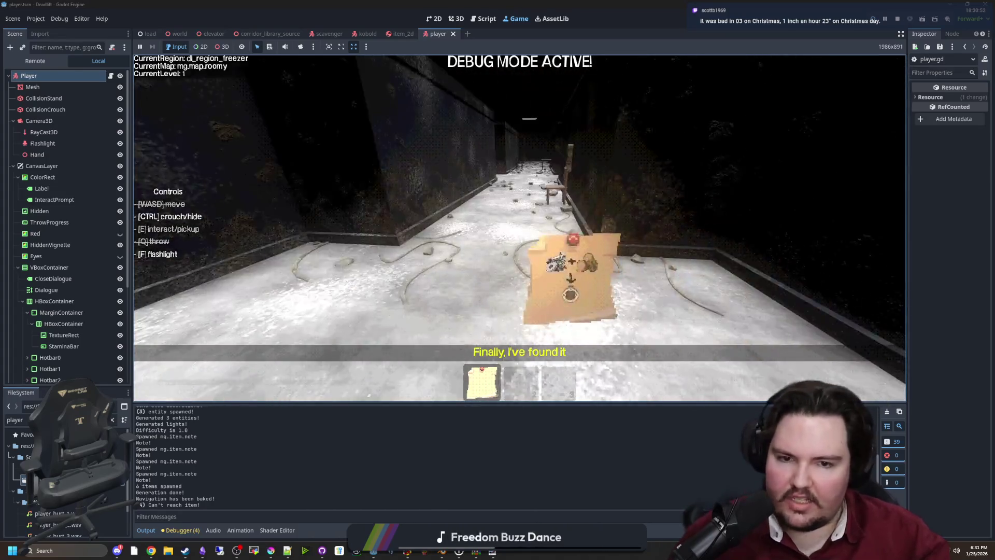
key("w")
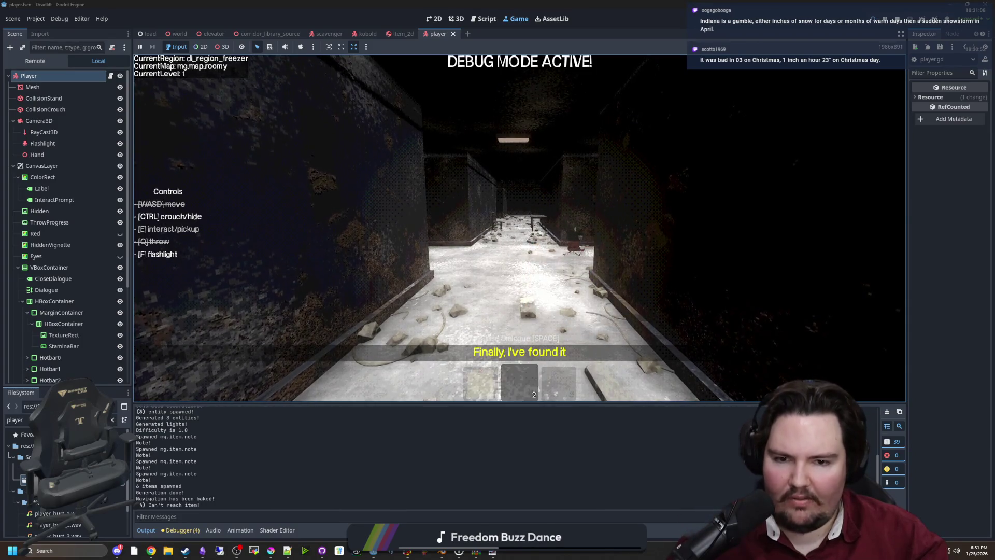
key("1")
key("w")
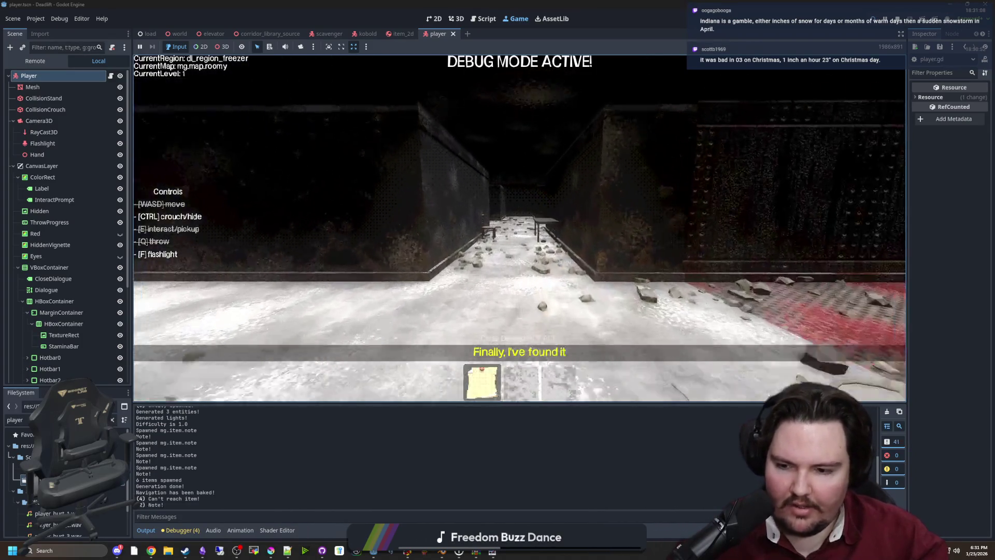
key("w")
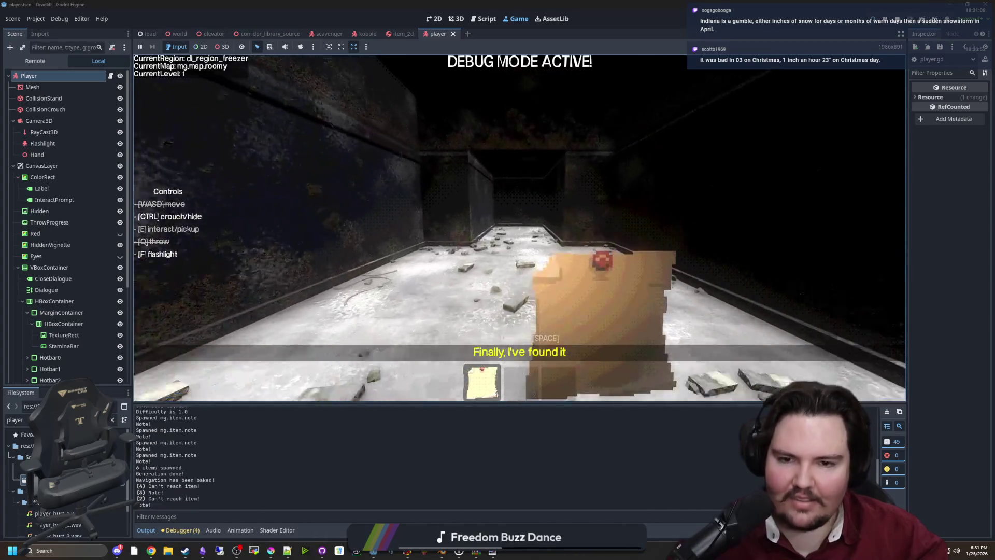
key("w")
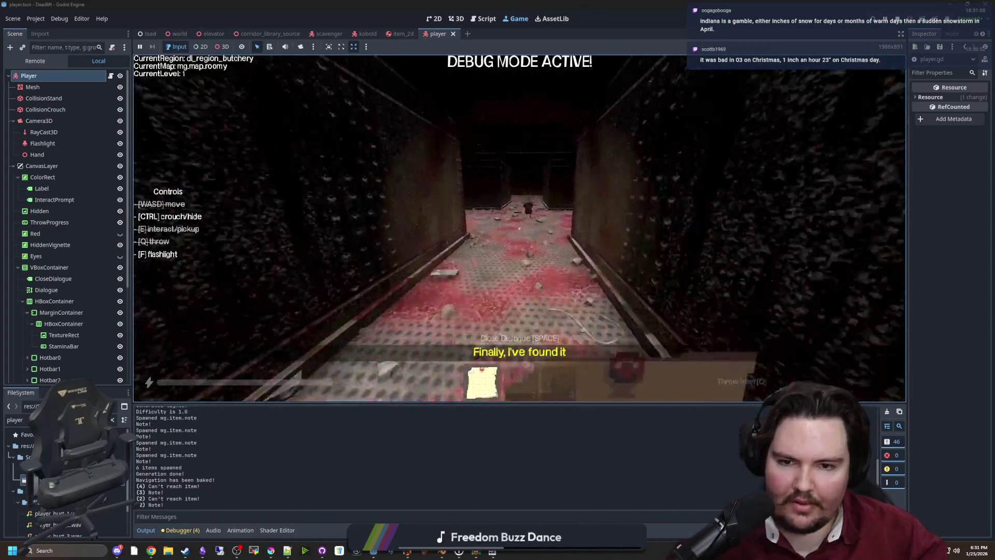
key("w")
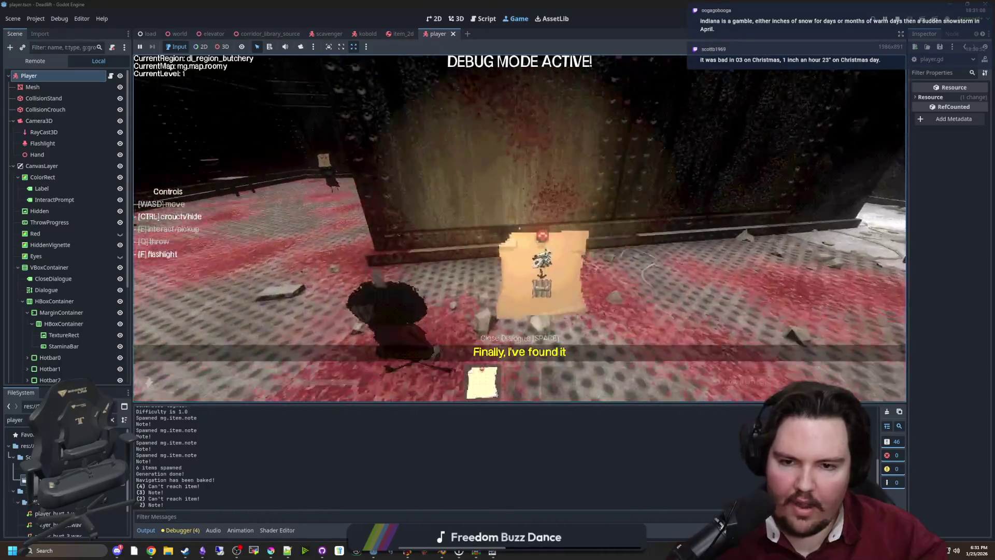
key("w")
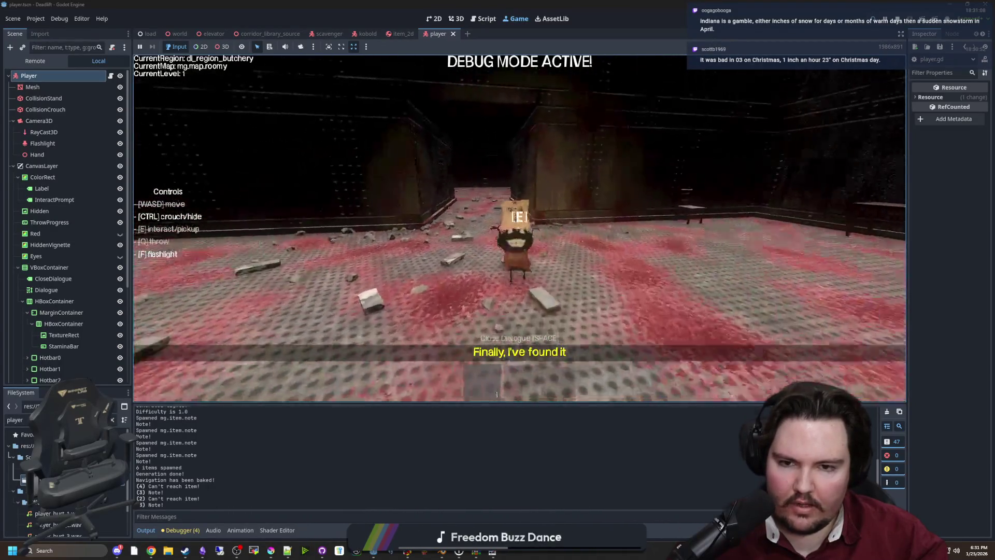
Step: Pause and stop the game, returning to the hotbar code in player.gd
key("Escape")
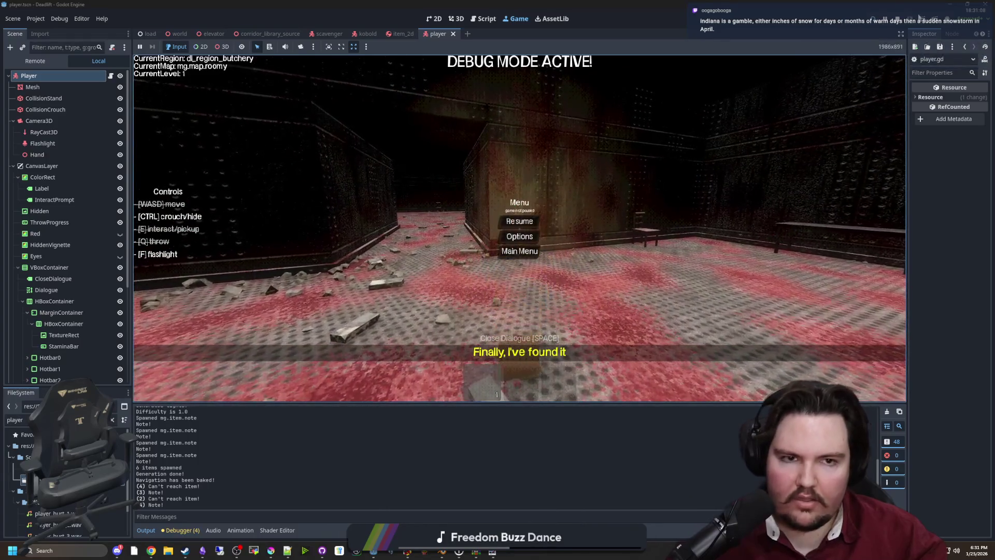
key("F8")
left_click(379, 240)
left_click(367, 248)
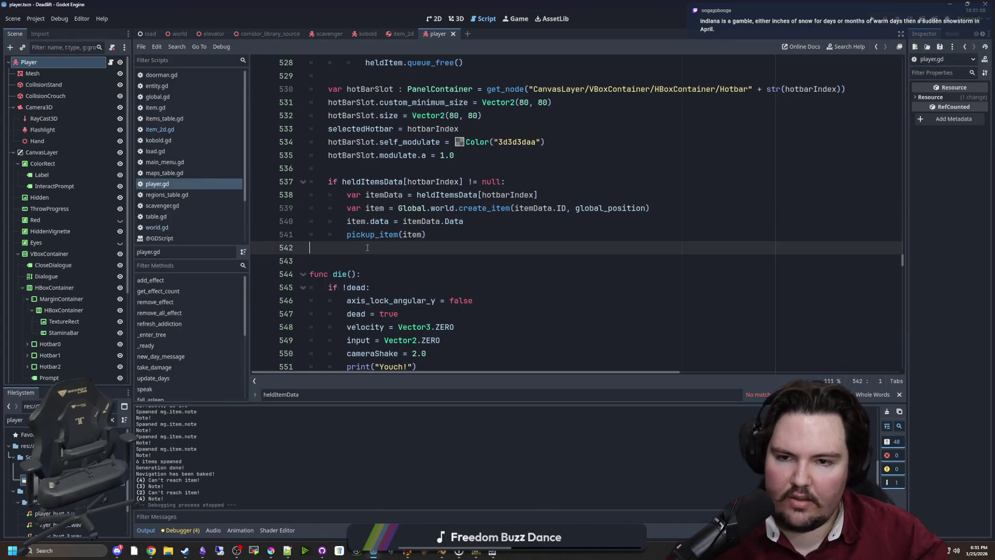
Step: Inspect the create_item call on line 539 and its definition in world.gd
scroll(416, 253, "up", 1)
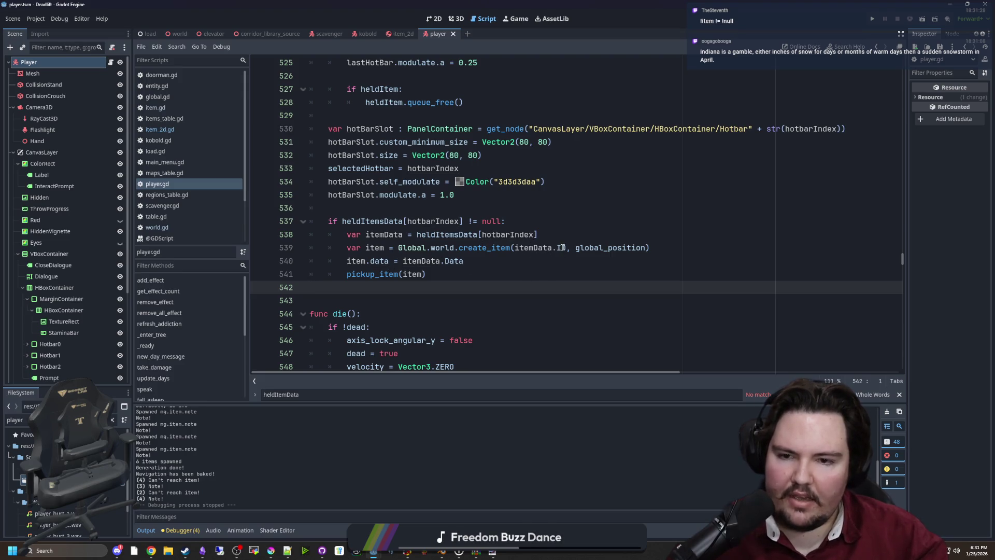
scroll(483, 268, "up", 13)
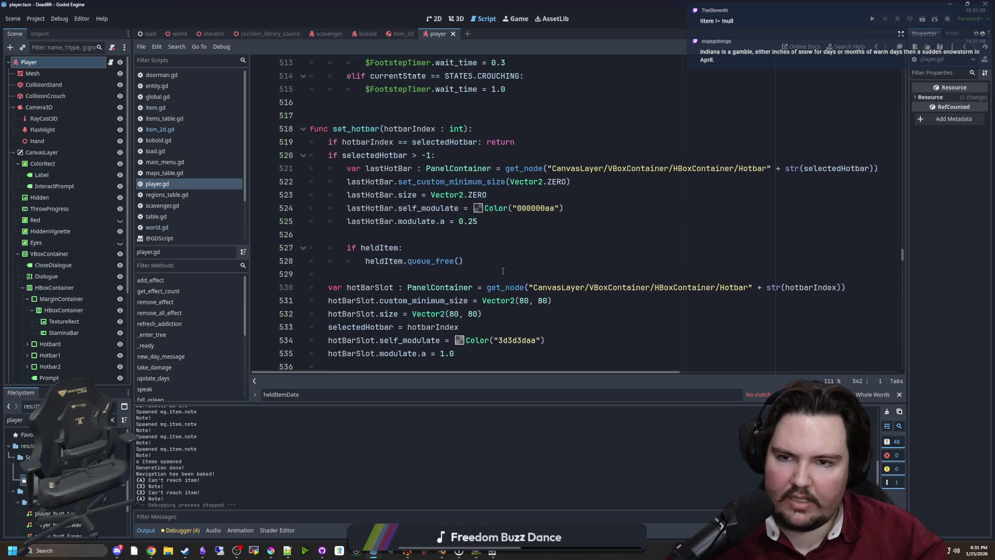
scroll(507, 264, "up", 8)
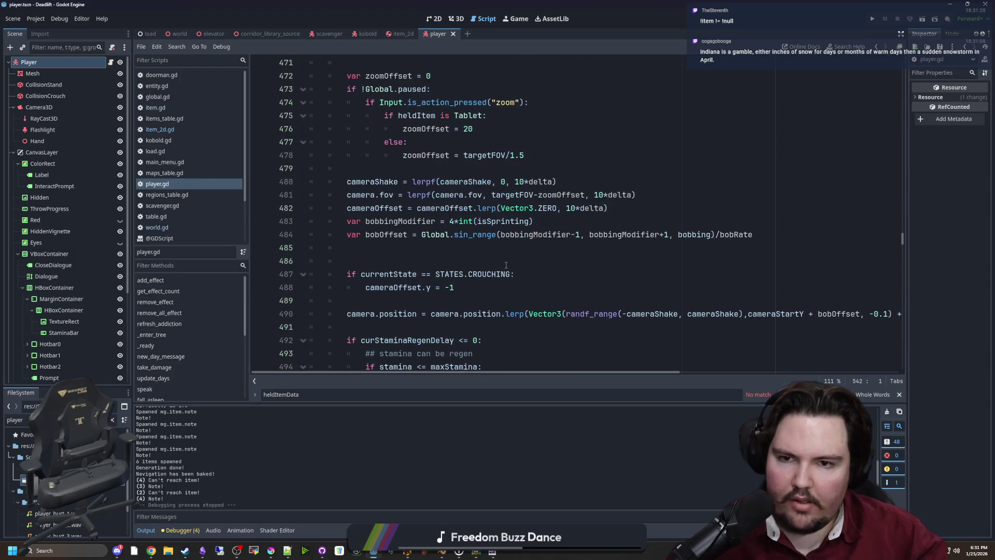
scroll(508, 256, "down", 15)
scroll(508, 251, "down", 10)
scroll(497, 254, "up", 3)
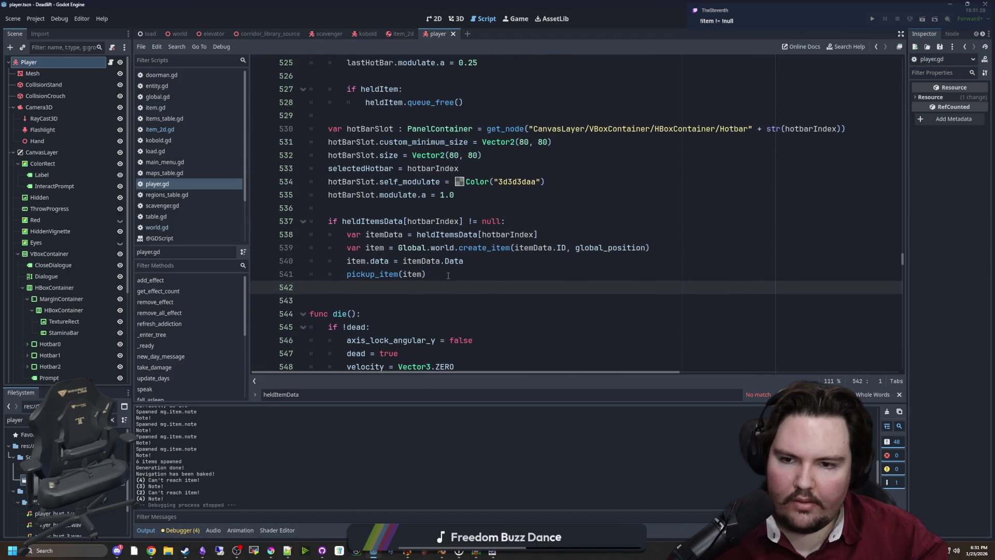
left_click(448, 275)
mouse_move(624, 255)
left_mouse_down()
mouse_move(651, 248)
mouse_move(347, 248)
left_mouse_up()
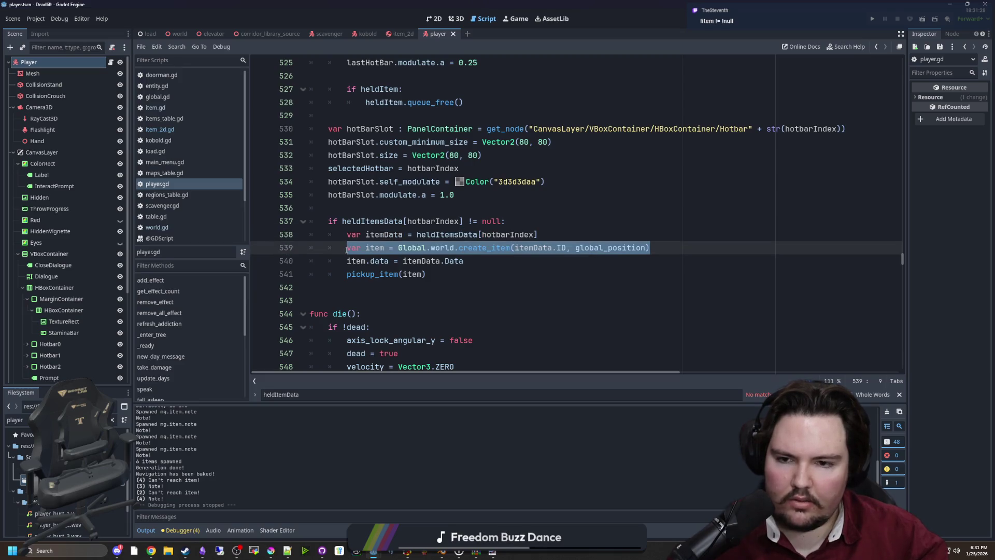
left_click(503, 264)
left_click(486, 251, "ctrl")
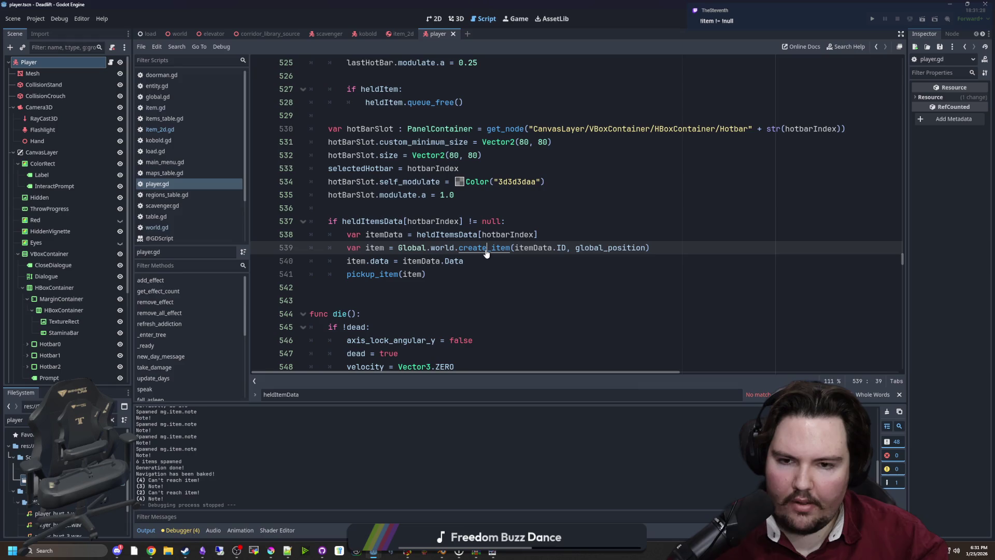
left_click(486, 248, "ctrl")
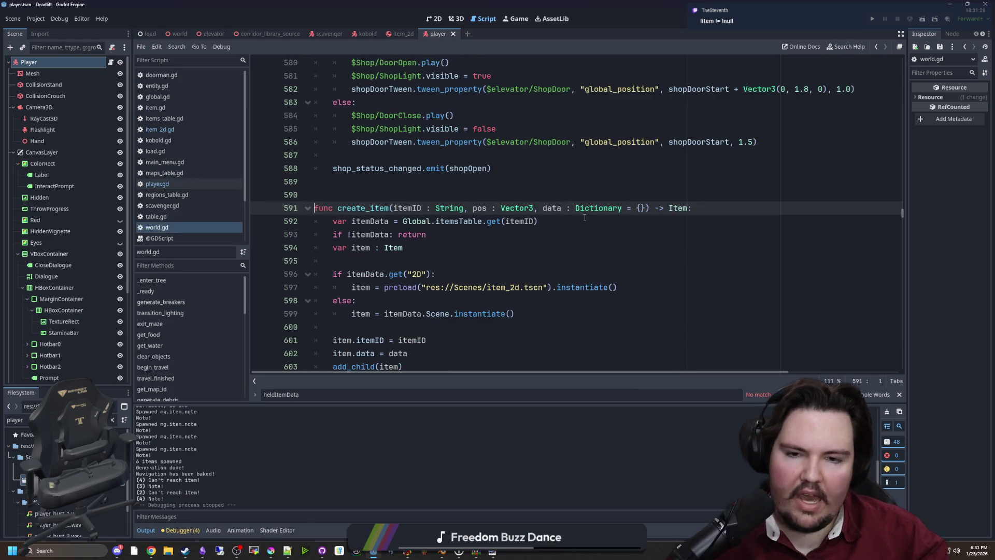
key("alt+Left")
key("alt+Left")
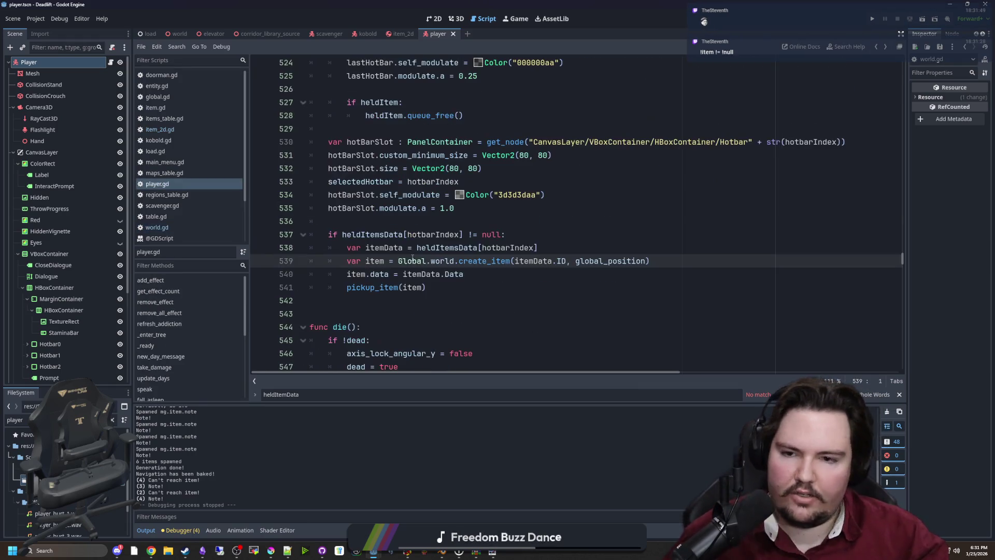
Step: Move itemData.Data into create_item's call as its third argument
left_click_drag(464, 273, 406, 274)
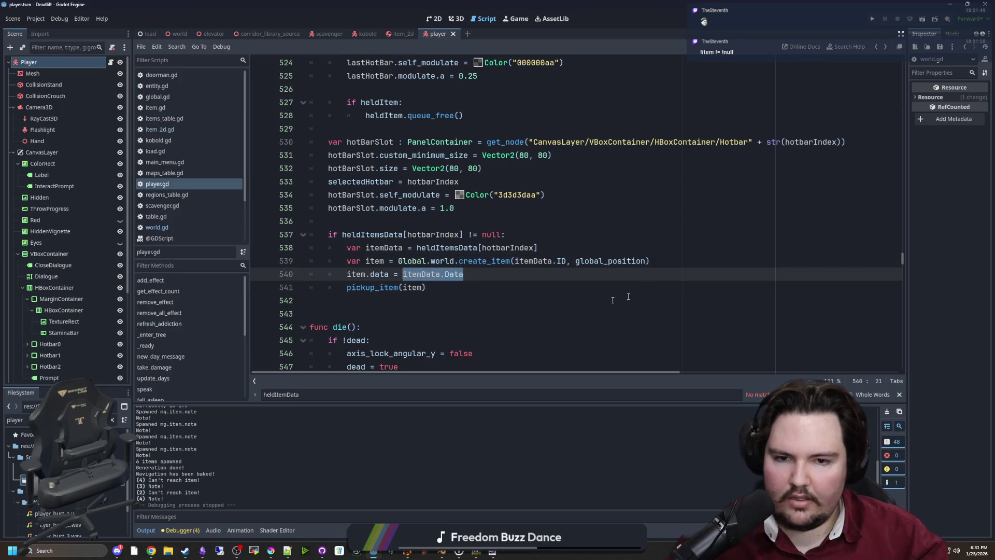
key("ctrl+x")
key("Up")
key("End")
key("Left")
type(",")
key("ctrl+v")
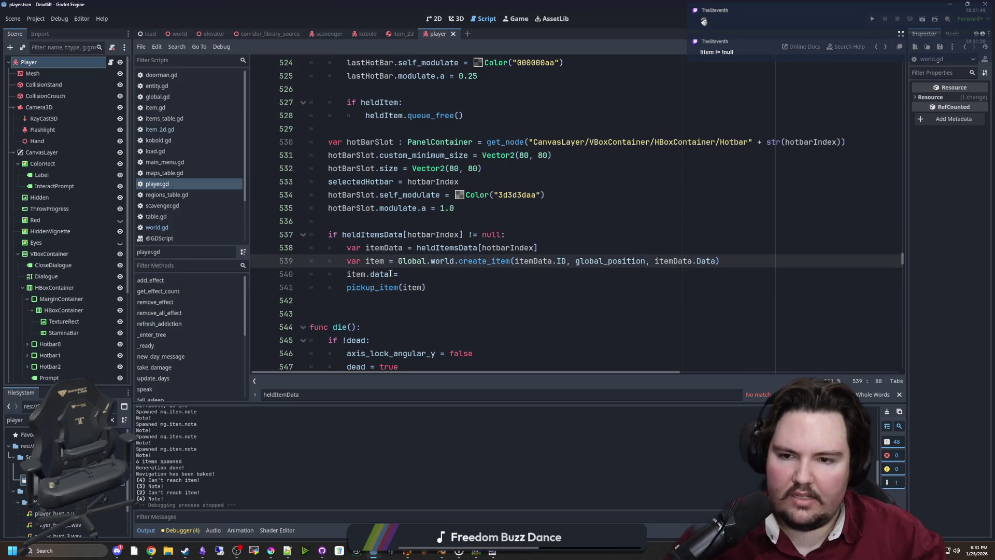
Step: Delete the leftover item.data line and save player.gd
left_click(469, 279)
key("shift+Home")
key("shift+Home")
key("BackSpace")
key("BackSpace")
key("Down")
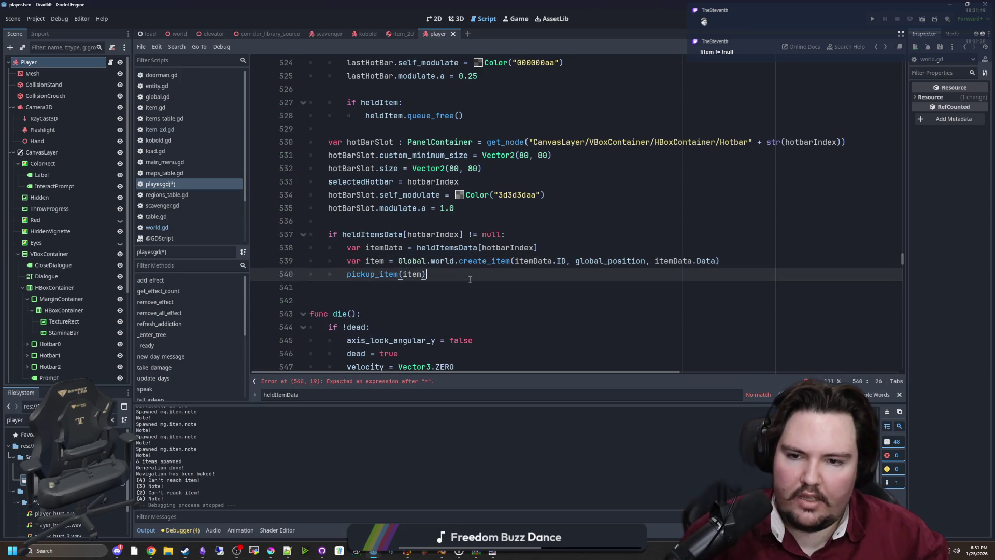
key("ctrl+s")
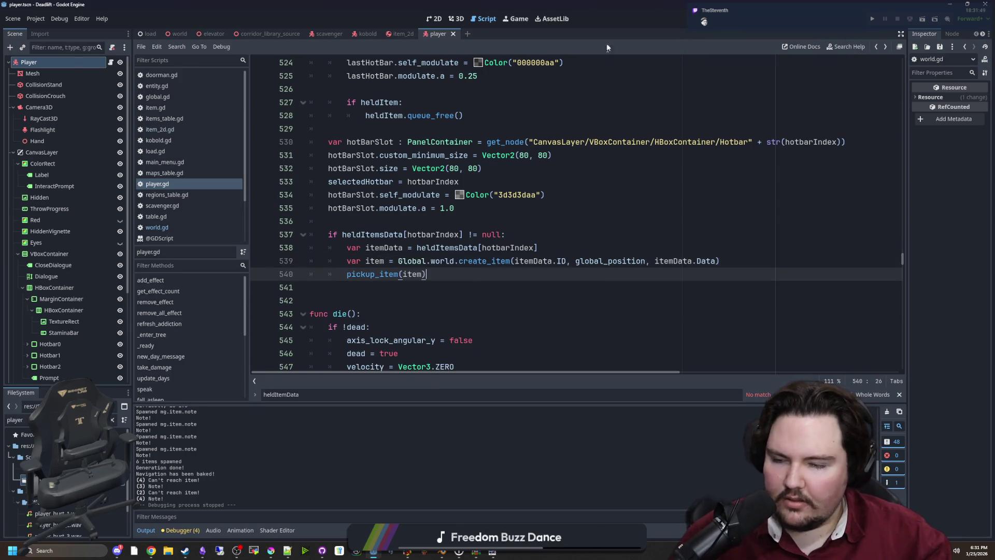
left_click(519, 19)
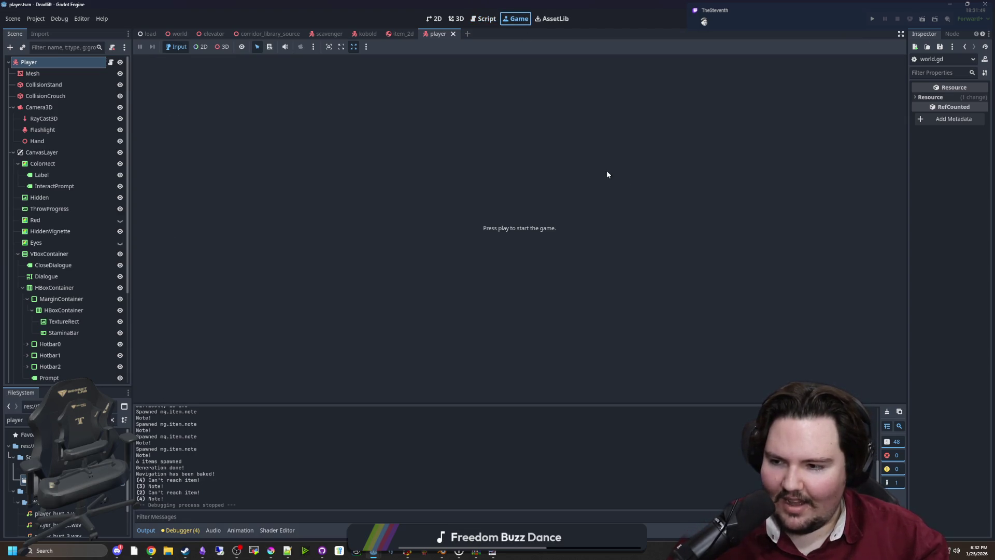
Step: Run Deadlift, wait out the unresponsive load, and start a new game from the main menu
left_click(875, 18)
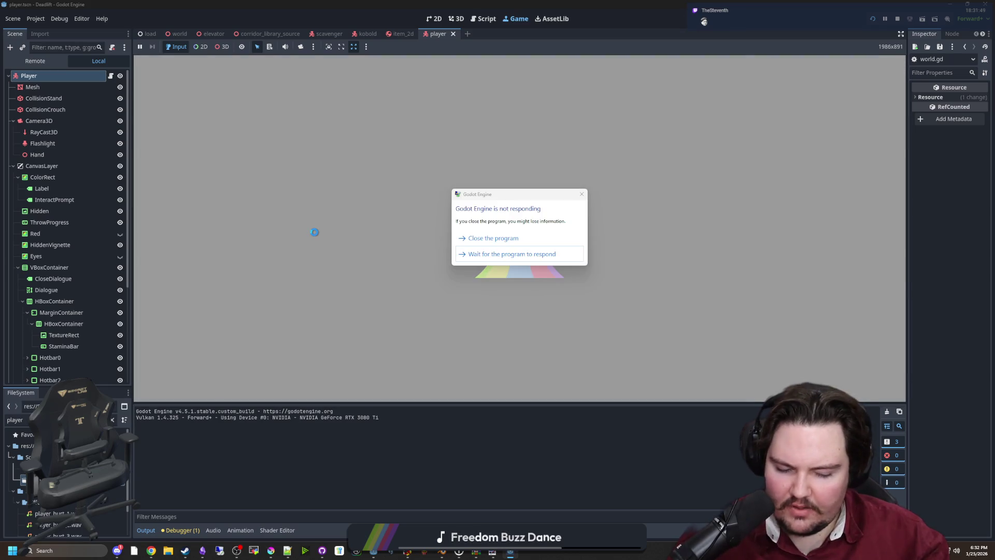
left_click(503, 254)
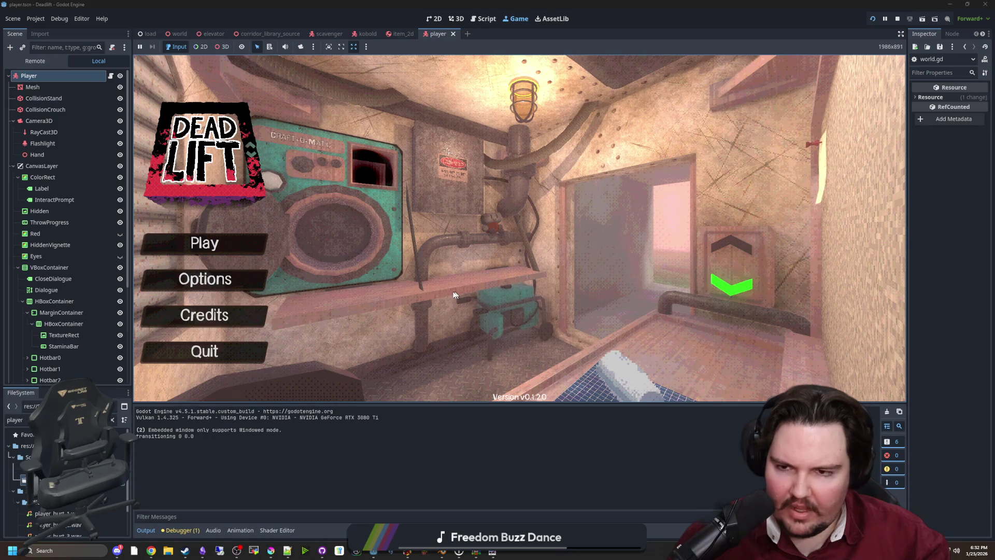
left_click(226, 237)
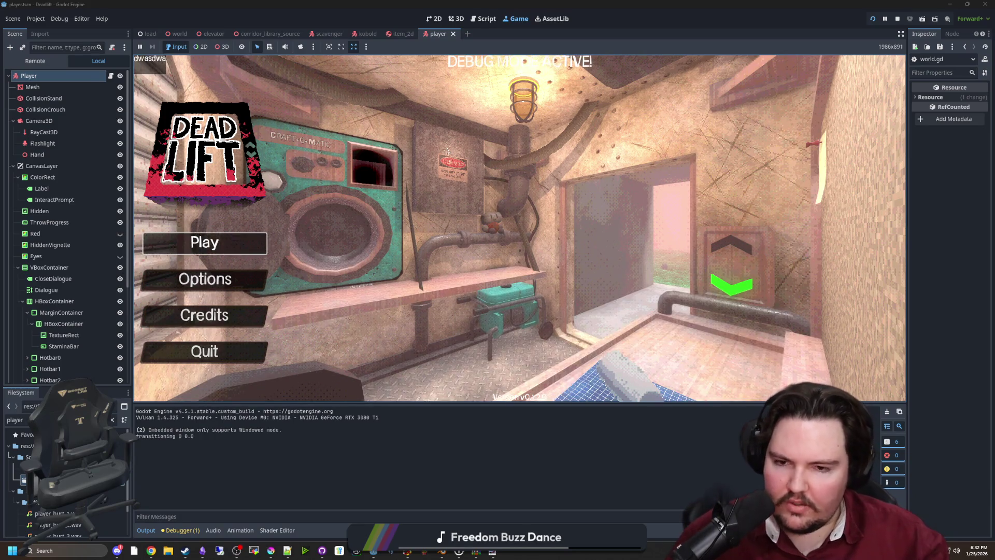
Step: Descend in the elevator and walk down the freezer corridor into the wider room
mouse_move(520, 229)
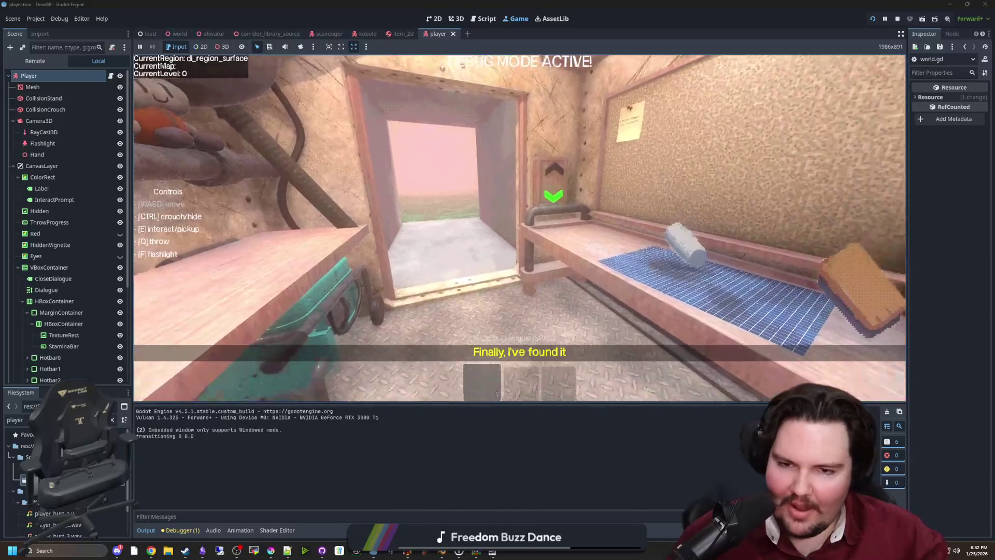
key("w")
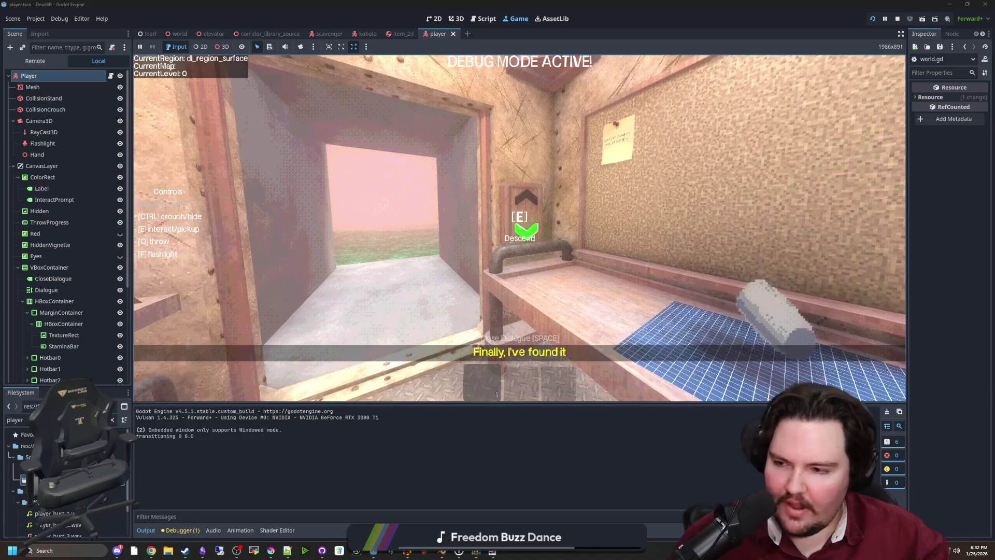
key("e")
key("w")
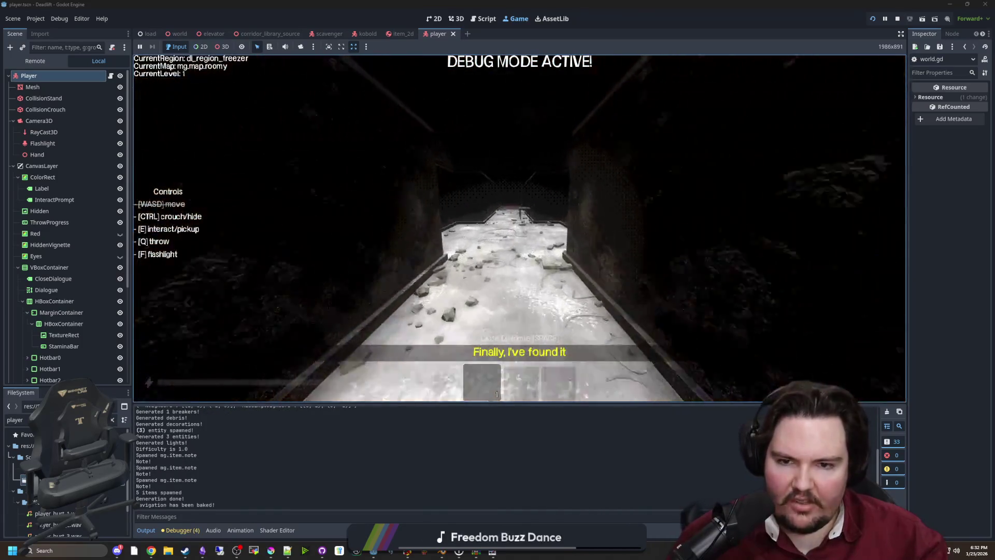
key("w")
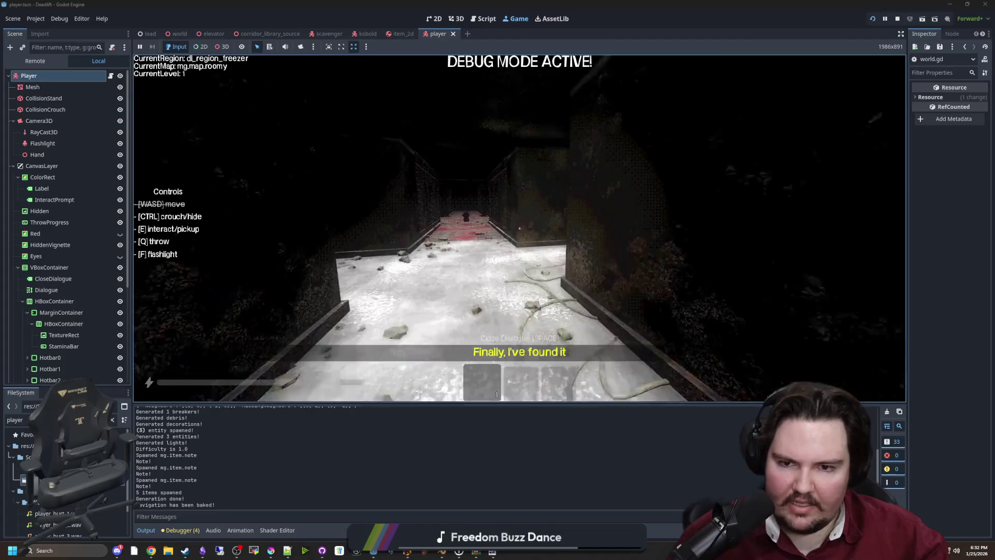
key("w")
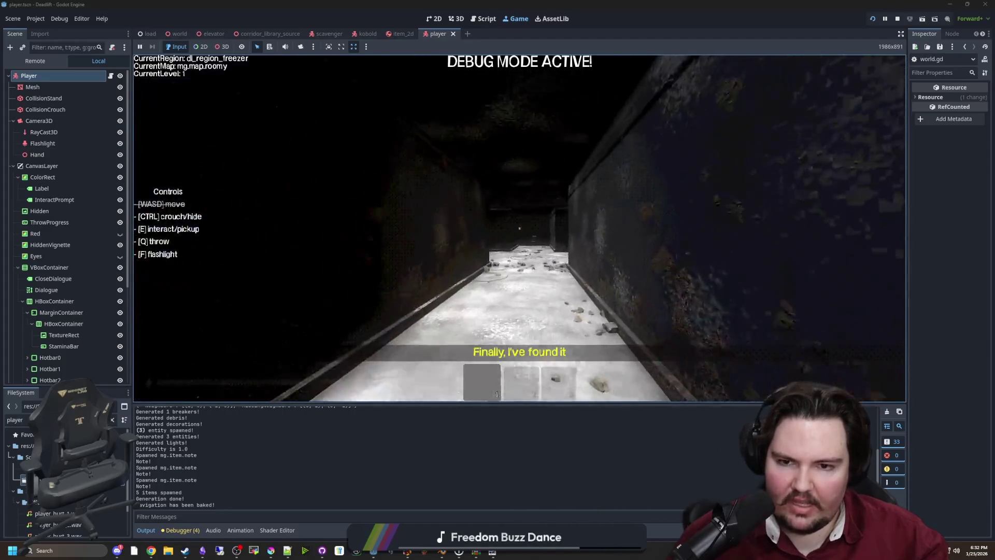
key("w")
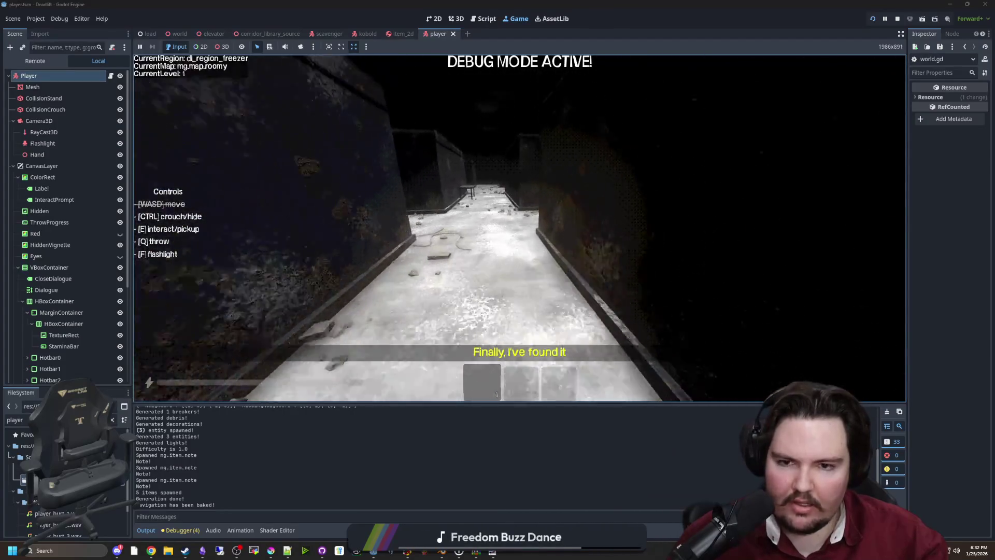
key("w")
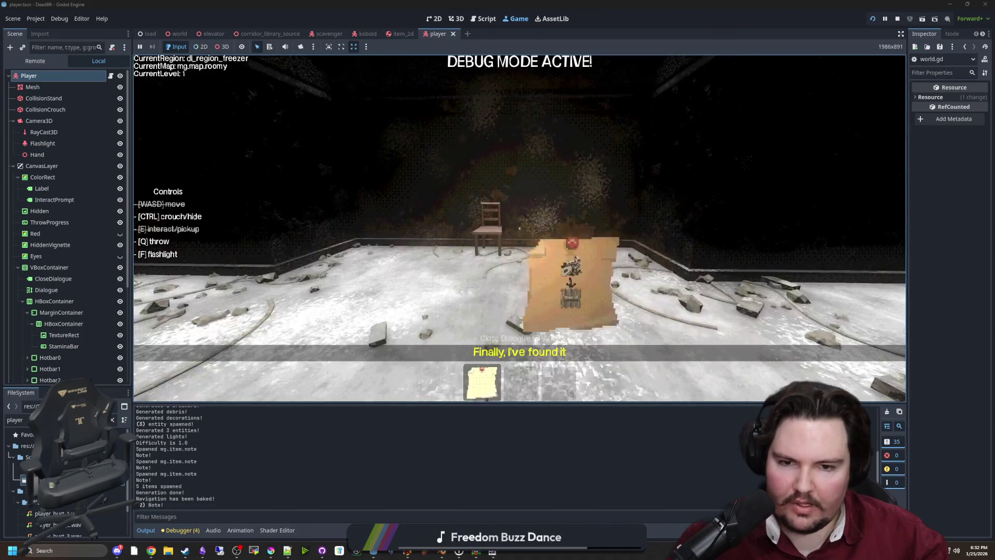
Step: Pick up the nearby note and switch between hotbar slots 1 and 2
key("2")
key("e")
key("e")
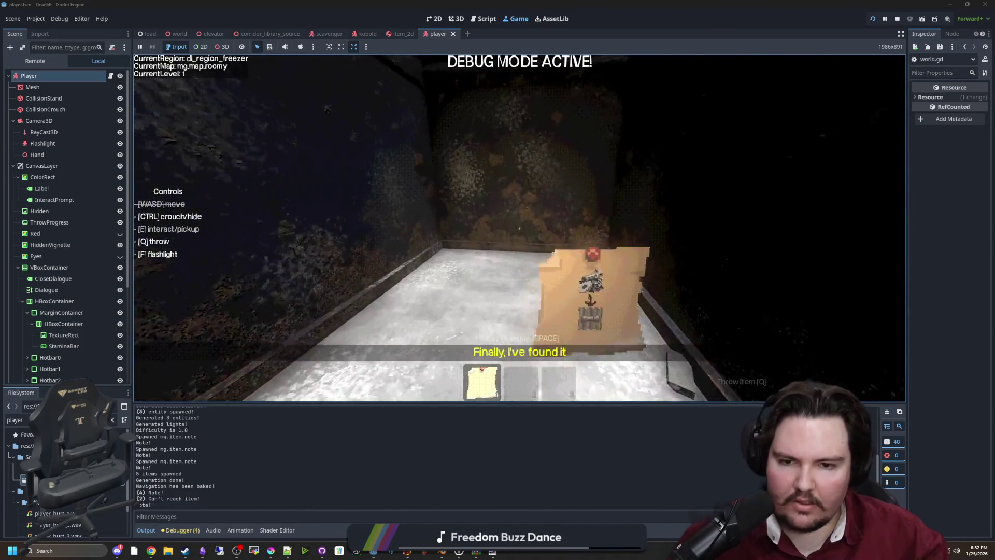
key("1")
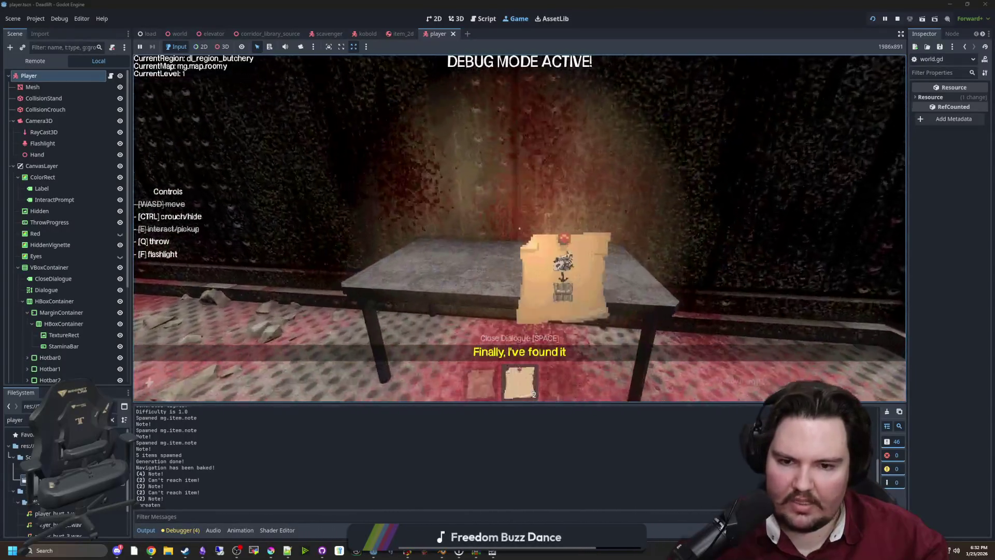
key("2")
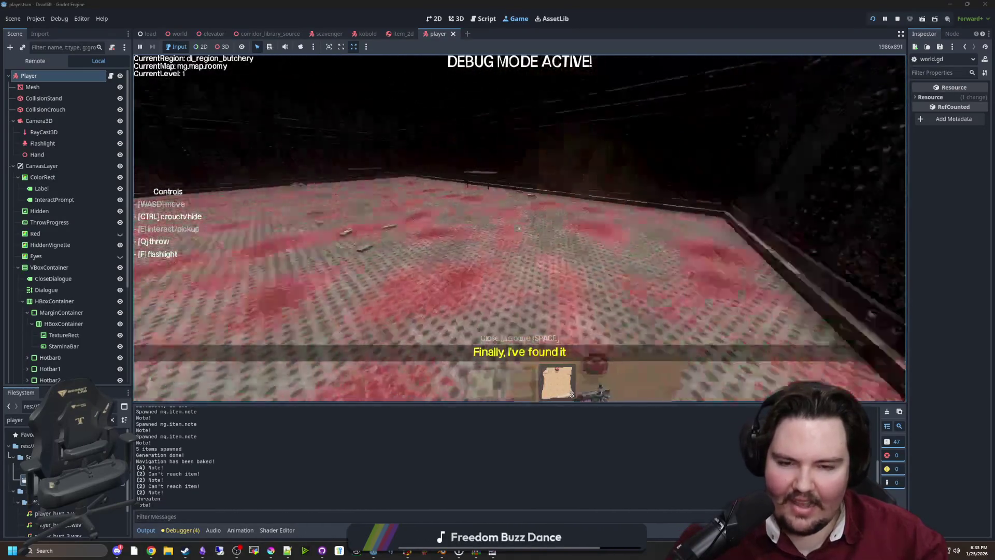
key("2")
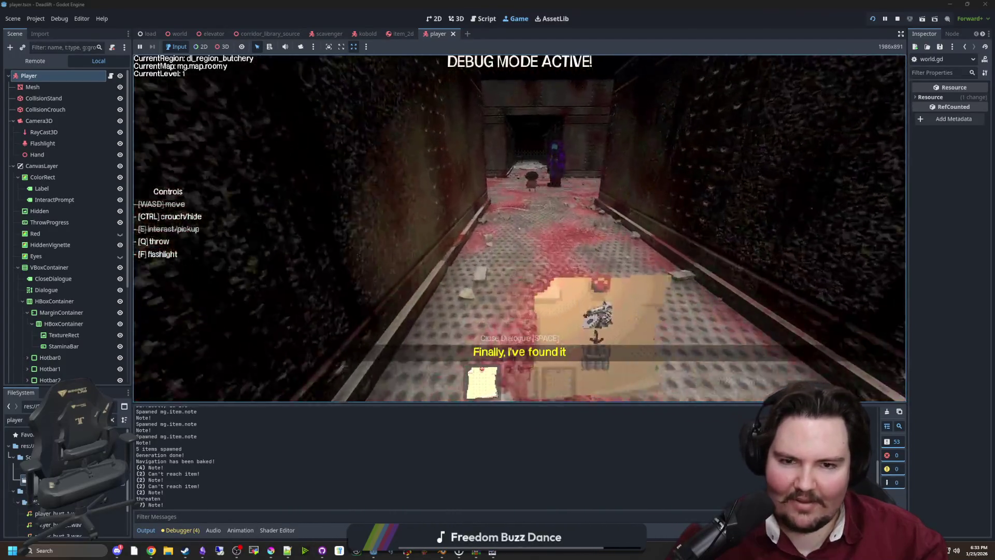
key("w")
key("w")
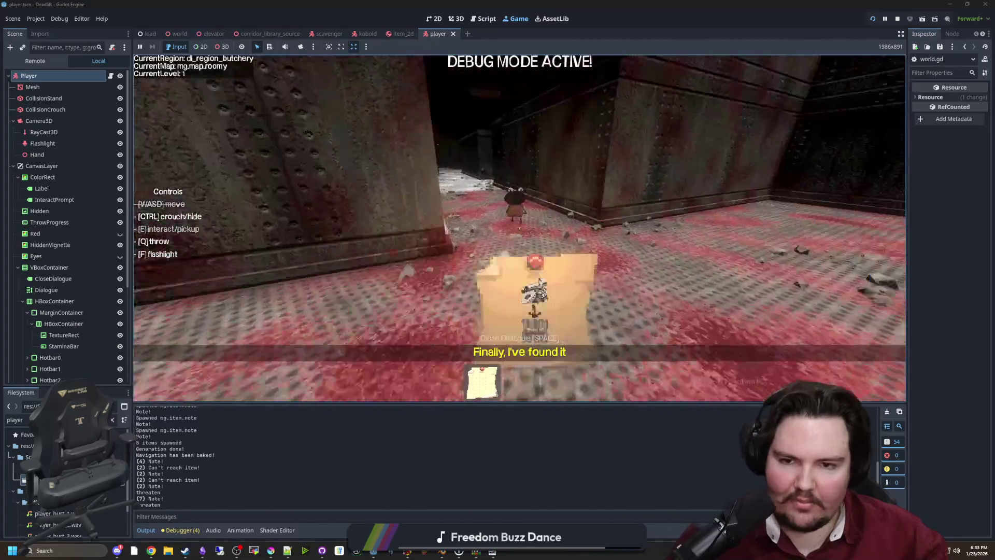
Step: Throw the held notes onto the floor and the elevator shelf, then crouch under the desk
key("q")
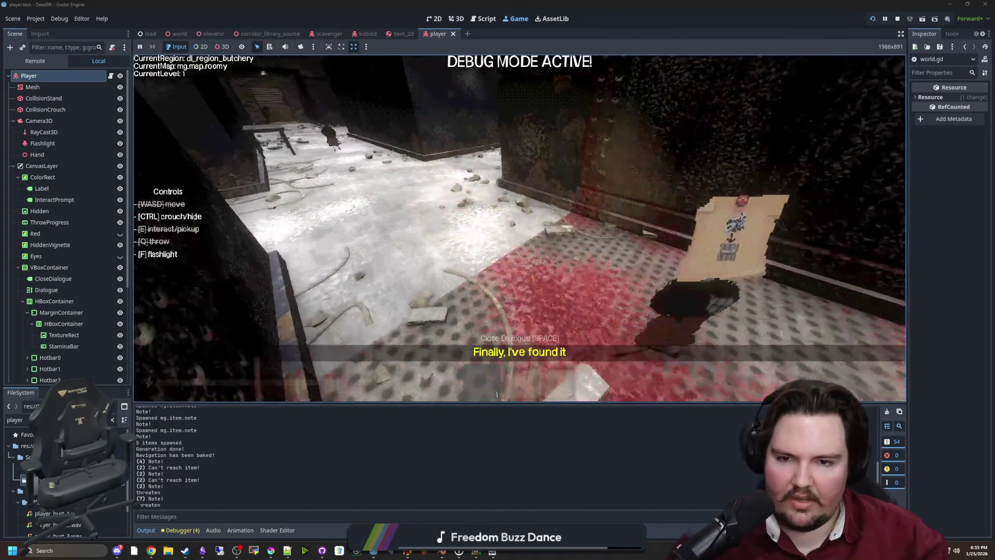
key("w")
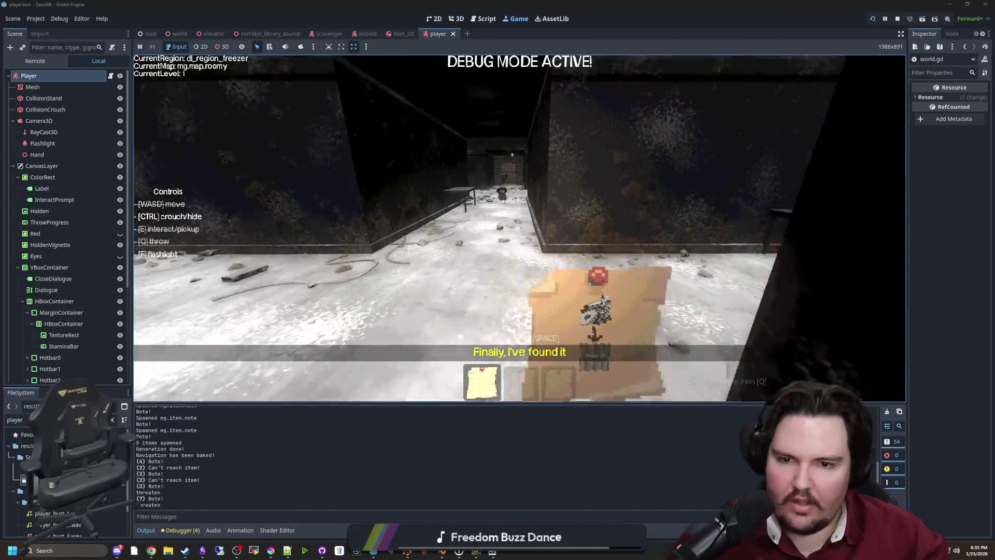
key("q")
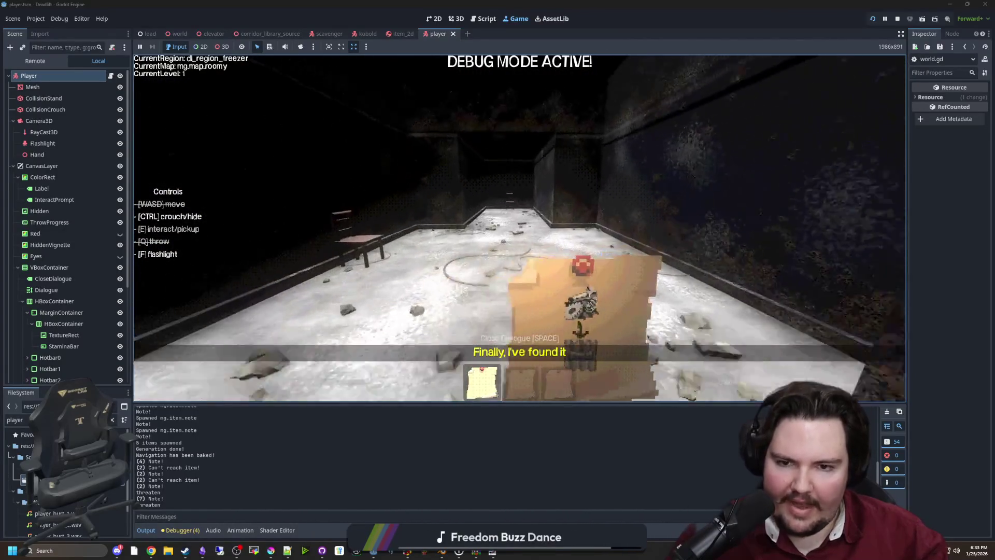
key("q")
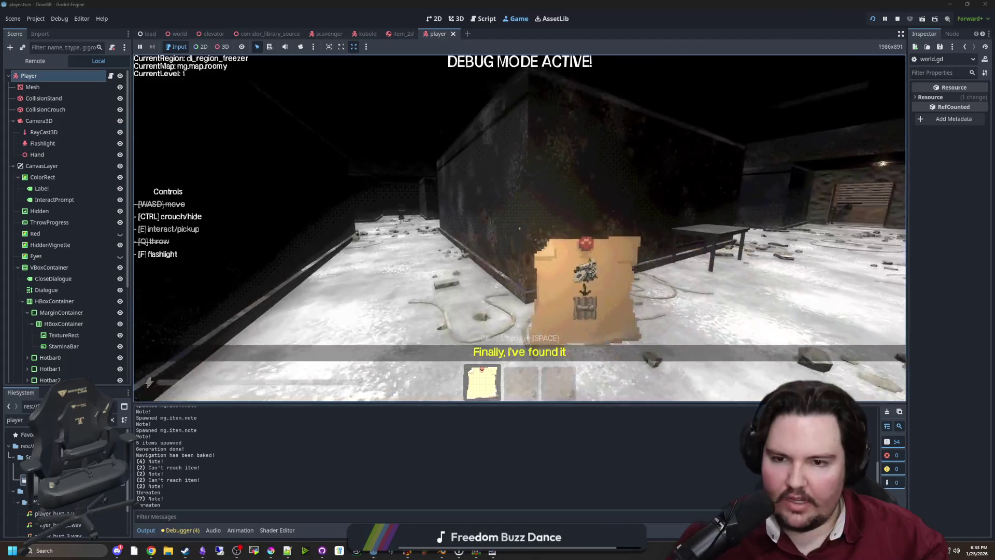
key("q")
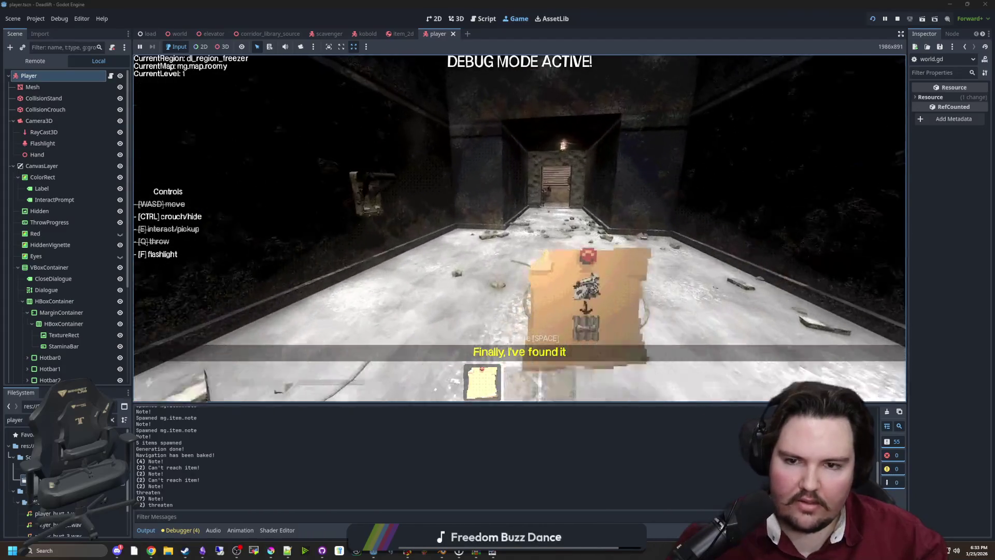
key("q")
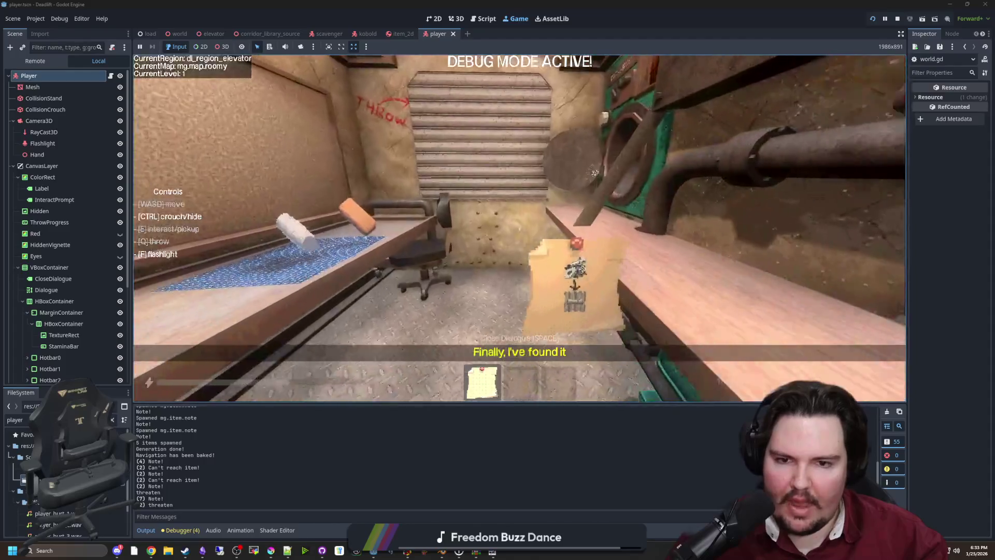
key("q")
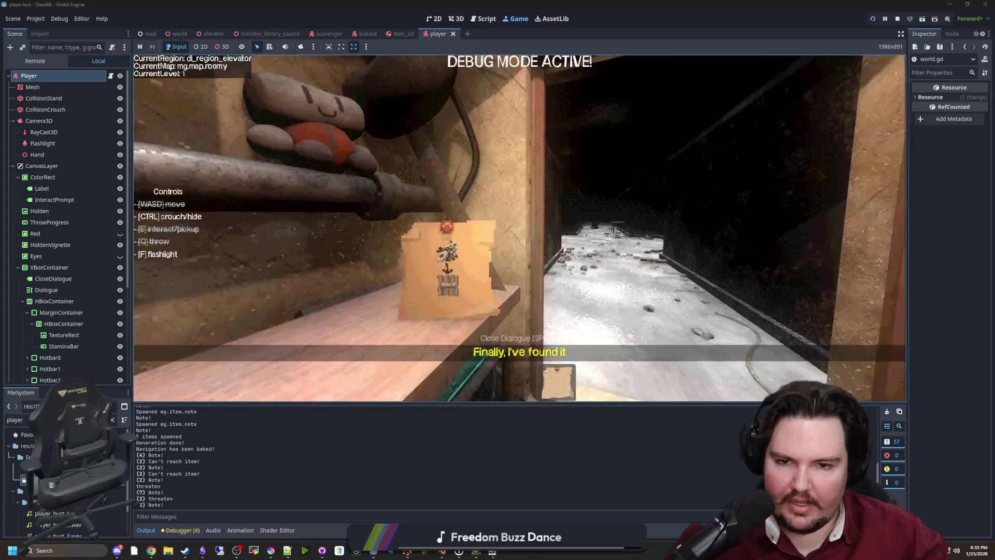
key("q")
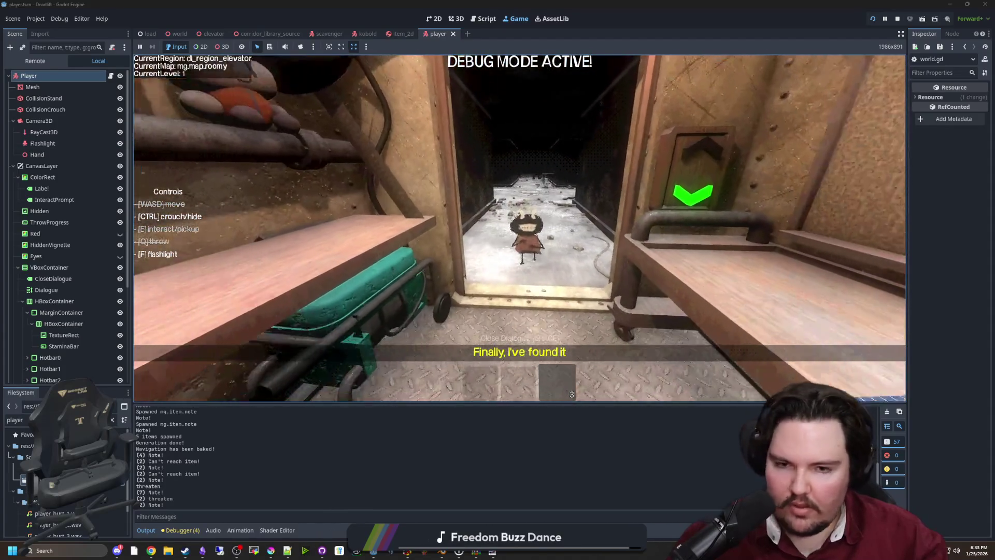
key("ctrl")
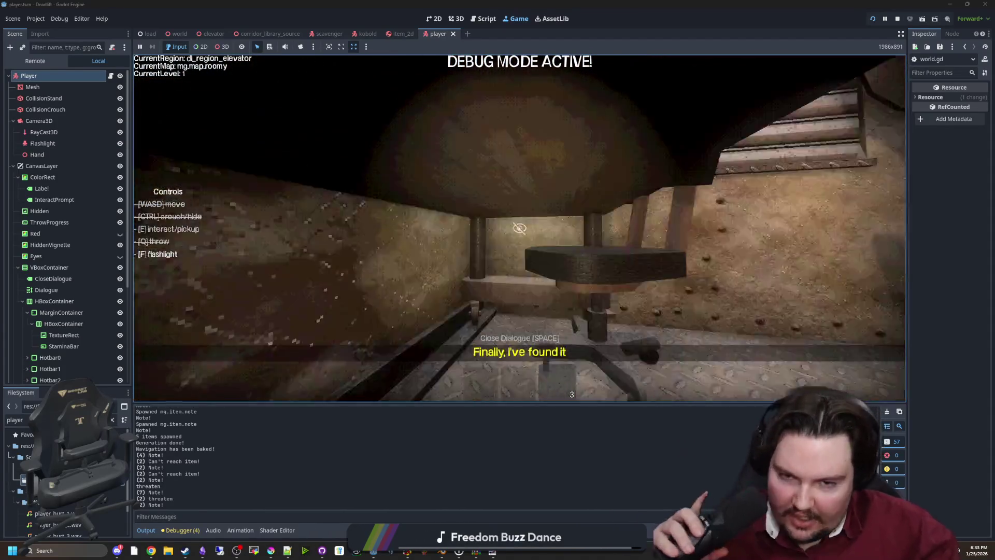
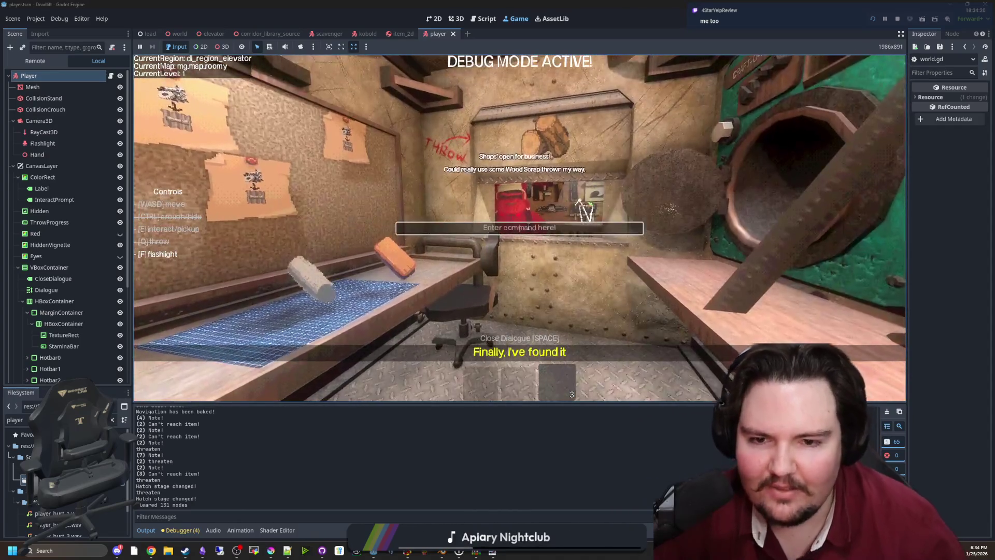
Step: Spawn a wood log with the /give wood console command and sell it to the shopkeeper
key("grave")
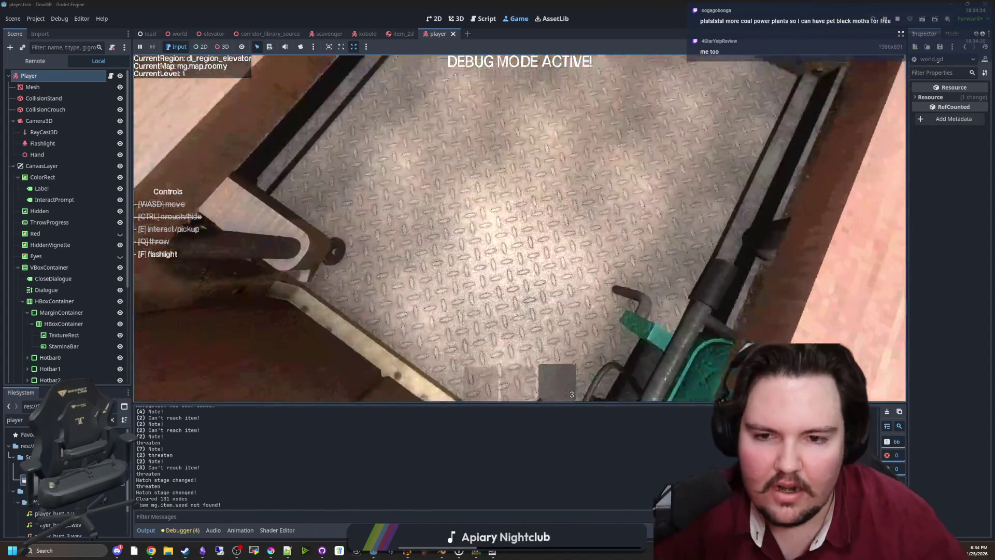
type("/give wood_sc")
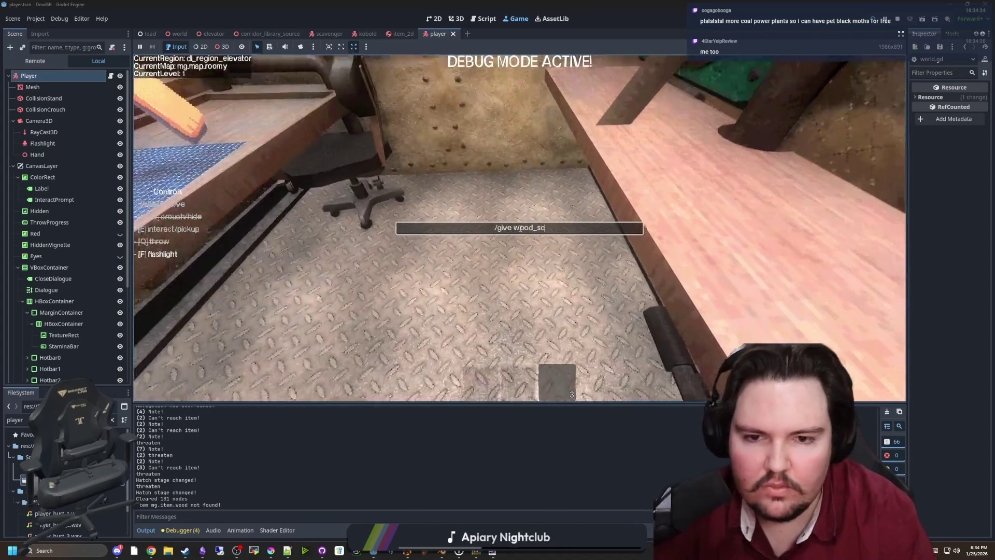
key("Return")
key("e")
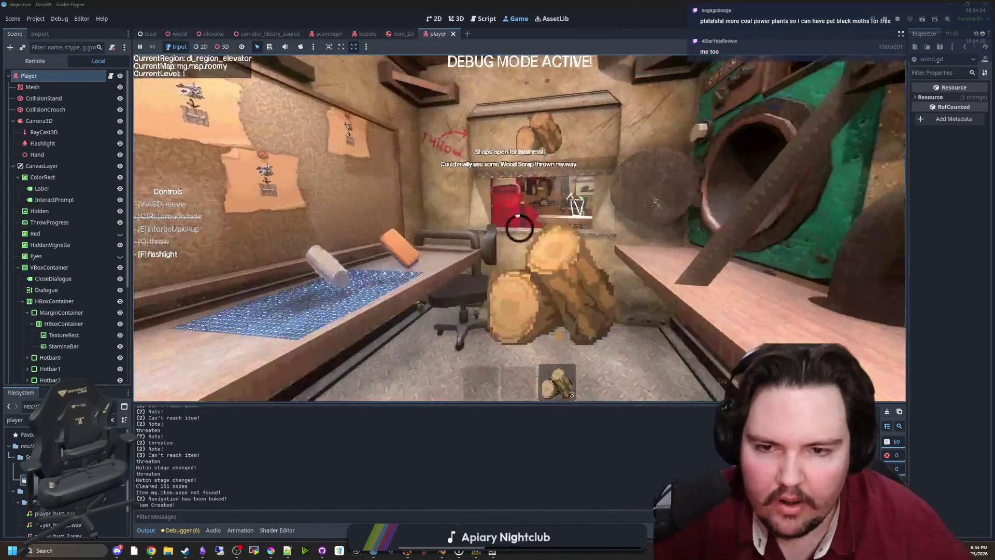
key("q")
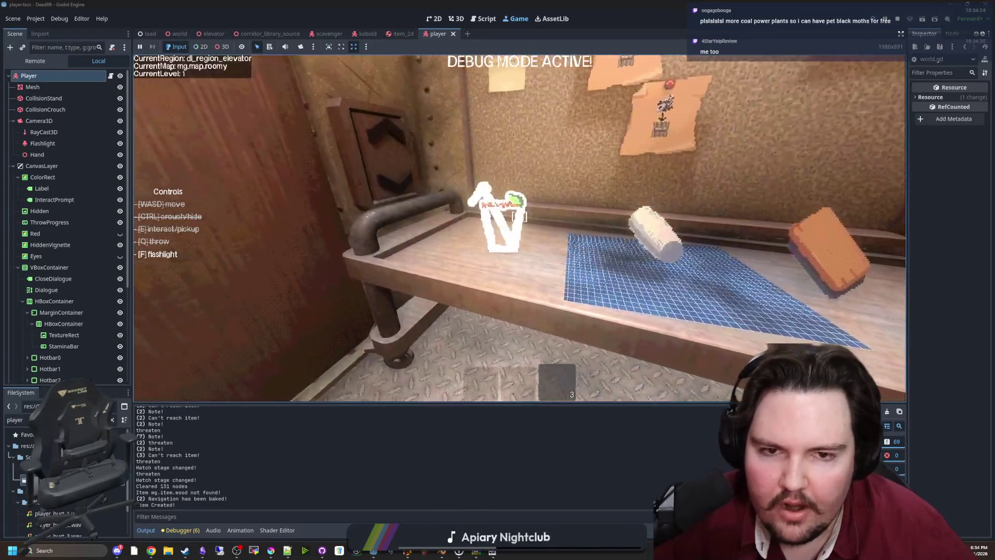
Step: Take a note off the corkboard, pin it back, then pause and switch to the Obsidian TODO notes
key("e")
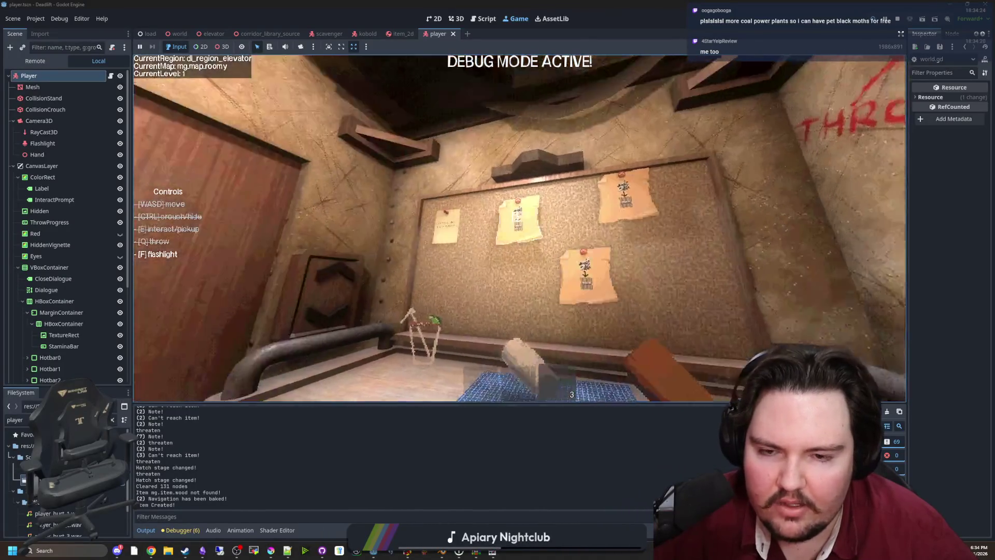
key("e")
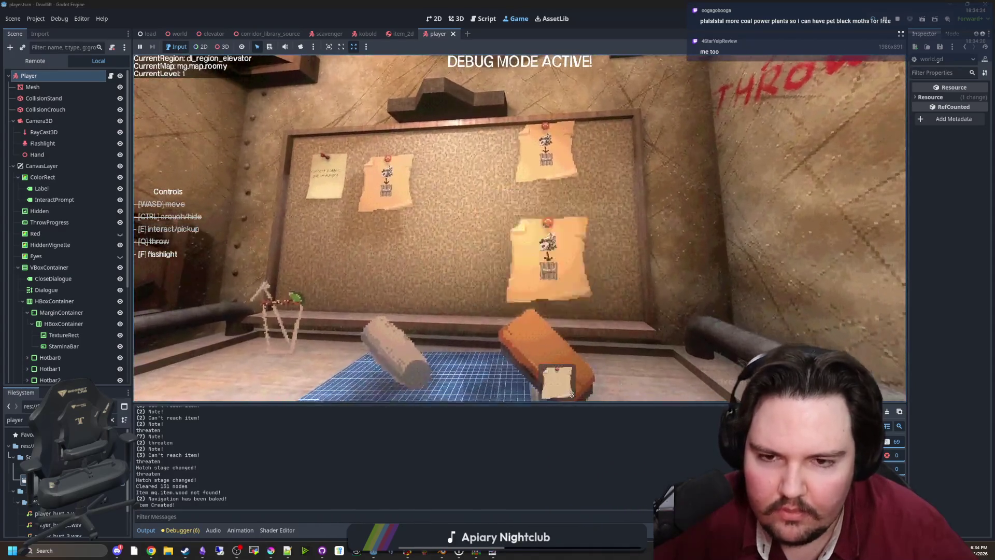
key("Escape")
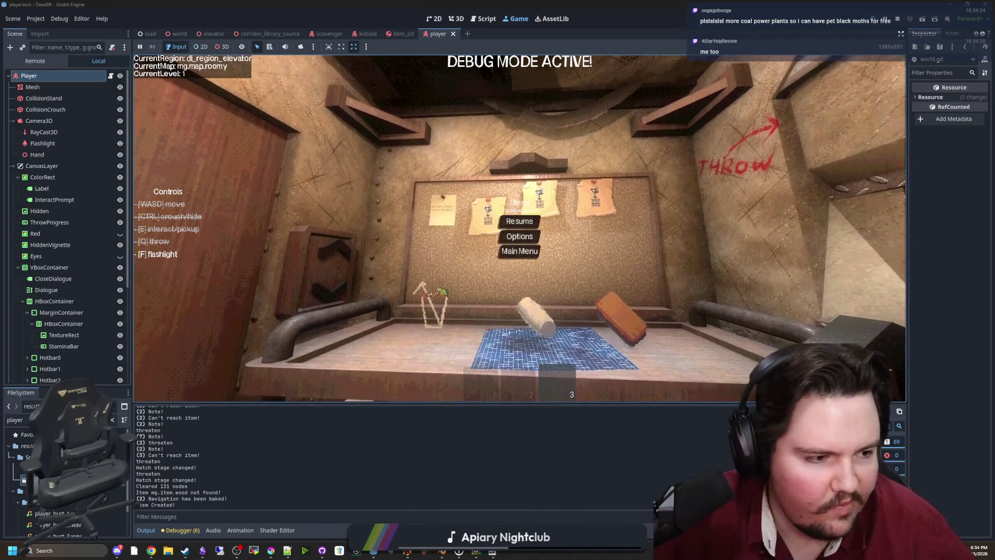
key("alt+Tab")
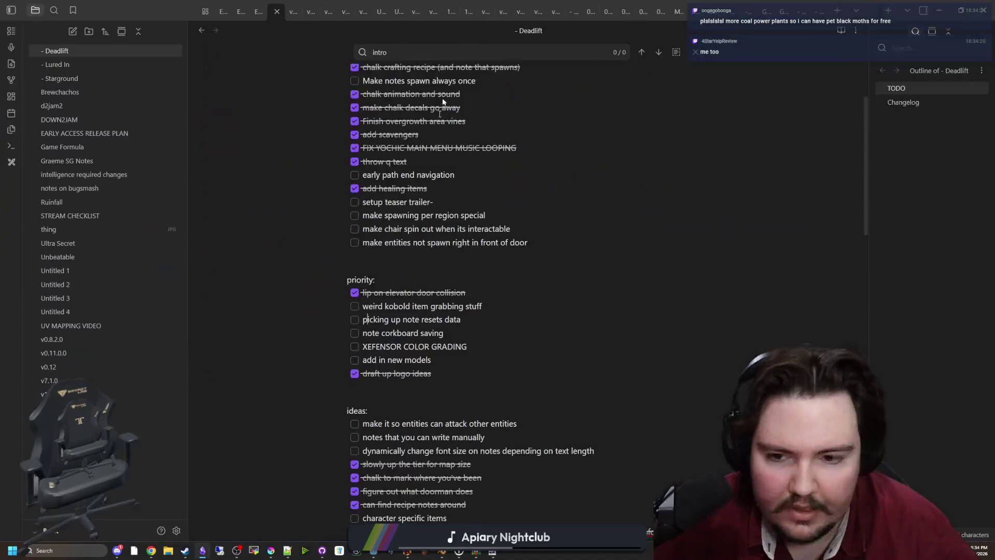
Step: Check off 'picking up note resets data' in Obsidian, select the note corkboard saving item, and return to Godot
left_click(355, 320)
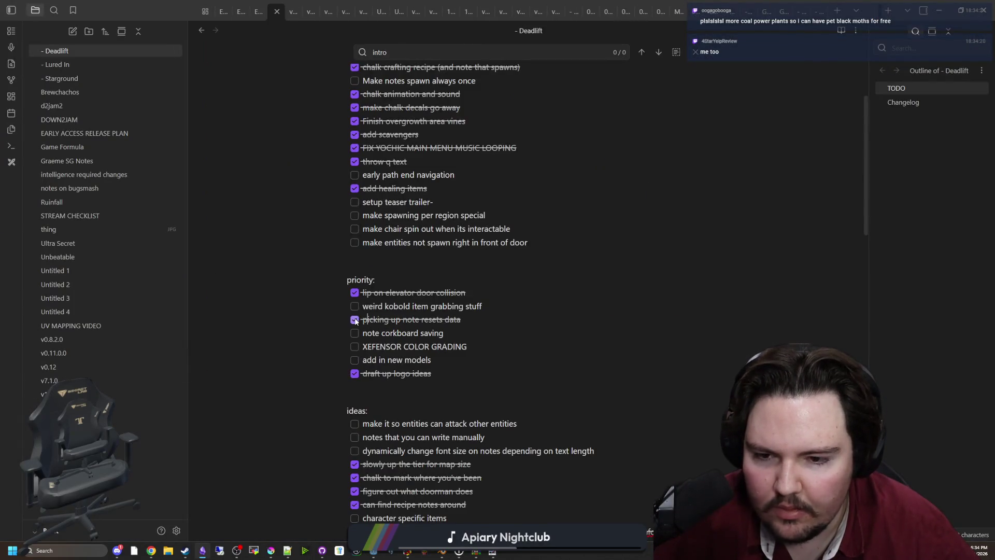
scroll(459, 318, "up", 3)
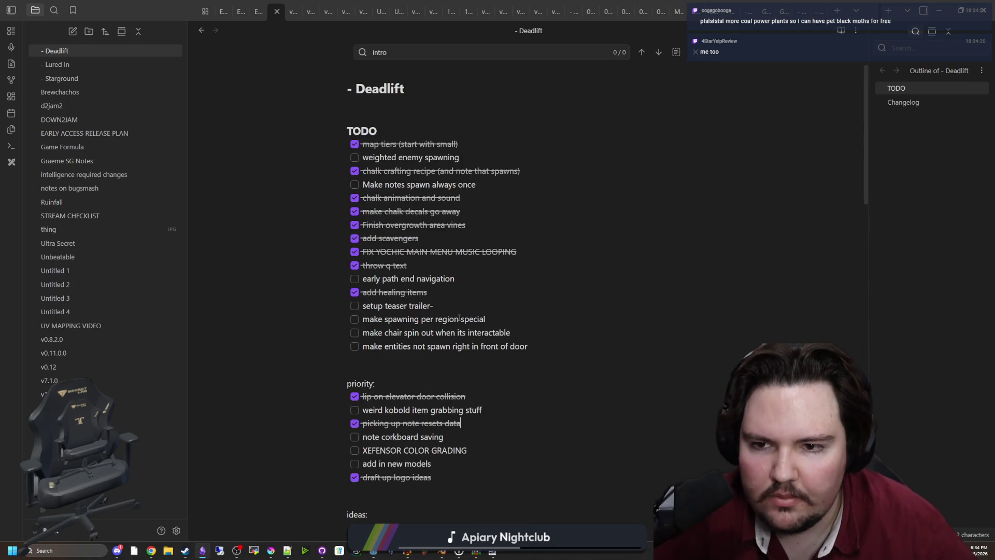
scroll(454, 318, "down", 1)
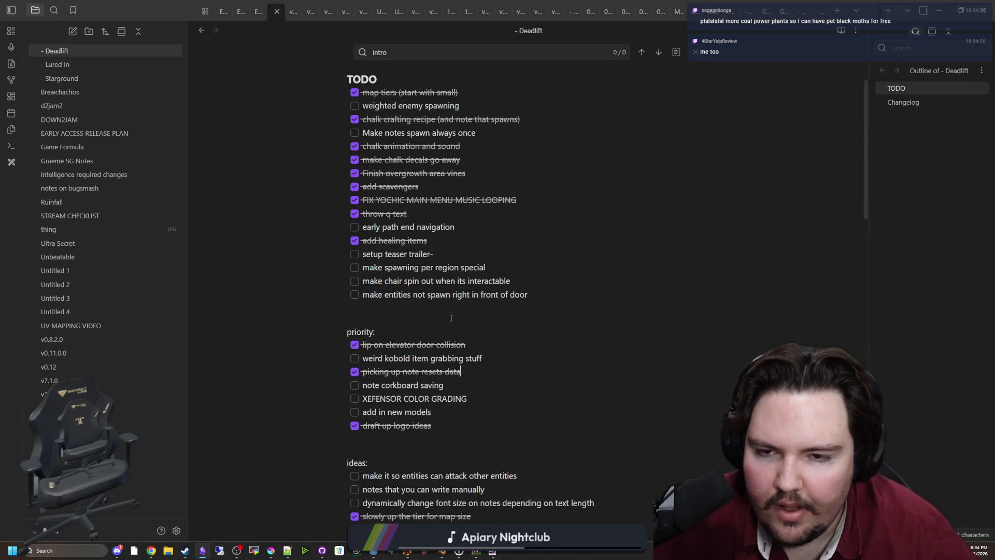
scroll(450, 318, "down", 2)
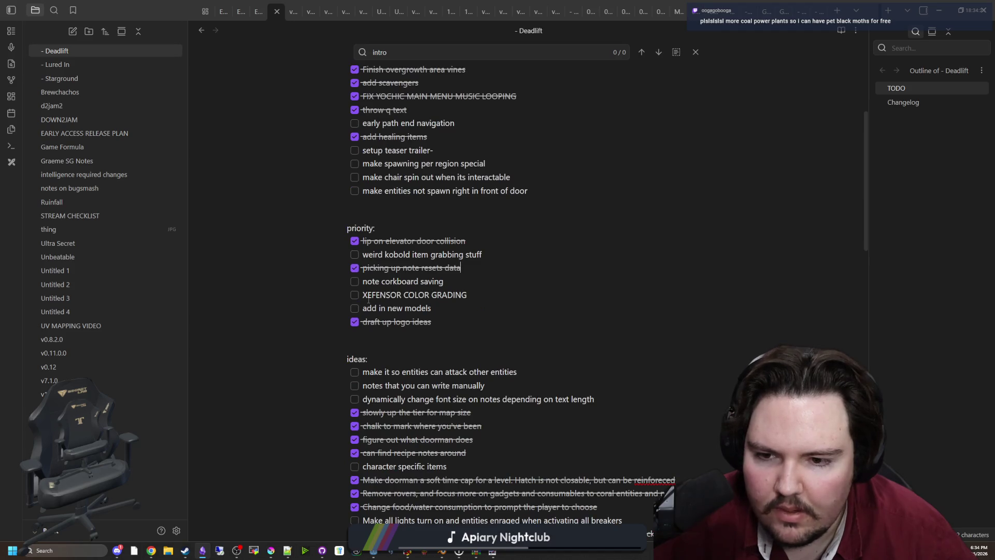
left_click_drag(451, 279, 363, 281)
key("alt+Tab")
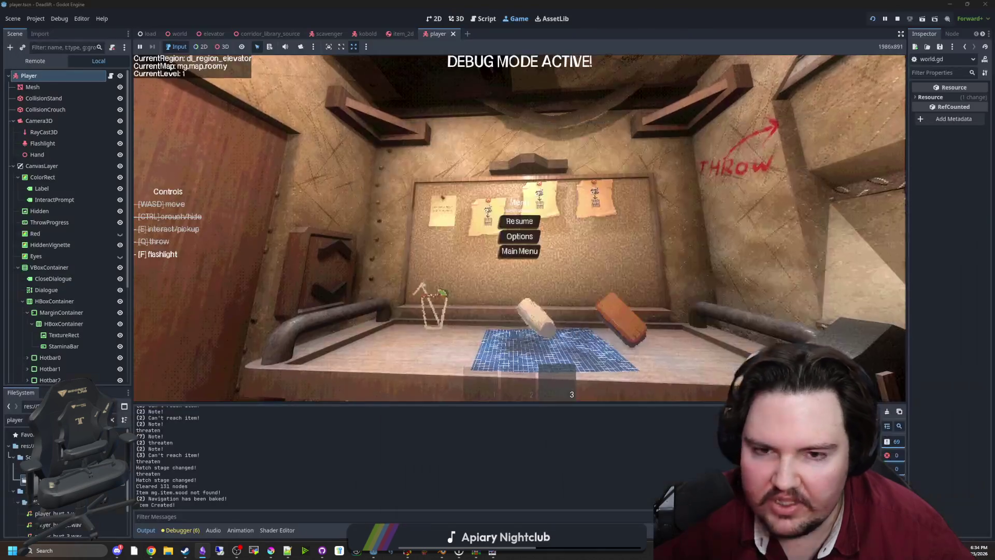
Step: Resume the game and pin a held note onto the corkboard
key("Escape")
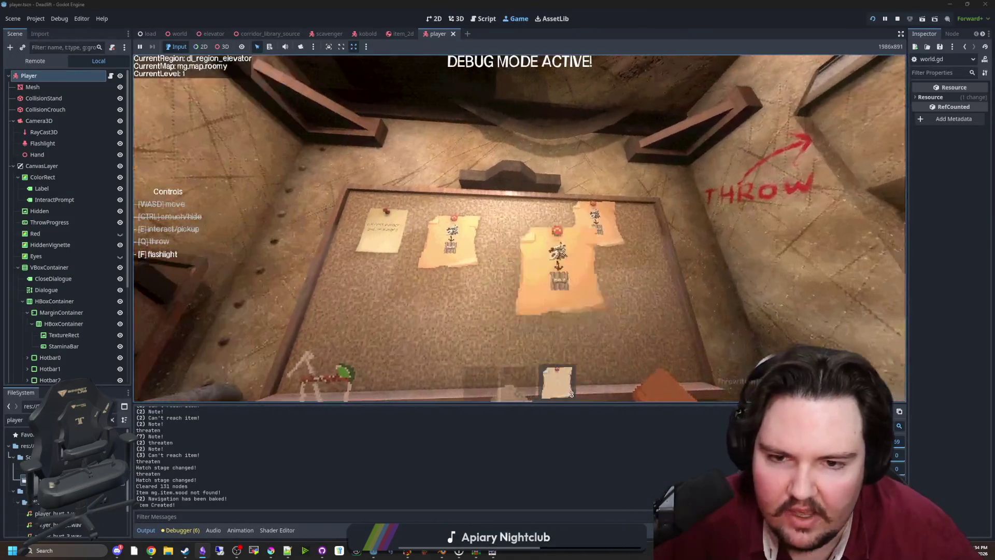
key("s")
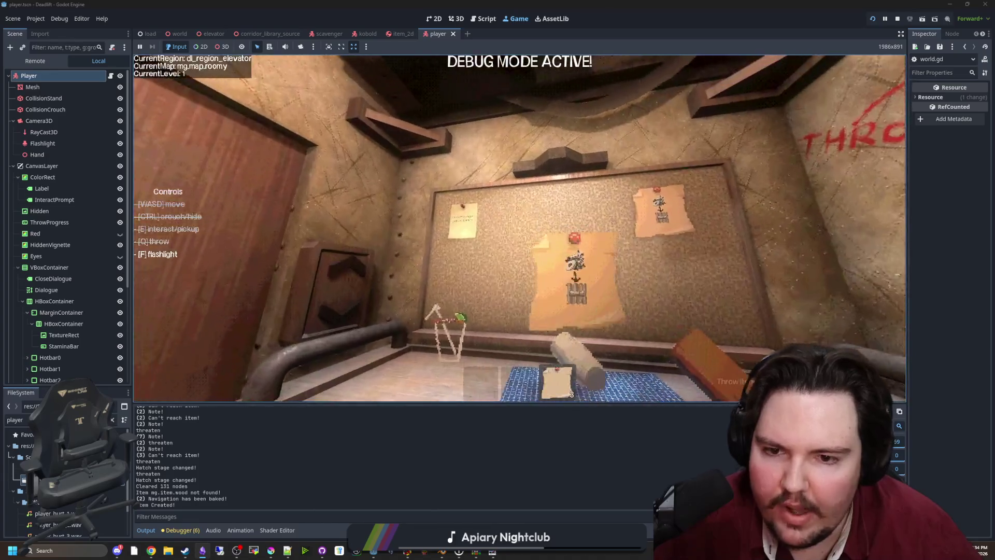
key("e")
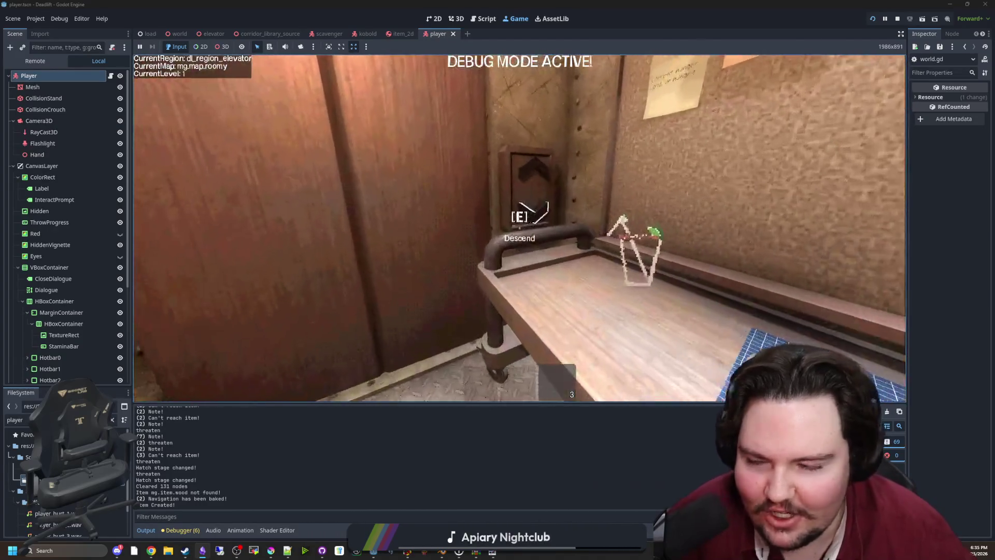
key("e")
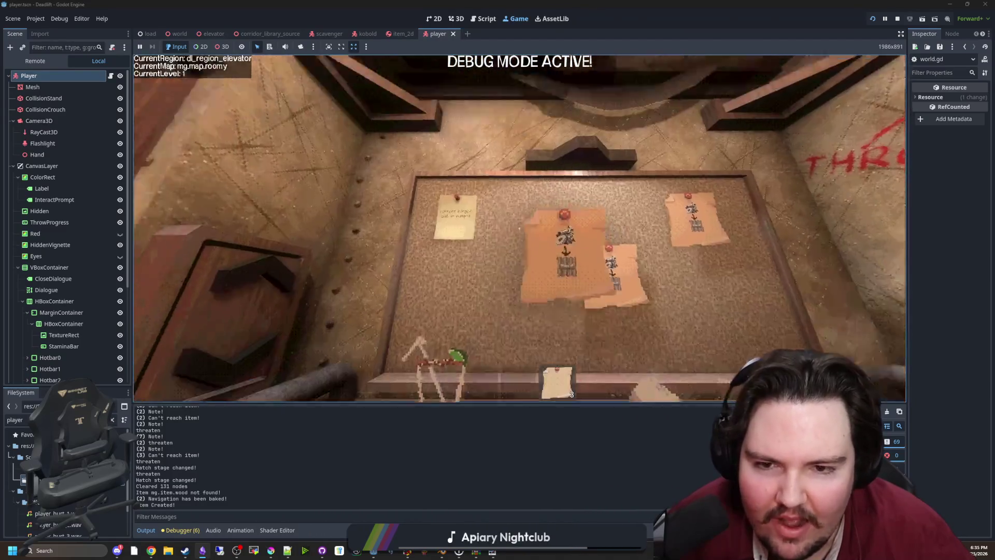
Step: Pin a corkboard note above the elevator door, pick up the floor note, switch to hotbar slot 2, and return to the board
key("e")
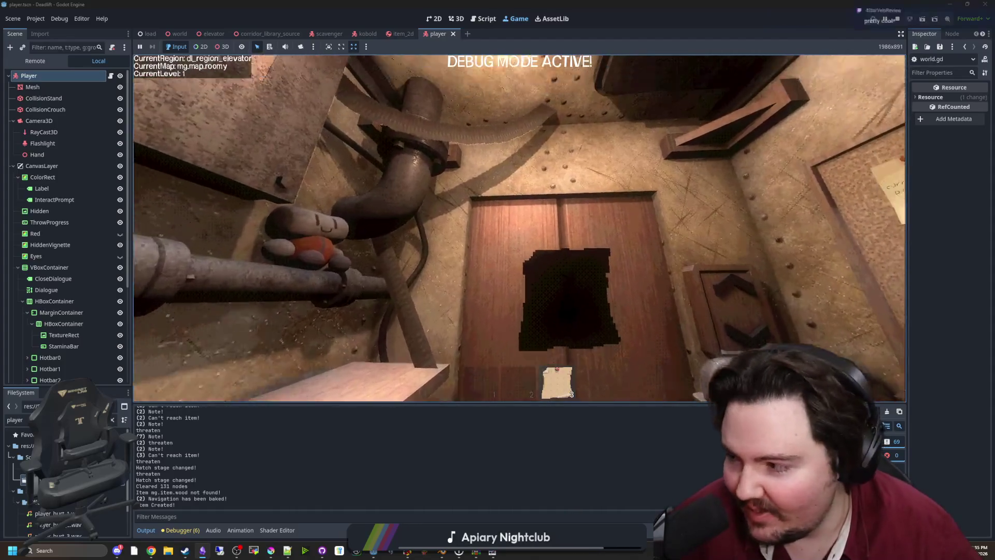
left_click(520, 228)
key("e")
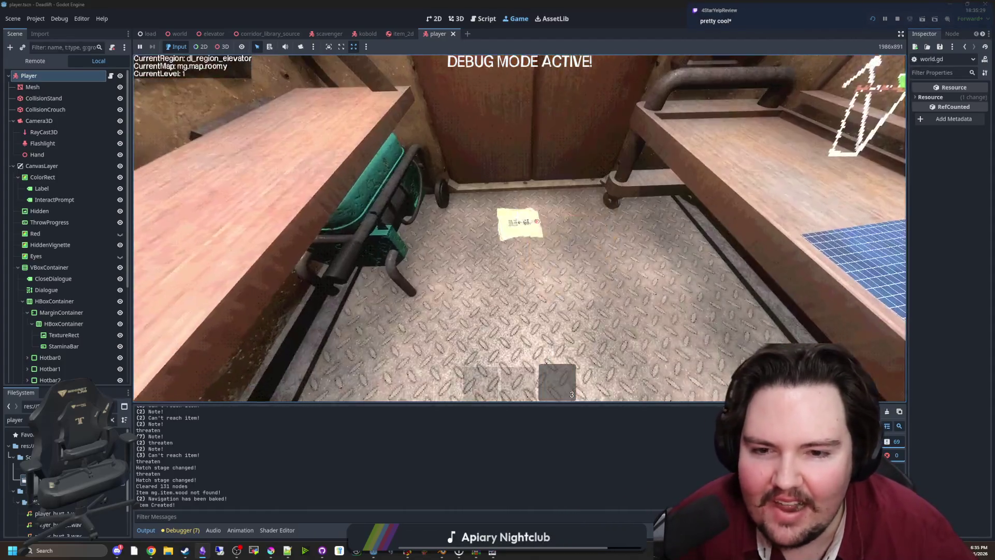
key("e")
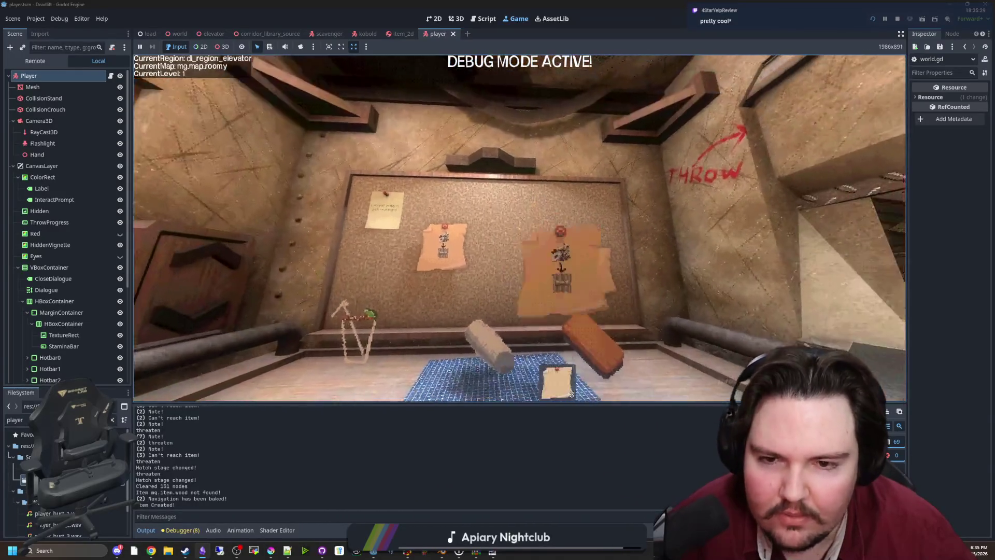
key("2")
key("a")
key("s")
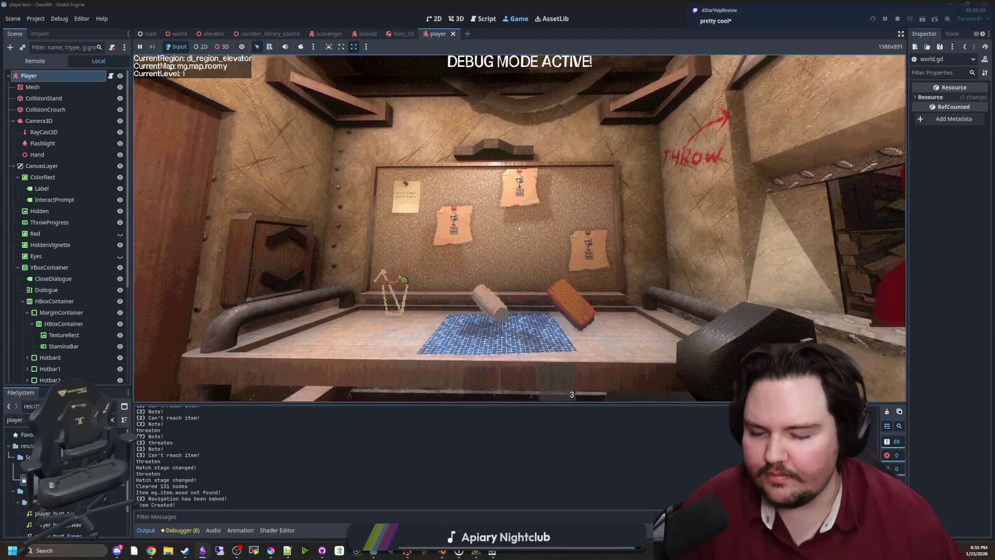
key("w")
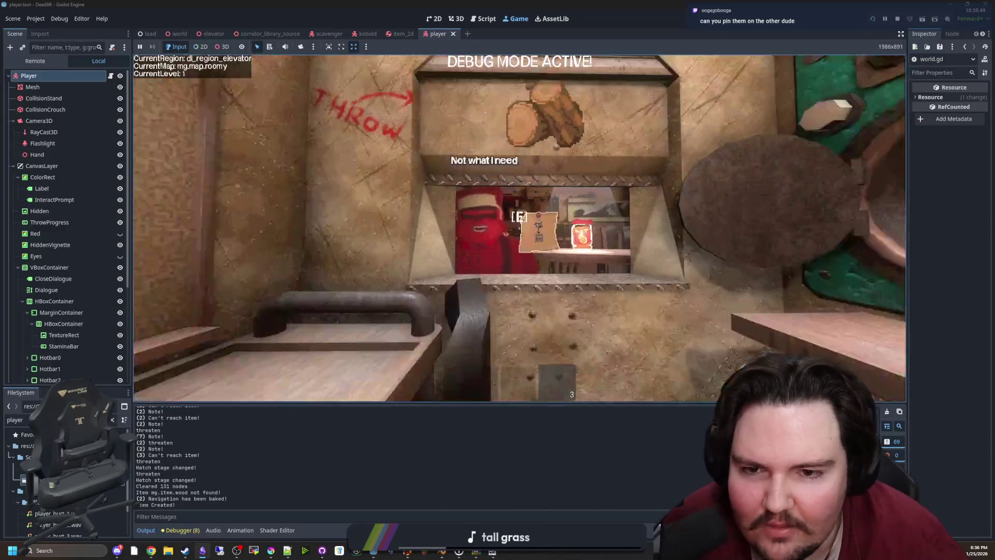
Step: Pick up the counter note, offer it at the shop window, then pause and switch to Obsidian
key("e")
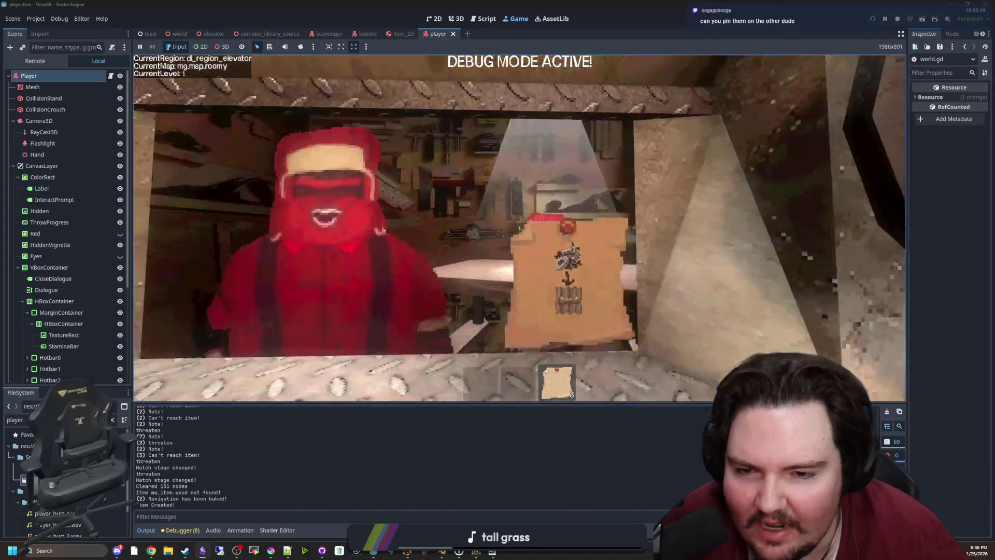
key("q")
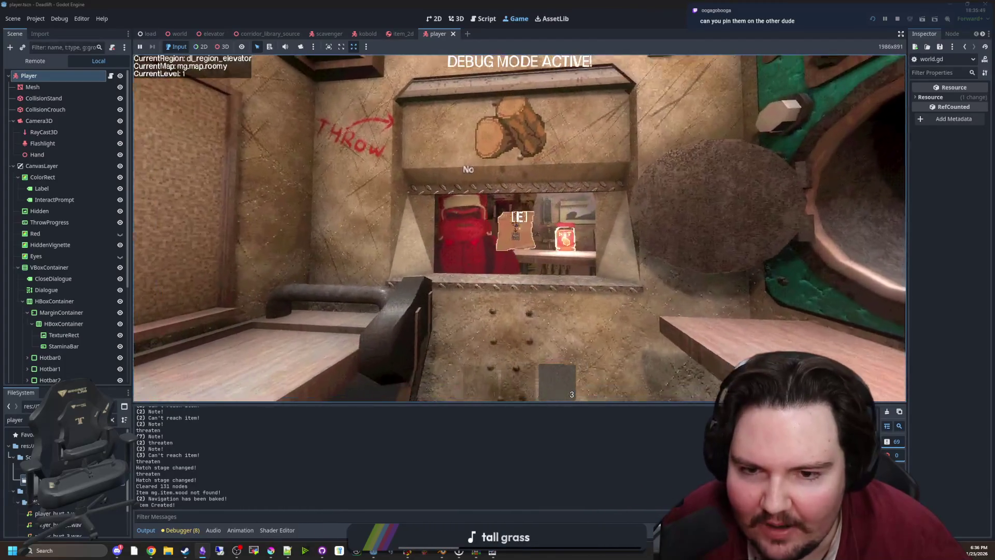
key("e")
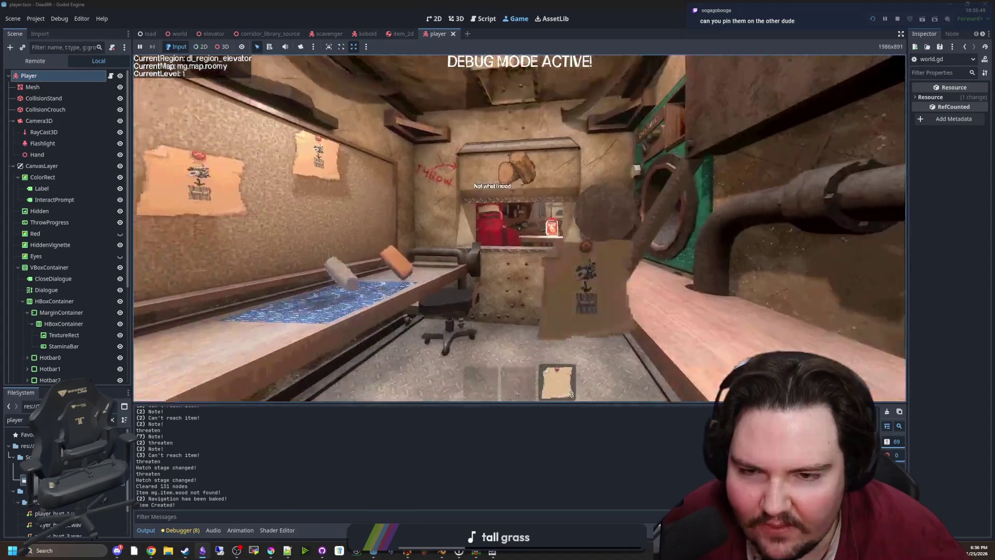
key("w")
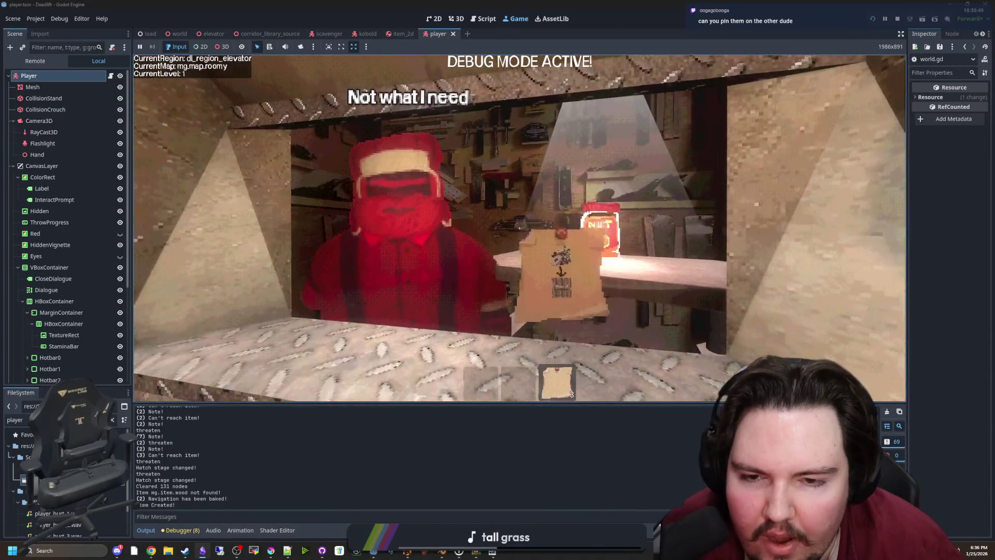
key("e")
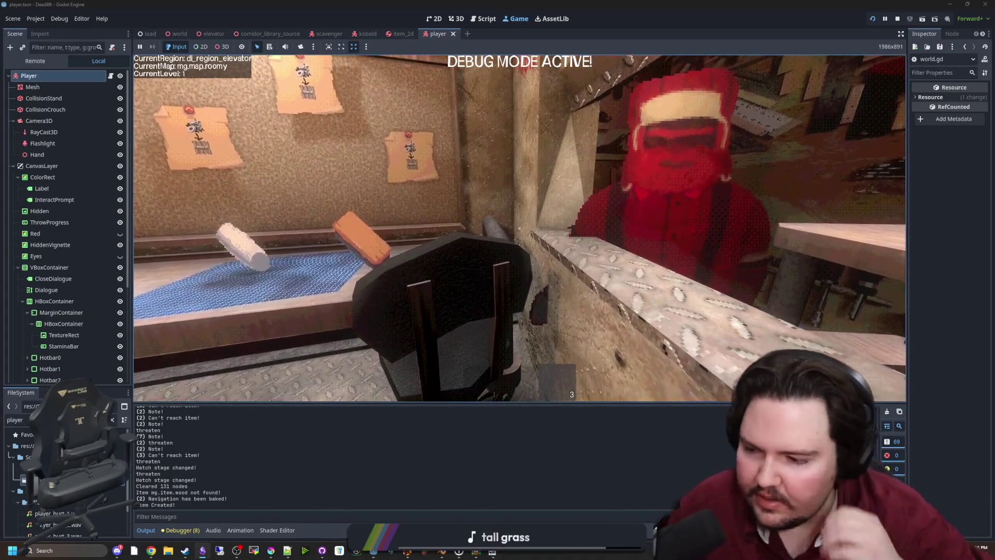
key("Escape")
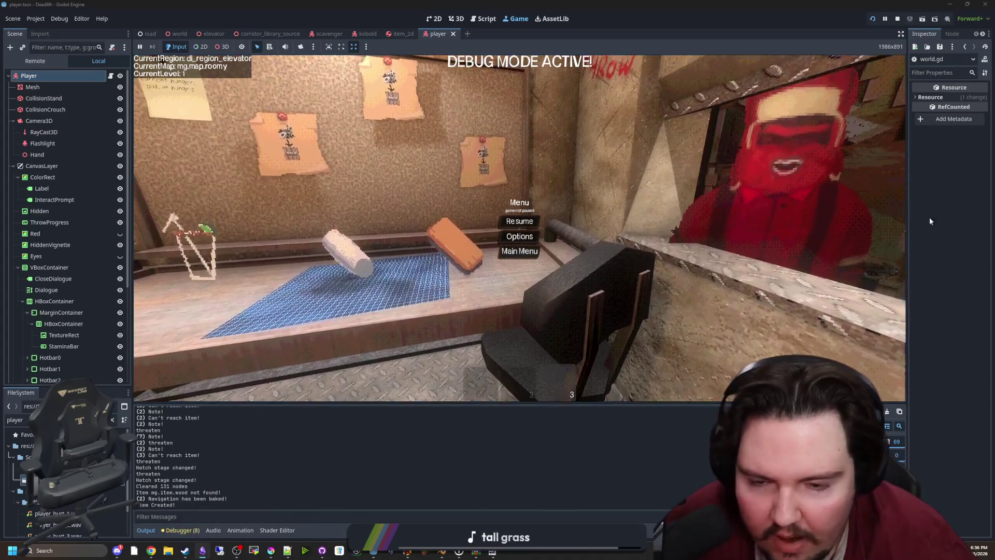
key("alt+Tab")
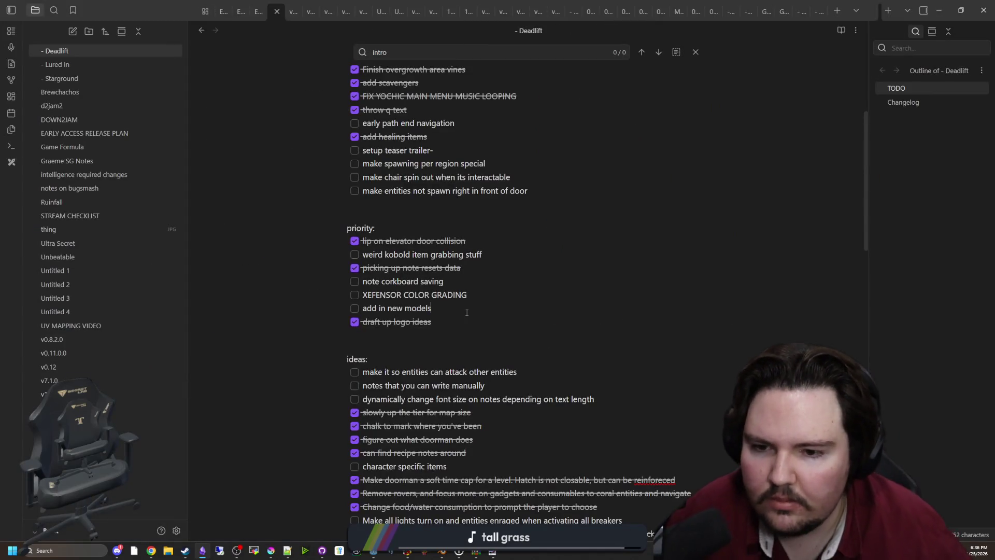
Step: Add 'make shopkeeper position-based billboard' as a new priority to-do, then return to Godot
key("Return")
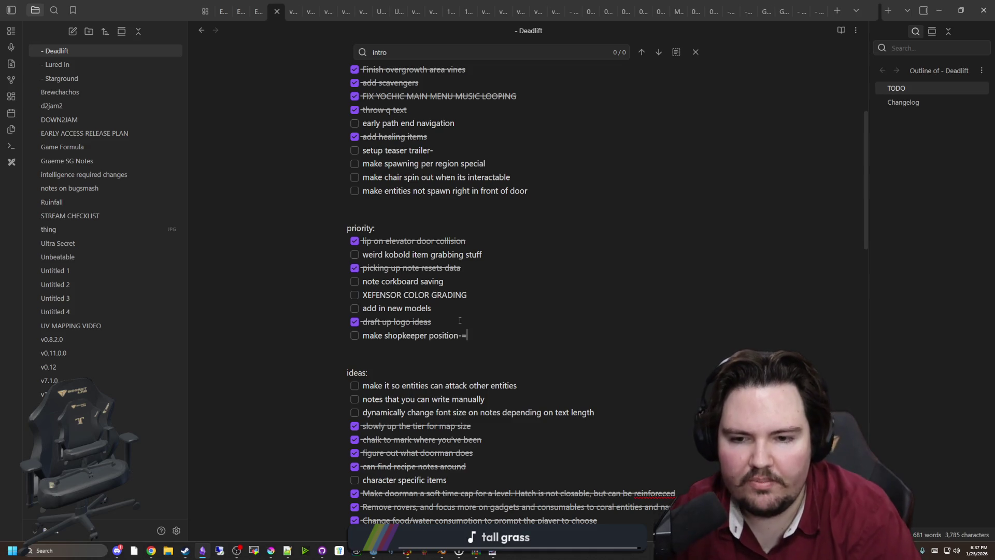
type("billboard")
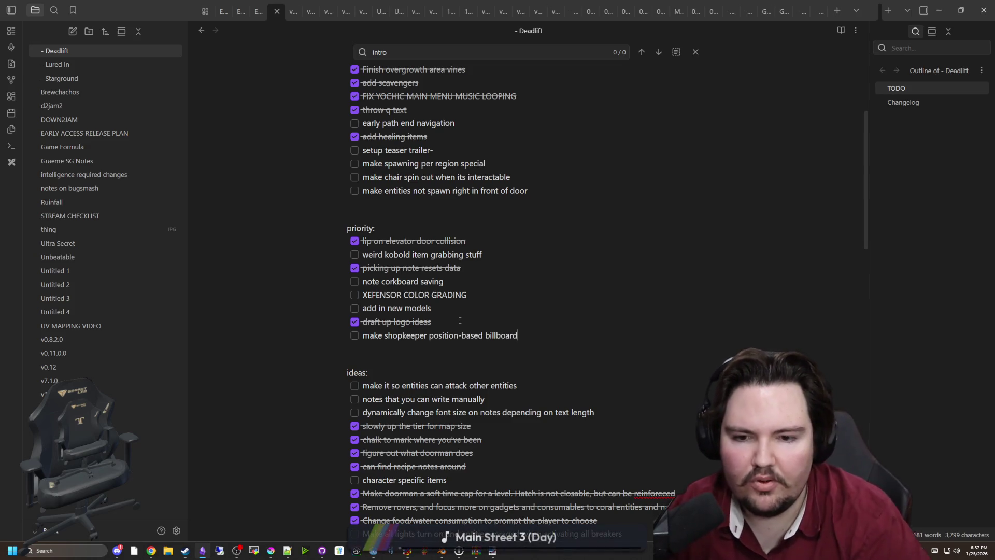
key("alt+Tab")
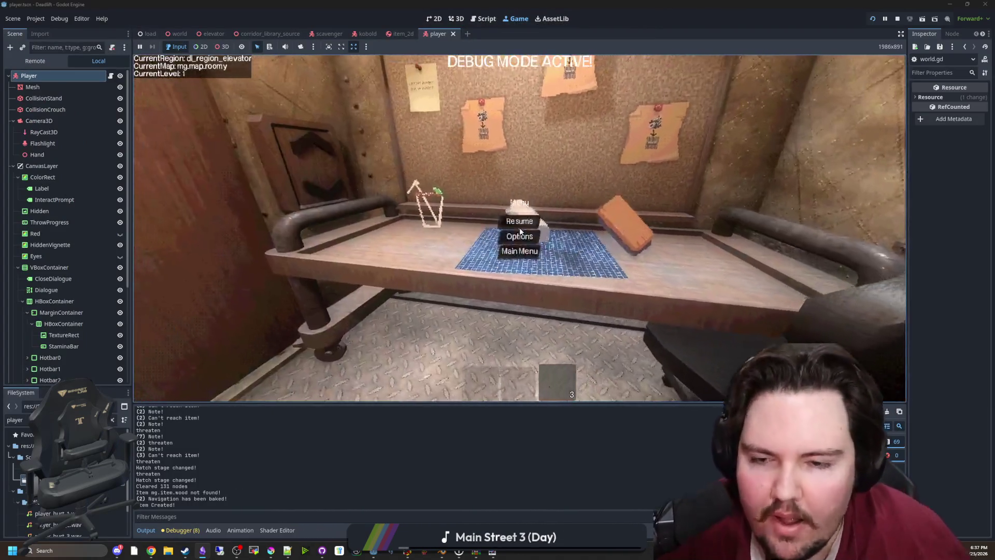
Step: Check the sound settings in the game's options panel, then resume play
left_click(517, 240)
left_click(512, 149)
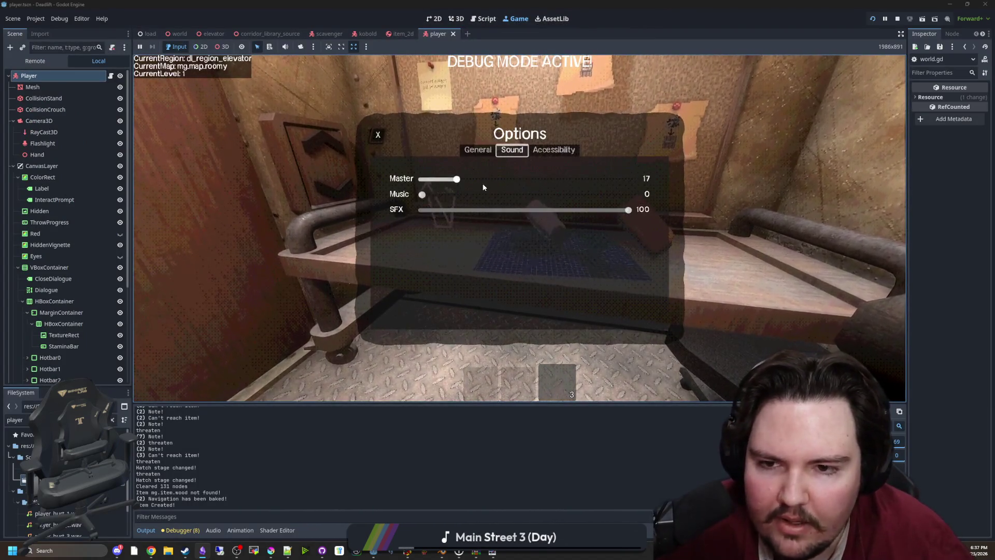
key("Escape")
left_click(500, 223)
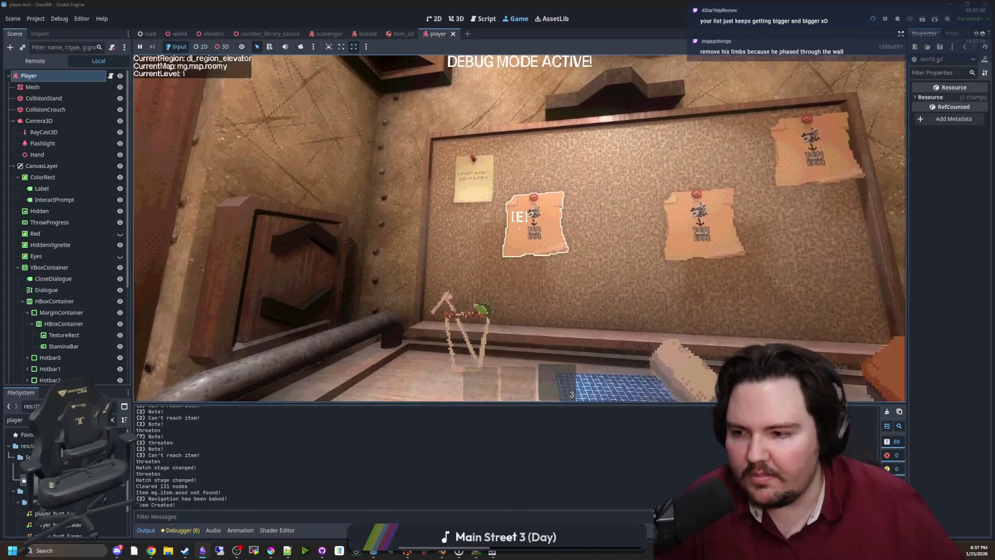
Step: Pick up a note, pin it onto the corkboard, then pause and stop the game
key("e")
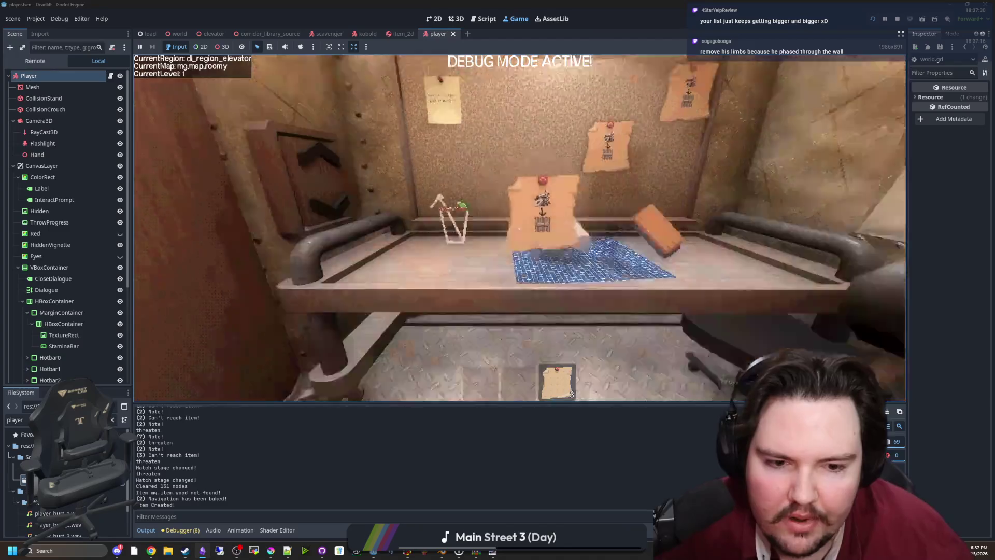
key("q")
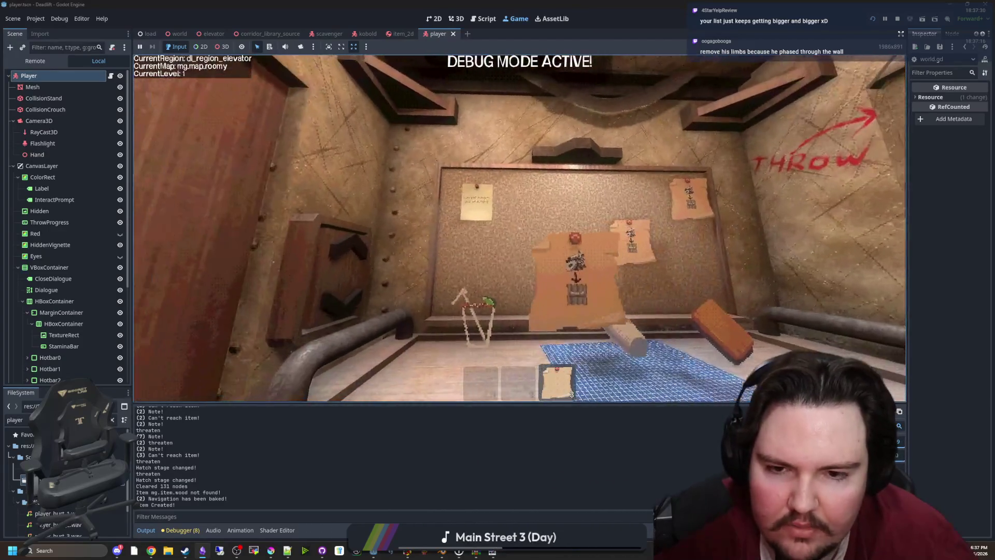
key("Escape")
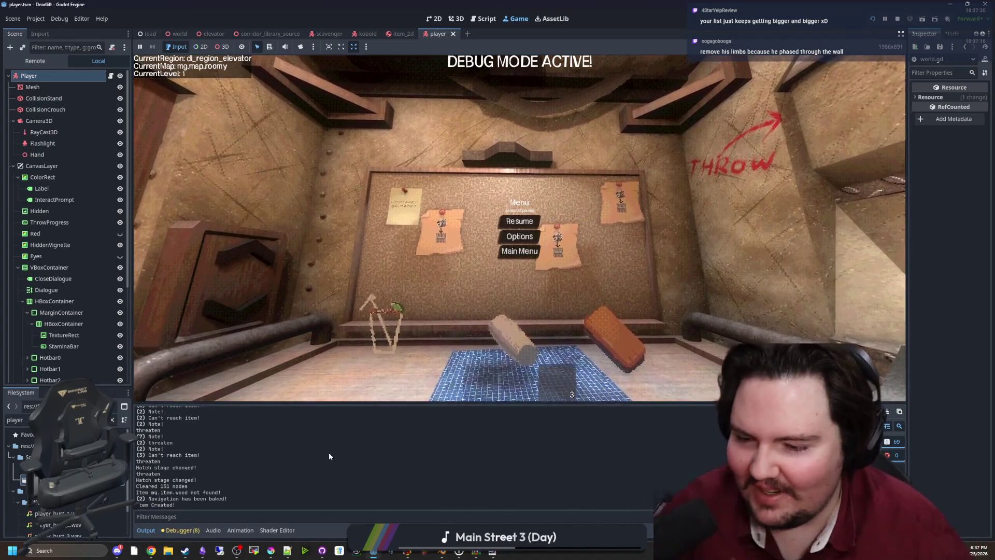
left_click(513, 223)
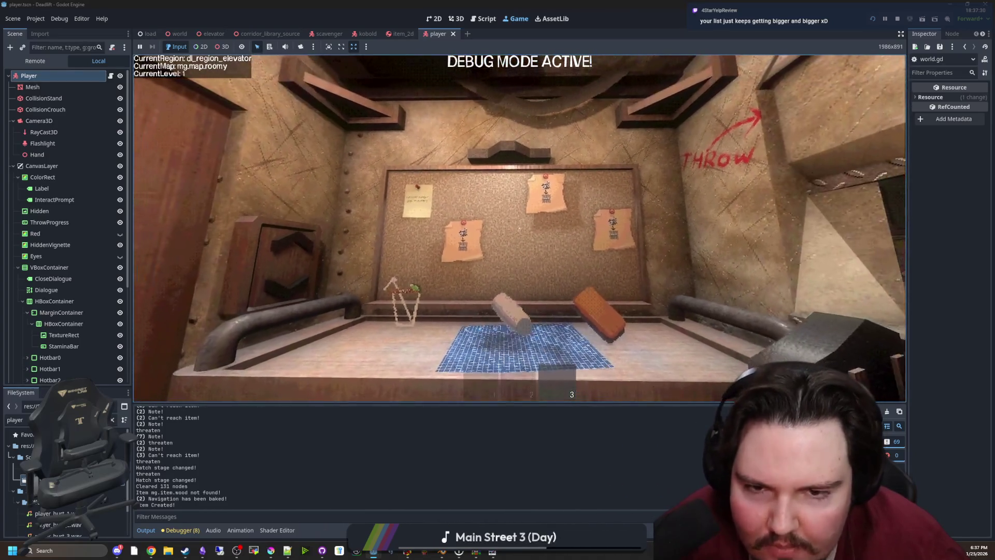
key("Escape")
left_click(898, 20)
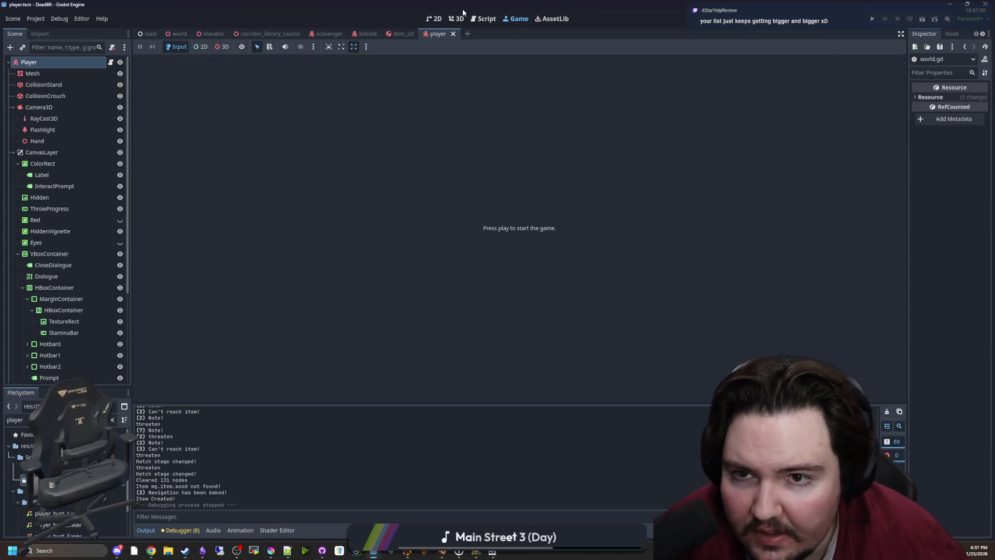
Step: Open and save the world scene in the 3D editor, moving the view to the elevator workbench
left_click(458, 18)
left_click(176, 33)
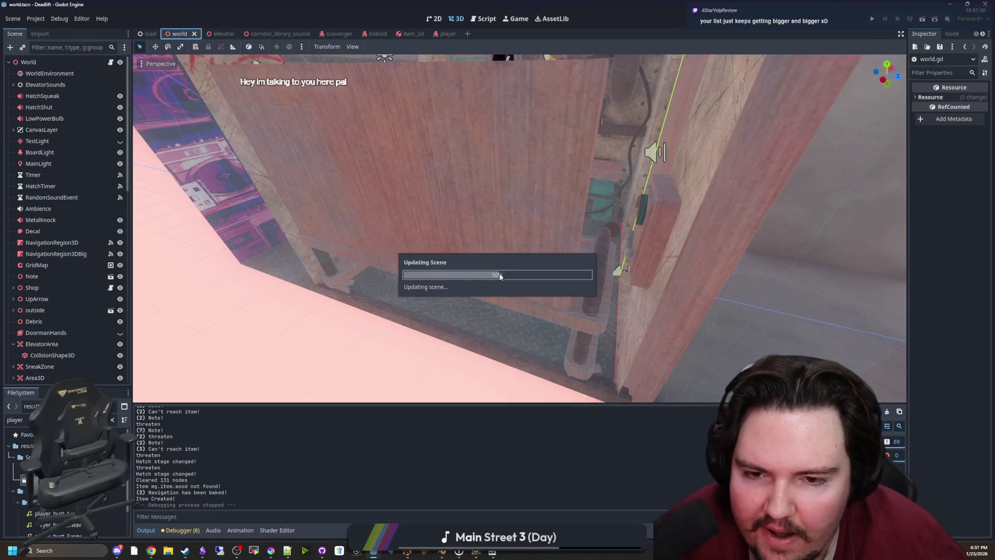
key("ctrl+s")
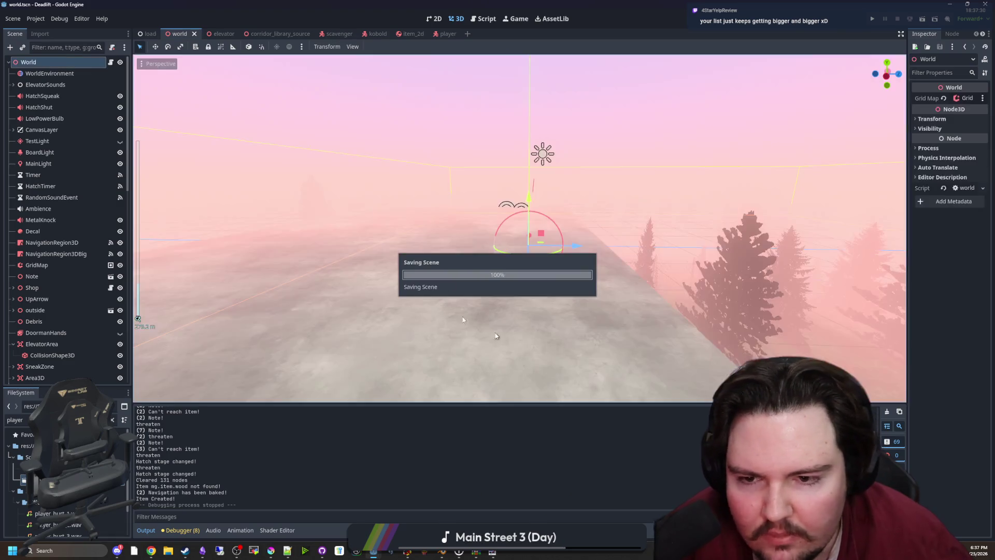
mouse_move(498, 250)
left_mouse_down()
mouse_move(466, 291)
mouse_move(519, 270)
mouse_move(498, 248)
mouse_move(519, 243)
mouse_move(487, 249)
mouse_move(518, 238)
mouse_move(467, 249)
mouse_move(321, 203)
left_mouse_up()
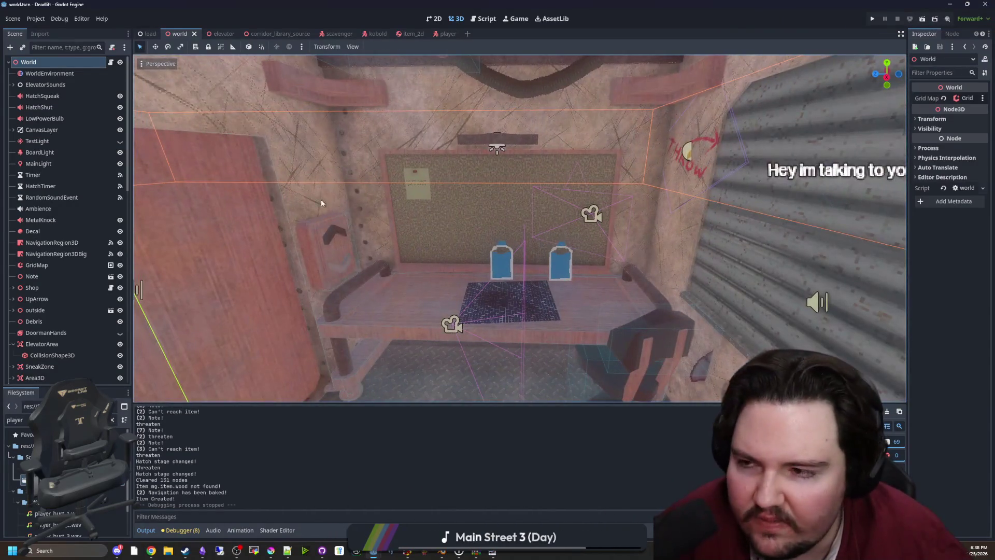
Step: Add a StaticBody3D child under World and rename it PinSurface
right_click(34, 61)
left_click(49, 65)
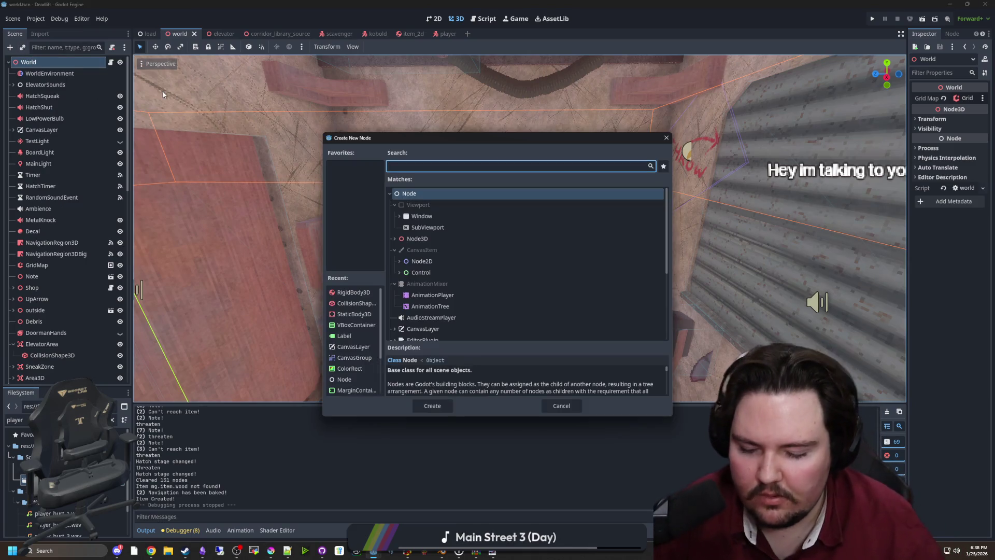
type("static")
key("Return")
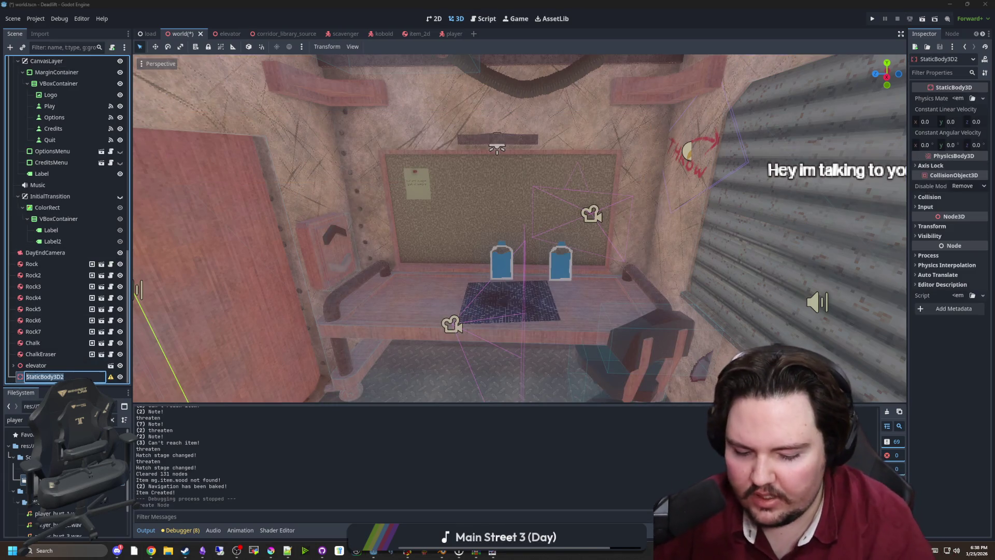
type("ce")
key("Return")
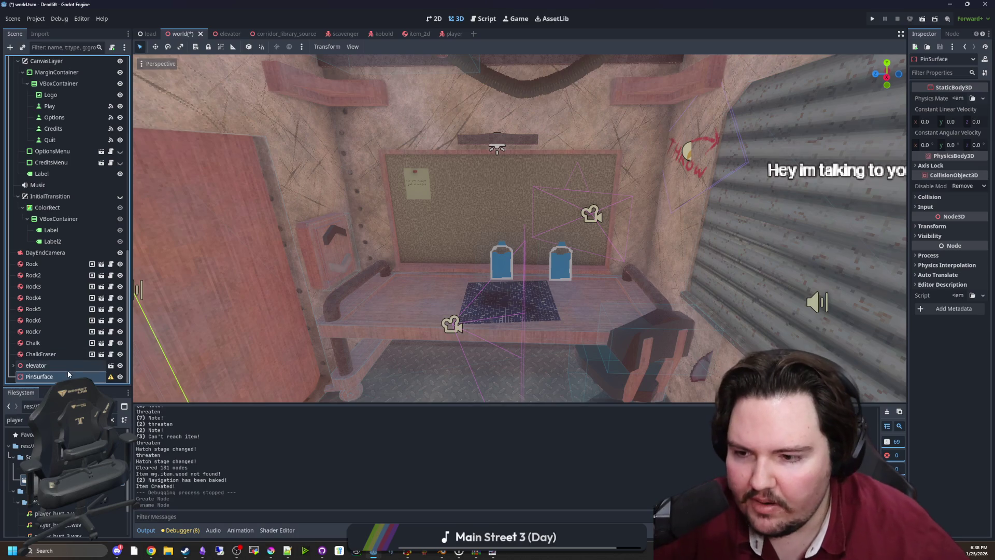
Step: Untick collision layer 1 and mask 1 on PinSurface
left_click_drag(909, 215, 763, 203)
left_click(785, 197)
left_click(778, 258)
left_click(779, 220)
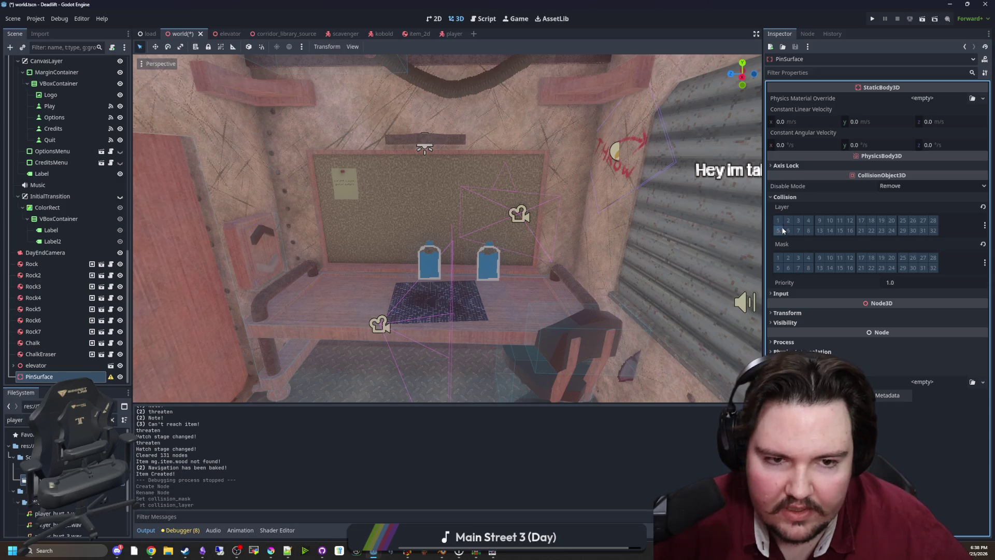
Step: Tick collision layer 8 on PinSurface and name 3D Physics layer 8 'NotePin' in Project Settings
left_click(810, 231)
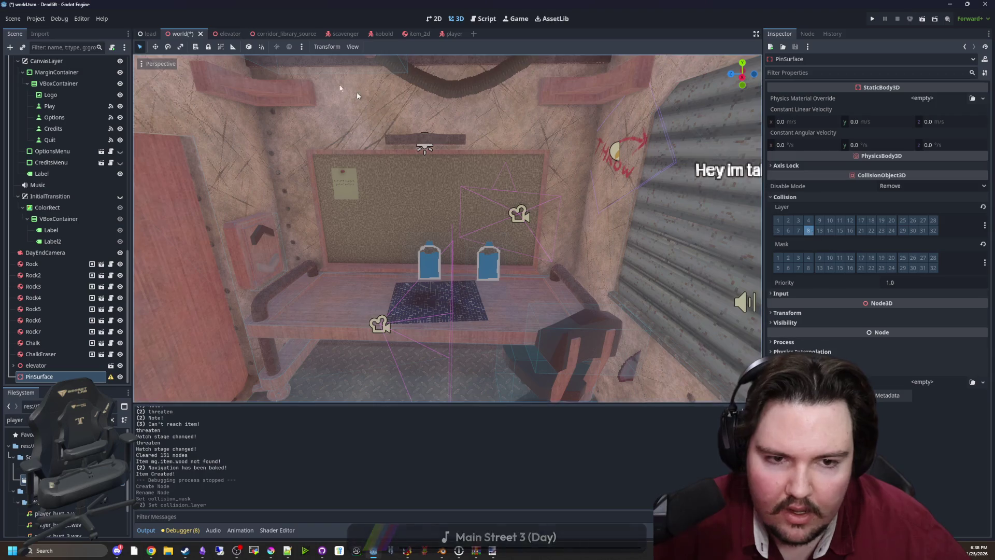
left_click(37, 19)
left_click(57, 30)
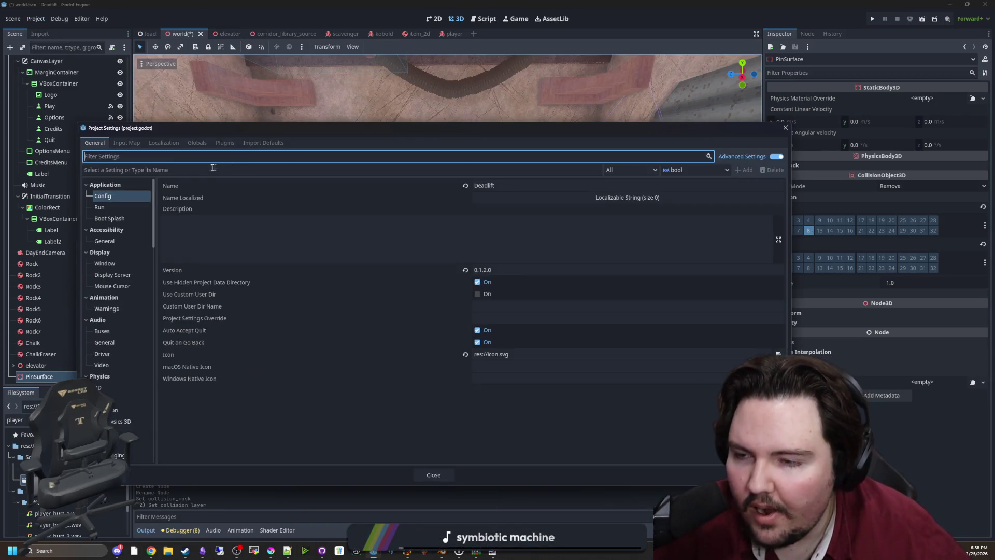
type("collision")
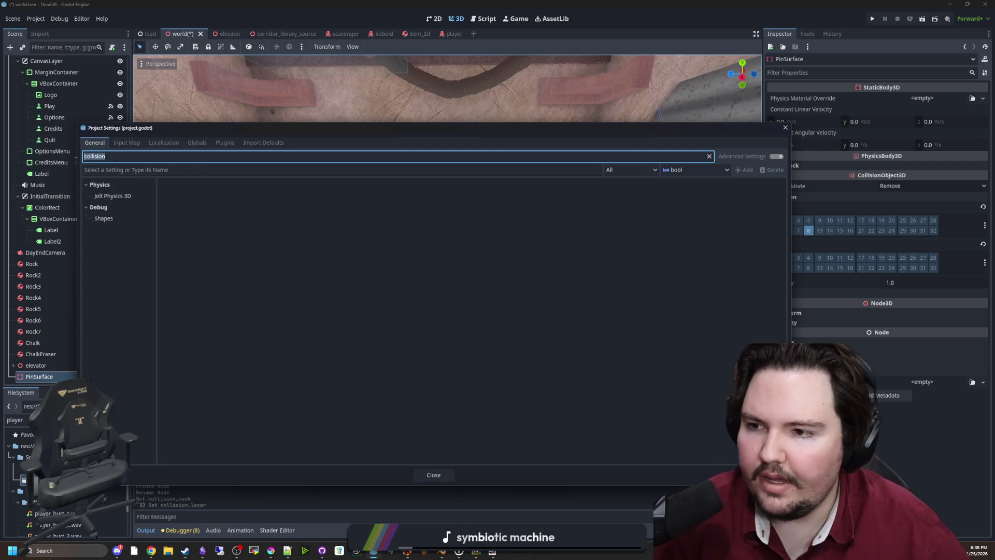
key("BackSpace")
scroll(124, 342, "down", 10)
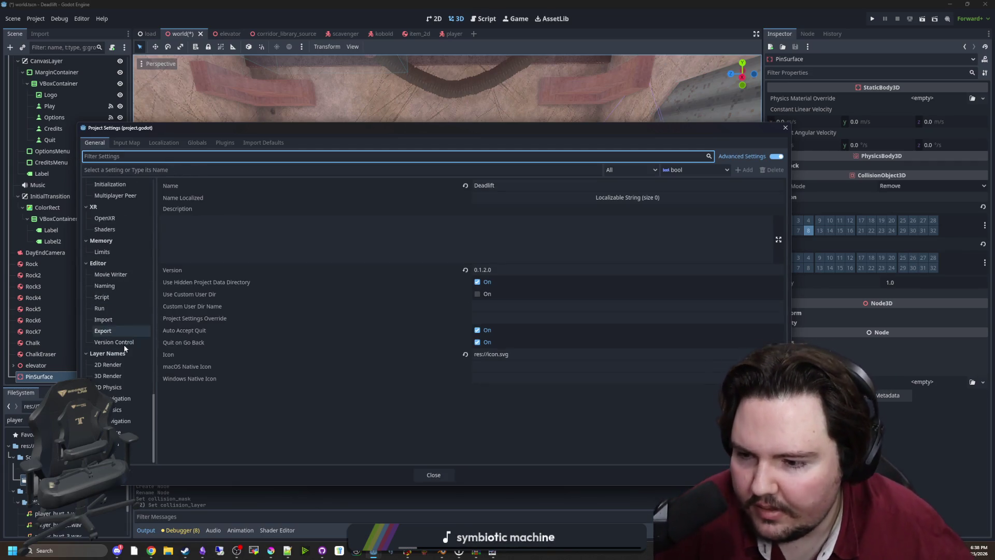
left_click(116, 410)
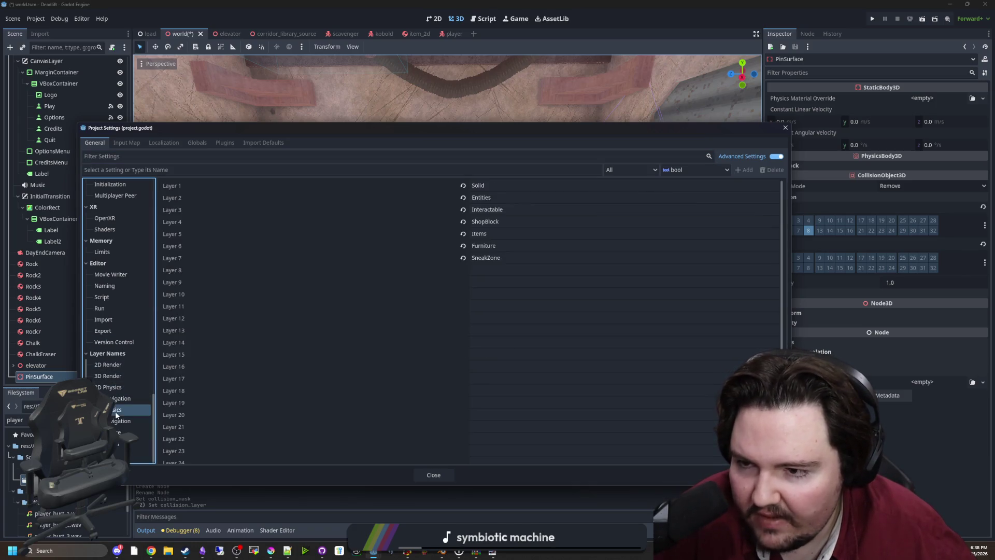
left_click(488, 270)
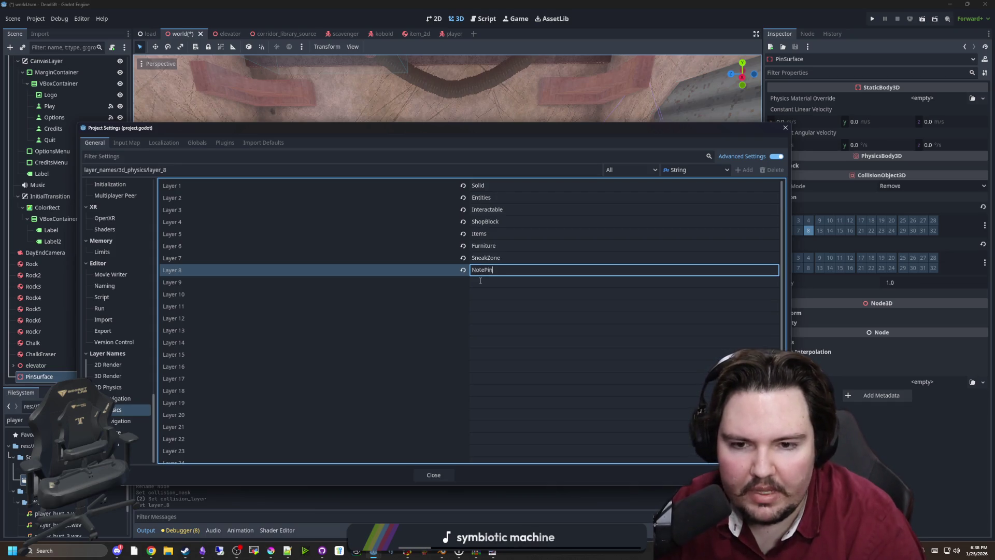
left_click(482, 281)
left_click(434, 475)
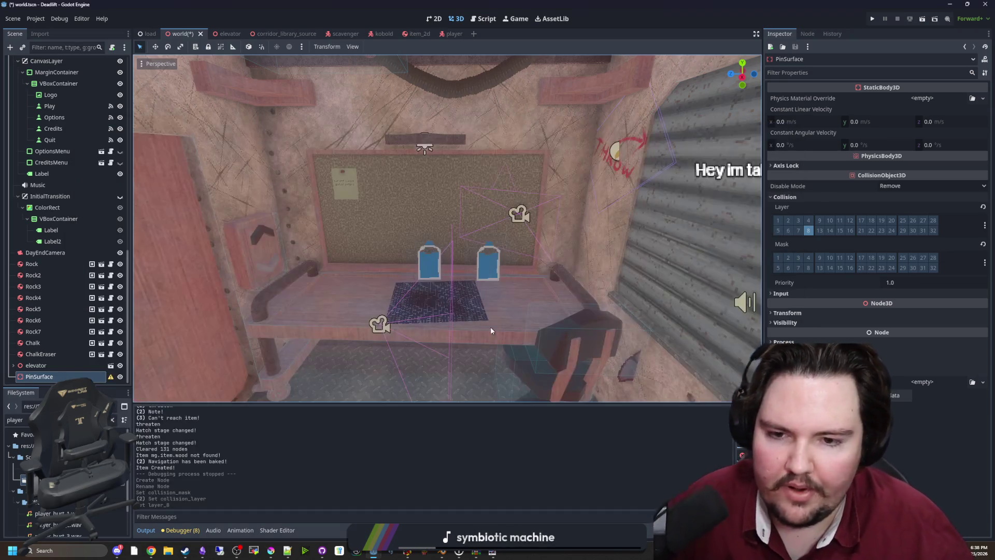
Step: Save, add a CollisionShape3D child under PinSurface, and frame PinSurface in the 3D view
key("ctrl+s")
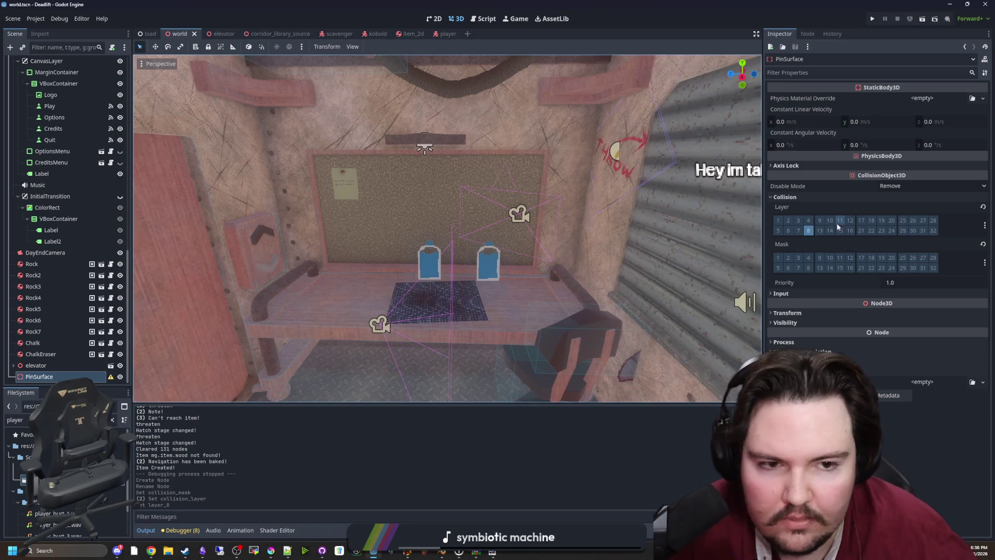
key("ctrl+a")
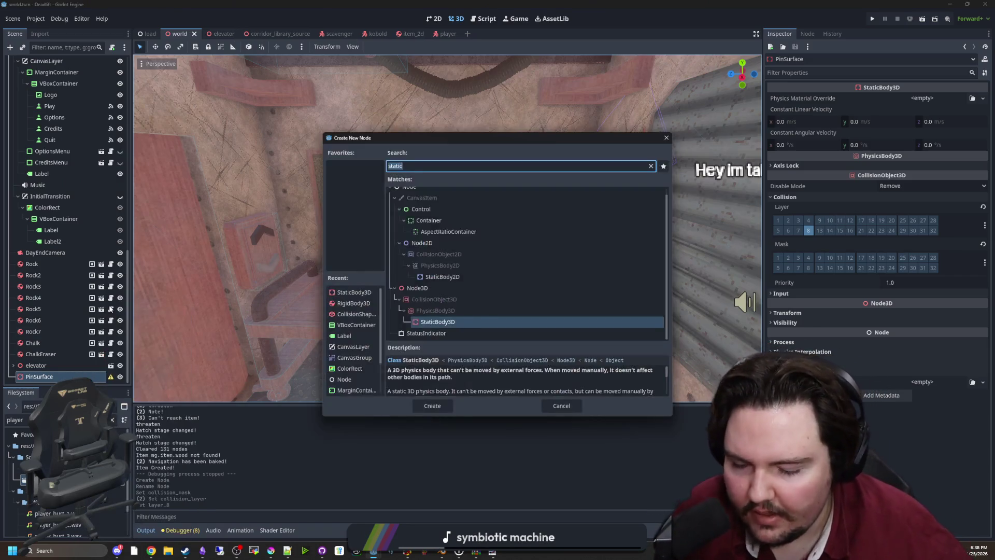
type("collisionshape")
key("Return")
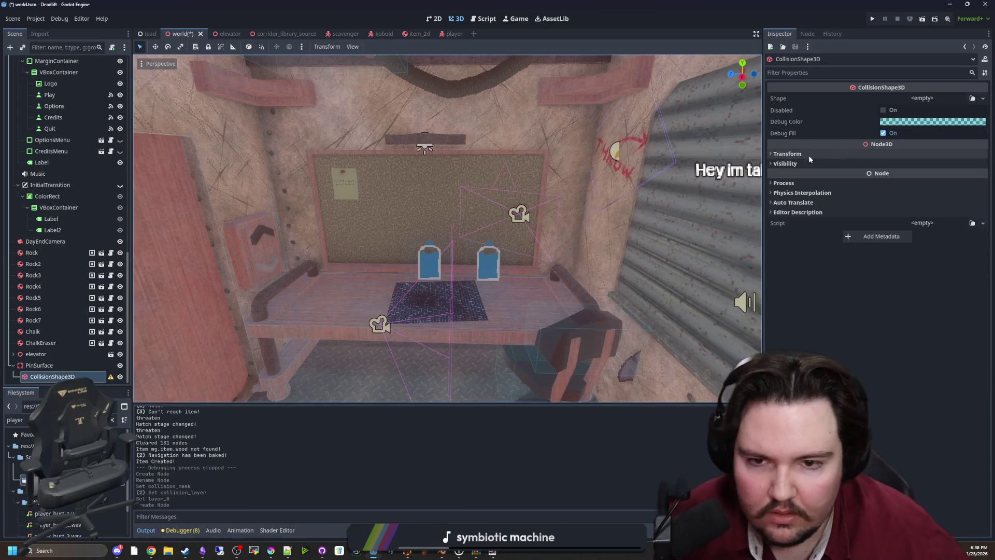
left_click(47, 365)
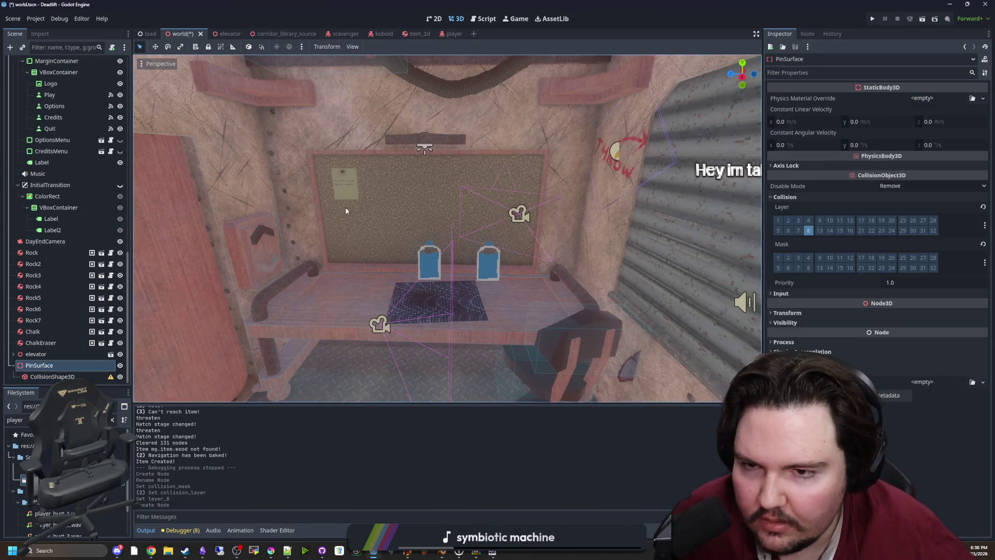
key("f")
mouse_move(447, 229)
left_mouse_down()
mouse_move(466, 228)
mouse_move(247, 250)
left_mouse_up()
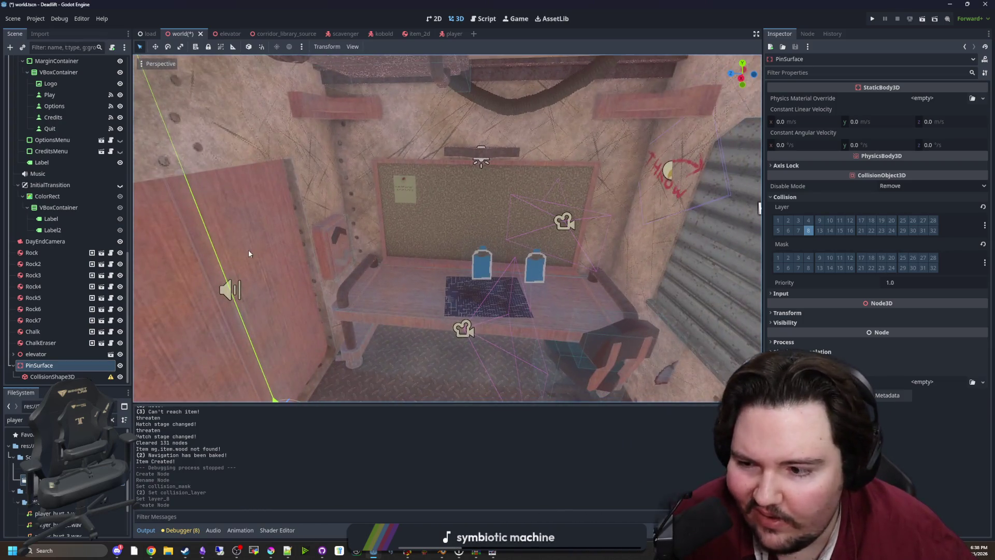
Step: Delete PinSurface with its children and save the world scene
right_click(72, 366)
left_click(95, 534)
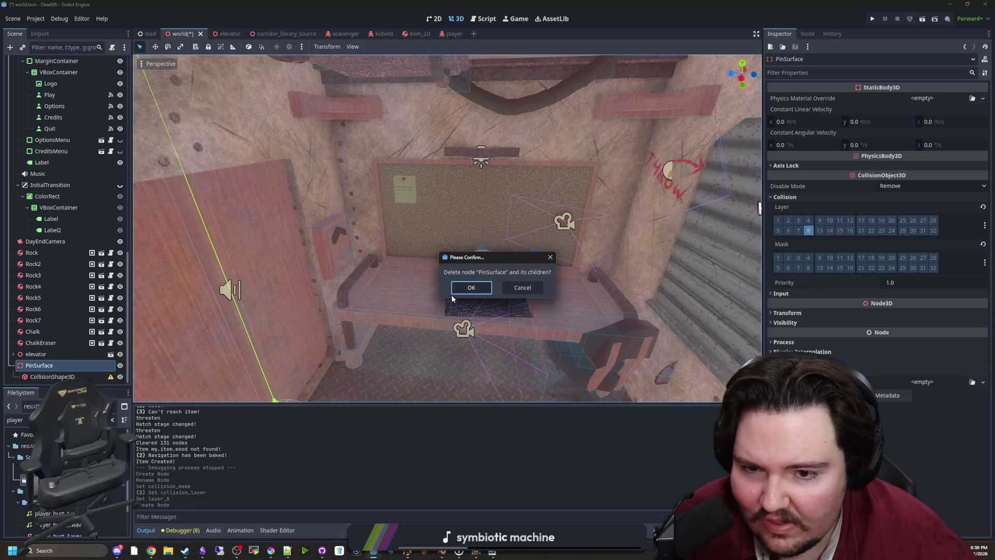
left_click(472, 287)
key("ctrl+s")
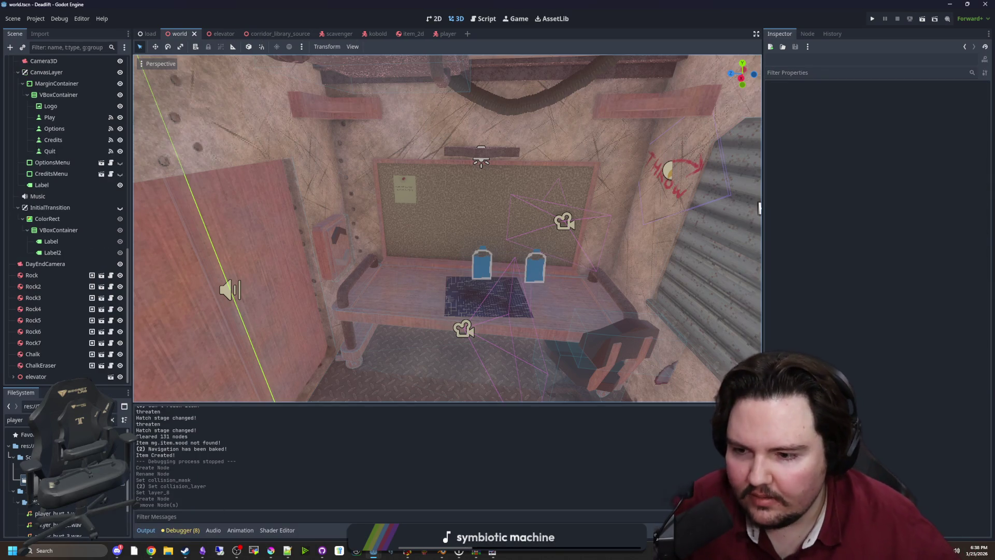
Step: Filter FileSystem for 'elevat', inspect elevator.blend's Advanced Import Settings preview, then open it in Blender
key("BackSpace")
key("BackSpace")
key("BackSpace")
type("elevat")
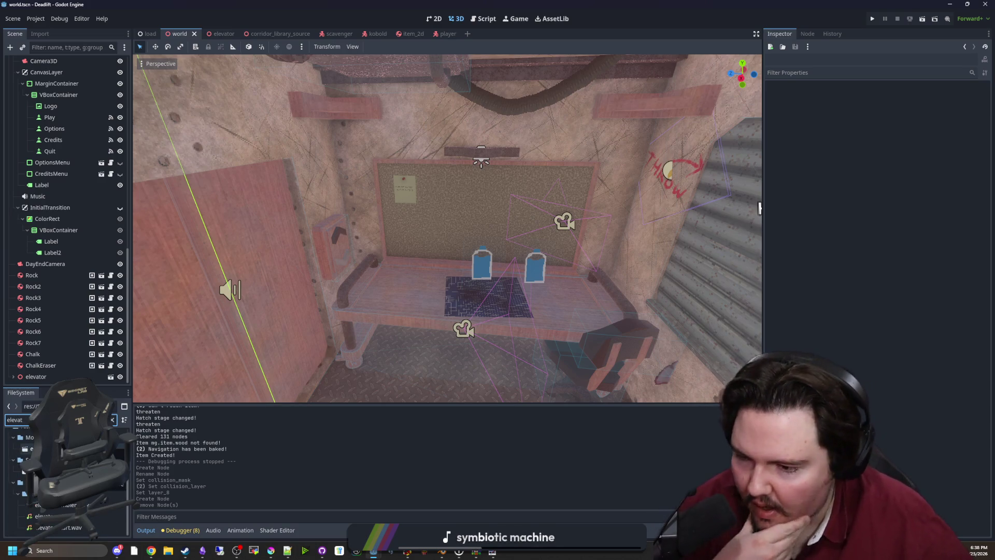
key("Down")
key("Return")
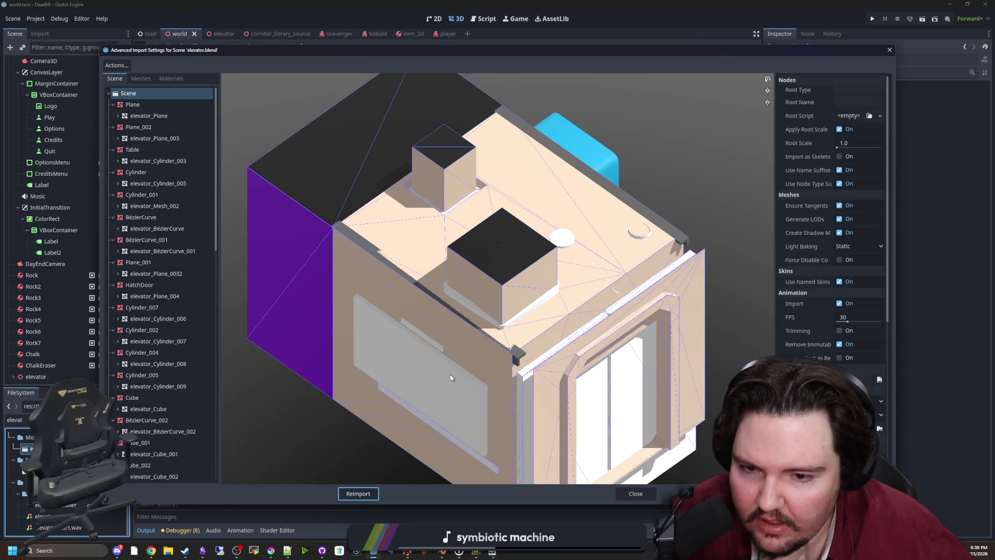
left_click_drag(369, 285, 539, 347)
left_click(634, 493)
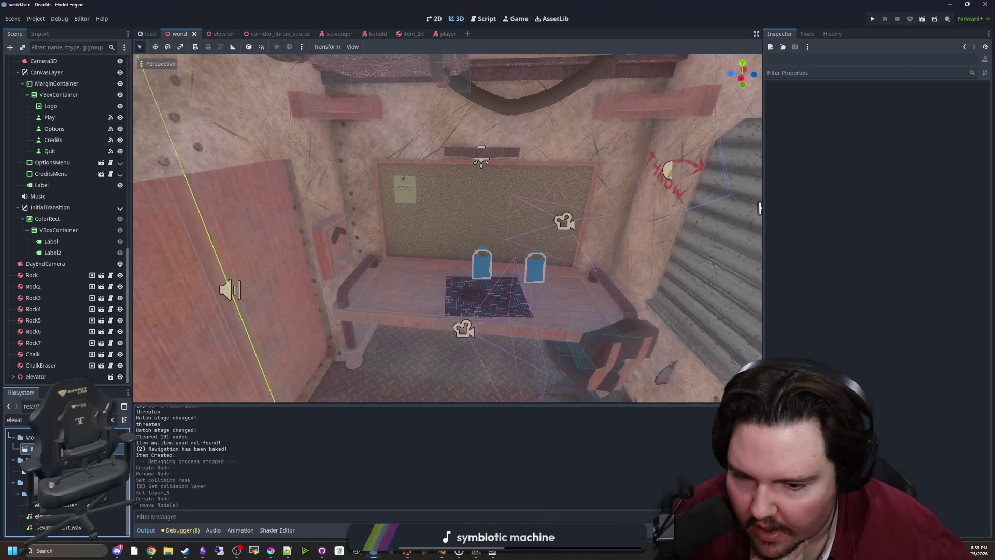
double_click(493, 283)
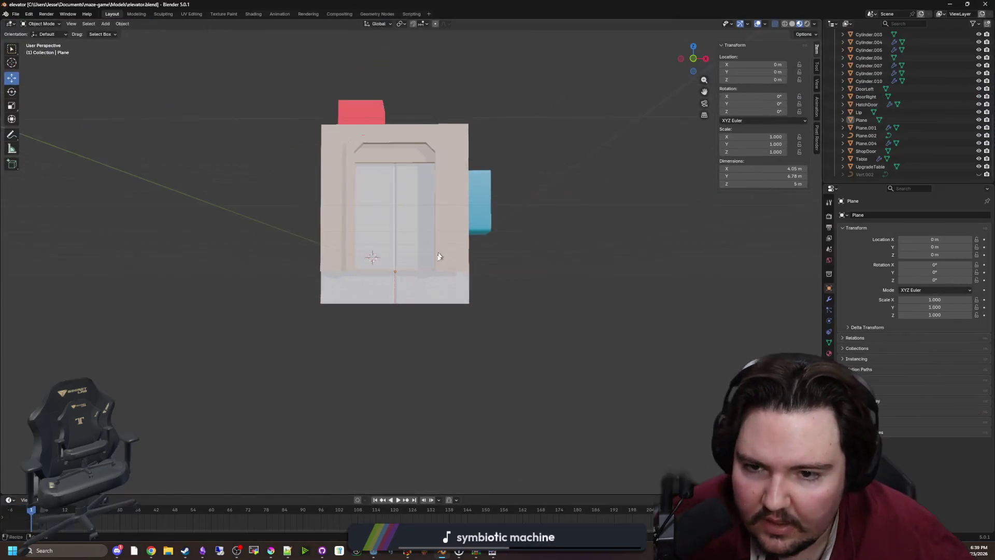
Step: Frame Blender's Cube.003 board panel, rename it CorkBoard, and return to Godot
scroll(408, 322, "up", 8)
scroll(407, 322, "down", 5)
left_click(311, 217)
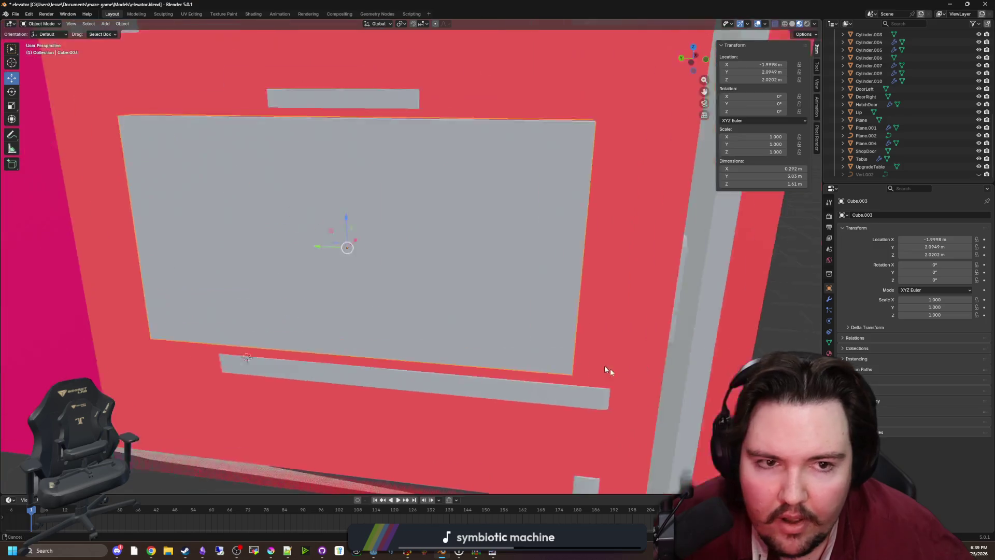
key("KP_Decimal")
scroll(875, 165, "up", 10)
key("F2")
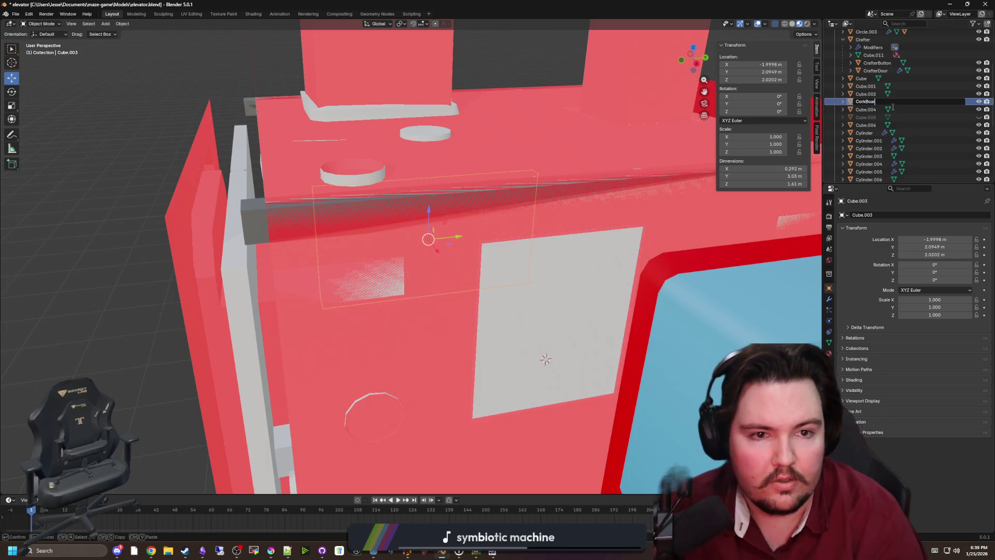
type("rd")
key("Return")
left_click(950, 5)
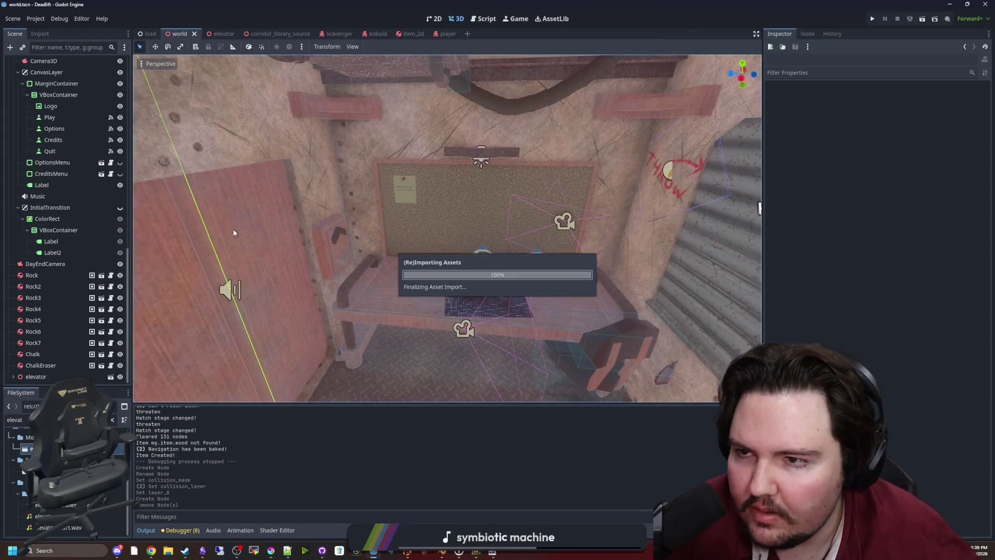
Step: Select the elevator's CorkBoard mesh and expand its Surface Material Override slots
left_click(454, 186)
key("f")
scroll(489, 198, "down", 5)
scroll(489, 198, "up", 2)
left_click(515, 186)
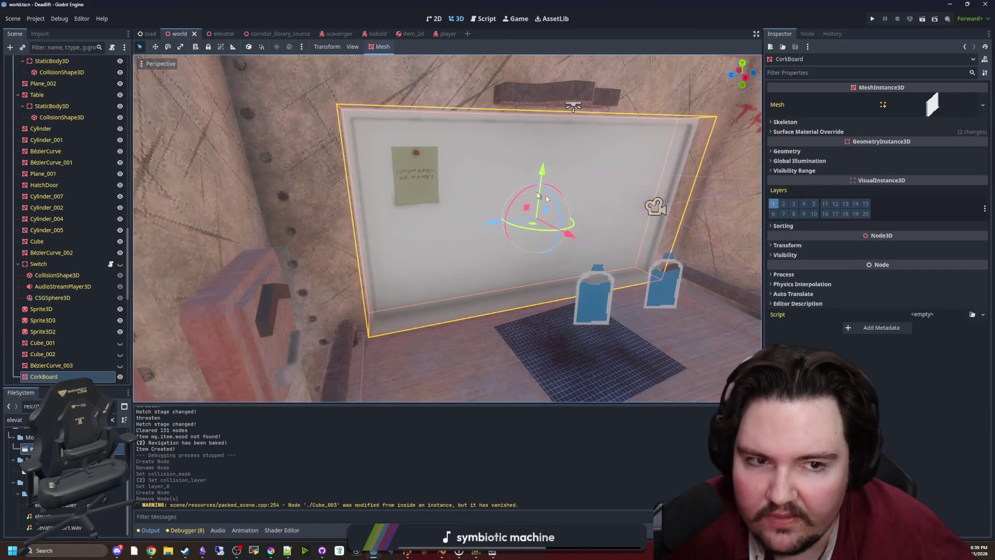
left_click(808, 131)
scroll(196, 307, "down", 2)
Step: Filter files for the cork material and assign corkboard.tres to override slot 1
left_click(113, 420)
type("cork")
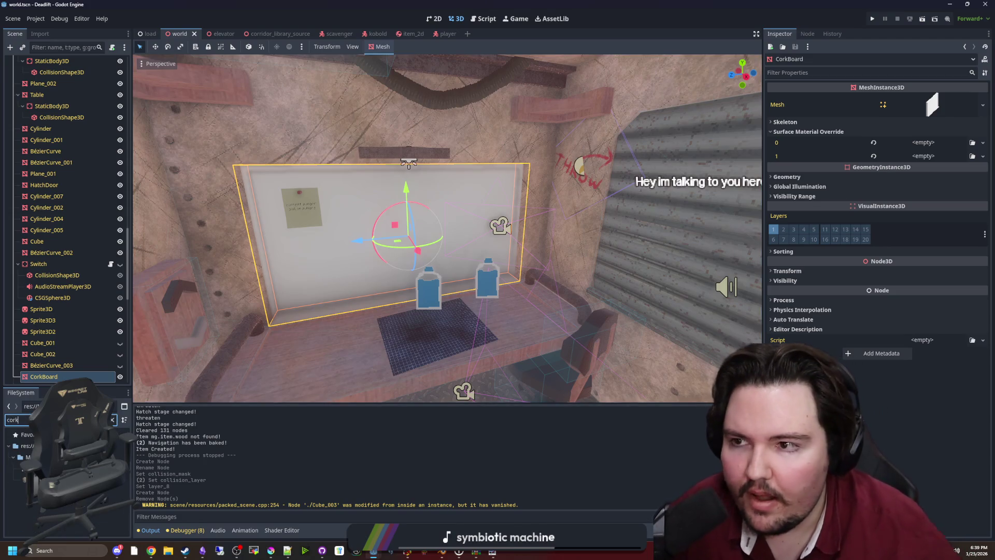
scroll(101, 225, "up", 3)
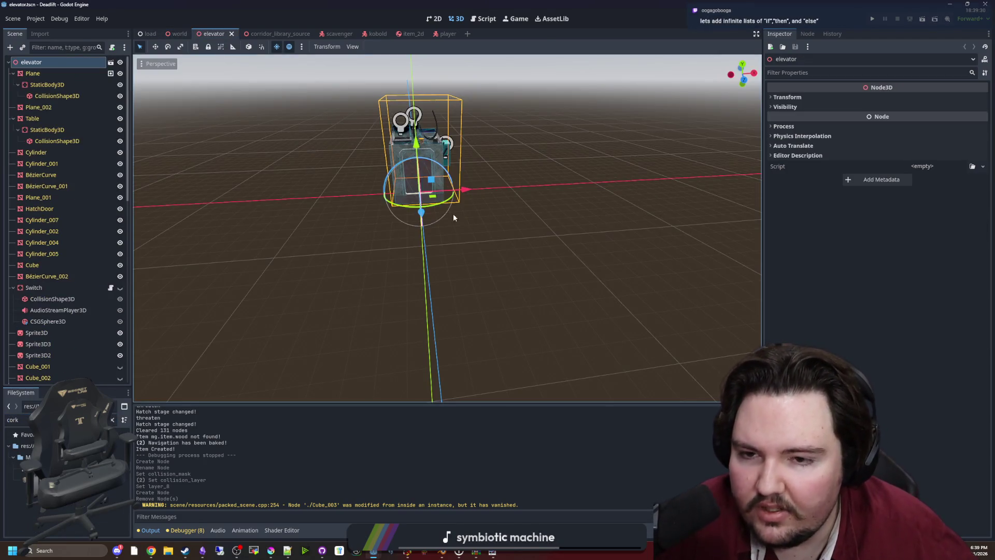
scroll(543, 254, "up", 10)
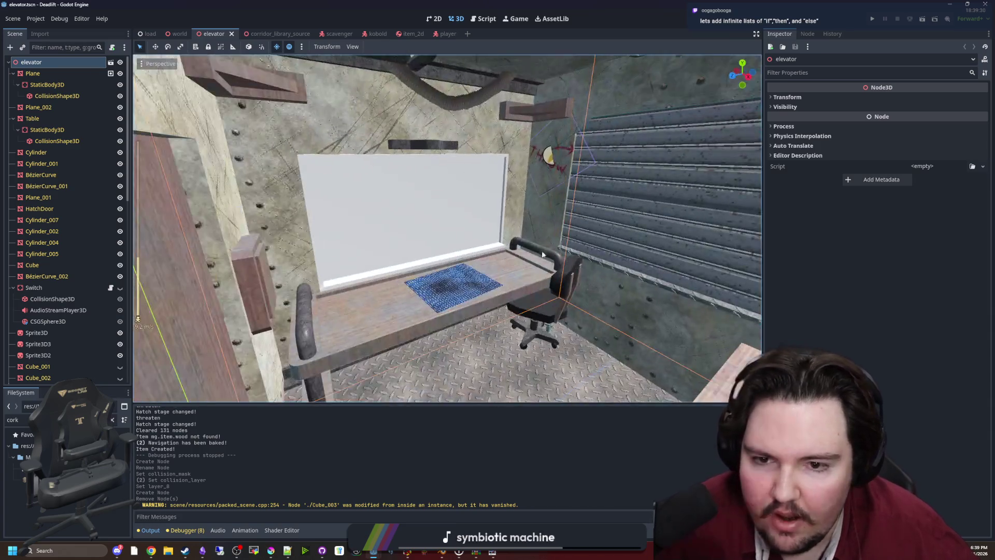
left_click(443, 213)
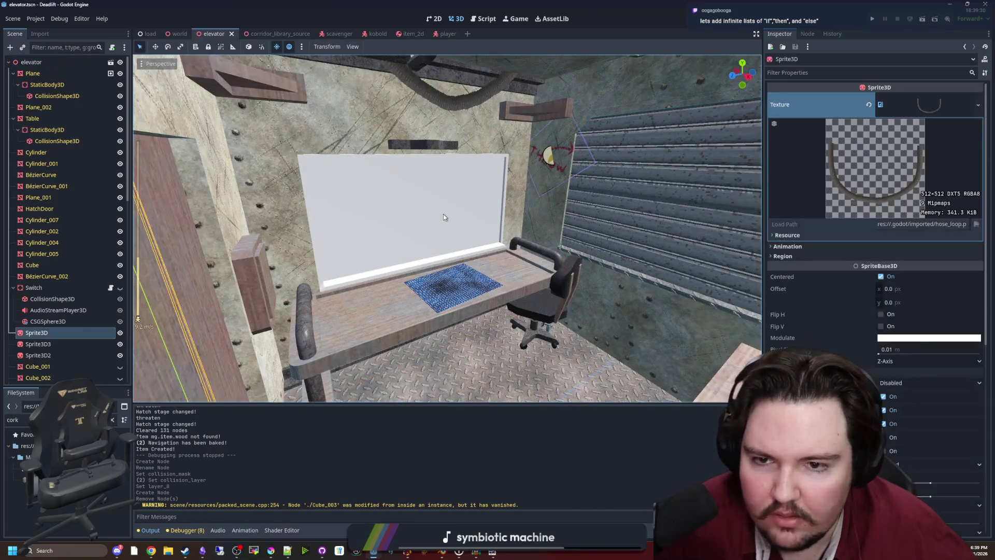
key("f")
left_click(808, 132)
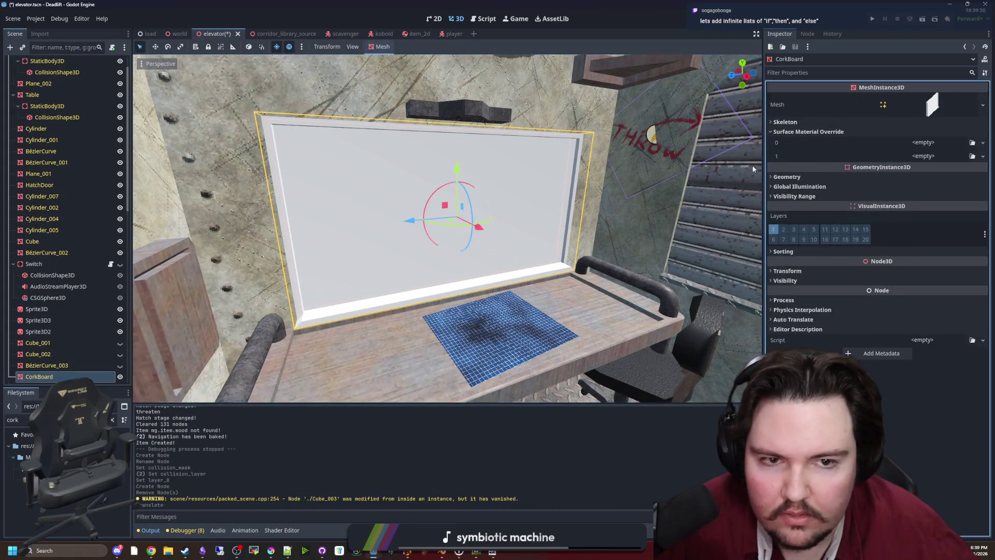
mouse_move(26, 477)
left_mouse_down()
mouse_move(726, 156)
mouse_move(917, 141)
left_mouse_up()
key("ctrl+z")
mouse_move(26, 477)
left_mouse_down()
mouse_move(880, 189)
mouse_move(903, 161)
left_mouse_up()
Step: Assign brushed_metal.tres to override slot 0 and save the elevator scene
double_click(13, 420)
type("brush")
left_click_drag(49, 513, 895, 147)
key("ctrl+s")
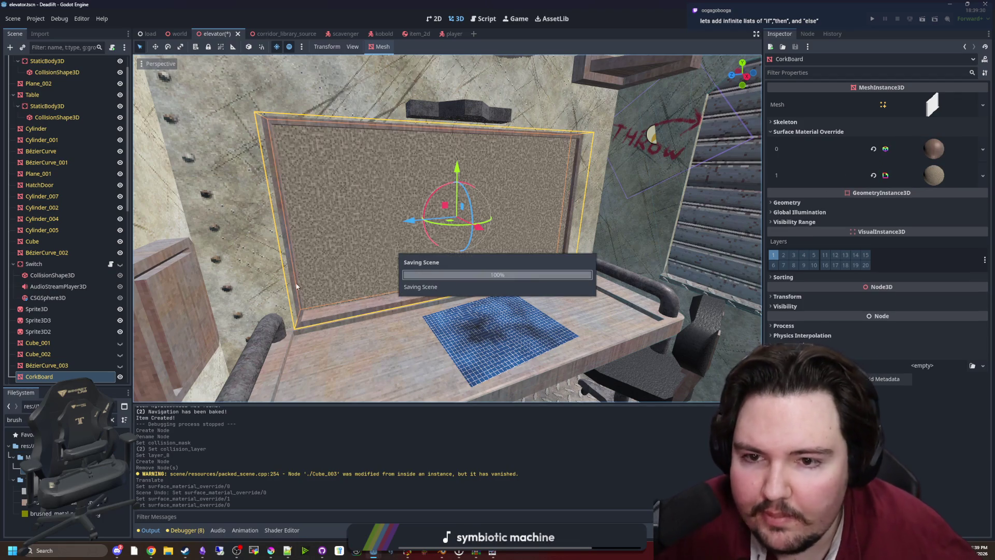
Step: Filter the FileSystem for 'elev' to reopen elevator.blend's import settings
double_click(13, 419)
type("blend")
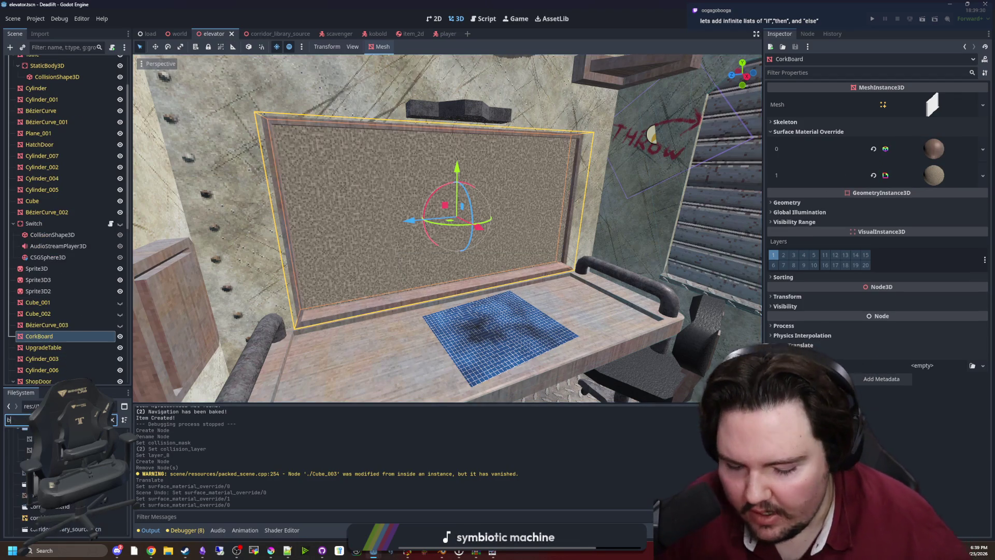
left_click(114, 420)
type("elev")
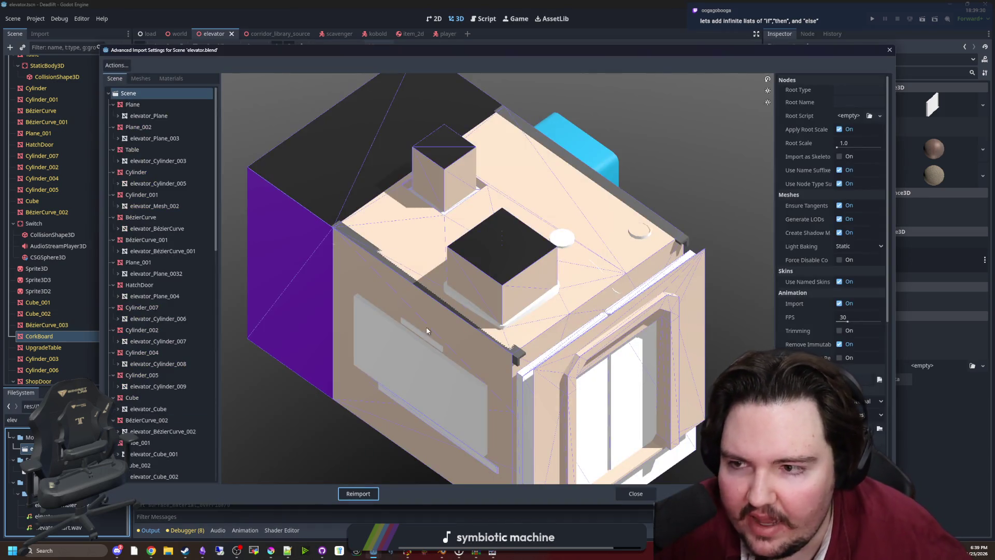
left_click(410, 355)
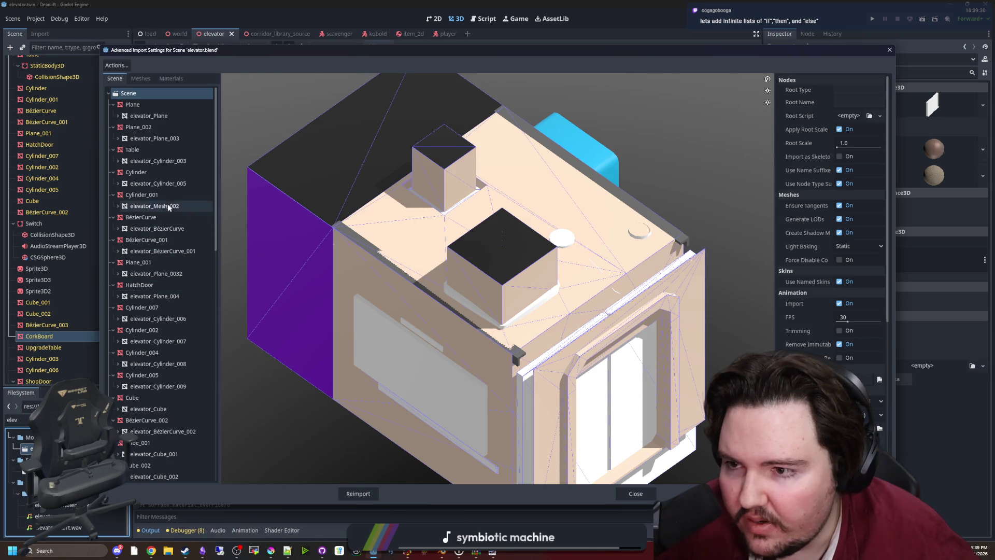
Step: Enable physics on CorkBoard: Static body, Automatic shape, collision layer 8, mask bit 1 off
scroll(160, 265, "down", 3)
left_click(146, 413)
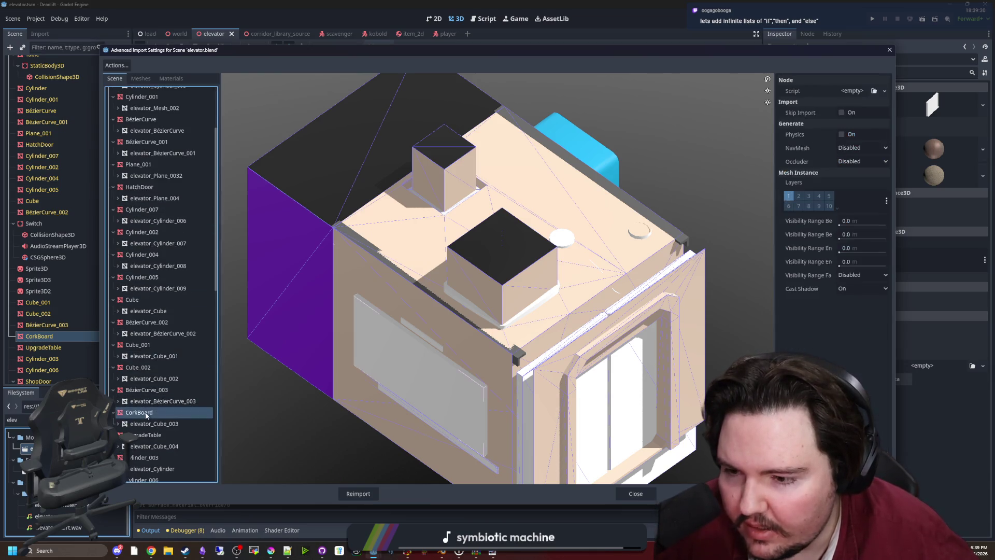
left_click(841, 135)
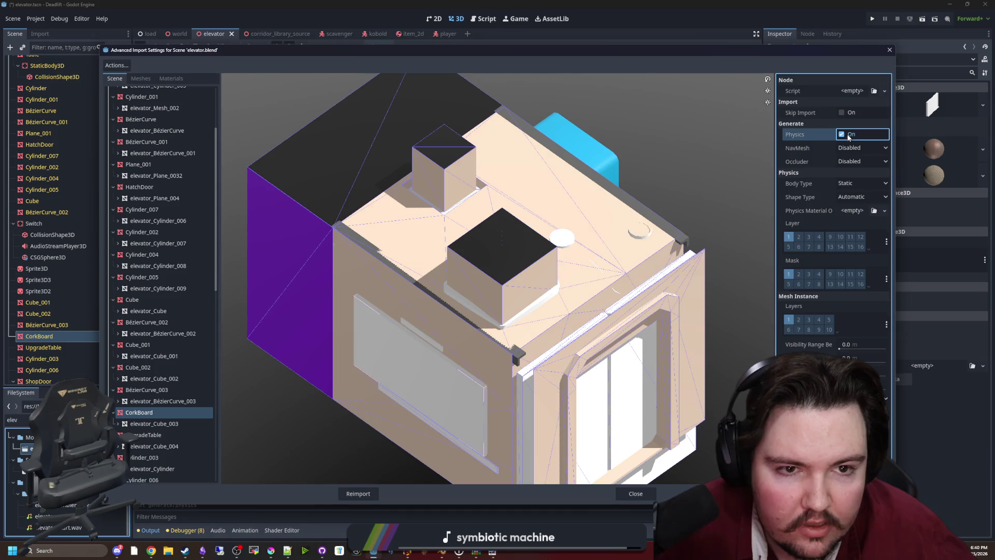
left_click(852, 183)
left_click(854, 196)
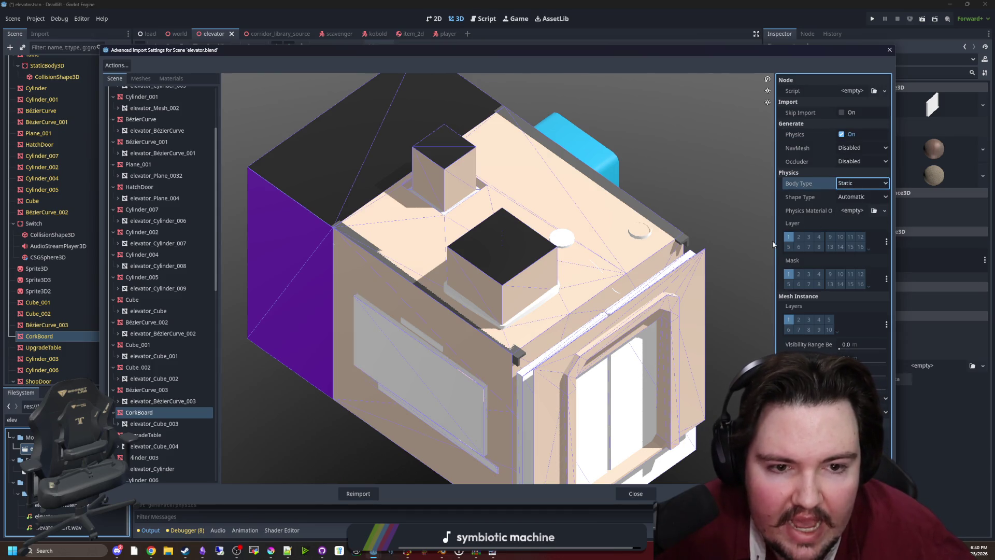
left_click(790, 274)
left_click(819, 247)
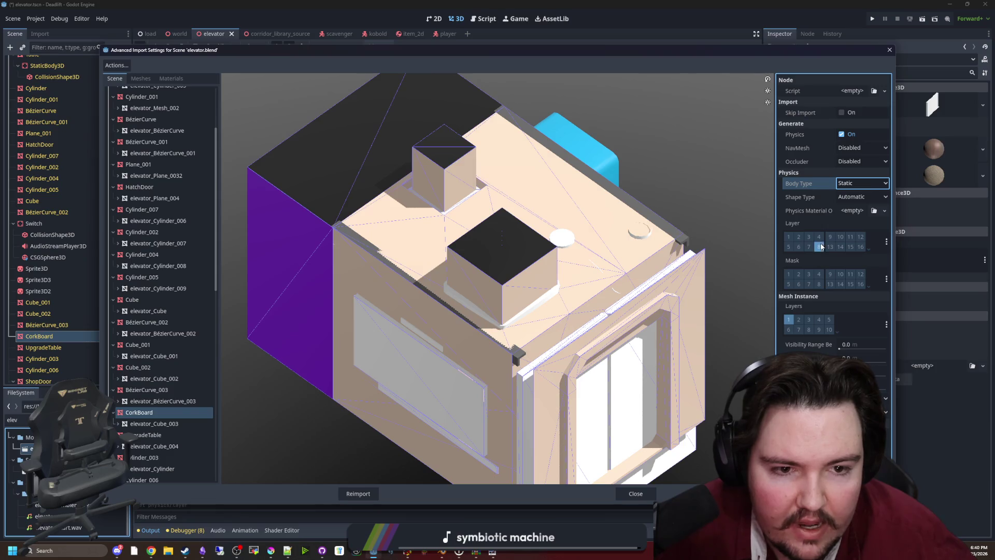
left_click(856, 198)
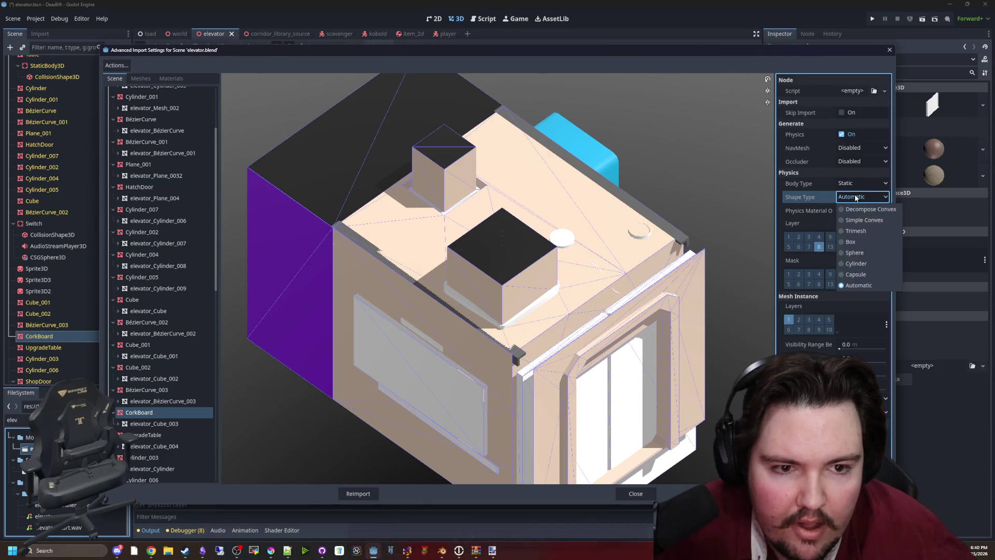
left_click(856, 197)
Step: Reimport elevator.blend, reselect and focus the CorkBoard, and save the elevator scene
left_click(358, 493)
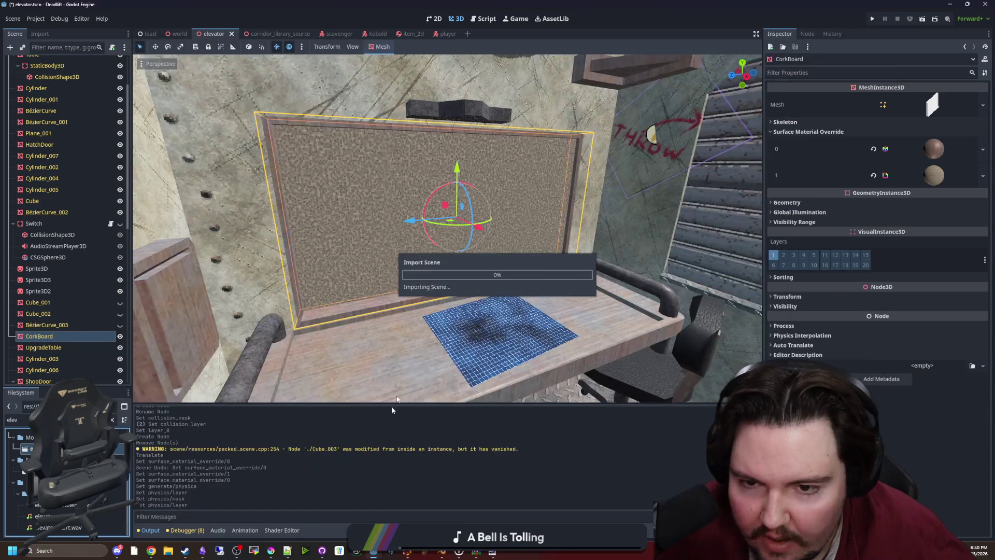
left_click(534, 351)
left_click(531, 210)
key("ctrl+s")
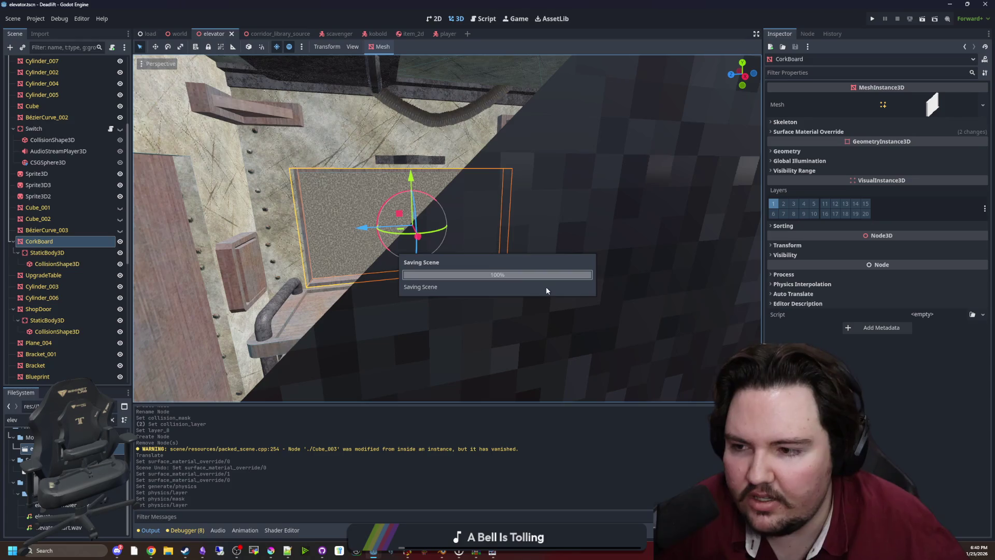
key("f")
key("ctrl+s")
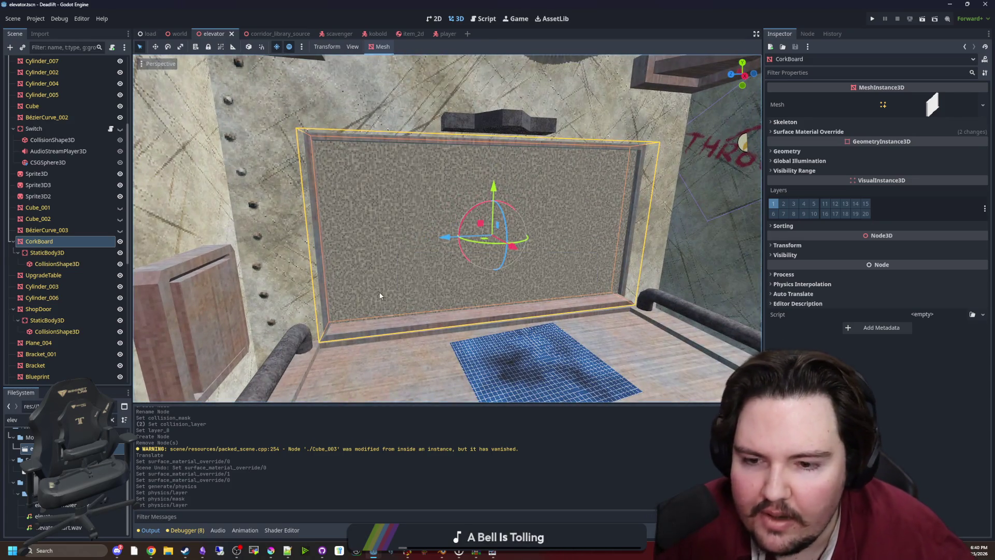
scroll(380, 296, "down", 3)
key("ctrl+s")
Step: Reselect the CorkBoard node and save the elevator scene once more
left_click(47, 231)
left_click(49, 243)
key("ctrl+s")
key("ctrl+s")
scroll(67, 207, "up", 5)
Step: In the player scene, add mask layer 8 to the RayCast3D and open player.gd
left_click(438, 35)
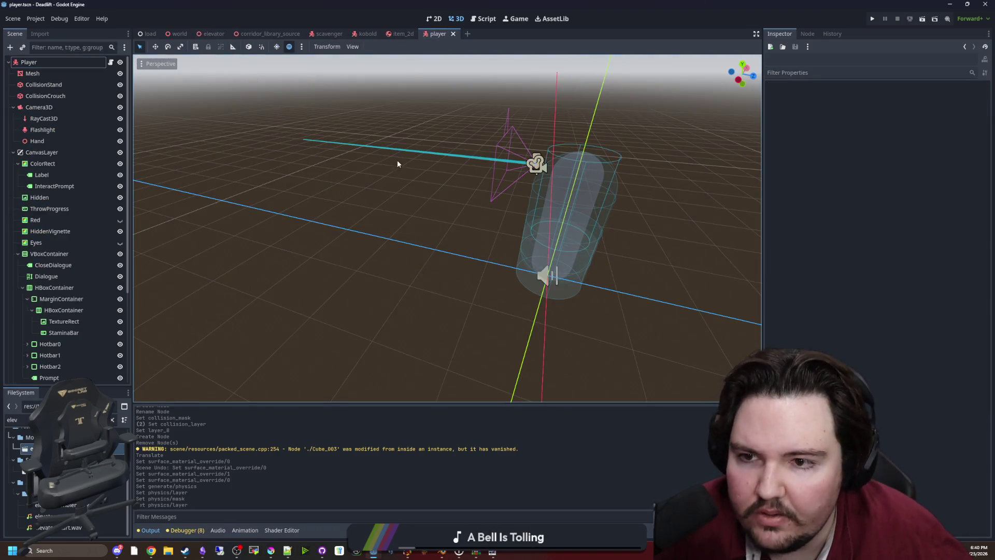
left_click_drag(485, 165, 160, 171)
left_click(59, 120)
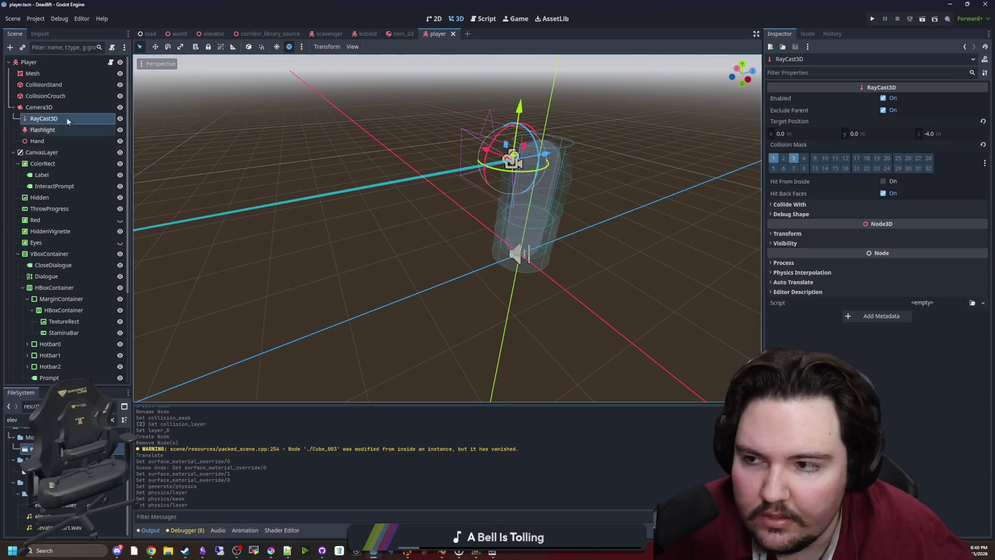
left_click(804, 167)
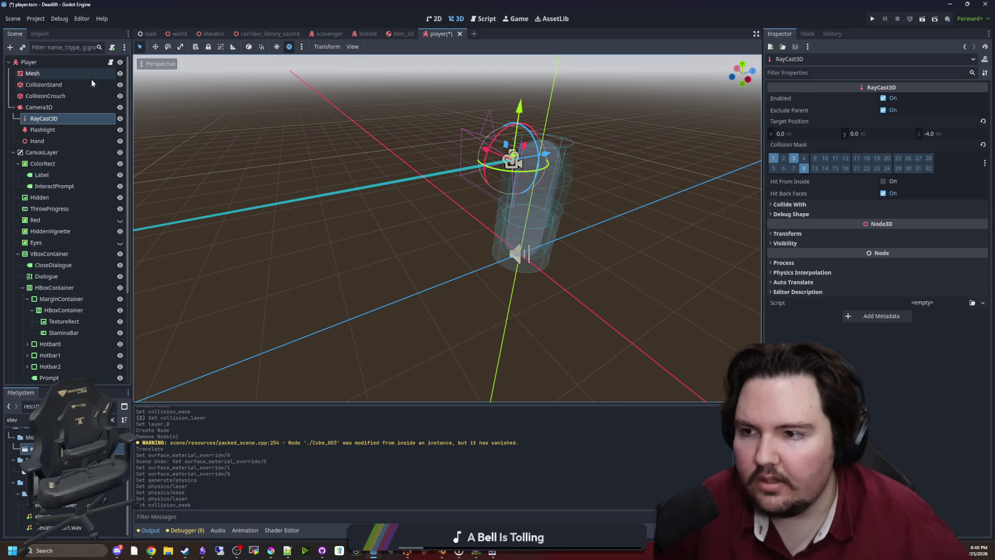
left_click(110, 62)
left_click(357, 230)
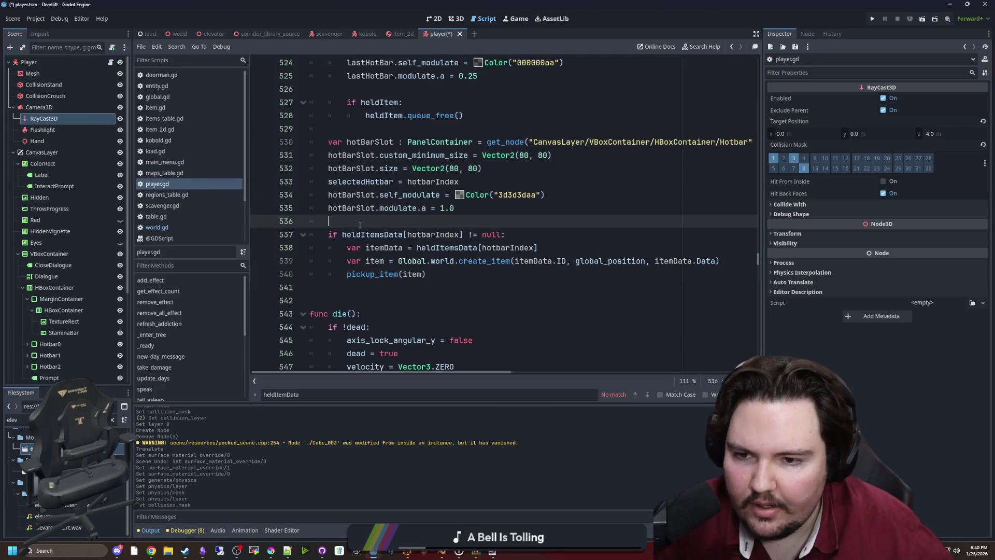
Step: Search player.gd for 'rayCast3D' to reach the result check, then save
key("ctrl+f")
type("rayCast3D")
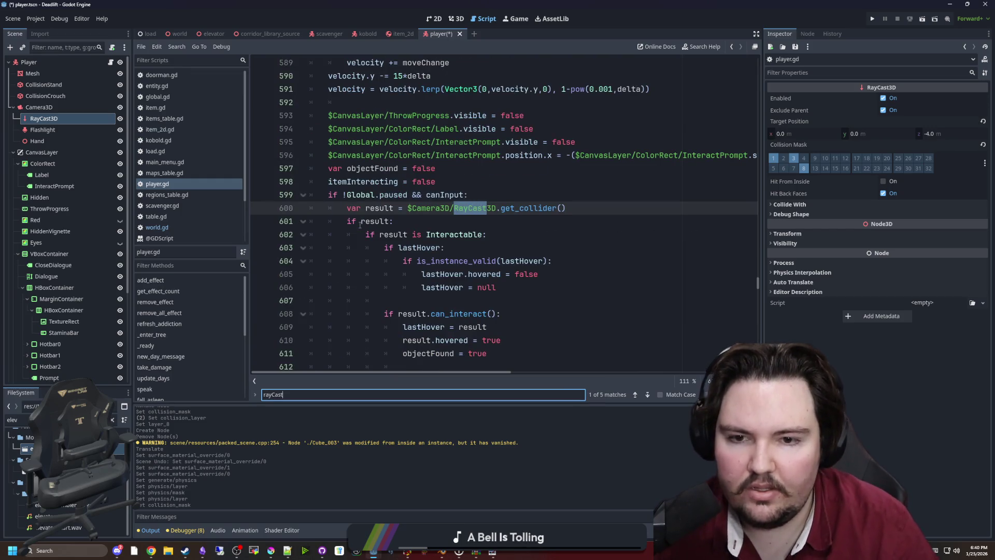
left_click(411, 222)
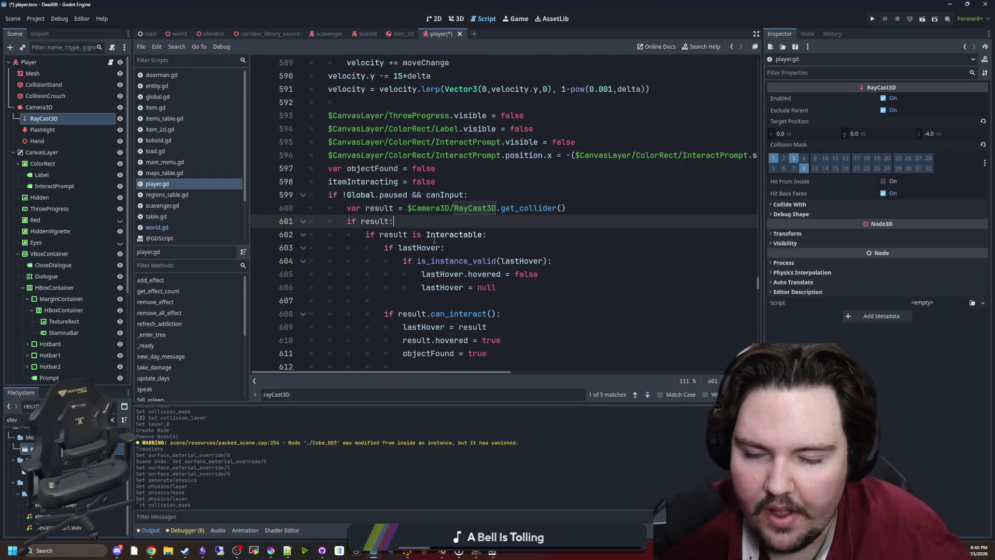
key("ctrl+s")
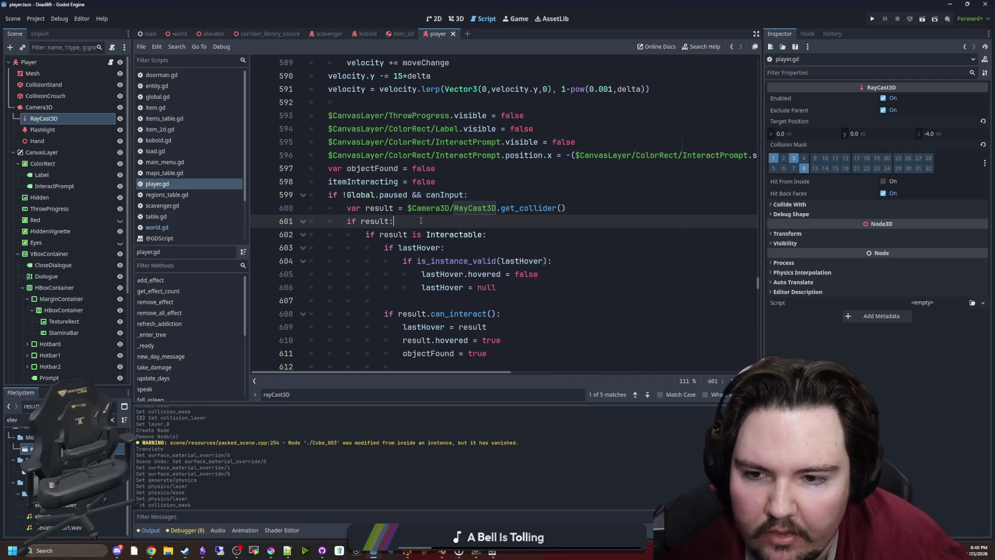
Step: Review the Interactable handling code and give the script's code area more height
scroll(399, 173, "down", 5)
scroll(399, 174, "down", 1)
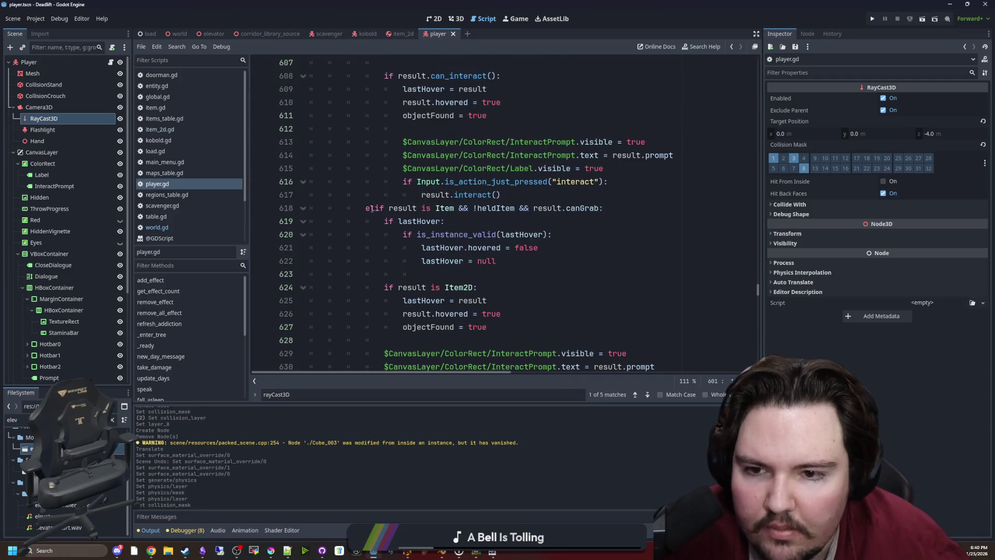
scroll(380, 196, "up", 3)
mouse_move(363, 110)
left_mouse_down()
mouse_move(516, 142)
mouse_move(635, 331)
left_mouse_up()
left_click(635, 332)
scroll(436, 283, "down", 10)
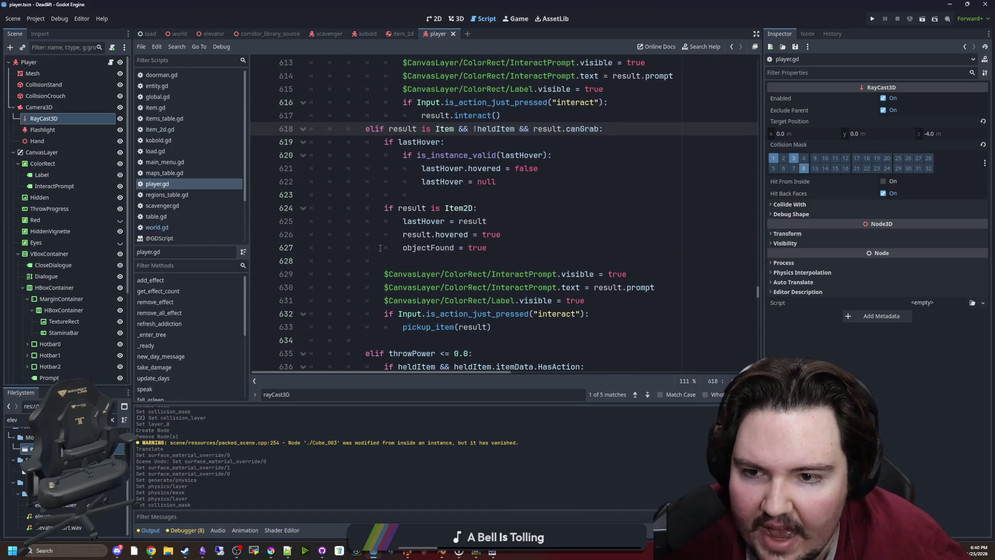
scroll(389, 245, "up", 6)
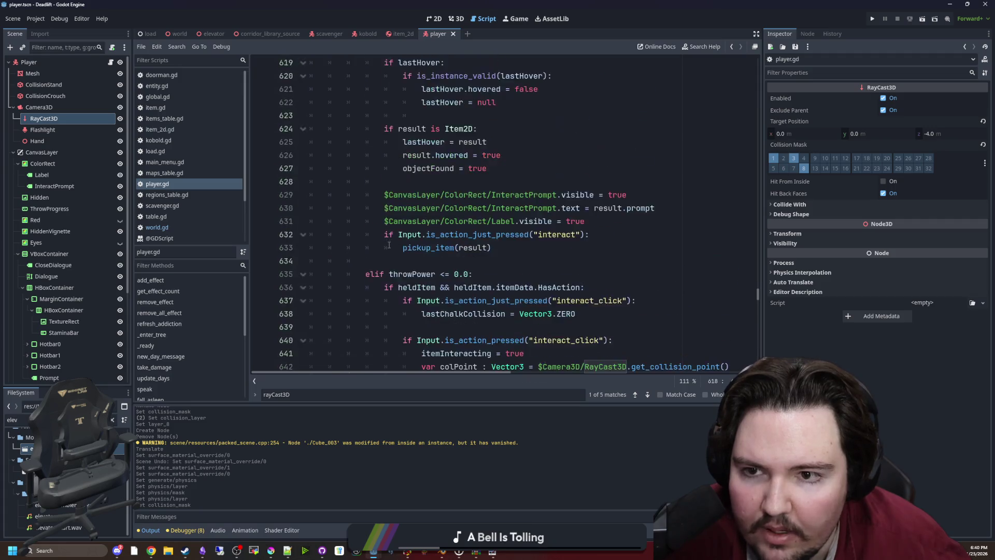
scroll(389, 247, "down", 4)
scroll(385, 243, "down", 2)
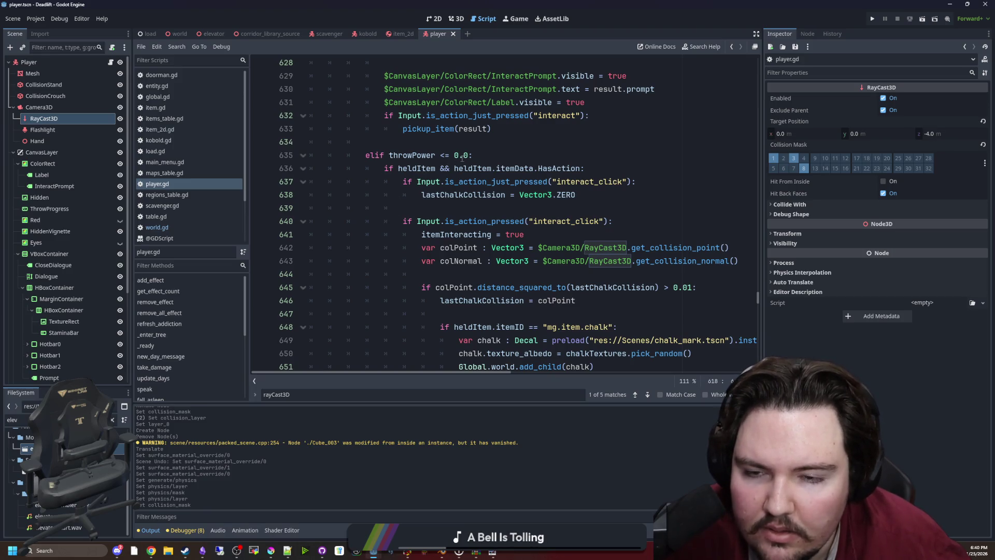
scroll(524, 166, "down", 4)
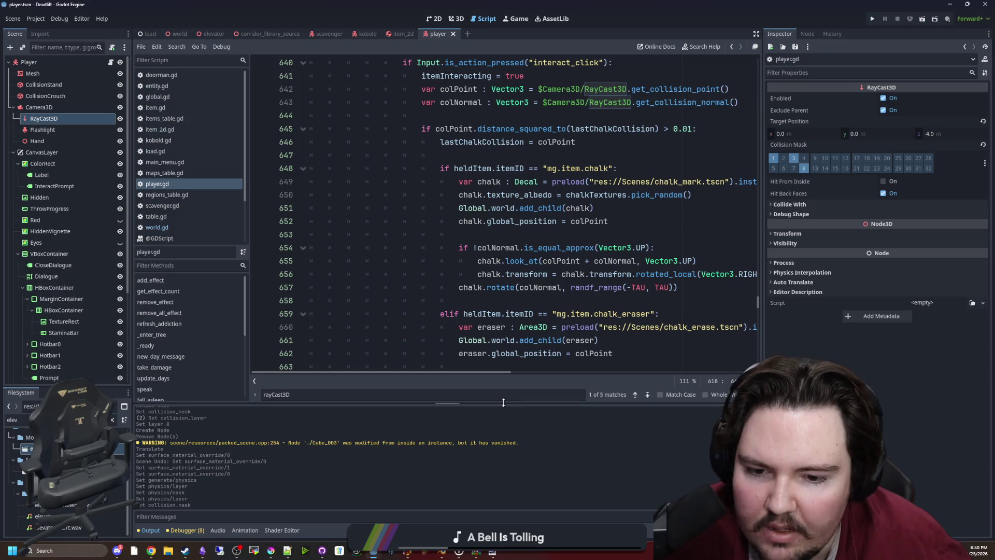
left_click_drag(504, 402, 503, 436)
scroll(451, 293, "down", 8)
scroll(450, 293, "up", 11)
Step: Insert a new line after the pickup_item(result) call for another branch
left_click(371, 177)
scroll(371, 176, "down", 4)
scroll(391, 182, "up", 6)
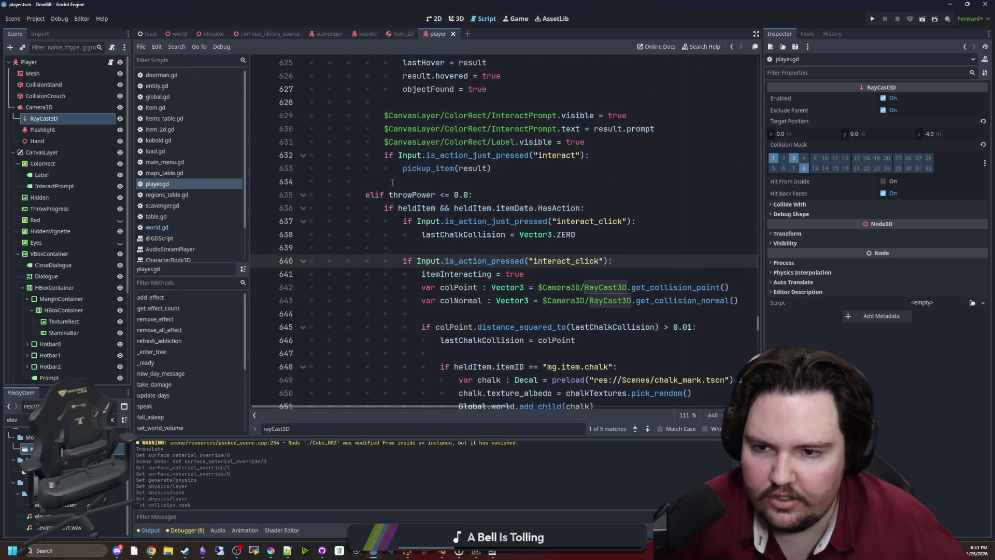
left_click(391, 182)
key("Return")
Step: Type 'elif' on the new line, check get_collider's tooltip, and open the GDScript class reference
type("elif")
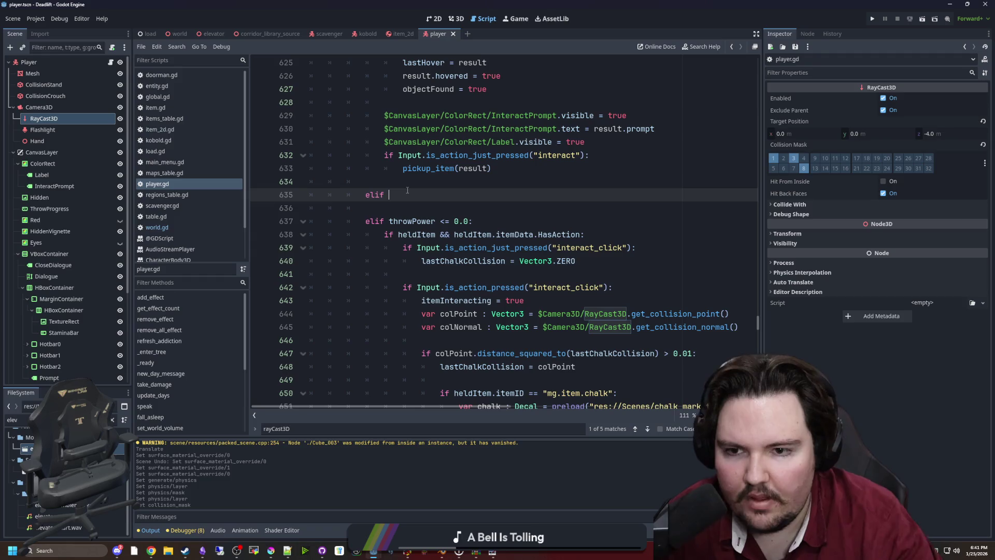
scroll(403, 238, "up", 1)
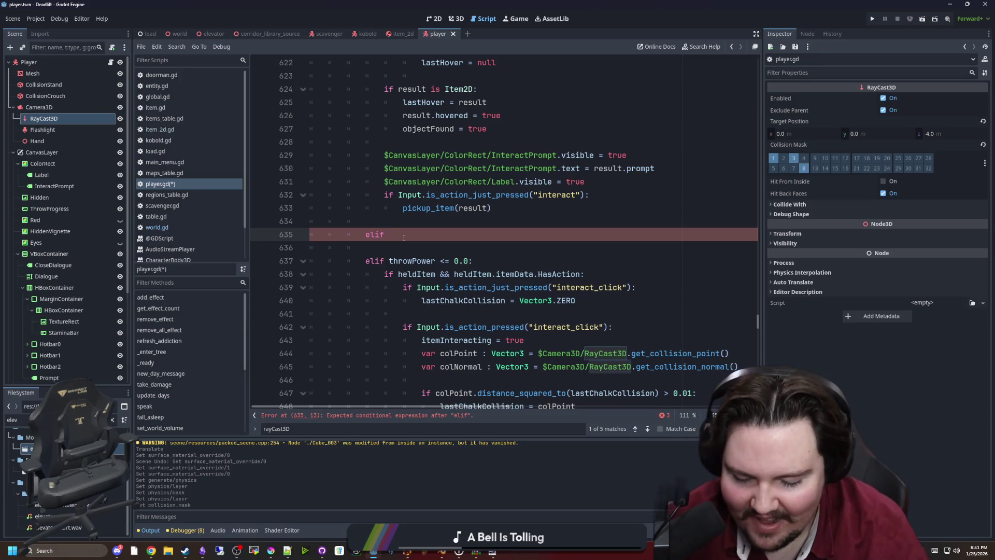
scroll(404, 238, "up", 10)
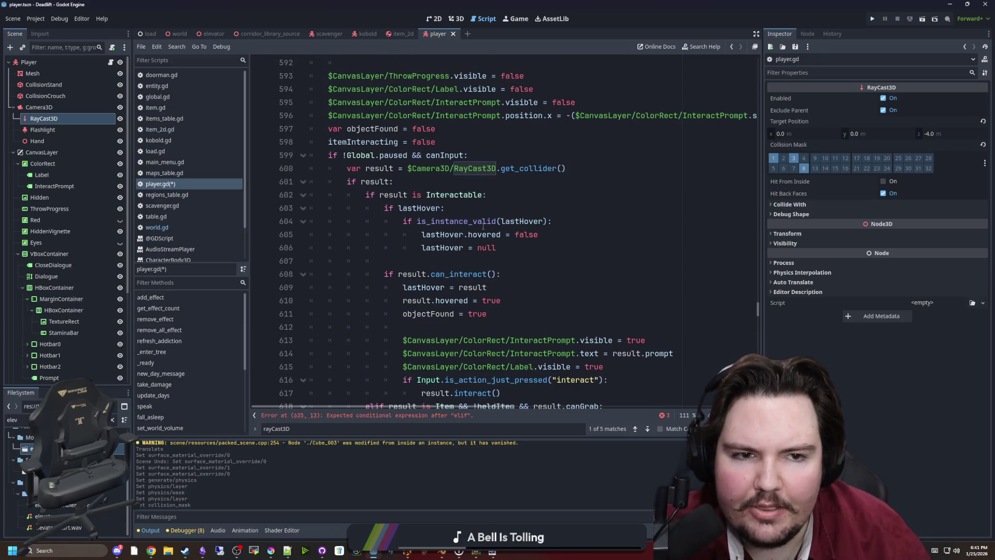
mouse_move(475, 171)
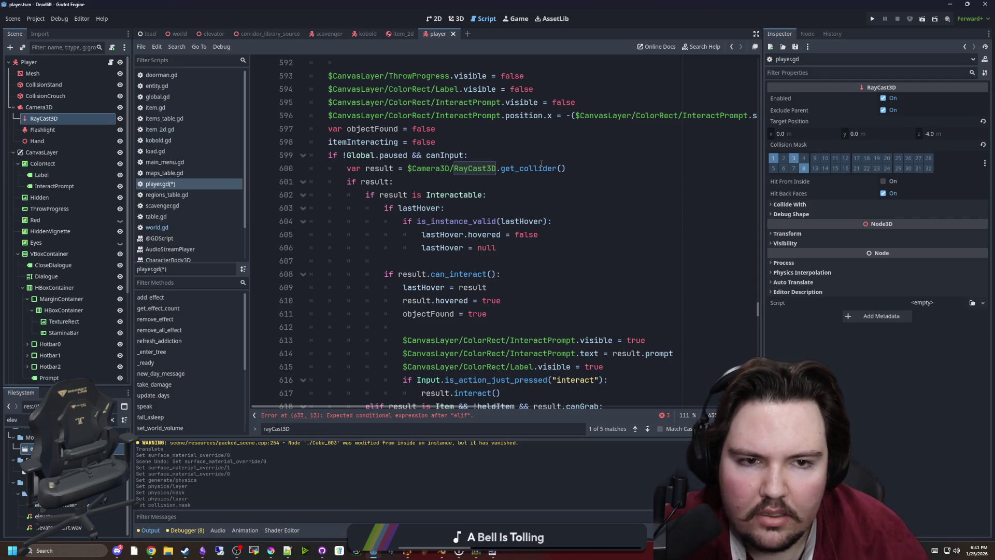
mouse_move(541, 163)
left_click(481, 180)
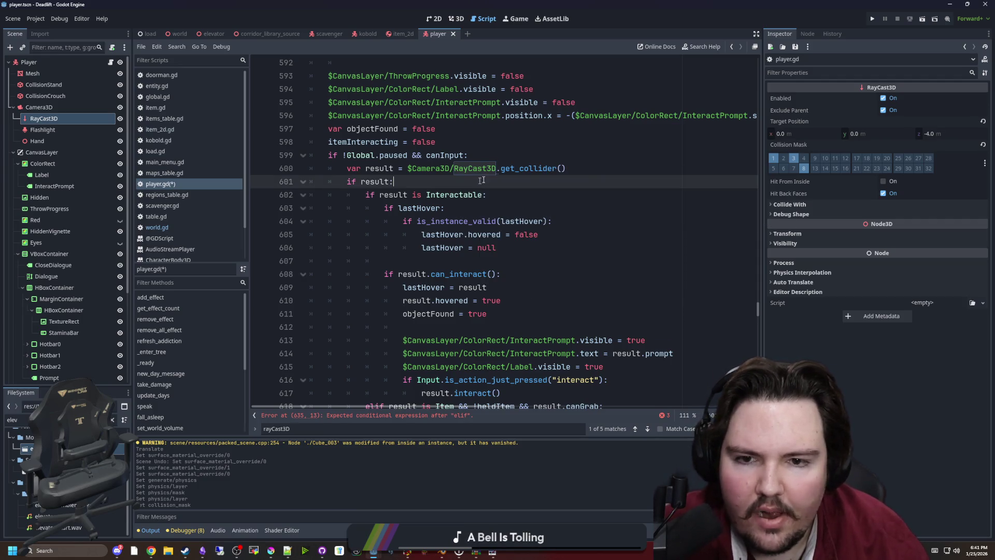
left_click(589, 169)
left_click(491, 173, "ctrl")
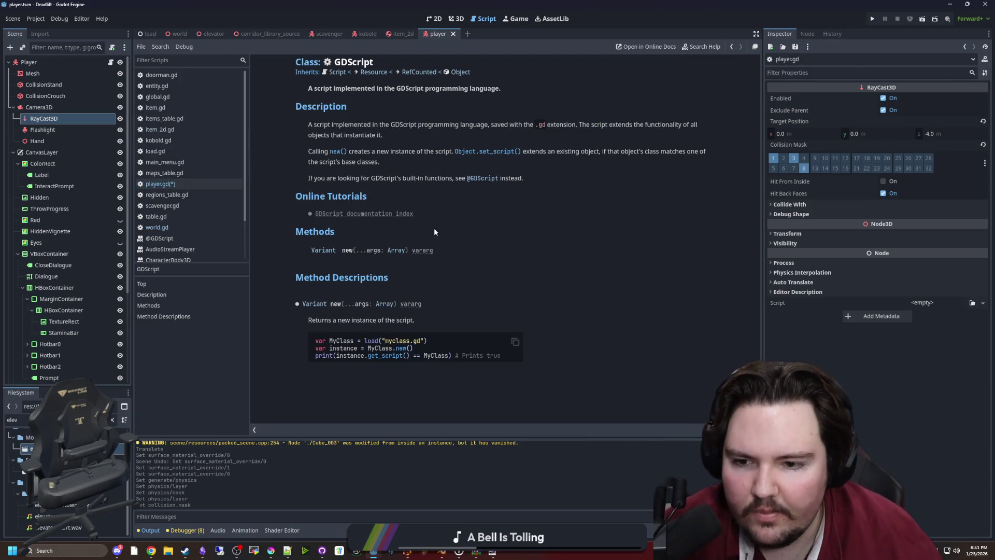
Step: Open the RayCast3D class reference, skim its method descriptions, and return to player.gd
left_click(63, 151)
left_click(44, 119)
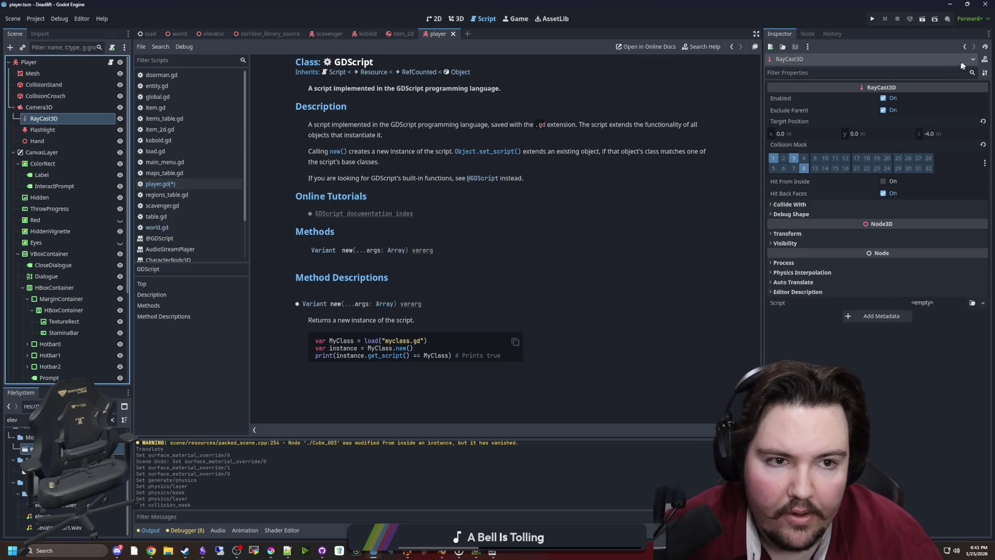
left_click(983, 61)
scroll(479, 288, "down", 5)
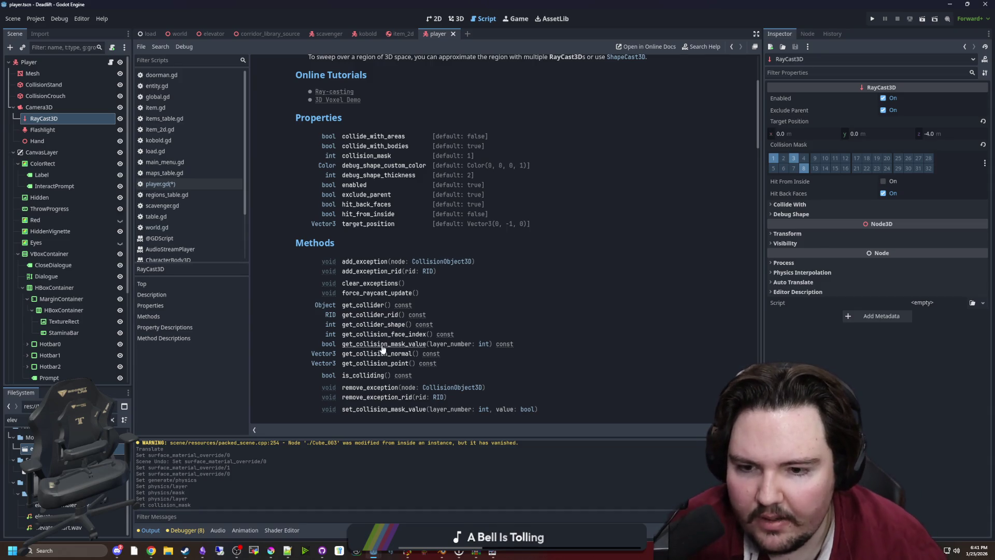
left_click(383, 343)
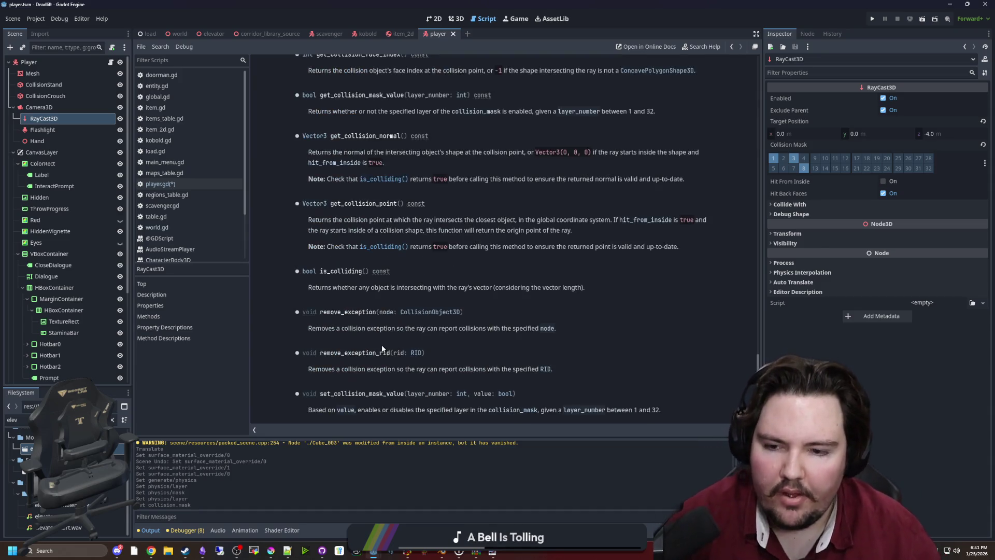
key("alt+Left")
key("alt+Left")
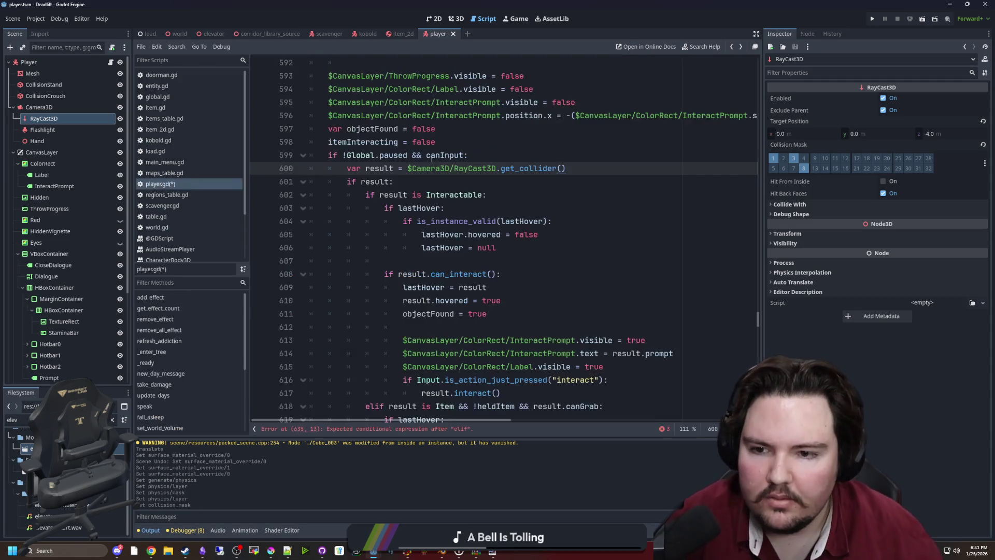
Step: Add a maskValue line calling $Camera3D/RayCast3D.get_collision_mask_value() below the collider lookup
left_click(585, 165)
key("Return")
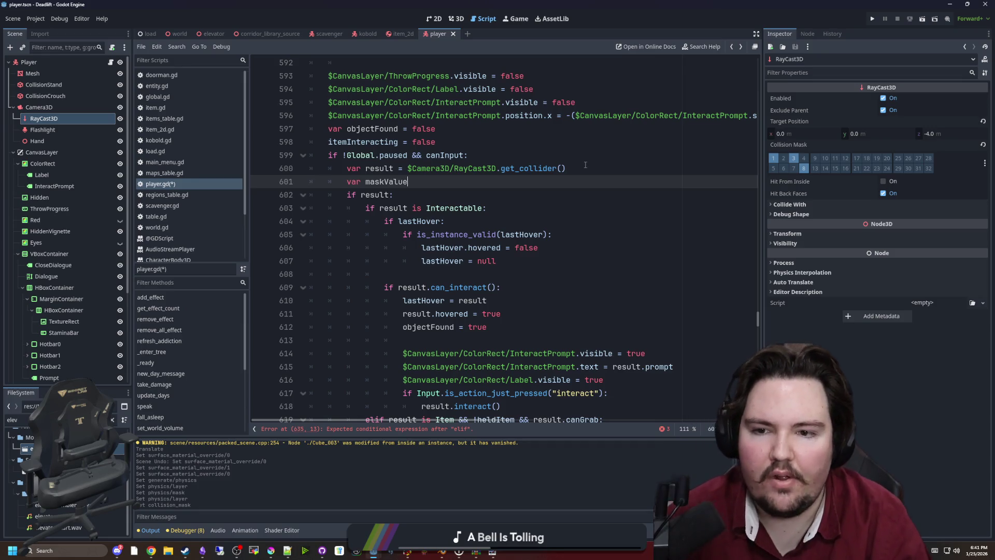
type("result.g")
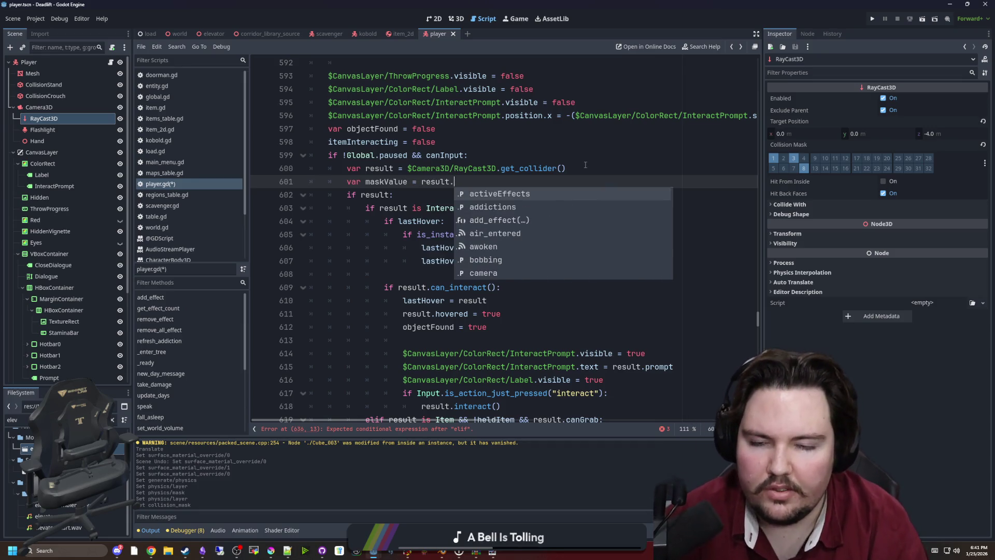
key("BackSpace")
key("BackSpace")
key("BackSpace")
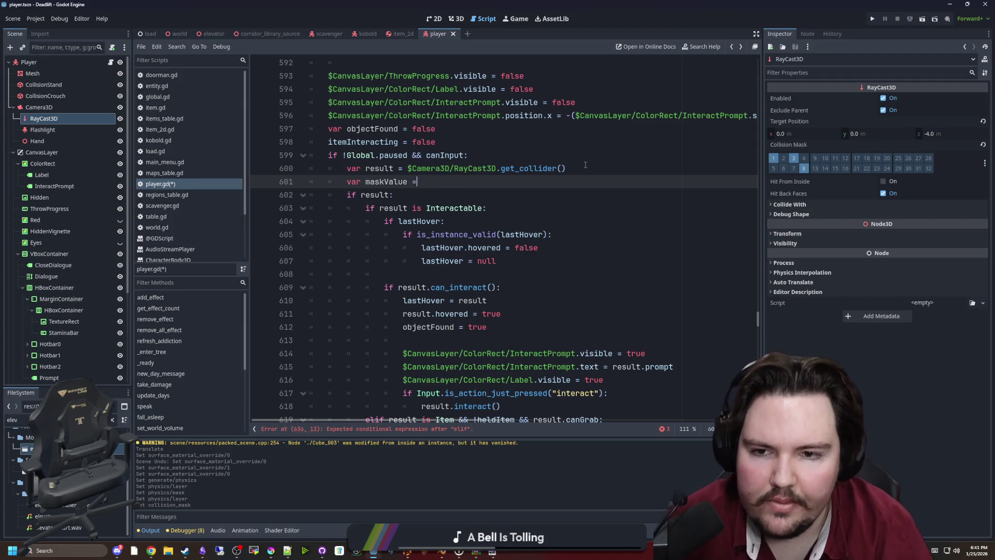
left_click_drag(499, 168, 367, 168)
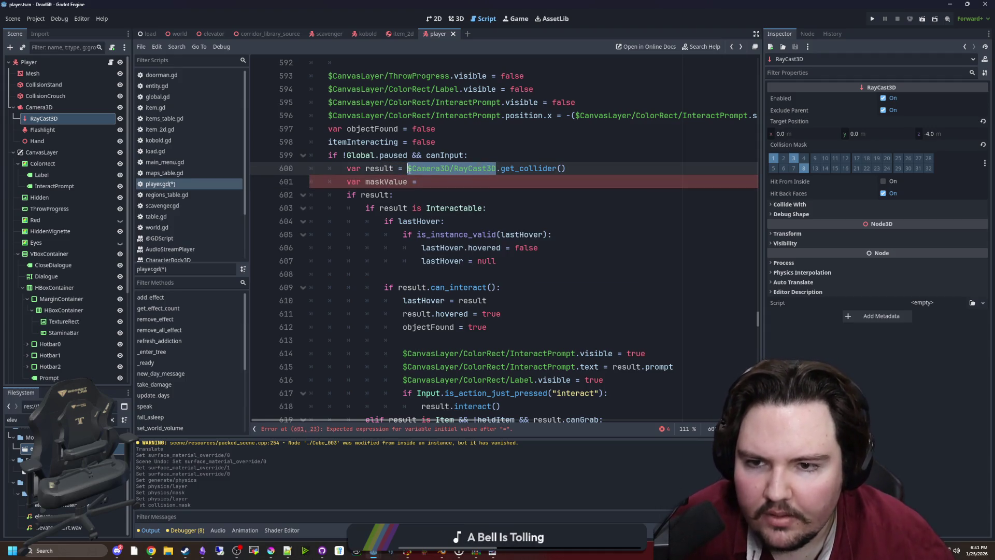
left_click(435, 176)
type("$Camera3D/RayCast3D")
type("get_co")
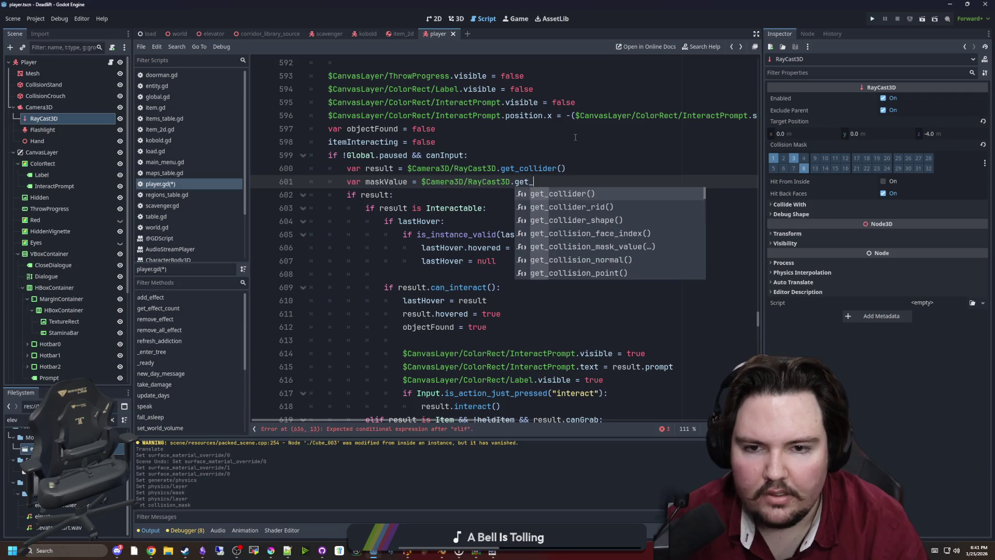
key("Down")
key("Down")
key("Down")
key("Return")
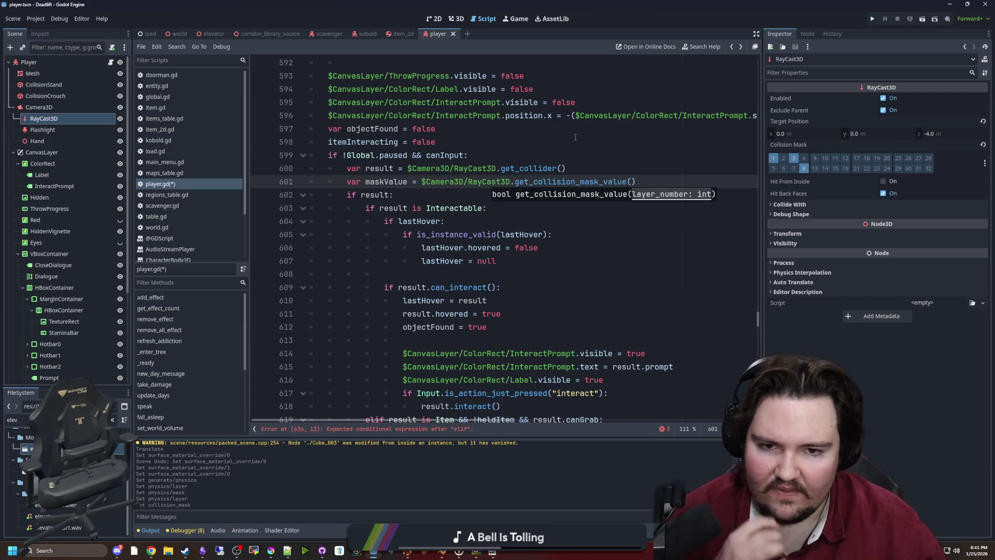
Step: Read the get_collision_mask_value and get_collider_shape docs, then return to player.gd
left_click(604, 181, "ctrl")
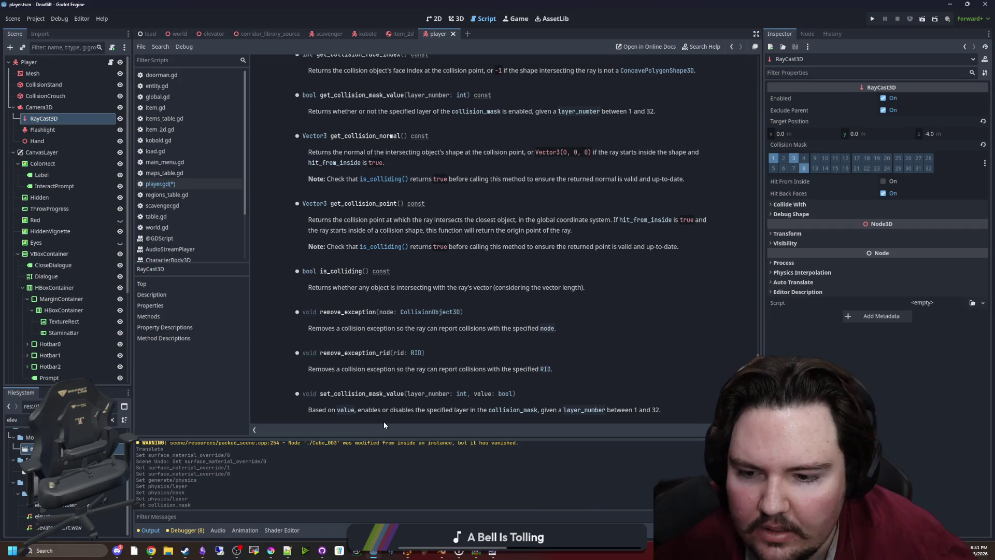
left_click_drag(368, 410, 477, 410)
left_click(477, 409)
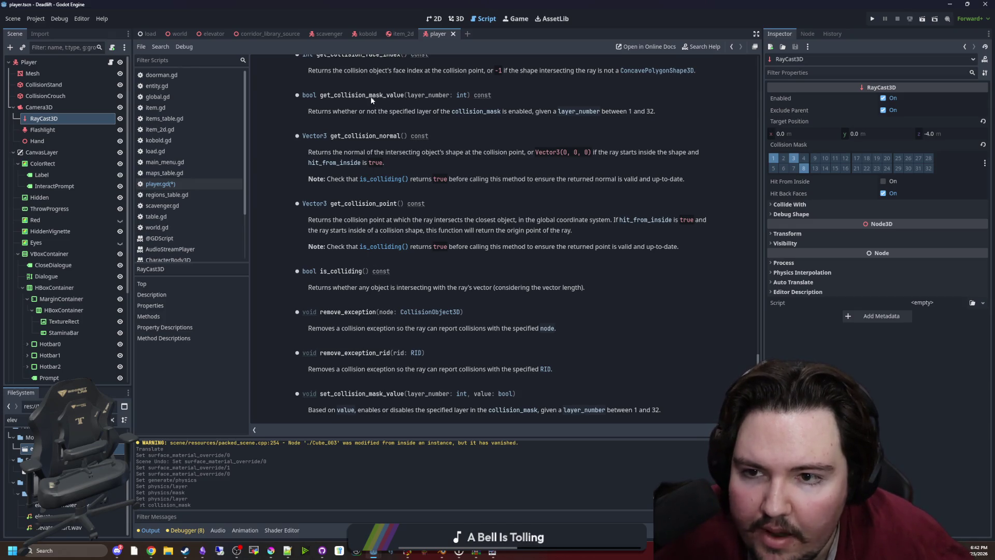
mouse_move(359, 113)
left_mouse_down()
mouse_move(656, 114)
mouse_move(441, 115)
left_mouse_up()
mouse_move(509, 113)
left_mouse_down()
mouse_move(615, 113)
mouse_move(535, 112)
left_mouse_up()
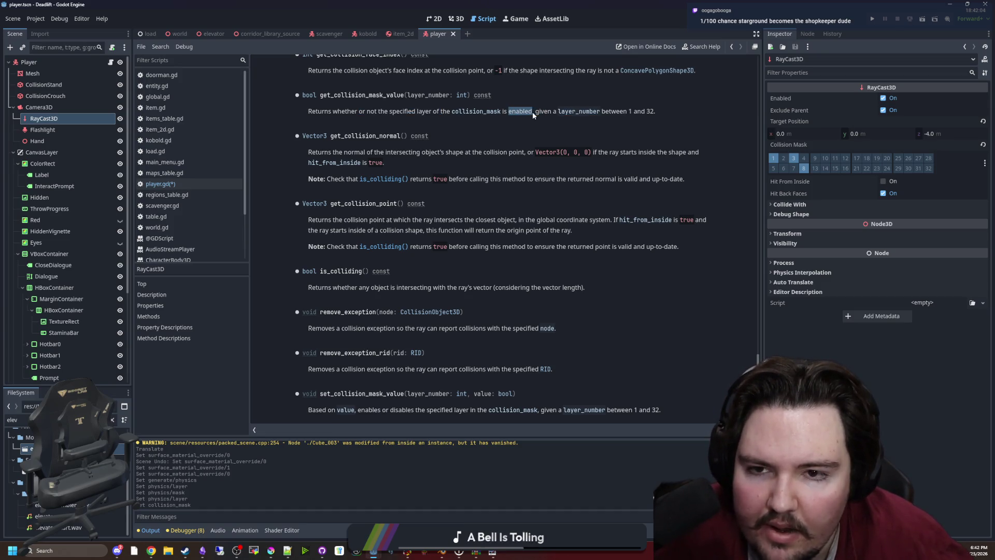
scroll(505, 214, "up", 4)
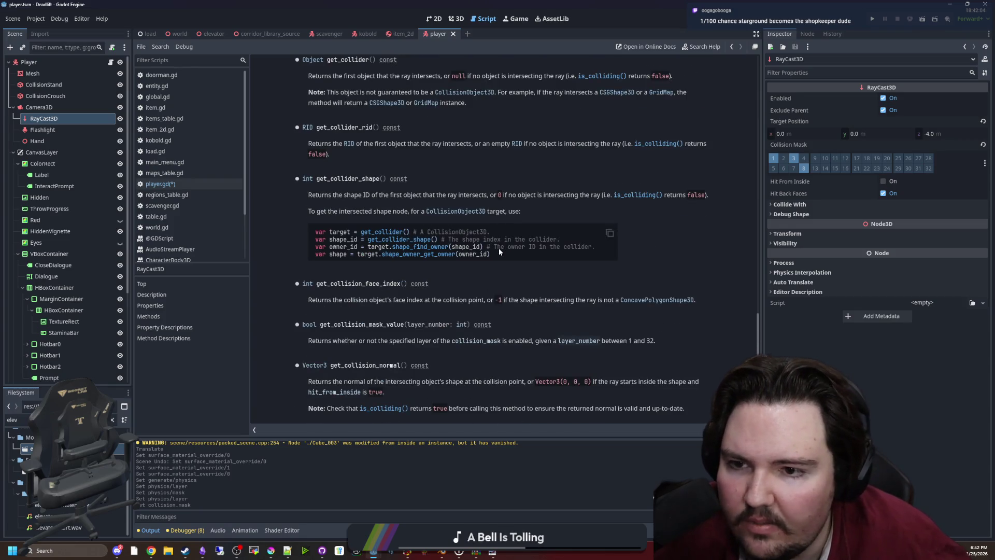
scroll(499, 247, "up", 15)
scroll(490, 249, "down", 4)
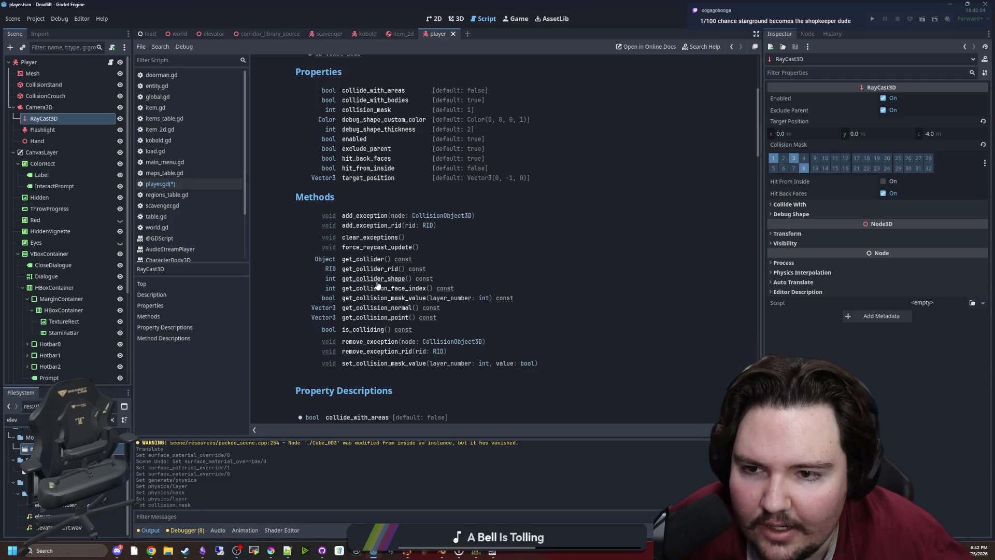
left_click(378, 283)
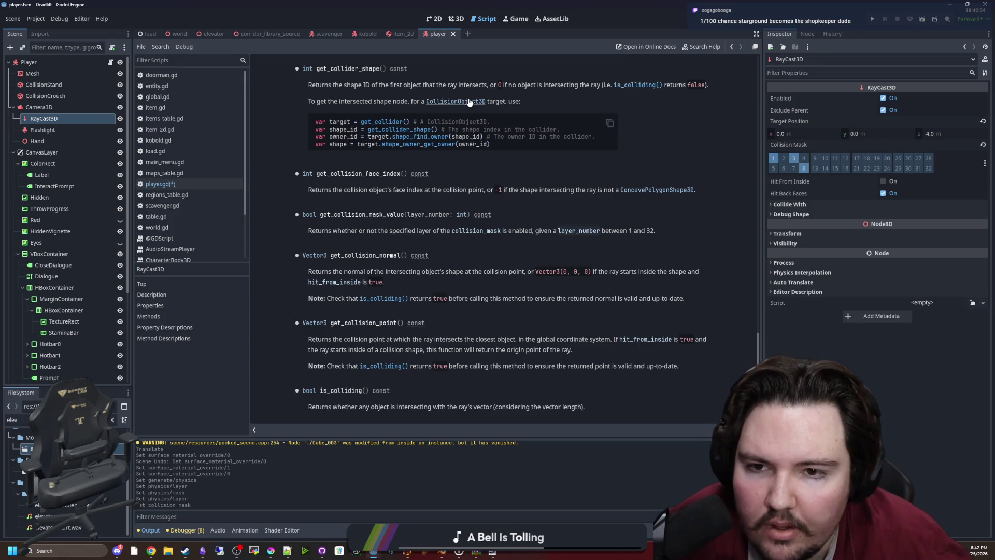
key("alt+Left")
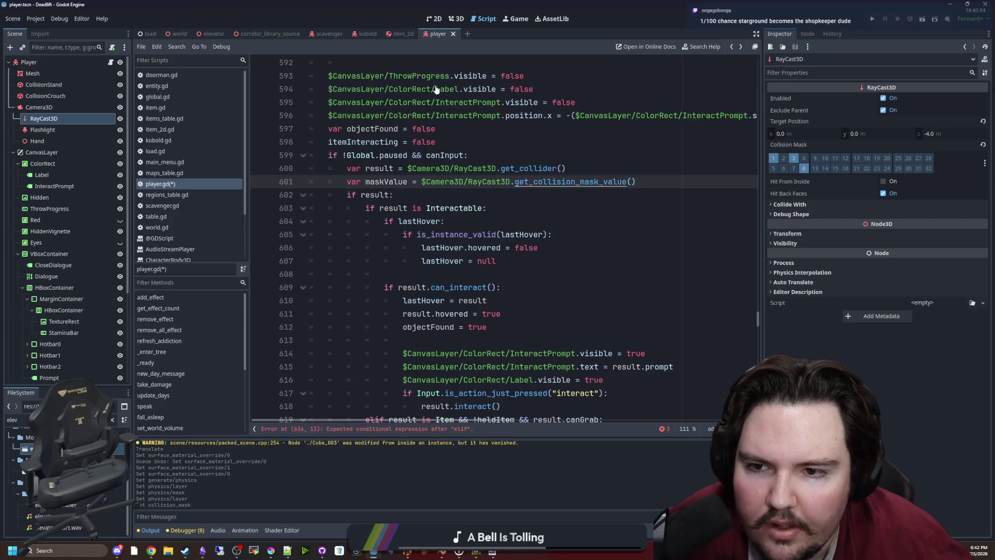
Step: Delete the maskValue line 601 from player.gd
left_click(557, 191)
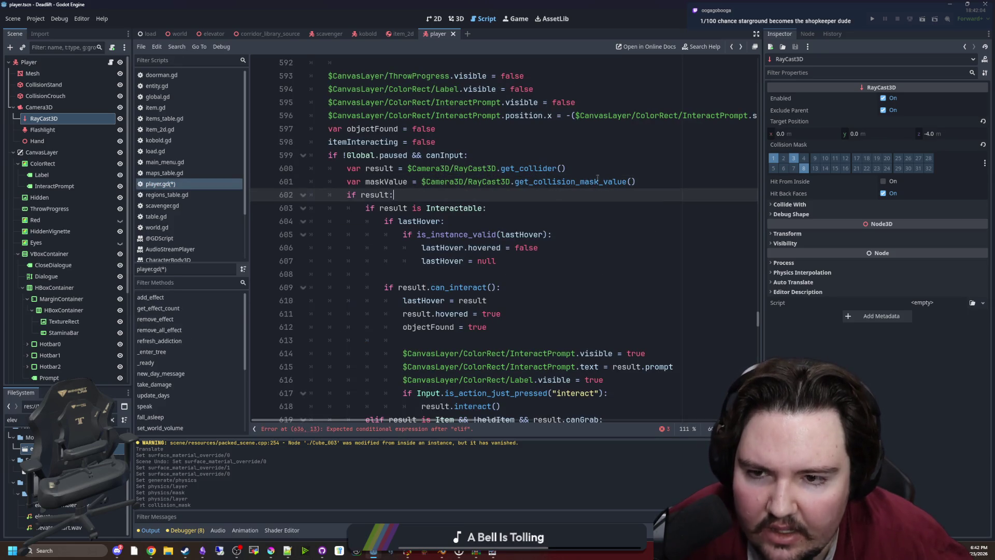
left_click_drag(659, 182, 309, 182)
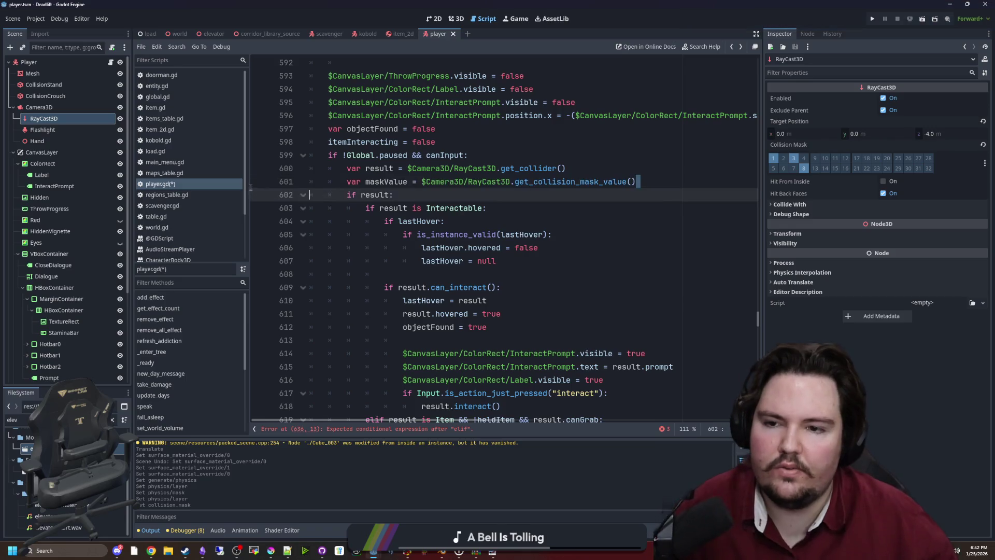
key("BackSpace")
key("BackSpace")
Step: Start the elif condition on line 635 as 'result.c…lision_' while checking the RayCast3D node
scroll(368, 201, "down", 12)
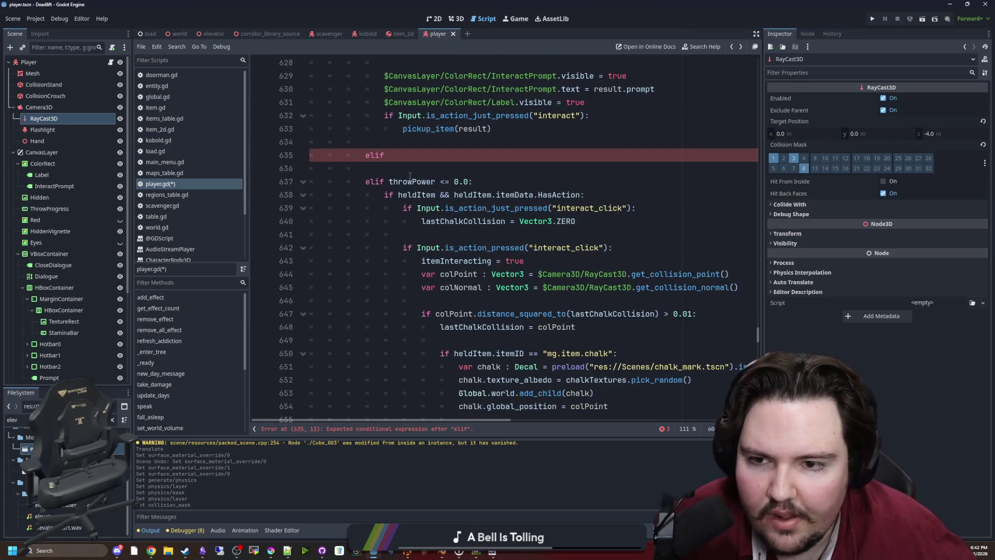
left_click(408, 153)
type("collid")
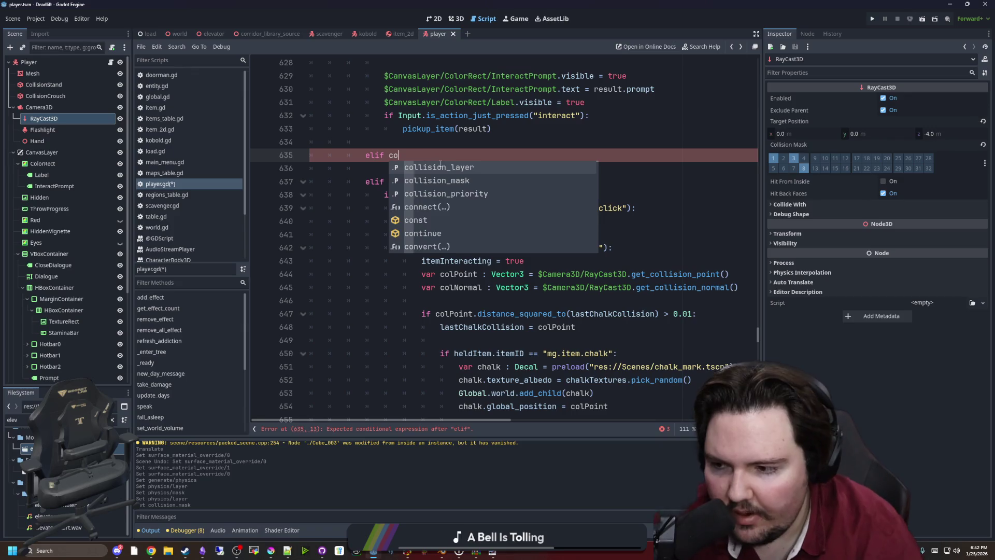
key("BackSpace")
key("BackSpace")
key("BackSpace")
type("result.")
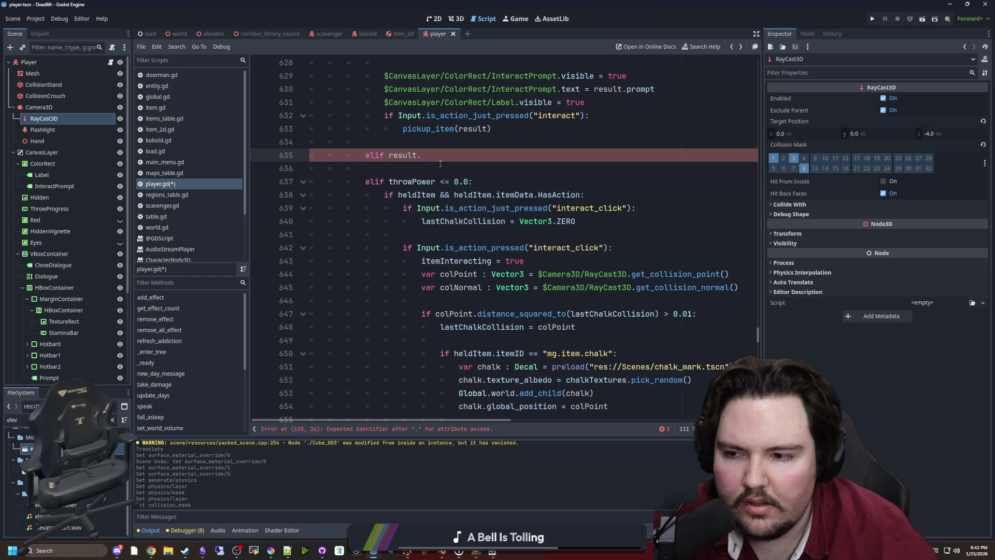
type("c")
scroll(447, 150, "up", 3)
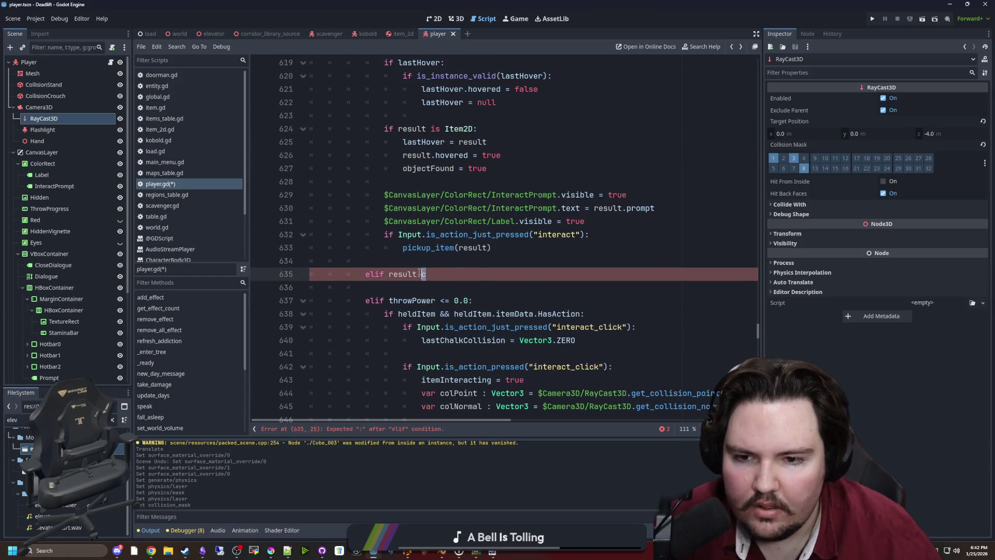
left_click(63, 130)
left_click(57, 119)
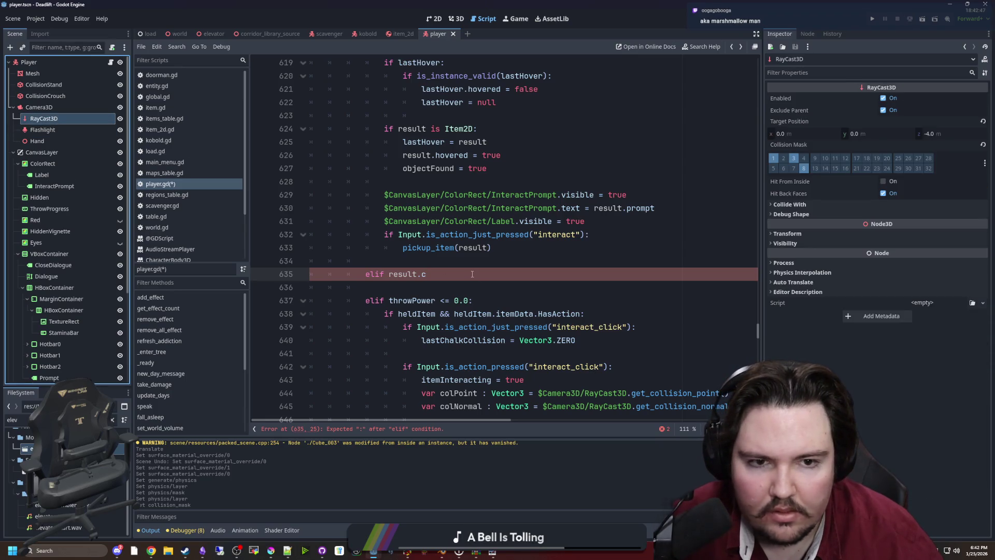
type("lision_")
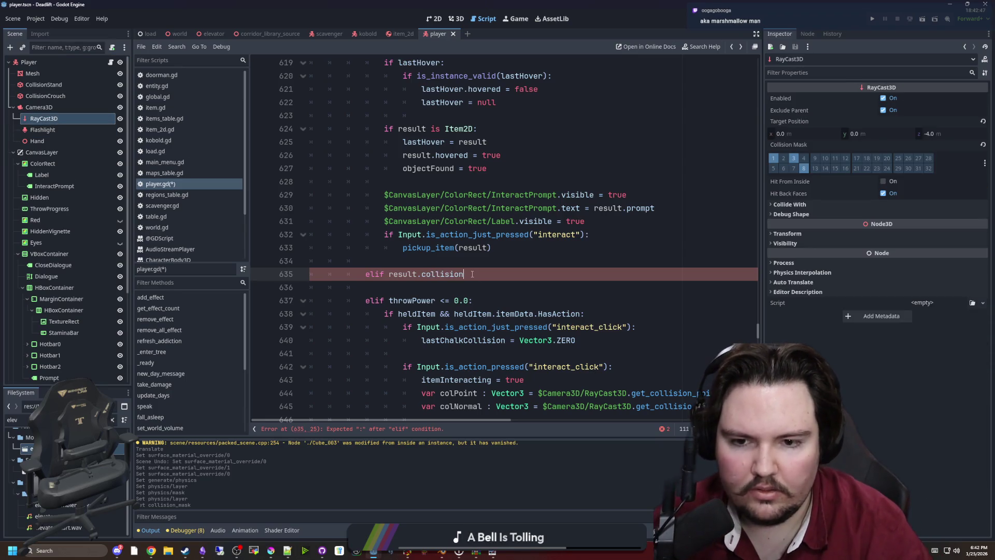
Step: Look up get_collision_layer_value in the CharacterBody3D and CollisionObject3D docs, then return to player.gd
left_click(52, 141)
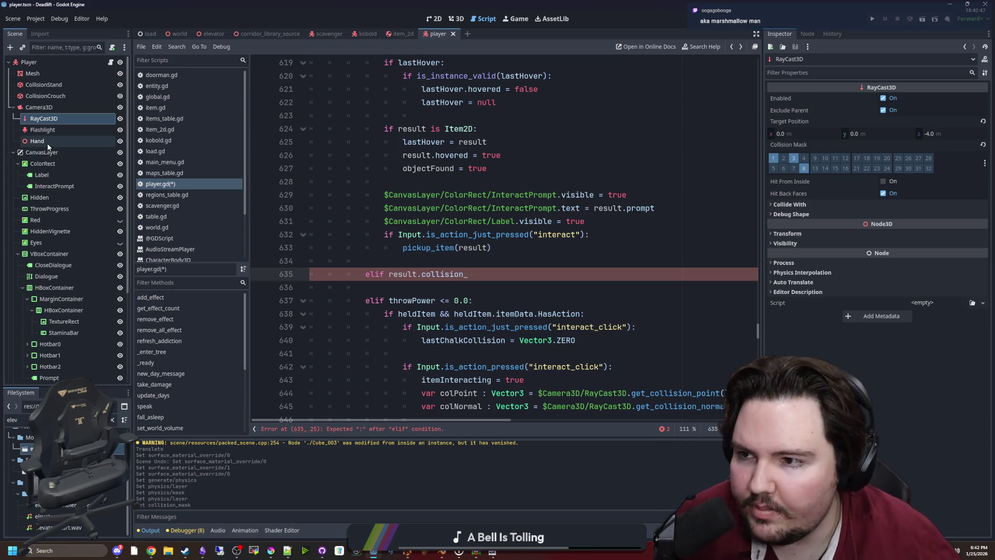
left_click(51, 62)
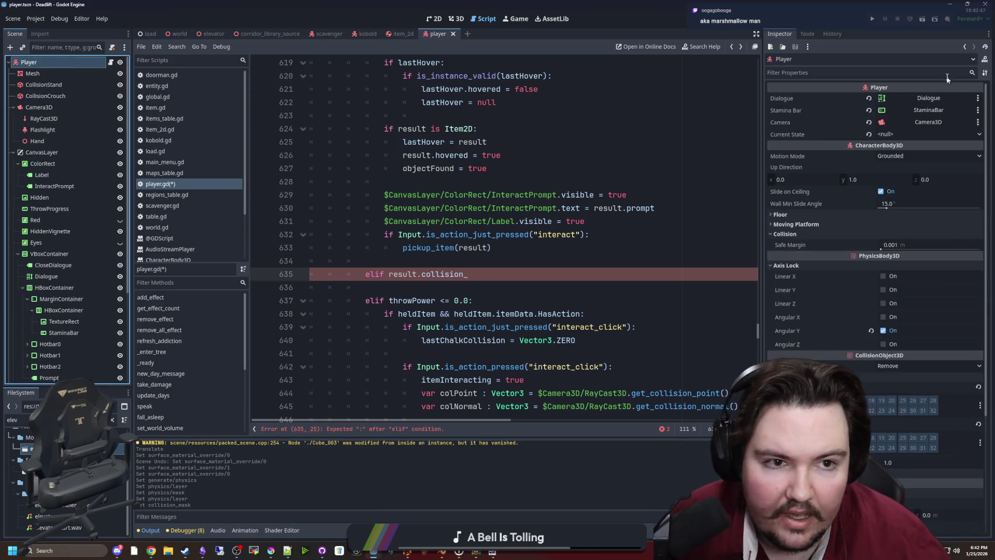
left_click(985, 59)
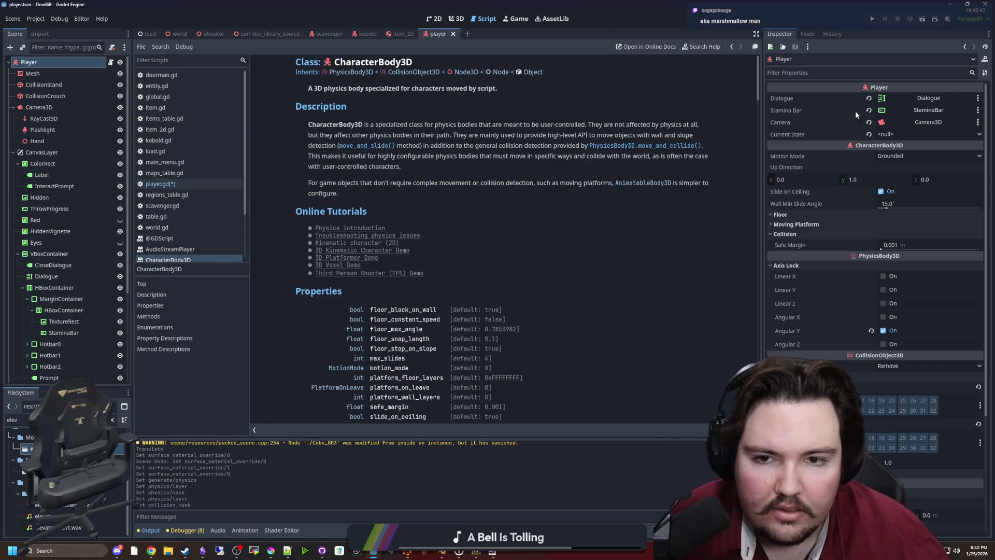
left_click(400, 74)
scroll(467, 304, "down", 3)
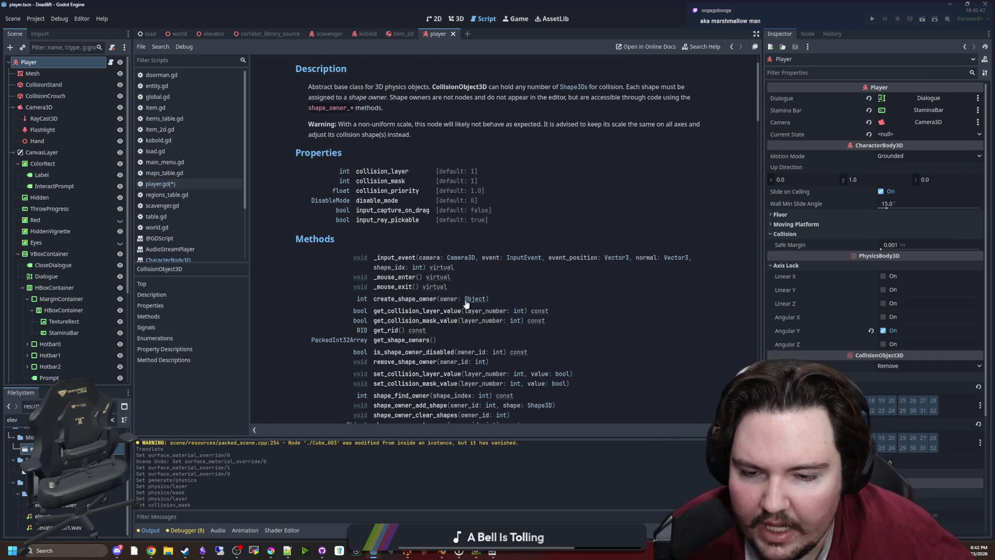
left_click(411, 315)
key("alt+Left")
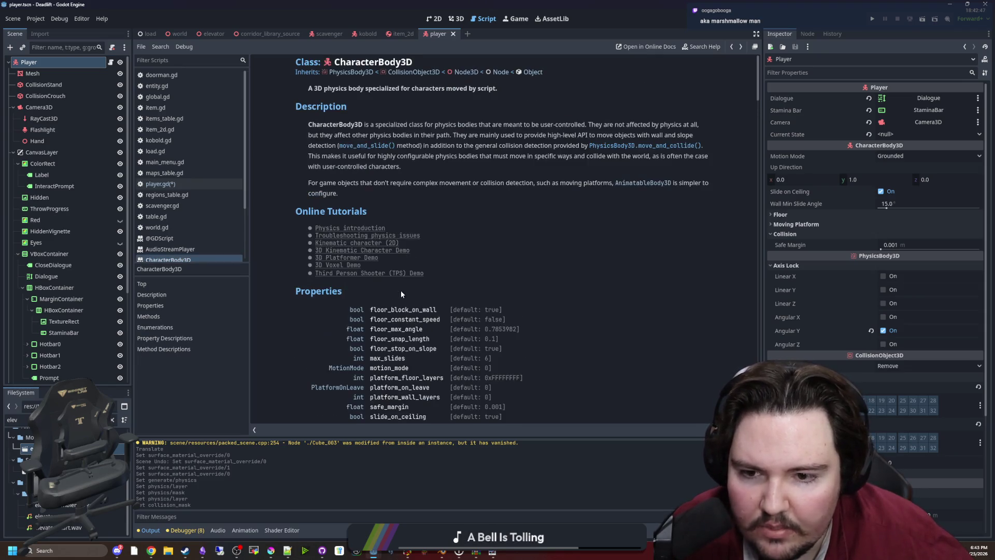
key("alt+Left")
Step: Complete the elif as 'result.get_collision_layer_value(8)'
key("BackSpace")
key("BackSpace")
key("BackSpace")
type("ge")
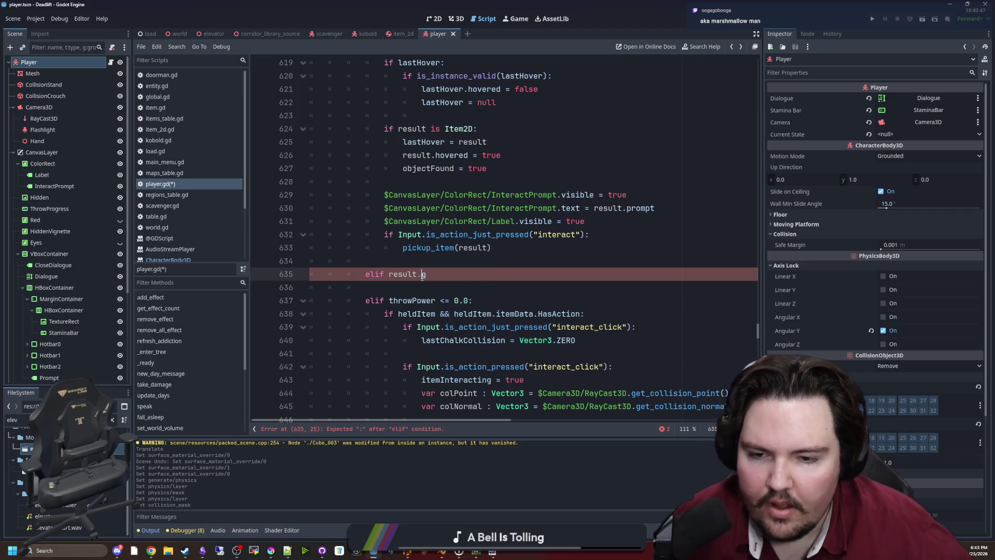
type("t_collision_layer")
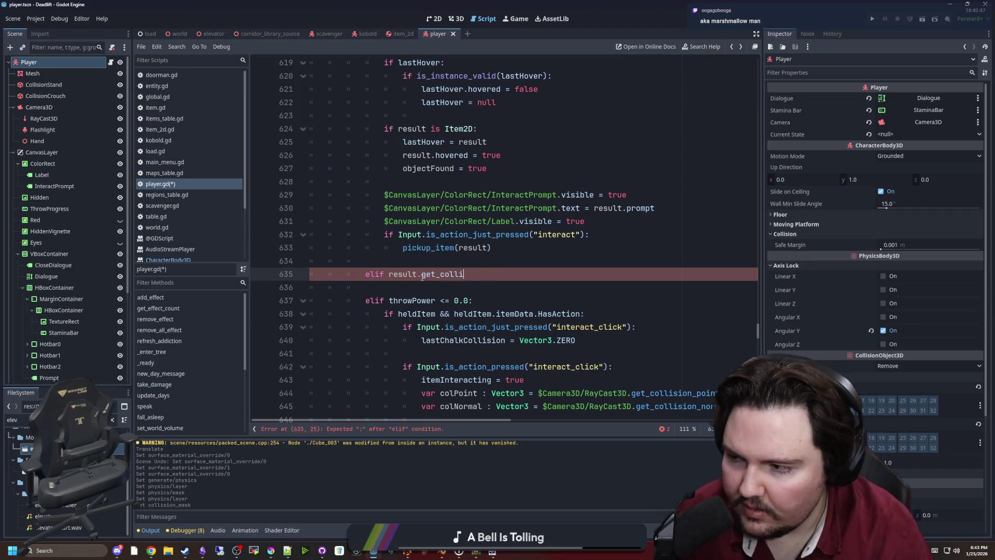
type("_value")
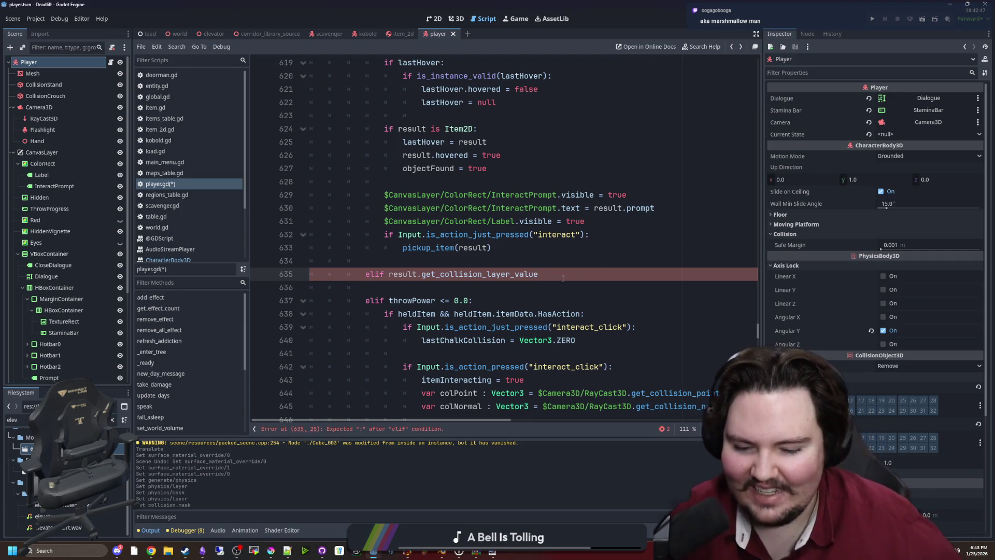
type("()")
key("Left")
type("8")
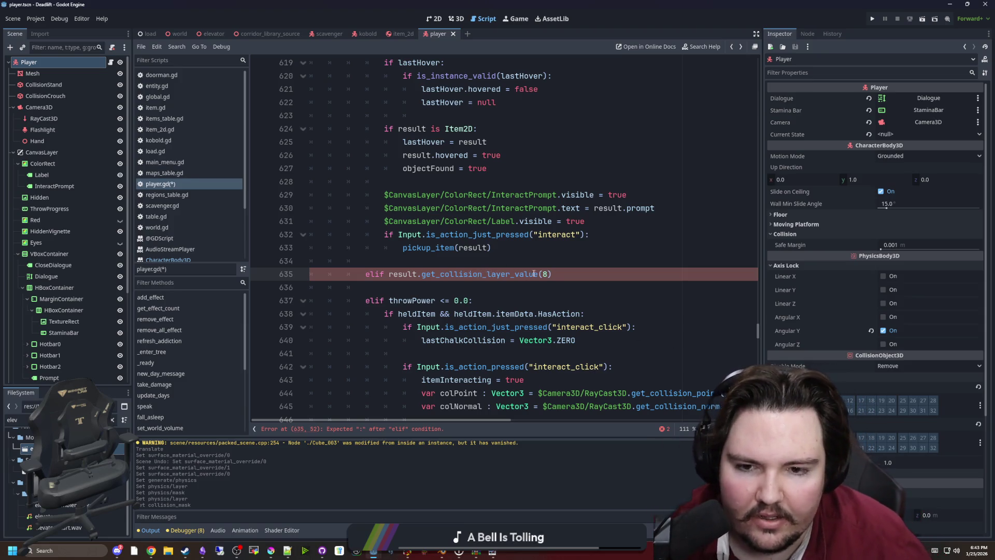
key("Up")
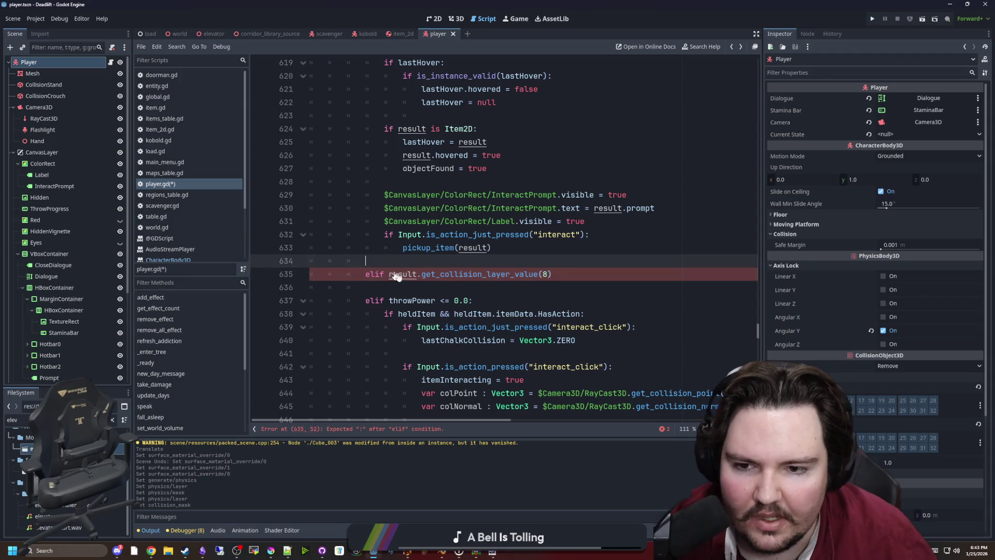
Step: Select the Player node and browse to the CollisionObject3D class reference
left_click(32, 73)
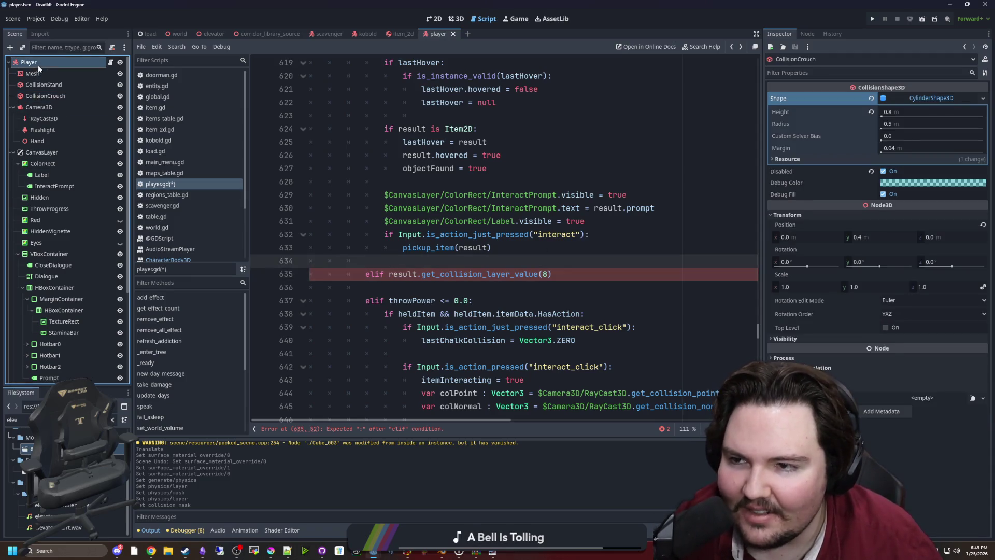
left_click(29, 62)
left_click(168, 259)
left_click(414, 77)
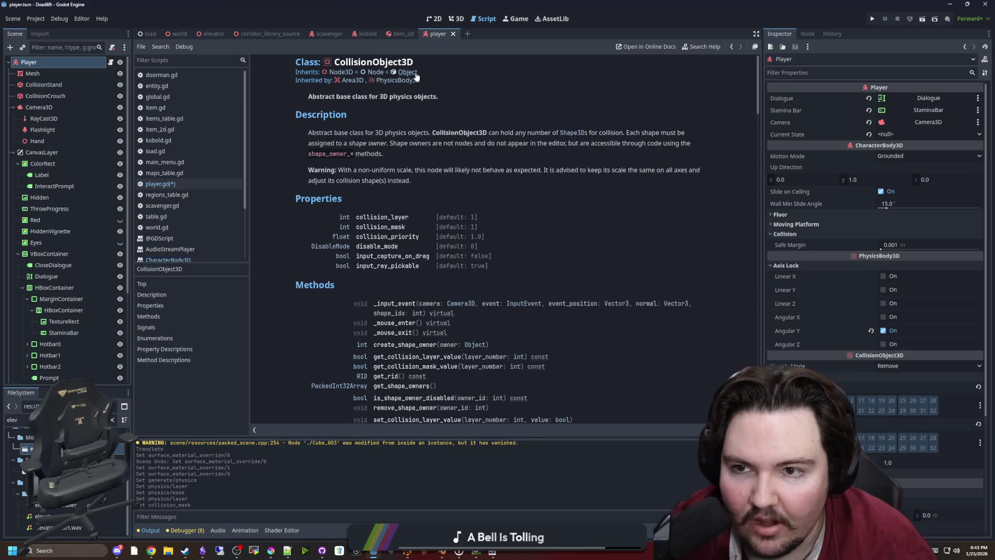
scroll(406, 221, "down", 3)
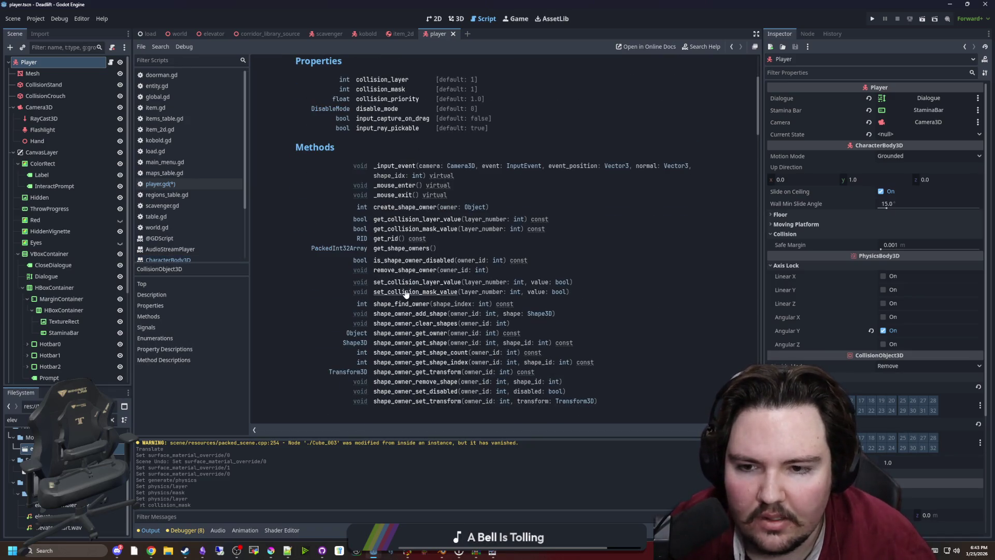
Step: Recheck the get_collision_layer_value docs, then cut the mg.item.note elif block from player.gd
left_click(440, 219)
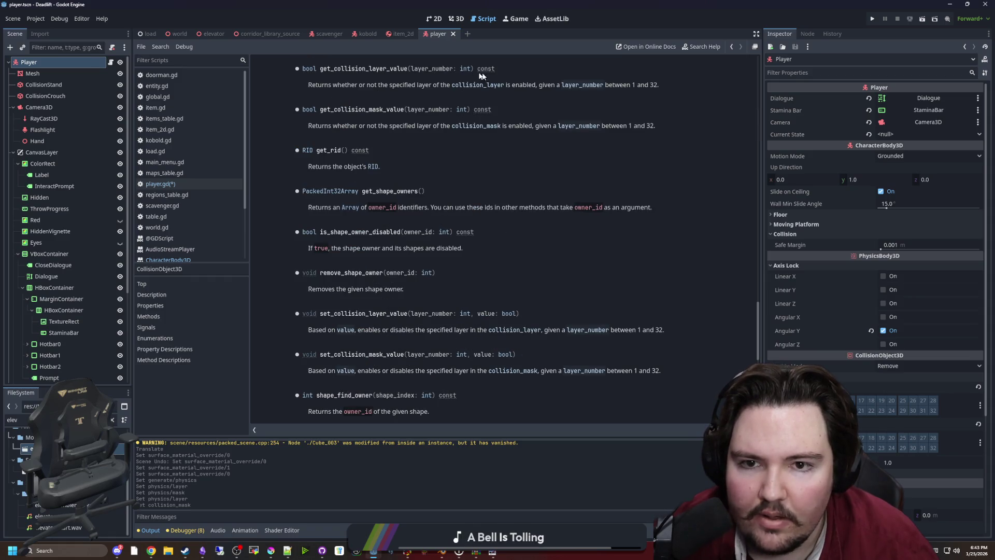
key("alt+Left")
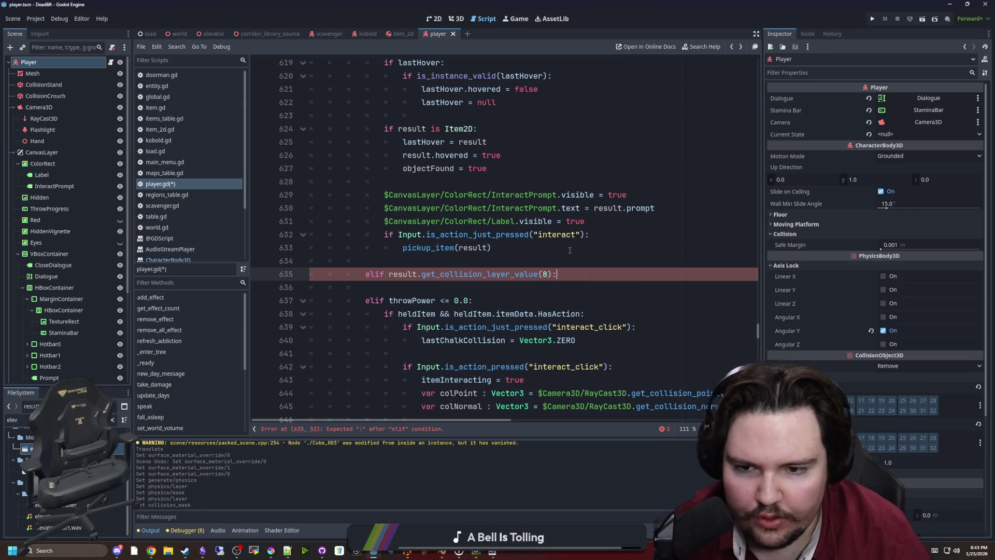
left_click(412, 289)
scroll(467, 260, "down", 3)
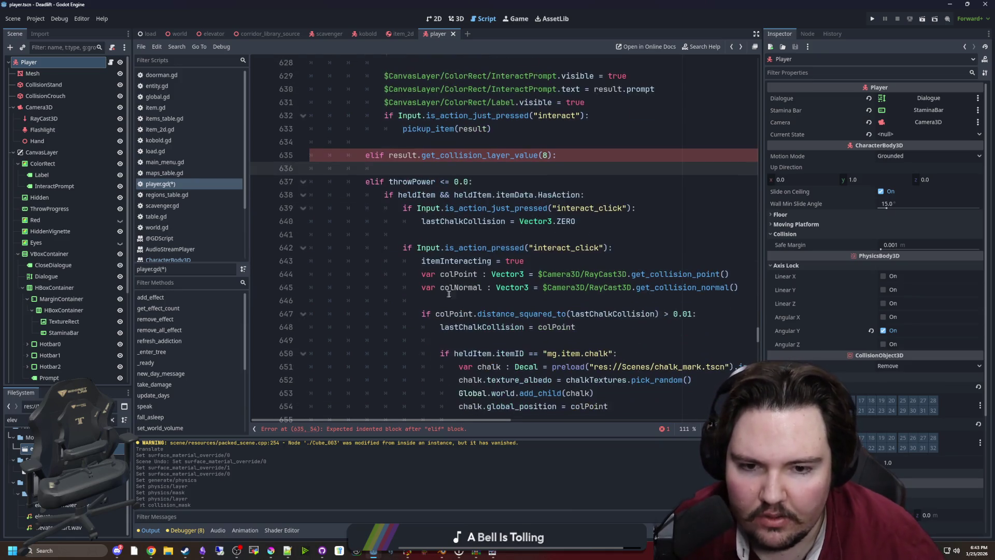
scroll(513, 244, "down", 4)
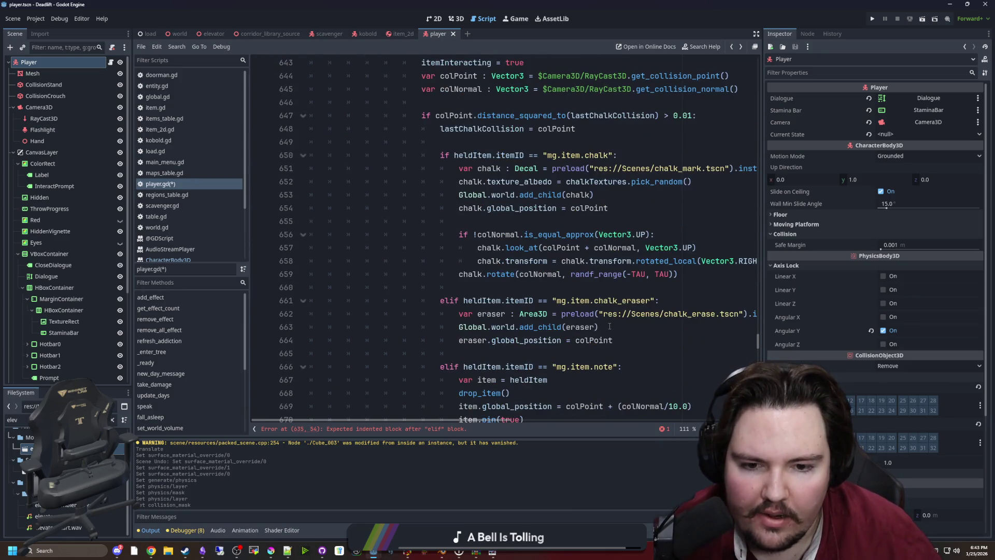
scroll(514, 244, "down", 3)
left_click(634, 314)
left_click_drag(703, 353, 440, 287)
key("ctrl+c")
key("Delete")
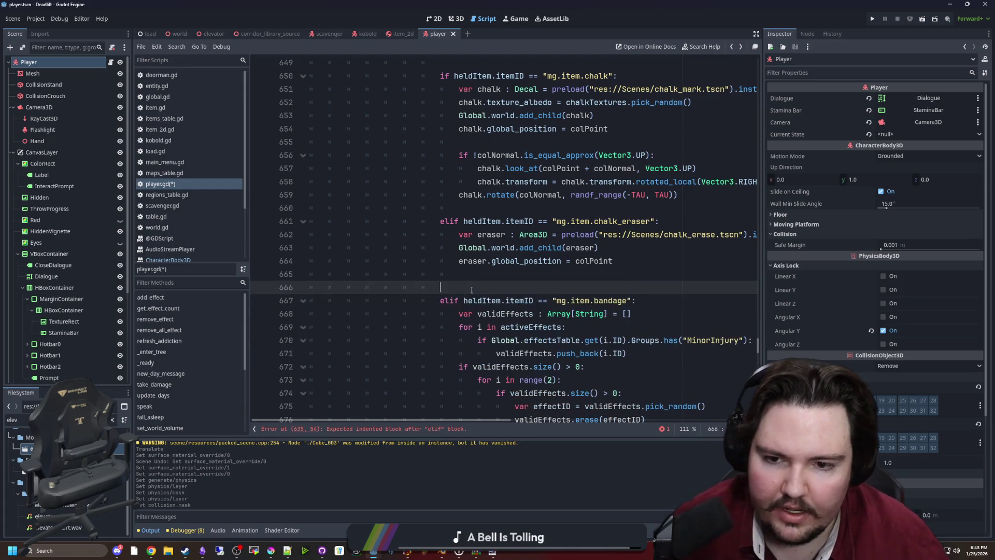
key("shift+Home")
key("BackSpace")
key("BackSpace")
Step: Paste the note block under the layer-8 branch, turn its elif into if, and fix indentation
scroll(431, 213, "up", 8)
left_click(431, 208)
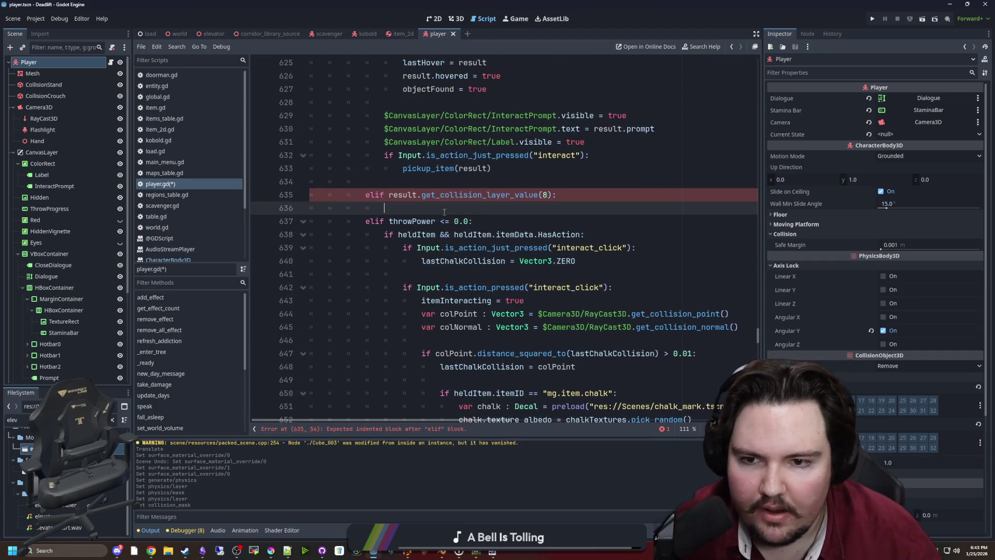
key("ctrl+v")
left_click(393, 208)
key("BackSpace")
key("BackSpace")
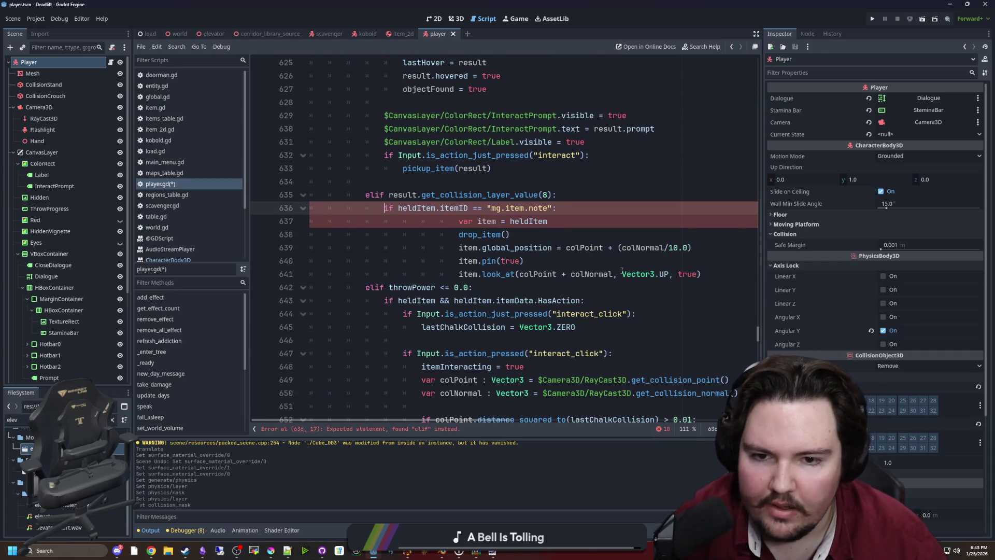
left_click_drag(713, 275, 312, 222)
key("Tab")
key("Tab")
key("shift+Tab")
key("shift+Tab")
key("shift+Tab")
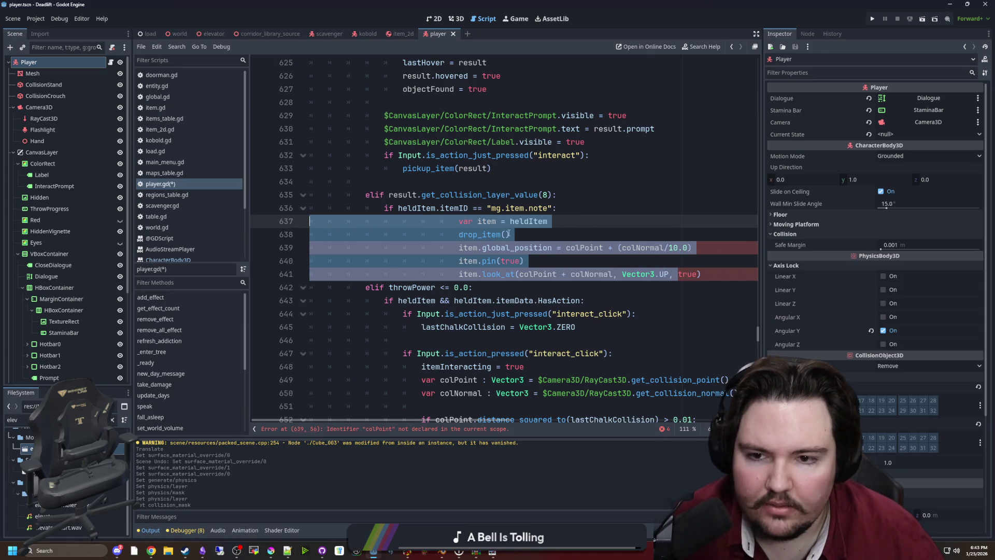
key("shift+Tab")
Step: Wrap the note block's body in a copied interact_click check
left_click(570, 209)
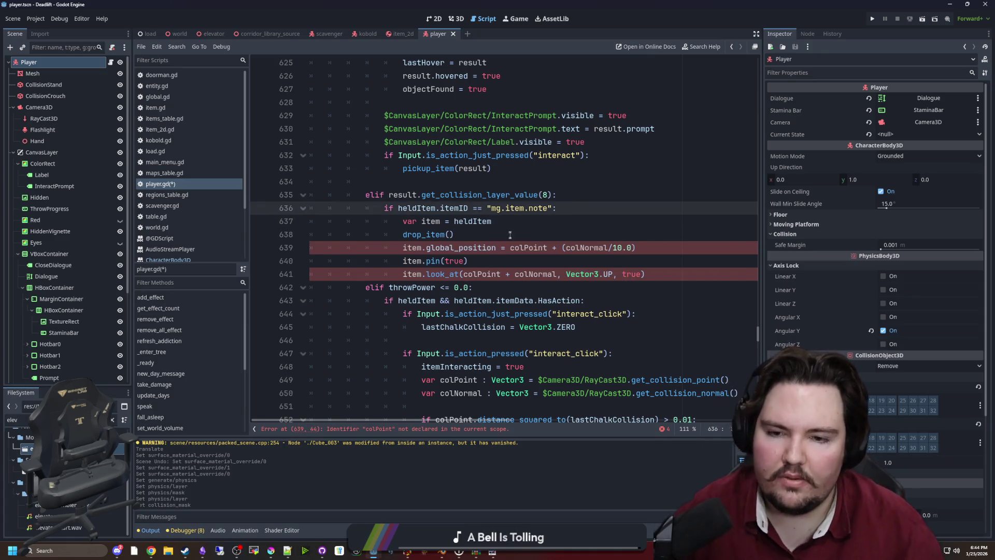
scroll(553, 307, "down", 4)
left_click_drag(614, 194, 403, 194)
key("ctrl+c")
scroll(486, 241, "up", 3)
left_click(571, 169)
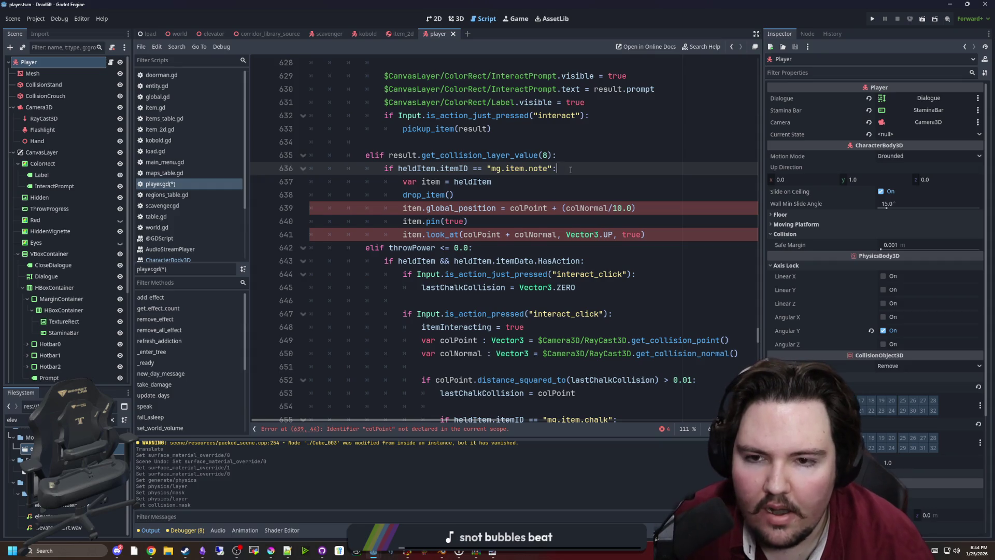
key("Return")
key("ctrl+v")
mouse_move(654, 248)
left_mouse_down()
mouse_move(321, 181)
mouse_move(310, 195)
left_mouse_up()
key("Tab")
Step: Cut the colPoint and colNormal declarations out of the note block
scroll(461, 227, "up", 1)
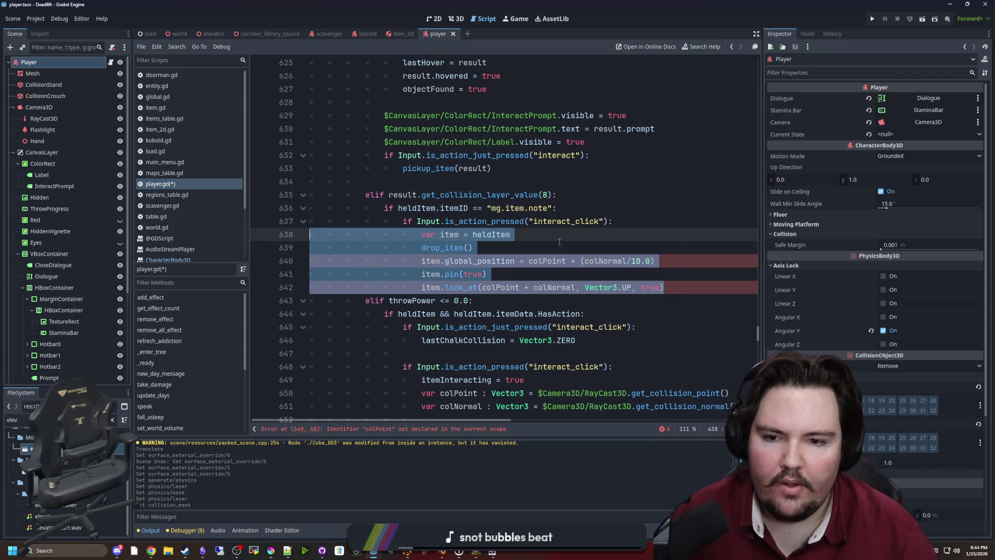
left_click(473, 247)
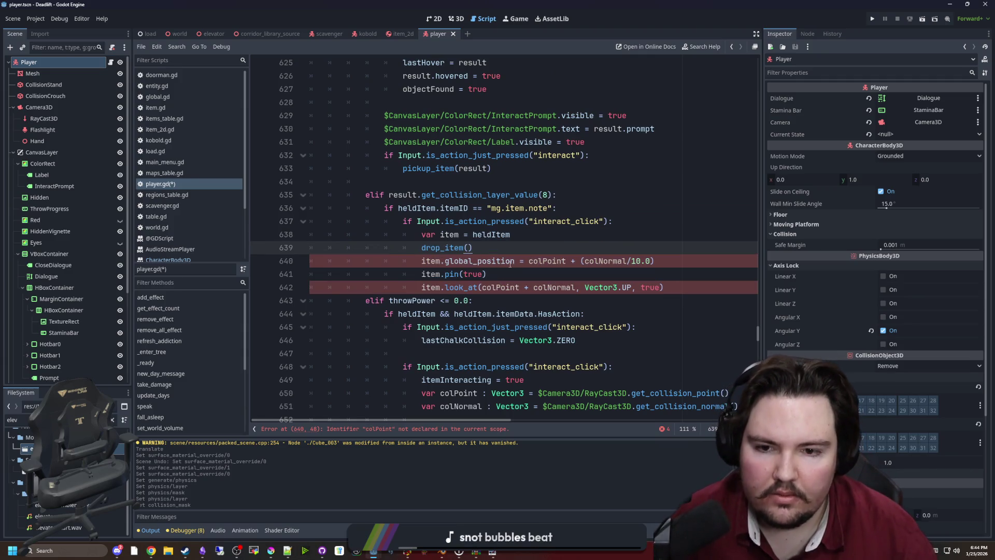
scroll(576, 275, "down", 5)
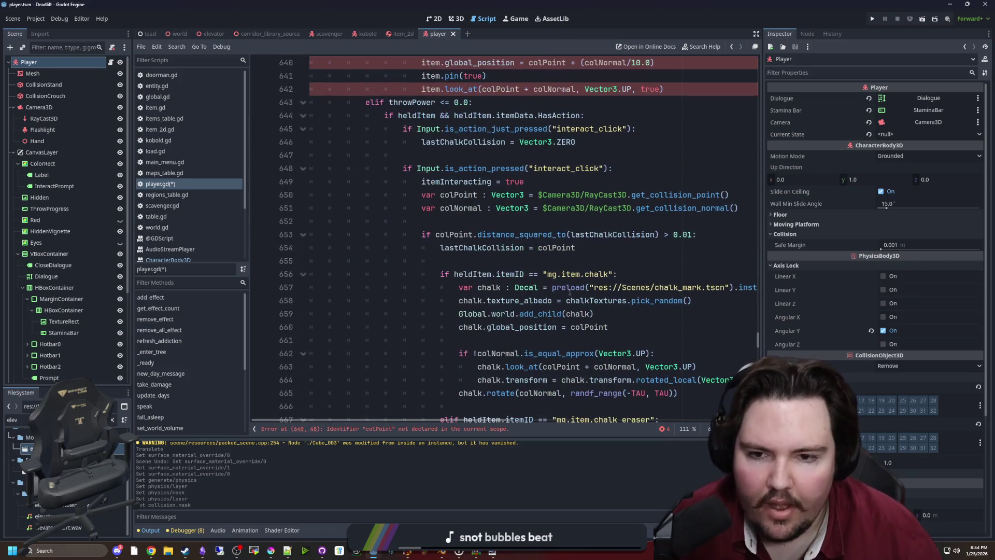
scroll(559, 244, "up", 1)
left_click_drag(746, 248, 247, 236)
key("Delete")
scroll(559, 278, "up", 8)
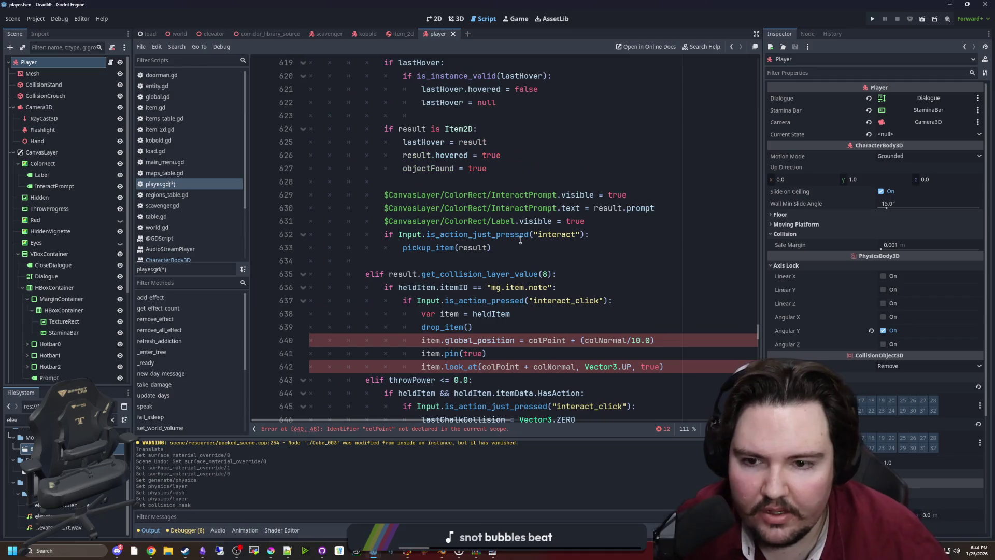
scroll(559, 278, "up", 7)
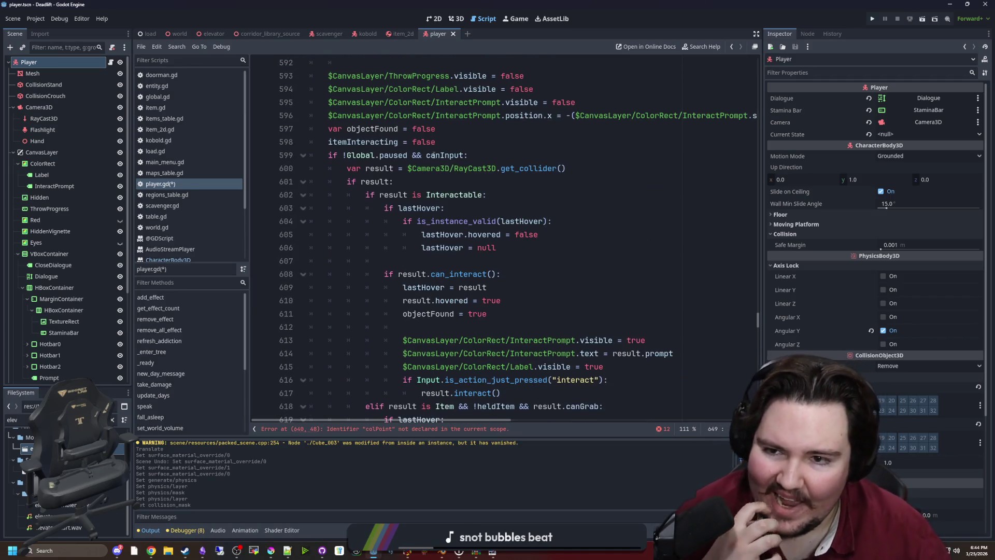
Step: Paste the colPoint and colNormal declarations under 'if result:' with corrected indentation
left_click(579, 172)
key("Return")
key("ctrl+v")
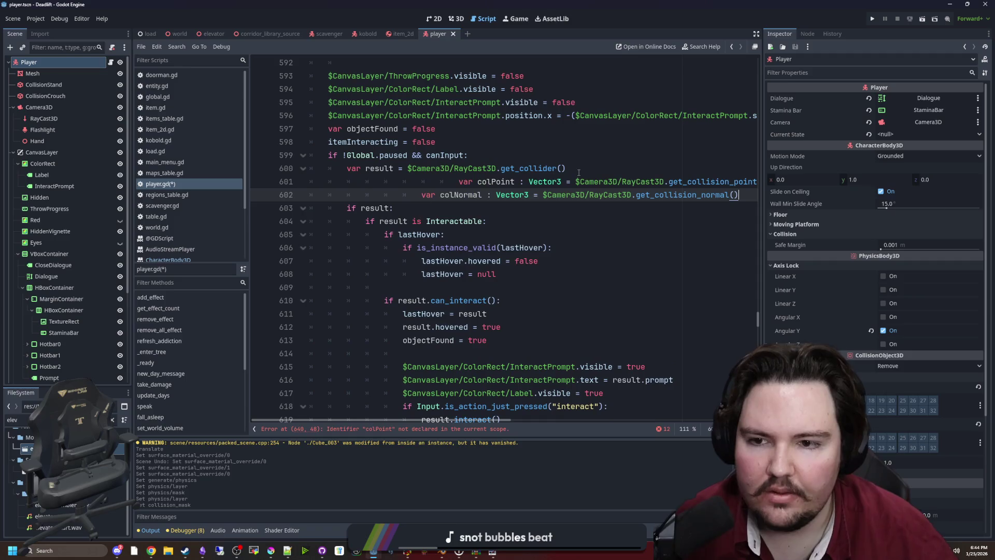
key("ctrl+z")
key("ctrl+z")
key("Down")
key("Return")
type("var colPoint : Vector3 = $Camera3D/RayCast3D.get_collision_point() \t\t\t\t\t\tvar colNormal : Vector3 = $Camera3D/RayCast3D.get_collision_normal()")
left_click_drag(476, 196, 365, 196)
key("BackSpace")
left_click_drag(422, 208, 370, 206)
key("BackSpace")
Step: Save player.gd and run the project to its main menu
scroll(443, 335, "down", 7)
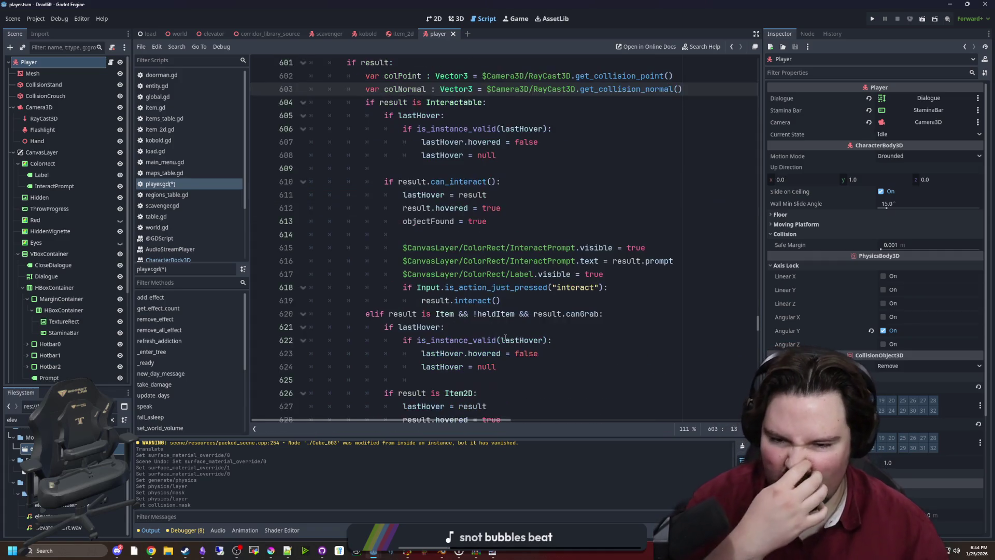
scroll(443, 334, "down", 4)
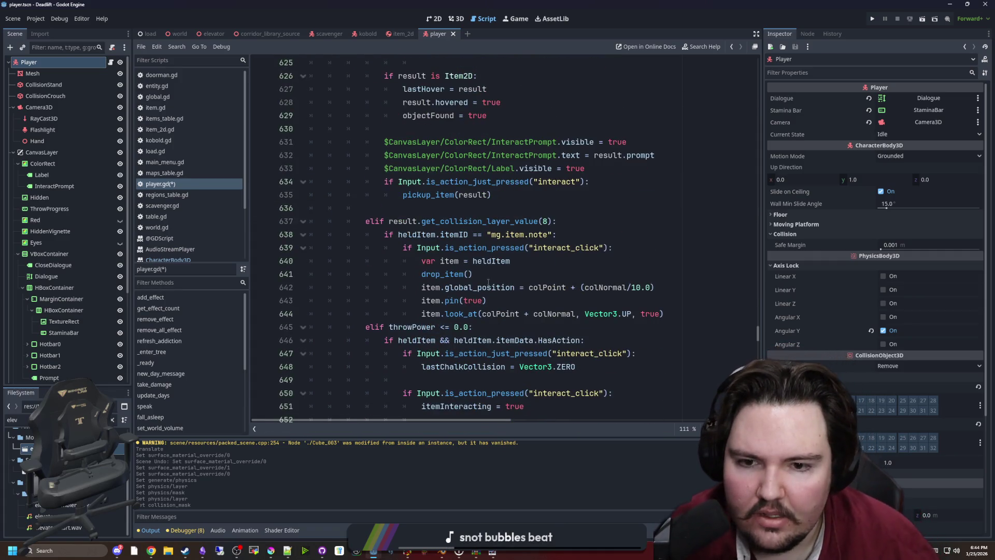
left_click_drag(612, 248, 426, 261)
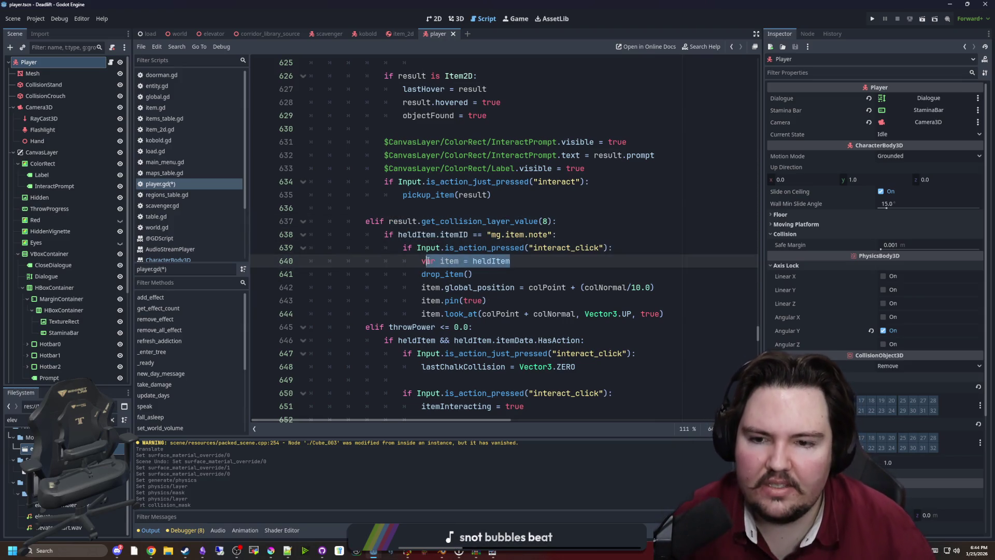
left_click(472, 274)
left_click(434, 213)
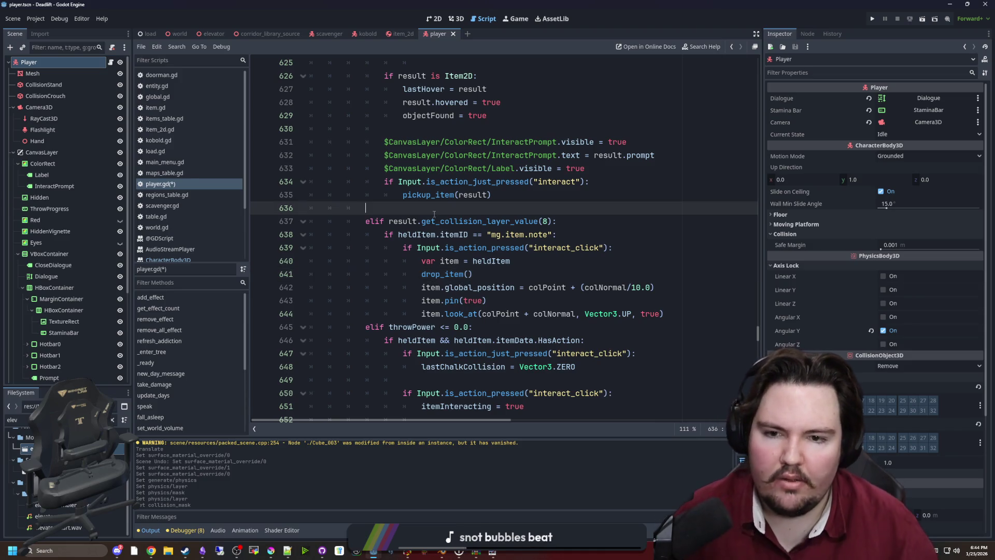
key("ctrl+s")
left_click(874, 22)
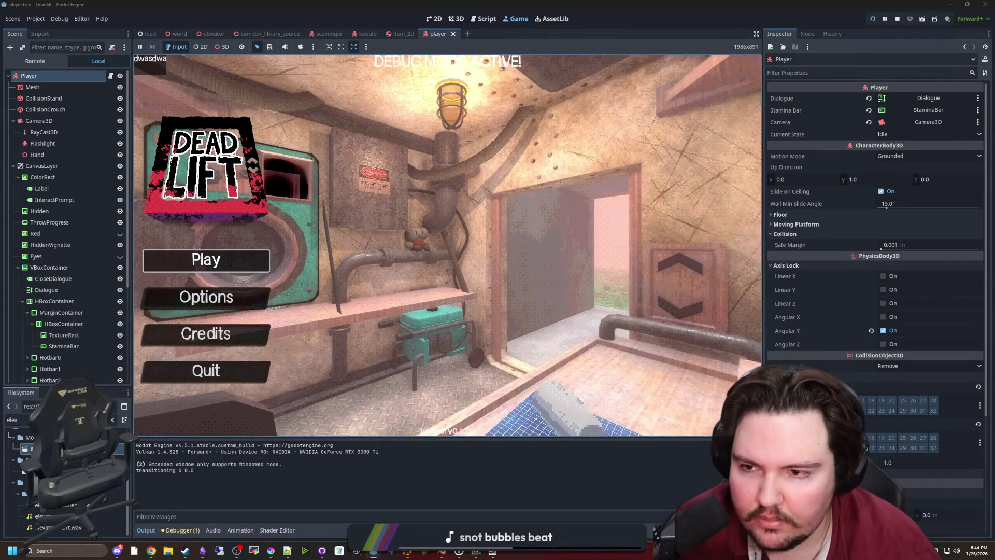
Step: Start the game, prefix line 638's check with 'heldItem && ', save, and continue running
left_click(233, 259)
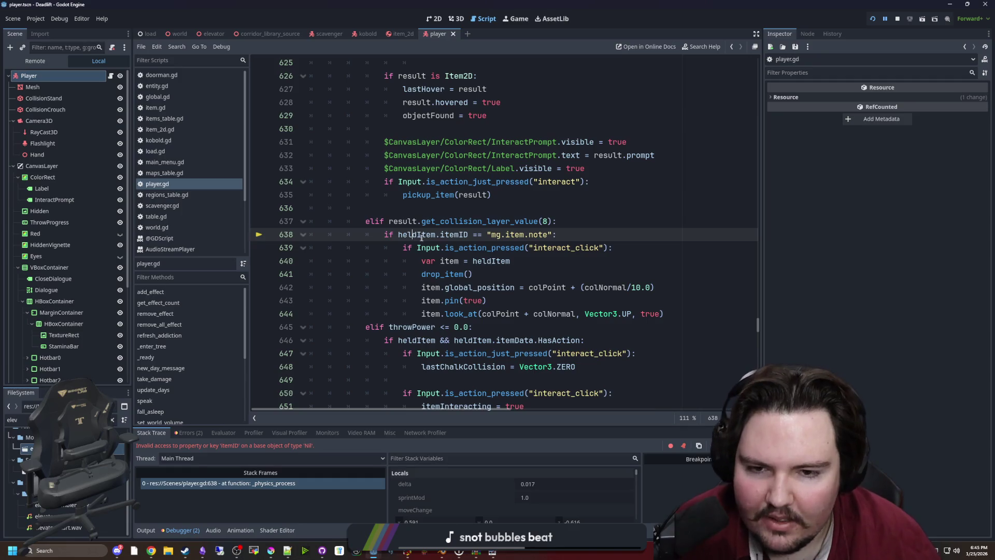
type("heldItem ")
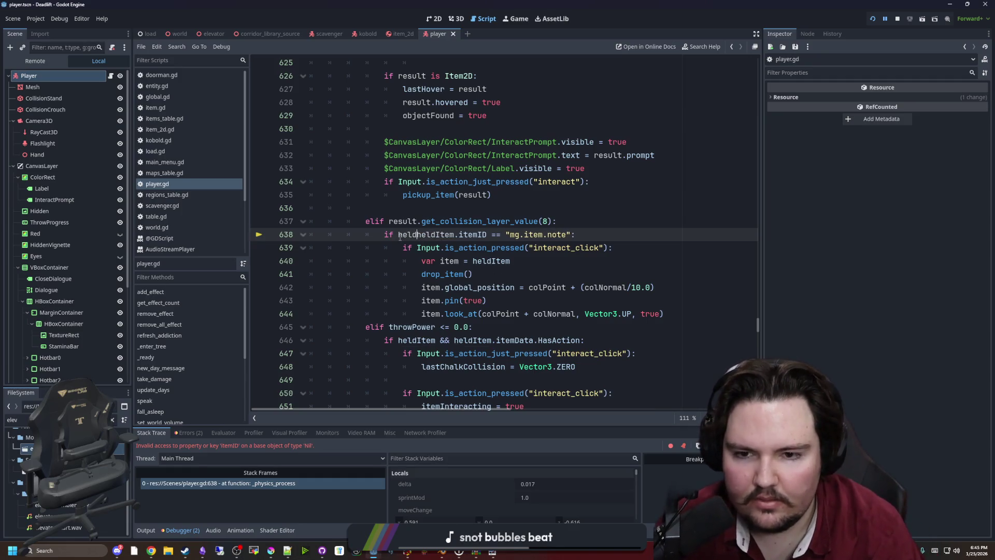
type("&&")
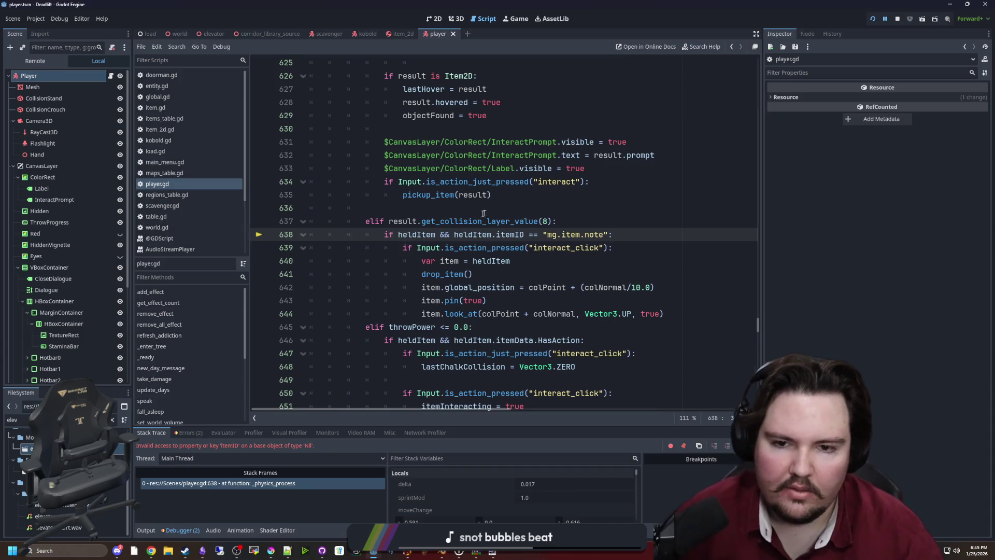
key("Up")
key("Up")
key("ctrl+s")
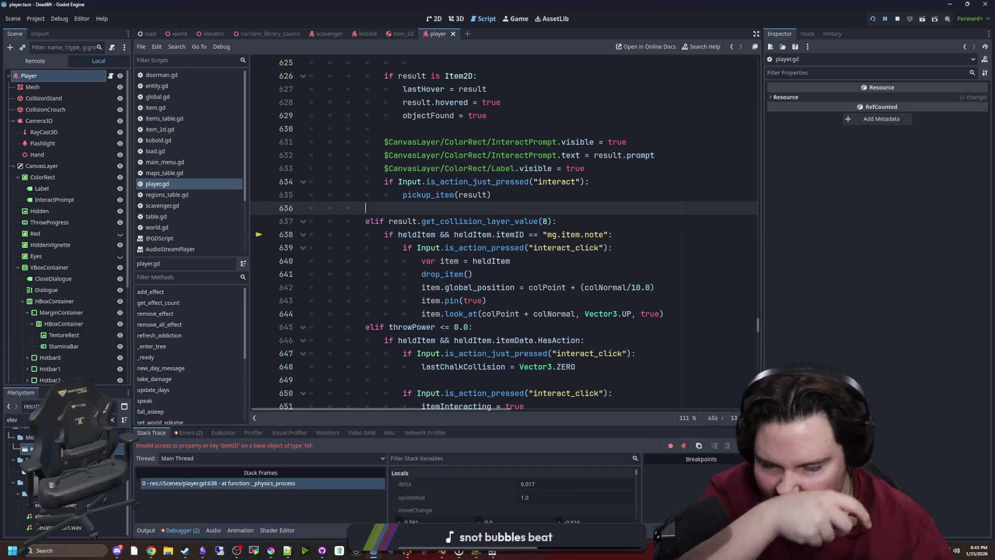
key("F12")
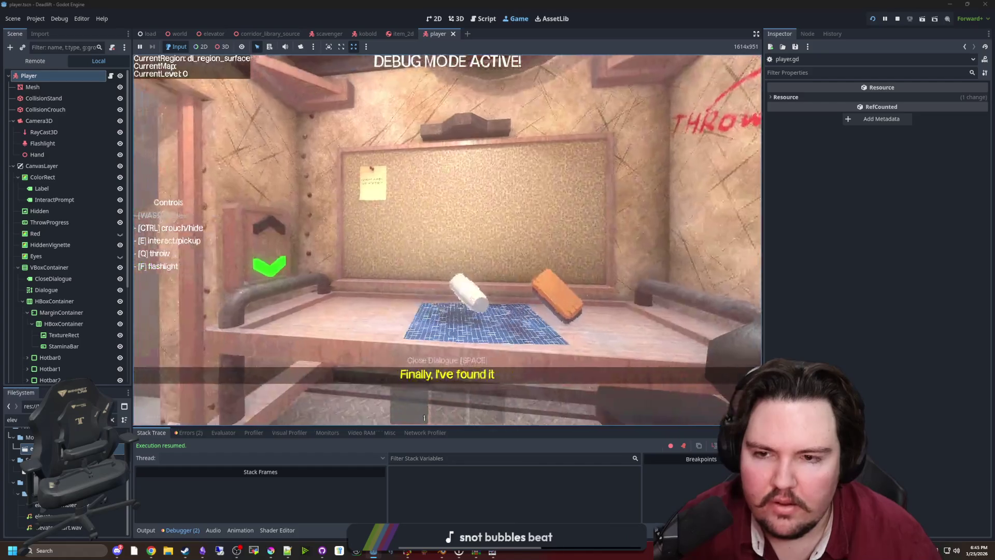
Step: Spawn a note with the 'give n' console command and walk over to it
key("s")
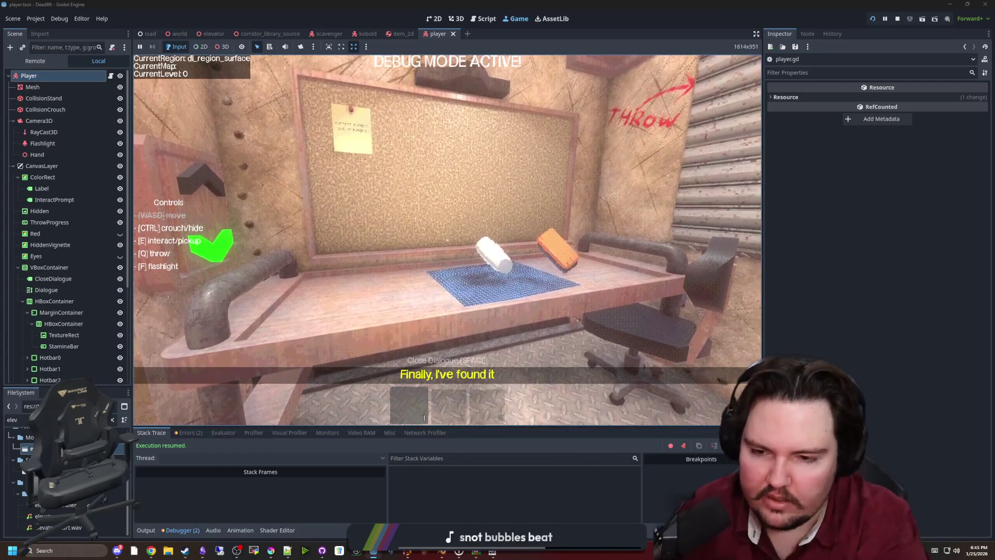
key("Escape")
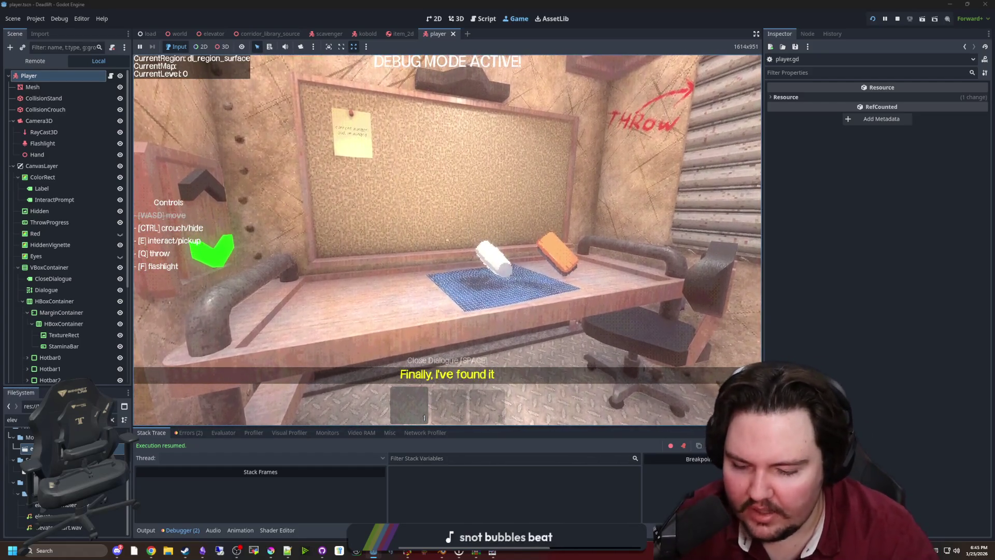
type("give n")
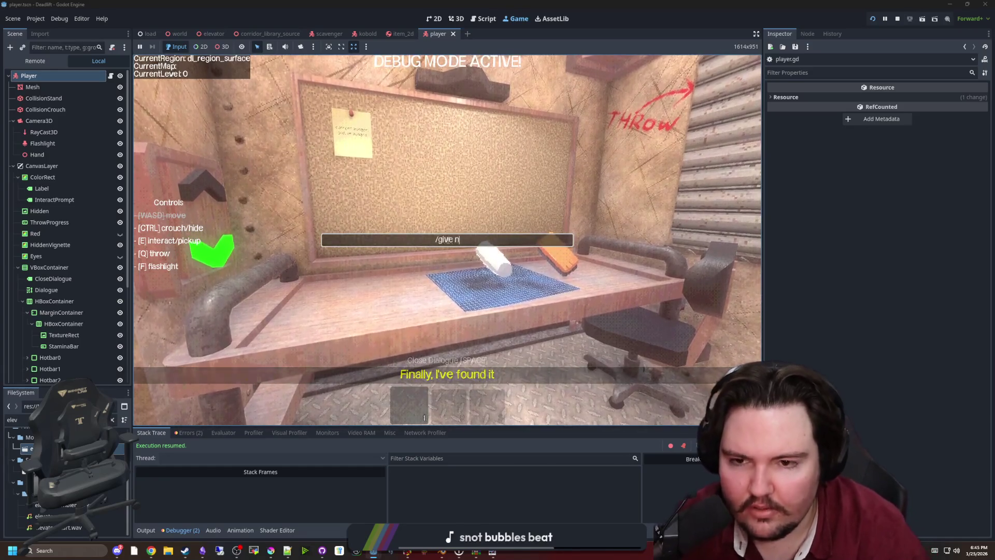
key("Escape")
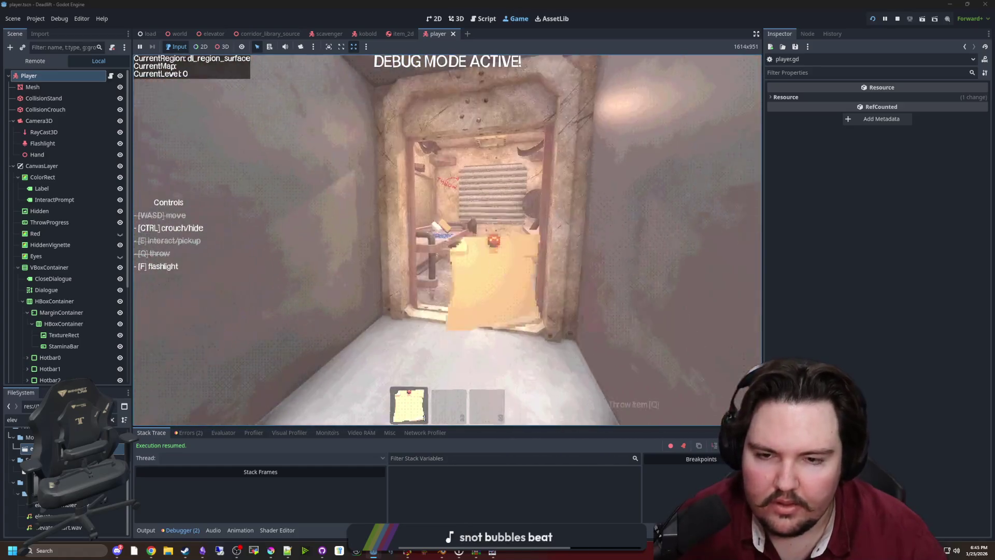
key("w")
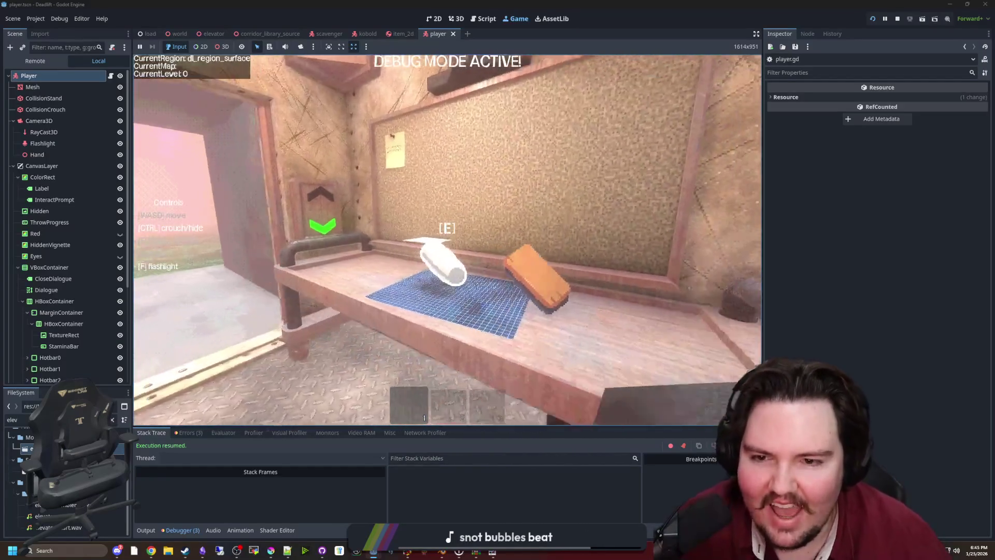
key("w")
Step: Pick up the yellow note, pin it onto the cork board, and stop the test run
key("e")
key("w")
key("s")
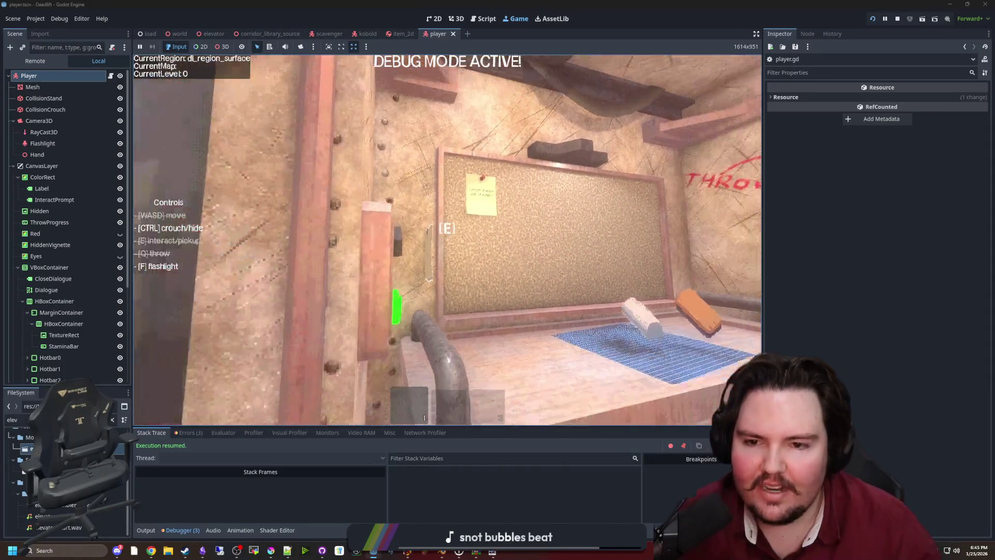
key("e")
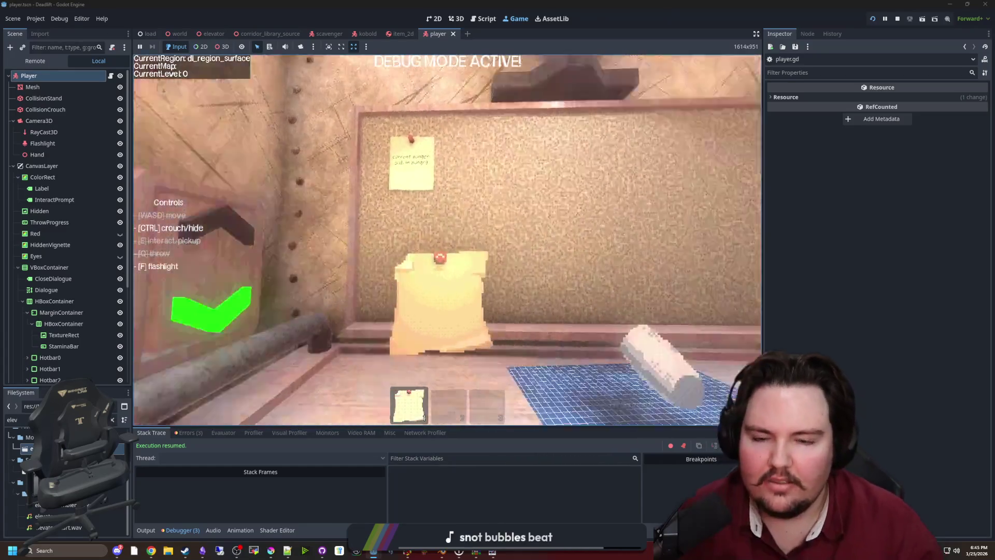
key("e")
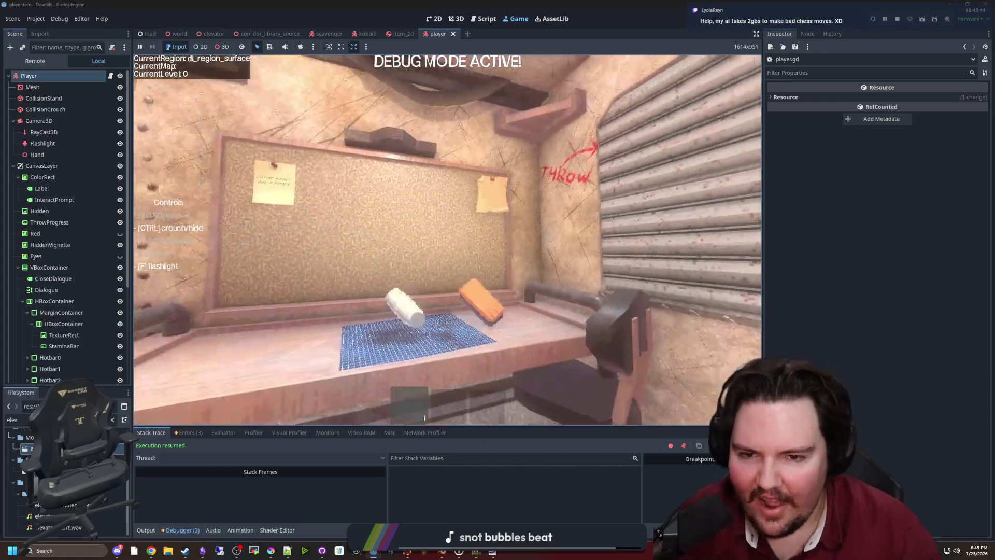
key("Escape")
left_click(898, 18)
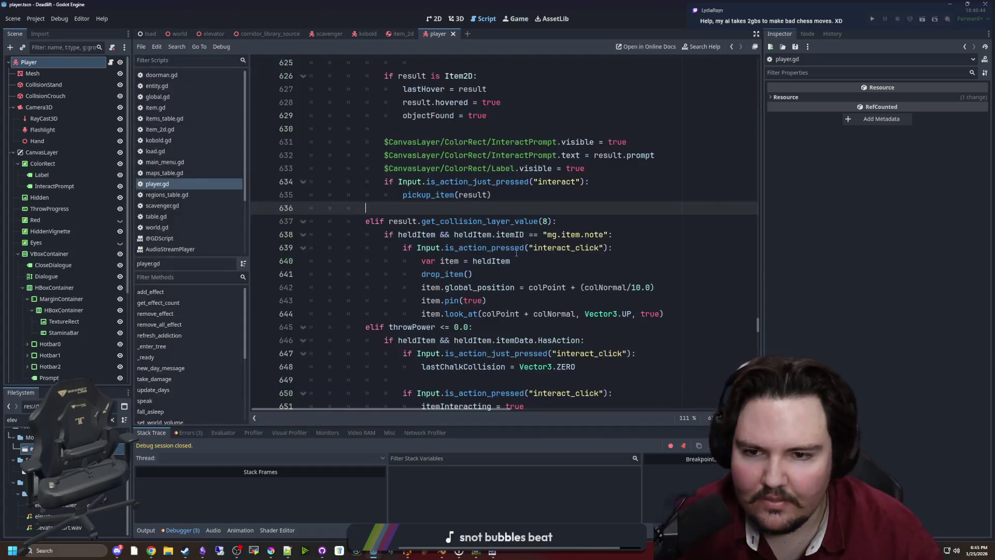
Step: Save the player scene and script while reviewing the layer-8 note-pinning code
key("ctrl+s")
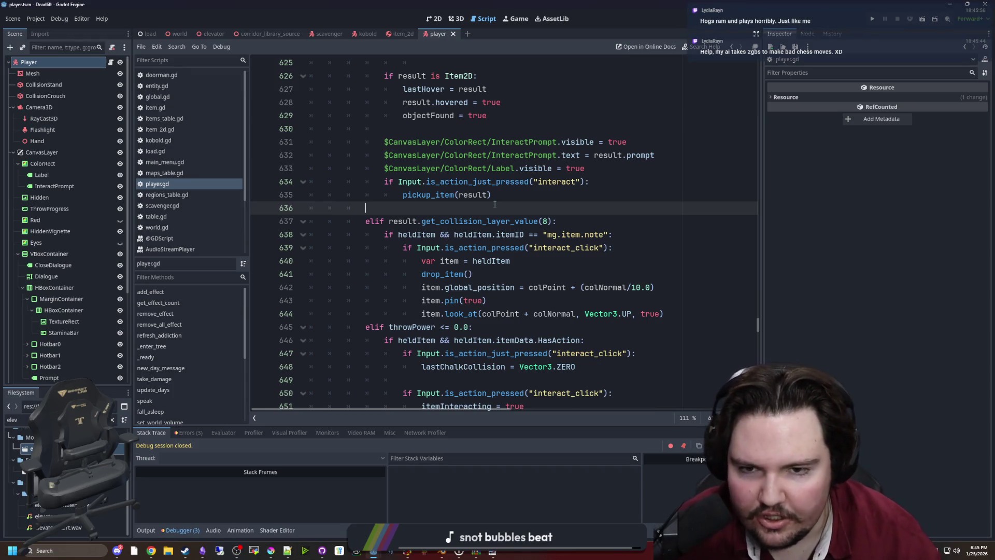
key("ctrl+s")
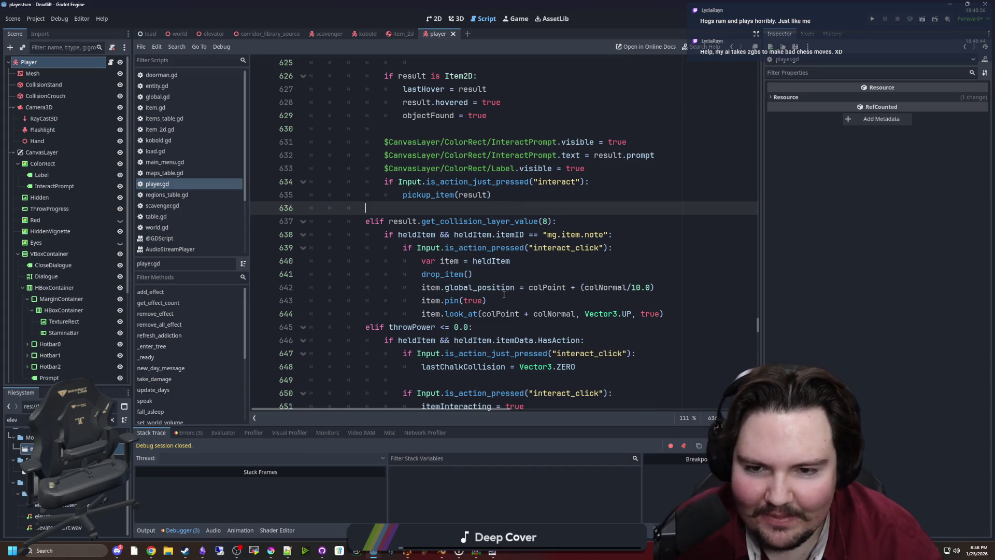
left_click(506, 273)
left_click(505, 303)
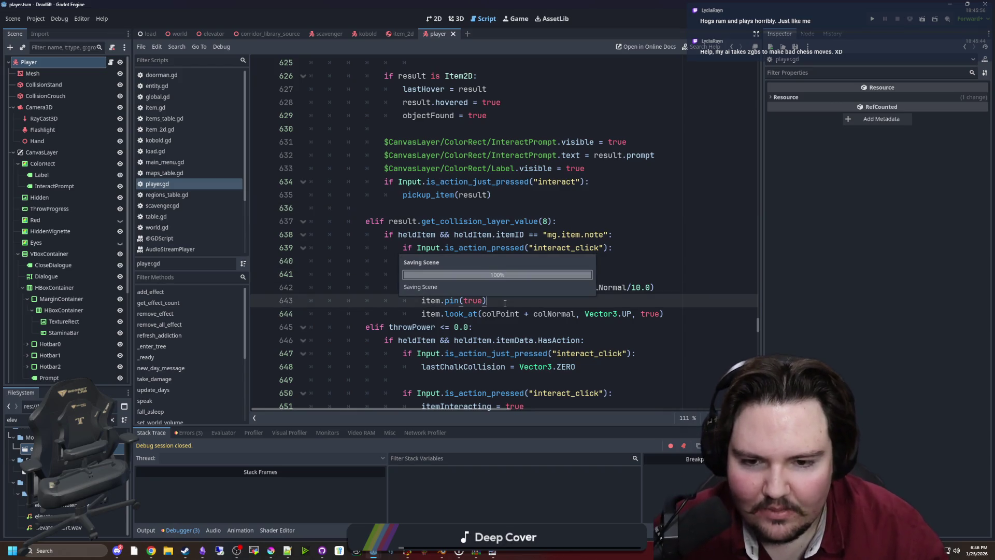
left_click(676, 316)
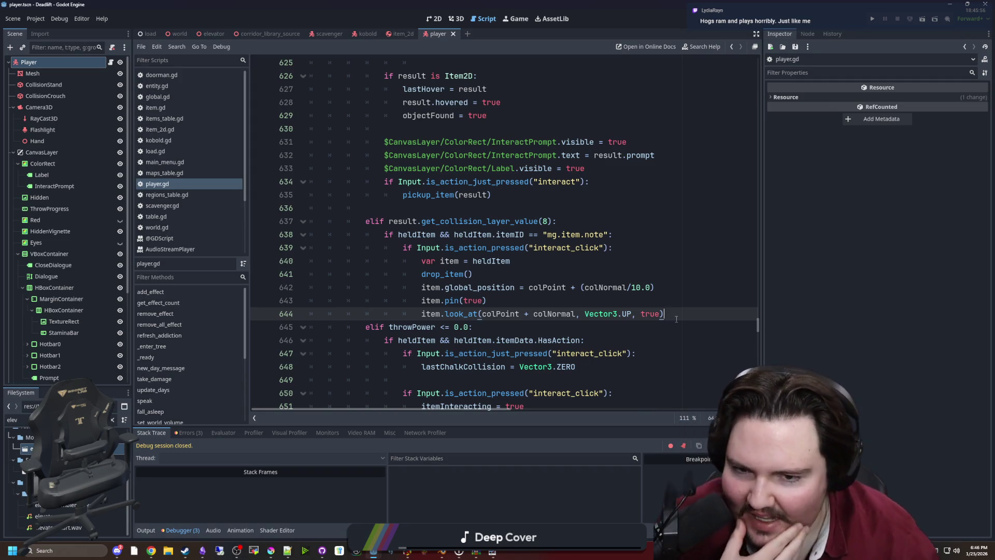
left_click(390, 209)
key("ctrl+s")
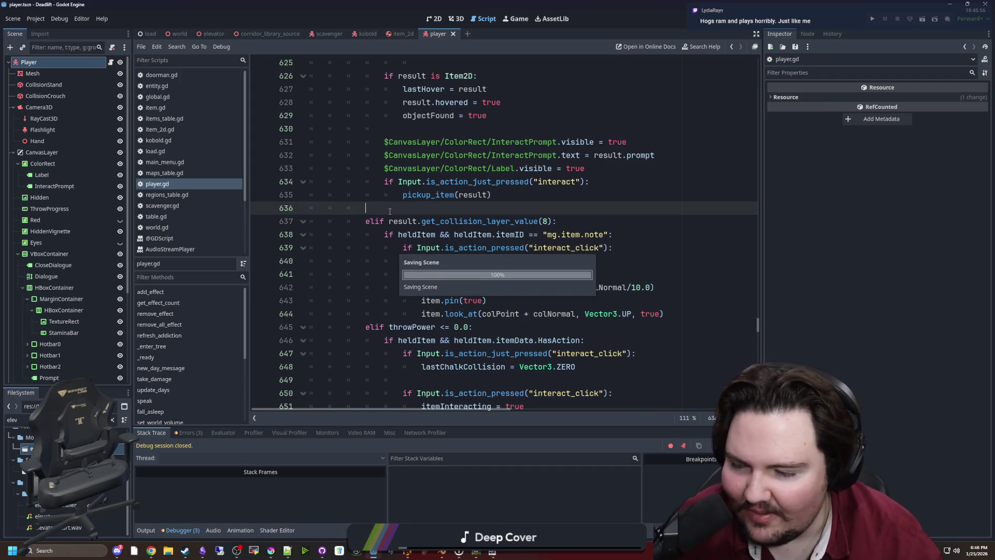
key("ctrl+s")
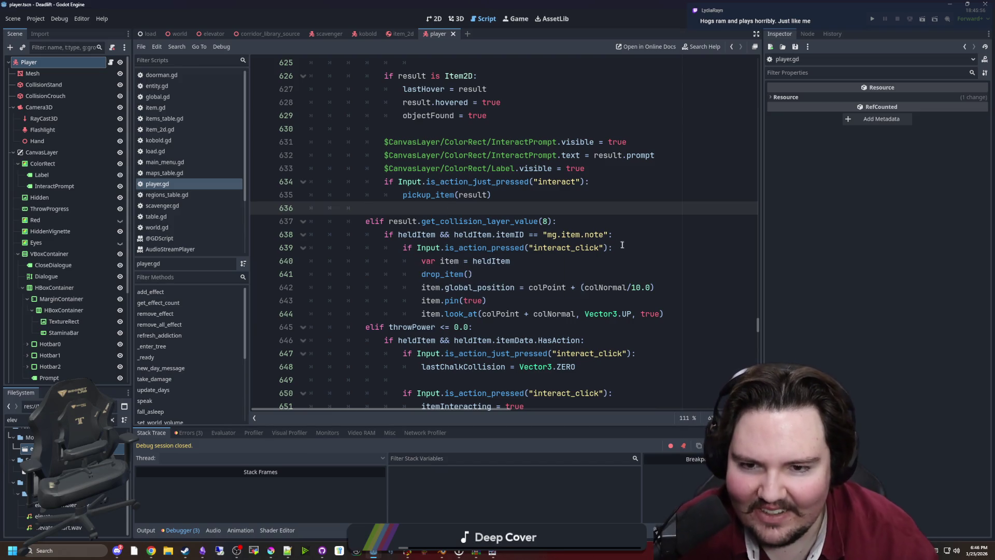
left_click(632, 249)
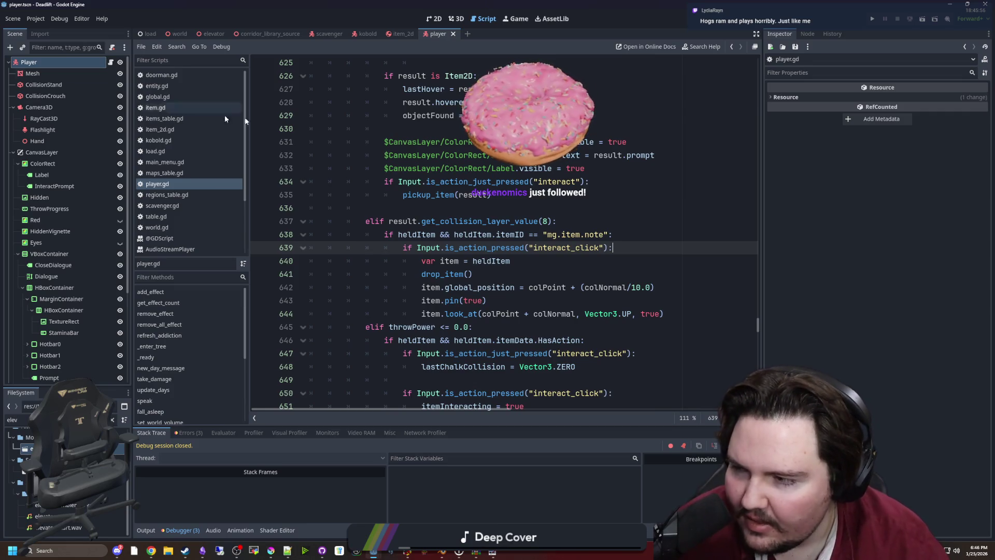
left_click(468, 274)
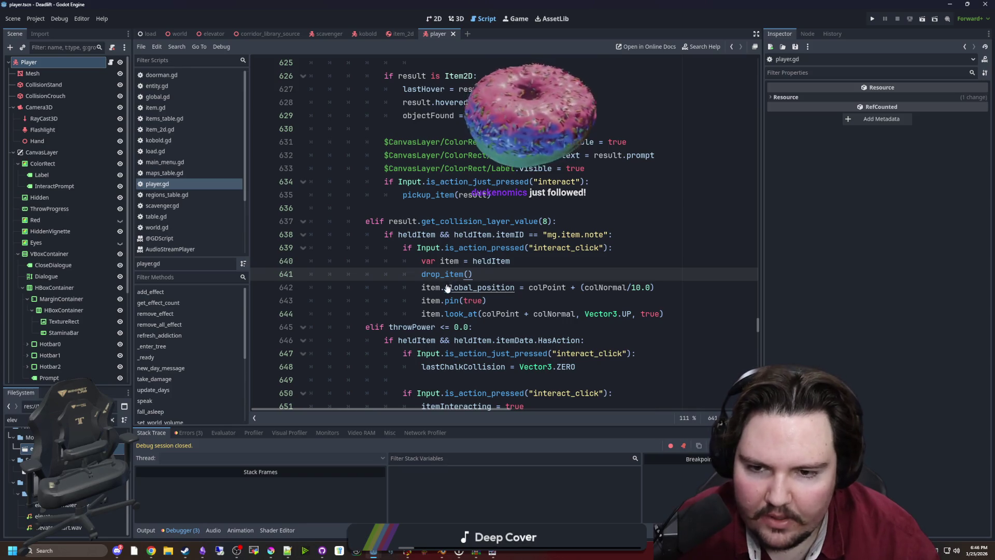
left_click(611, 247)
Step: Insert a blank line after the mg.item.note check, then select InteractPrompt in the 2D view
left_click(647, 239)
key("Return")
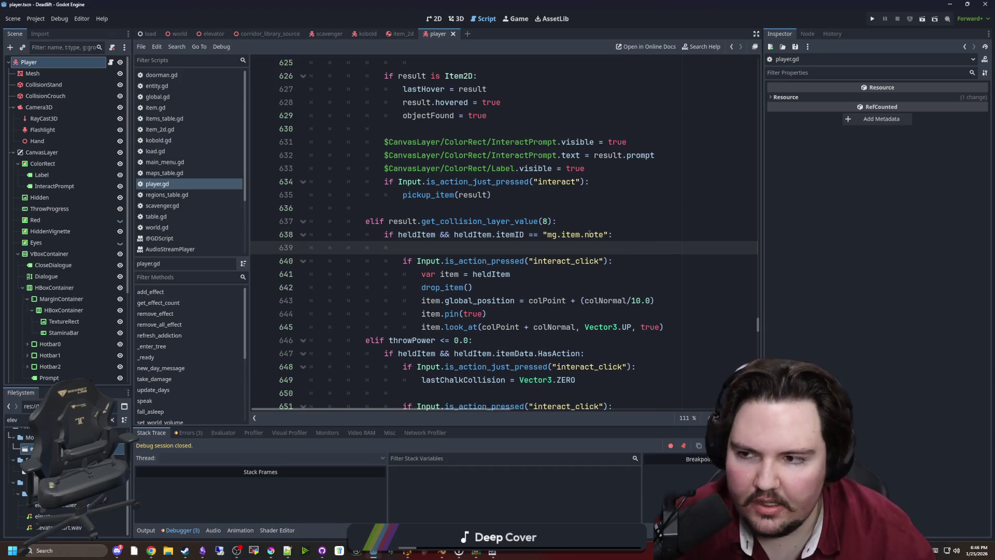
left_click(434, 19)
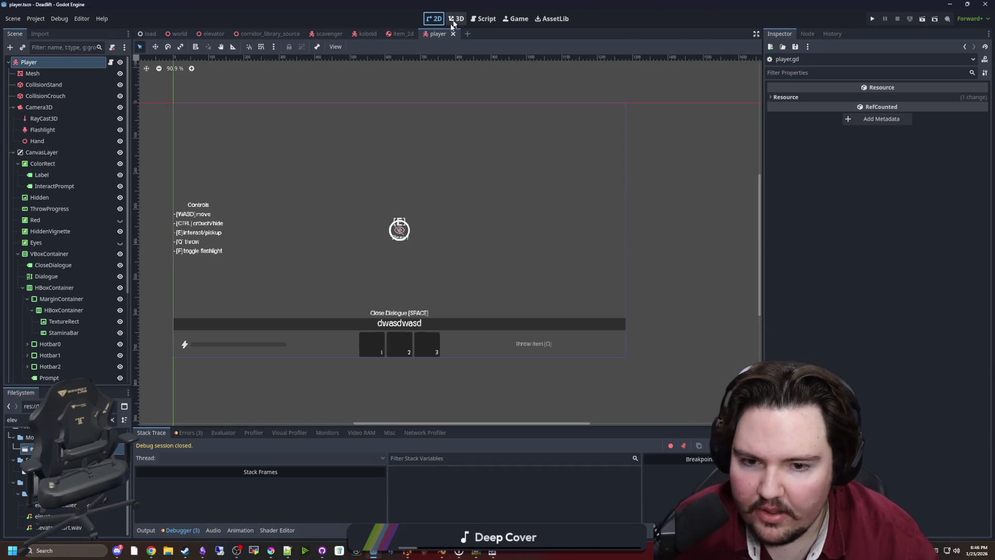
left_click(57, 175)
left_click(56, 186)
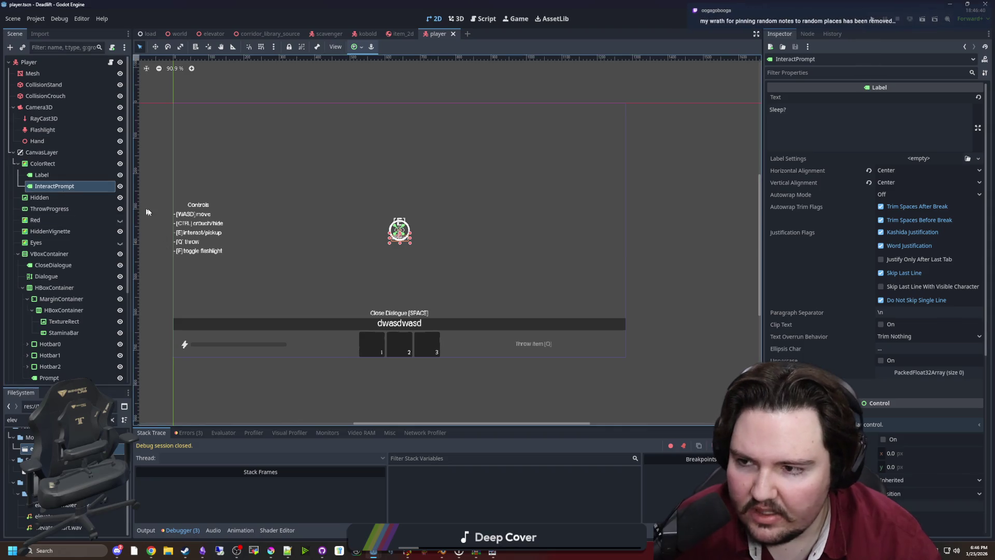
scroll(568, 379, "up", 1)
scroll(575, 345, "down", 2)
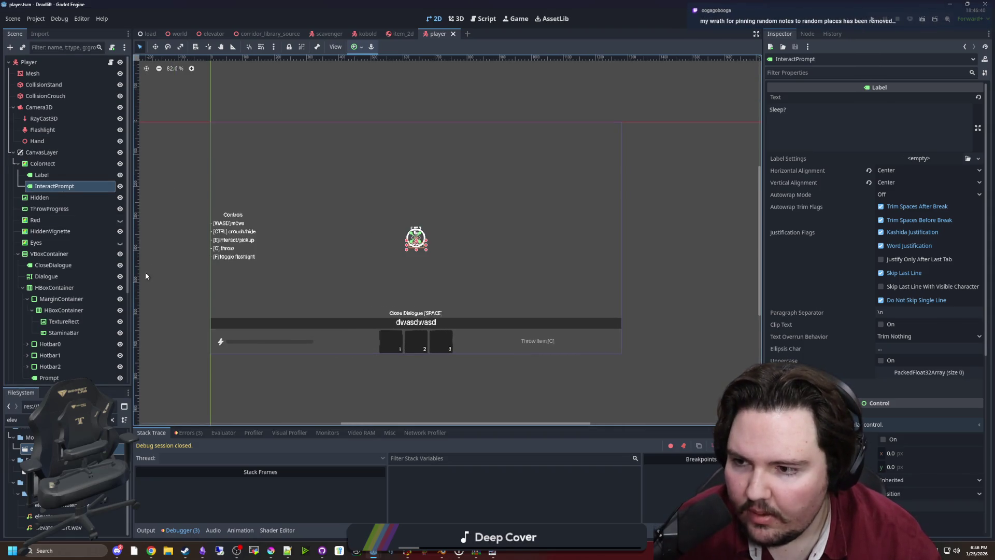
Step: Change the Prompt label's type to RichTextLabel
left_click(538, 342)
scroll(67, 311, "down", 3)
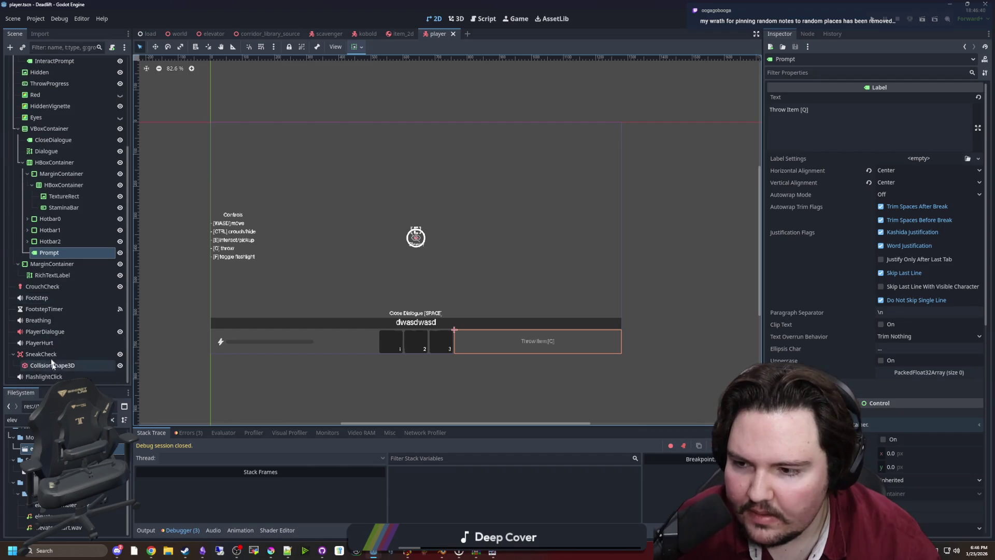
left_click(55, 264)
left_click(64, 254)
right_click(63, 254)
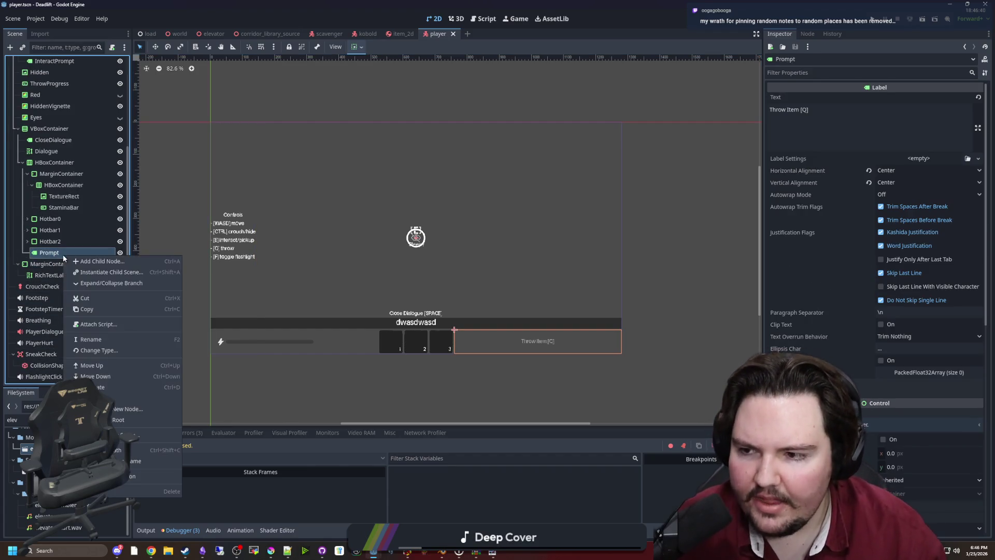
left_click(102, 350)
type("richtext")
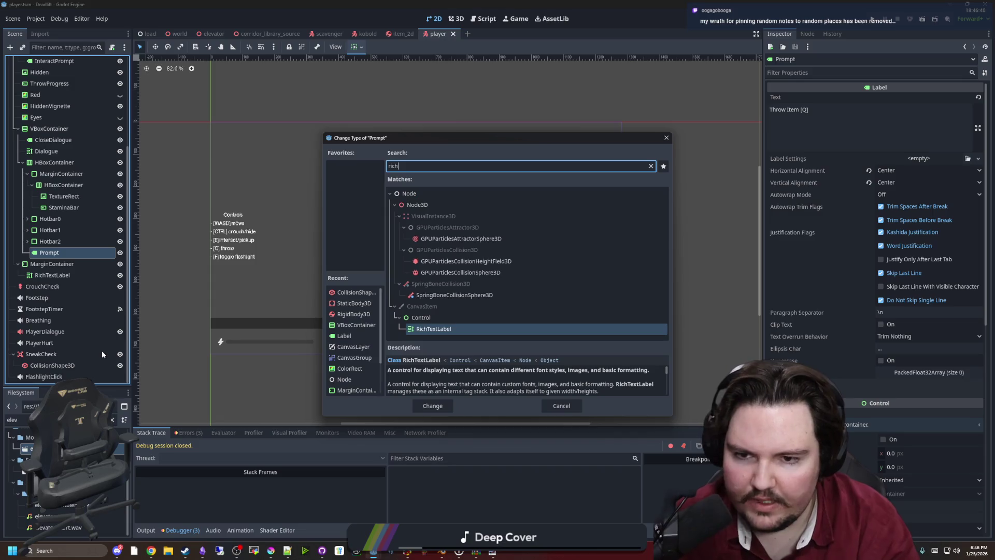
key("Return")
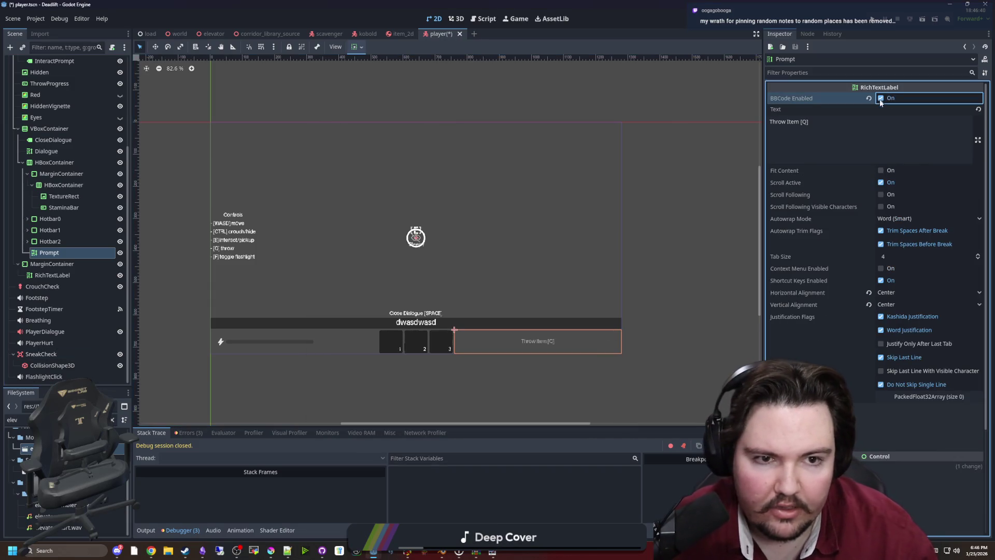
Step: Enable BBCode on Prompt and go back to player.gd
left_click(881, 98)
left_click_drag(883, 118, 739, 122)
key("ctrl+c")
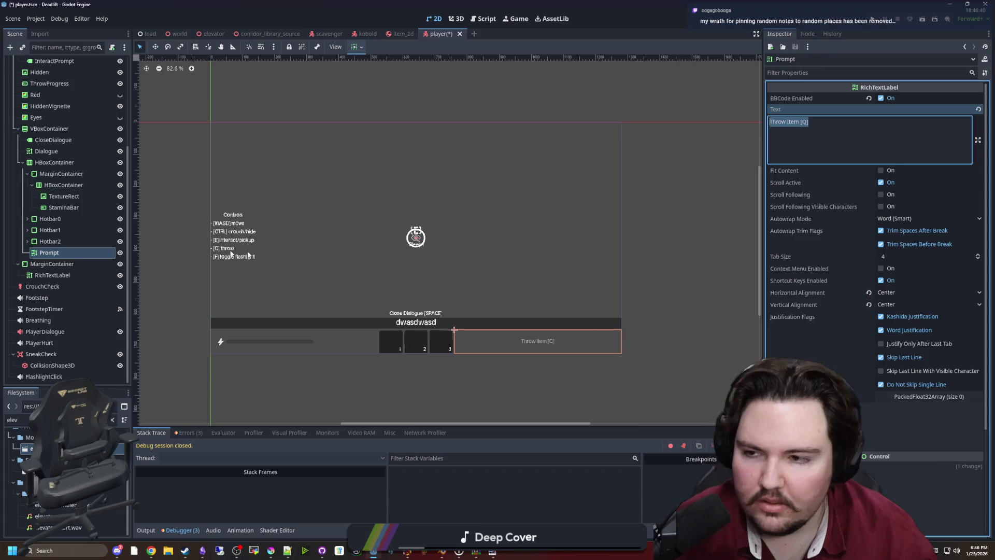
scroll(95, 126, "up", 5)
left_click(110, 63)
scroll(390, 168, "up", 11)
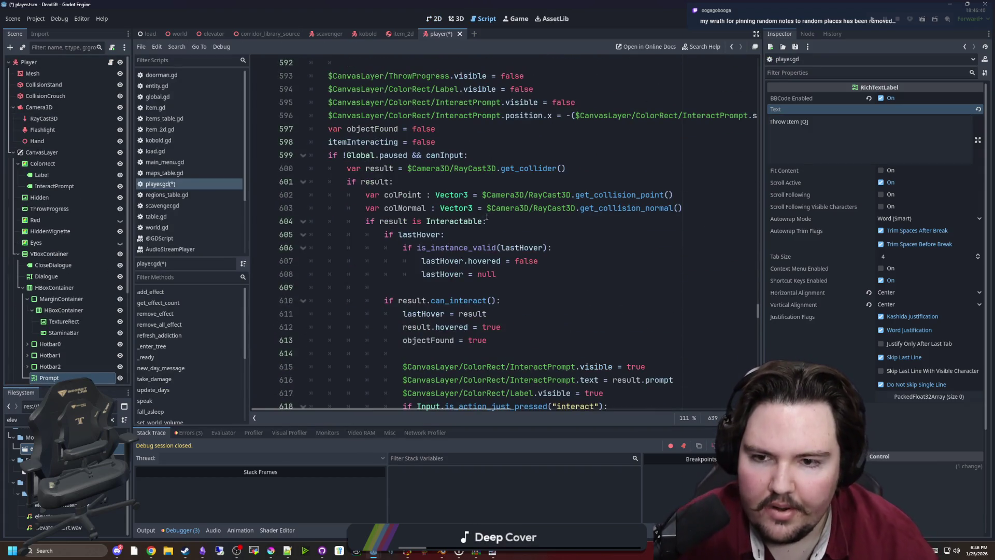
Step: Add an if heldItem: check under if result and paste the Throw Item [Q] text inside it
scroll(449, 224, "up", 1)
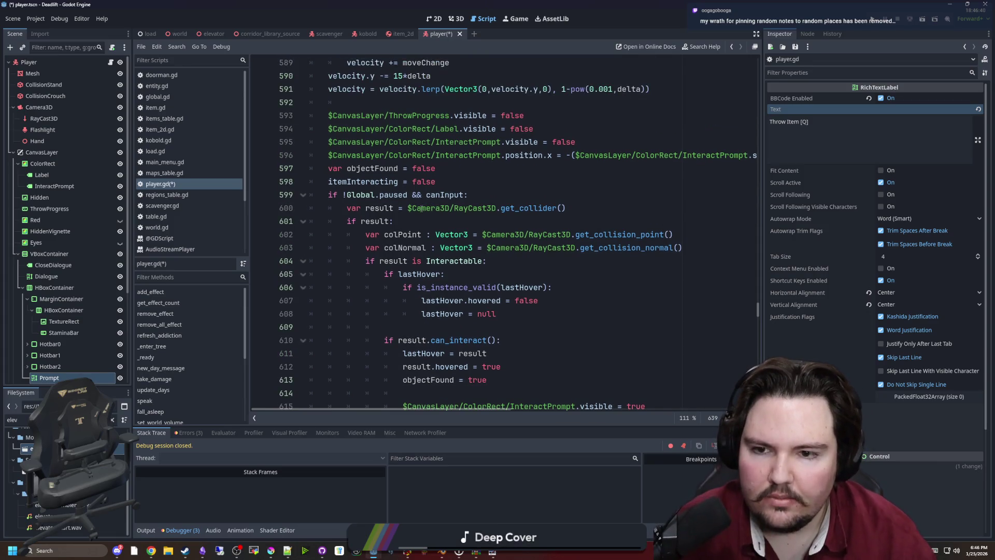
left_click(409, 221)
key("Return")
key("Return")
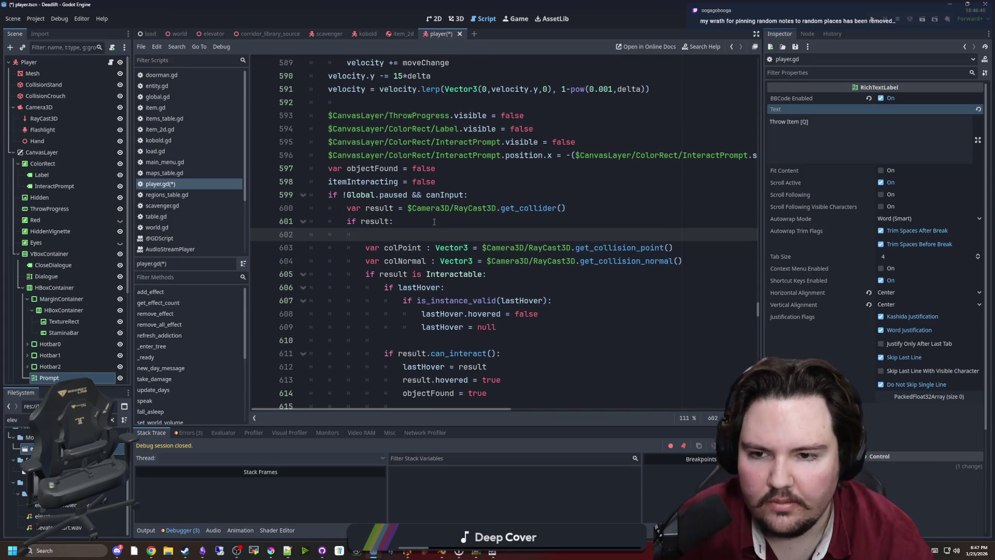
key("Up")
type("heldItem:")
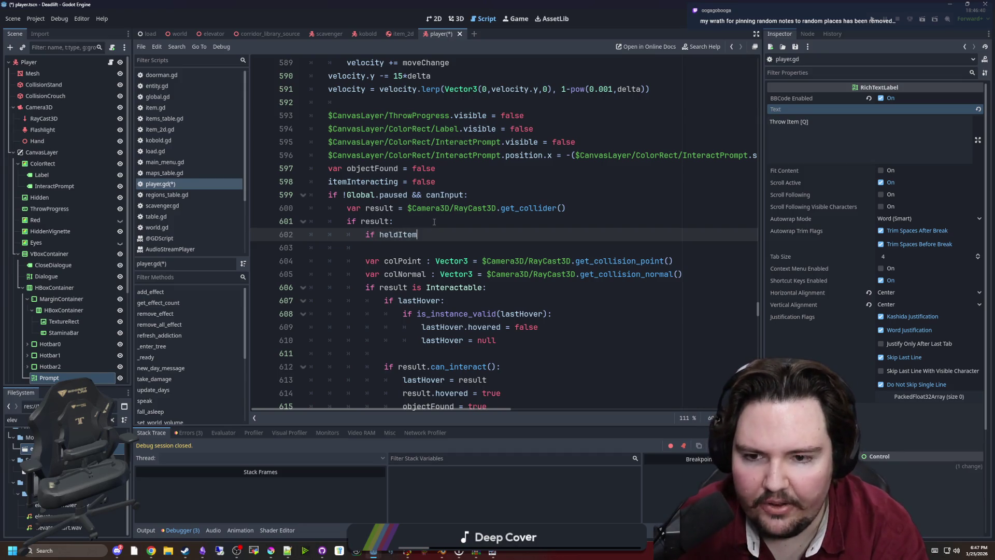
key("Return")
key("ctrl+v")
Step: Replace the pasted text with a var promptText = "" declaration under if result
left_click_drag(461, 248, 384, 248)
key("BackSpace")
left_click(427, 222)
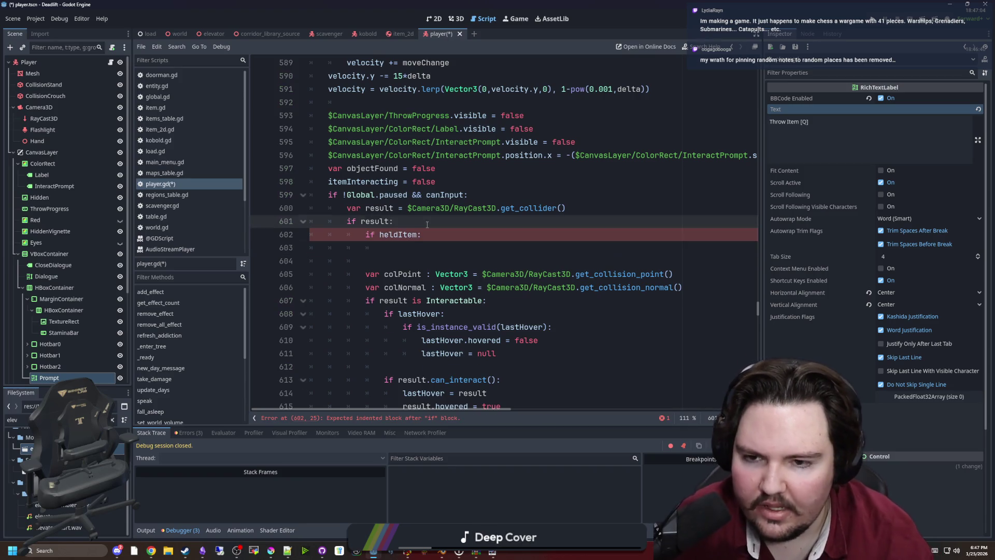
key("Return")
type("var promptText = ")
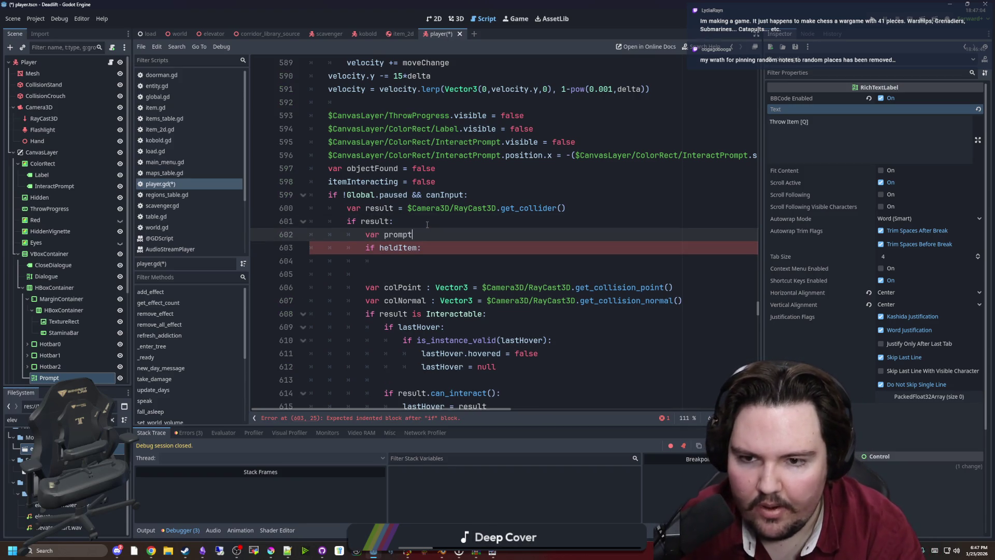
type("\"")
key("Down")
key("Return")
key("ctrl+v")
Step: Move the promptText declaration to a new line under the canInput check
left_click_drag(454, 234, 367, 234)
key("ctrl+x")
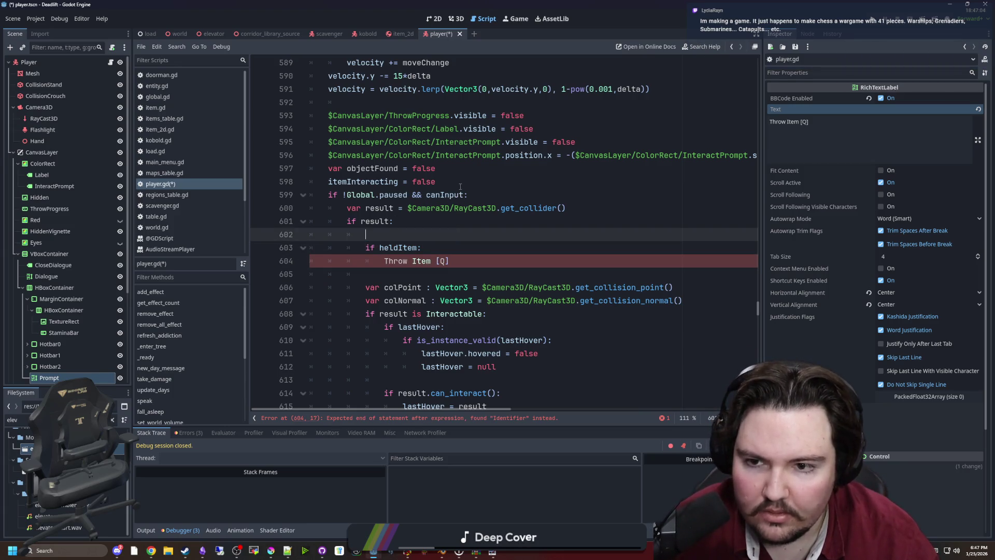
left_click(460, 186)
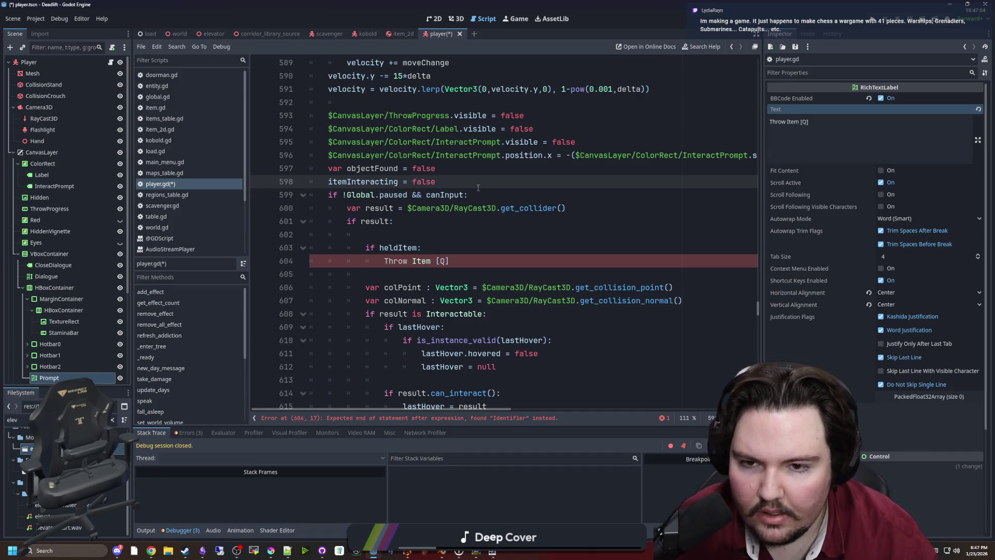
left_click(482, 194)
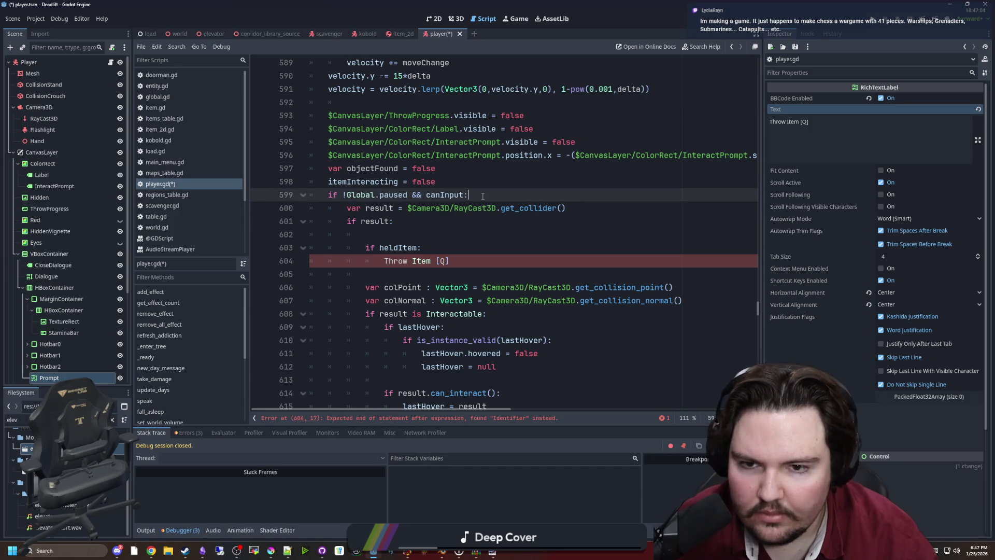
key("Return")
key("ctrl+v")
Step: Write promptText += "Throw Item [Q]\n" inside the if heldItem check
left_click_drag(449, 274, 385, 275)
key("BackSpace")
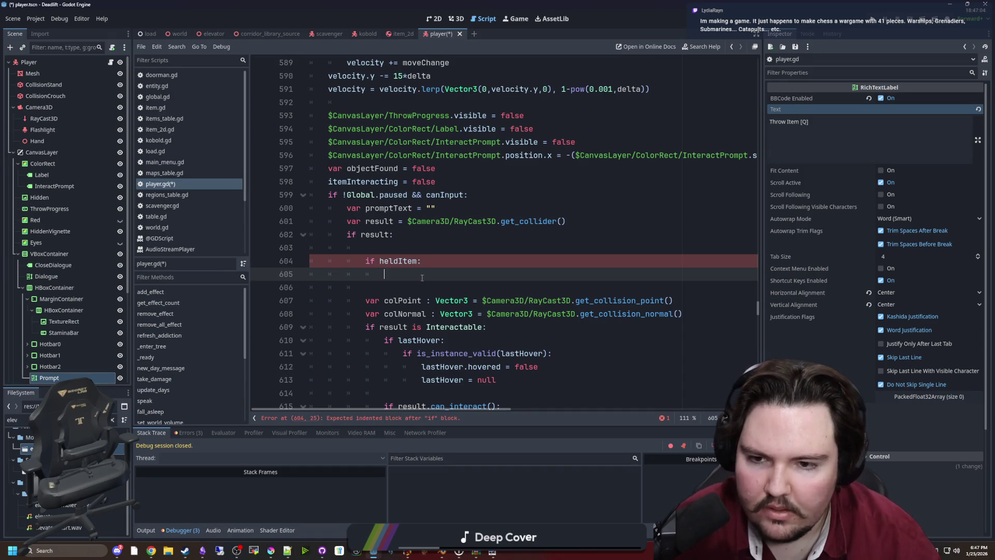
type("promptText +=")
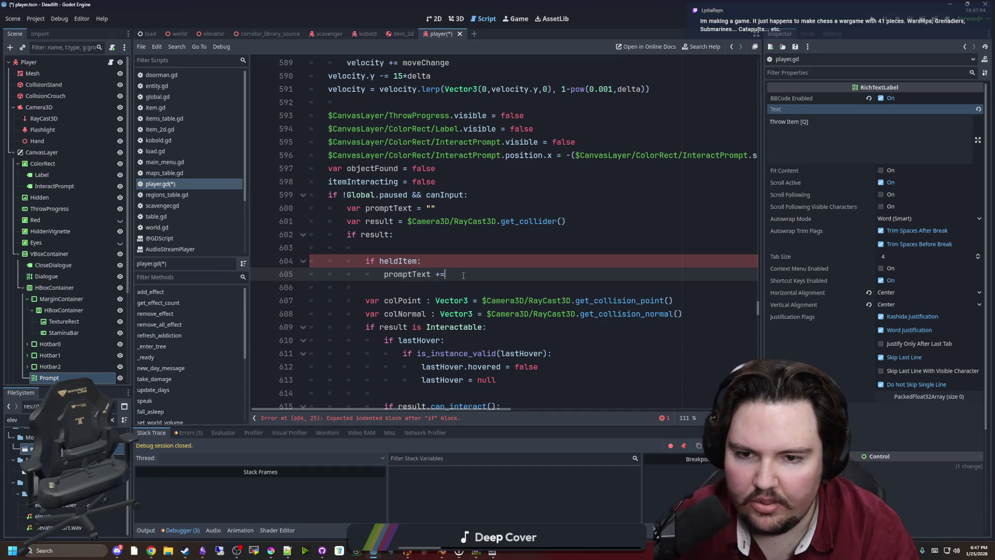
key("ctrl+v")
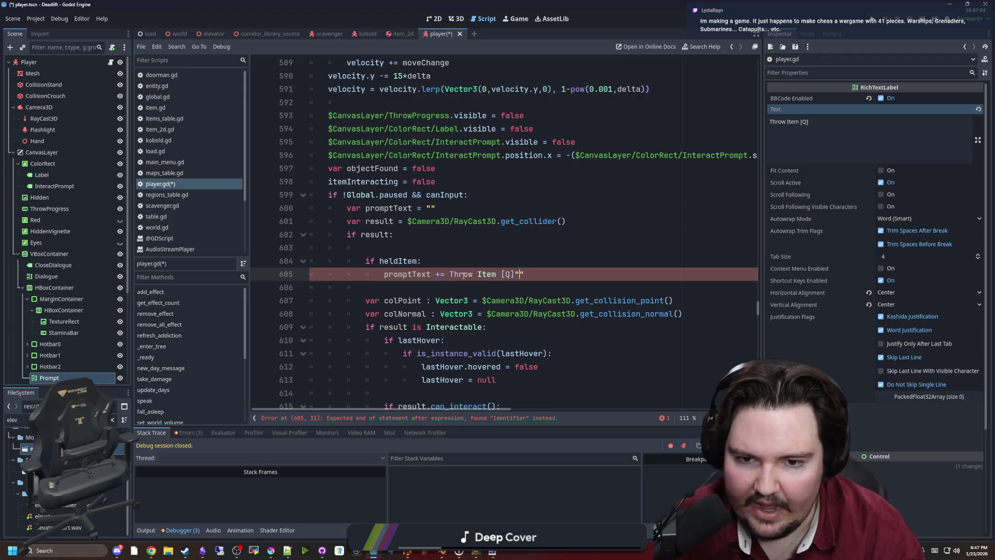
key("BackSpace")
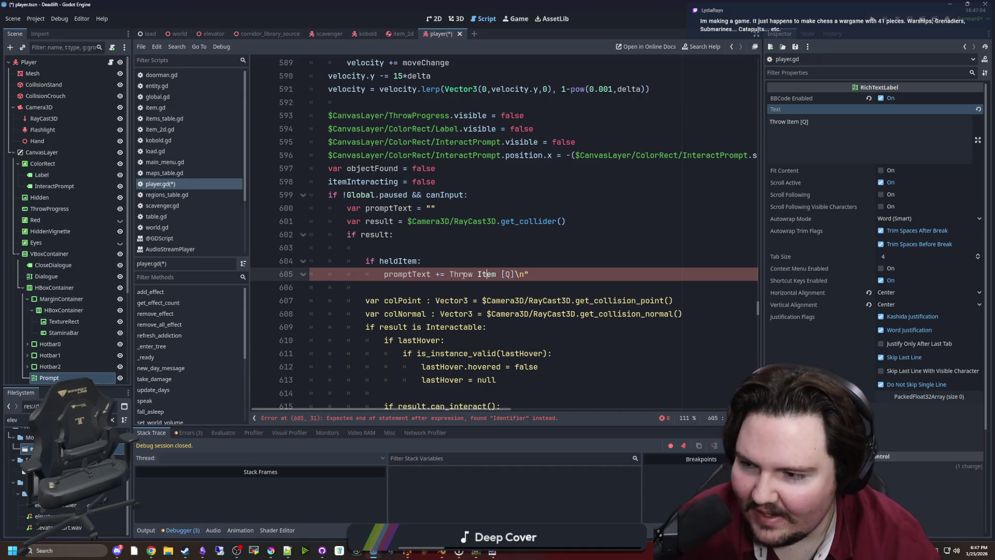
type("\"")
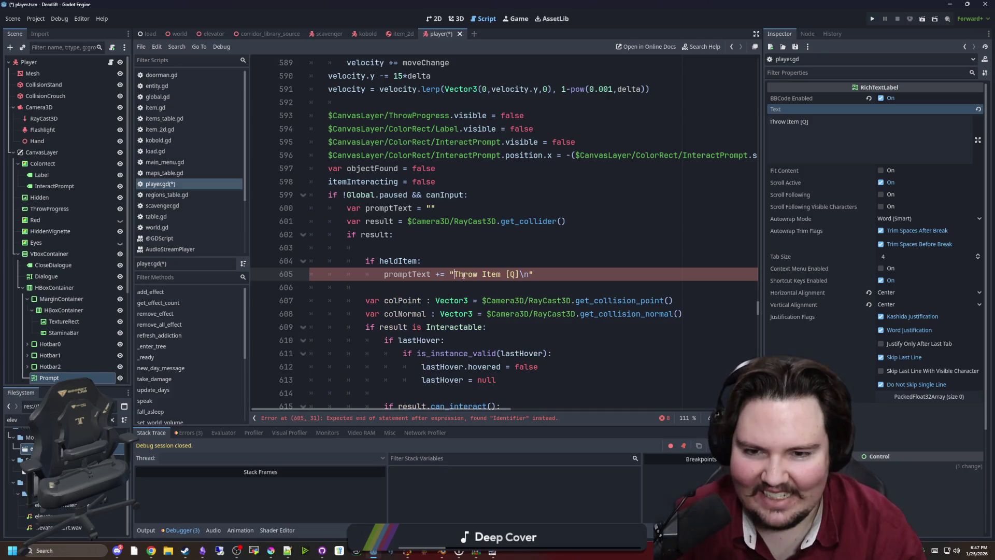
Step: Cut the blank line and the if heldItem lines out of the if result block
left_click(536, 267)
mouse_move(544, 275)
left_mouse_down()
mouse_move(306, 274)
mouse_move(269, 261)
left_mouse_up()
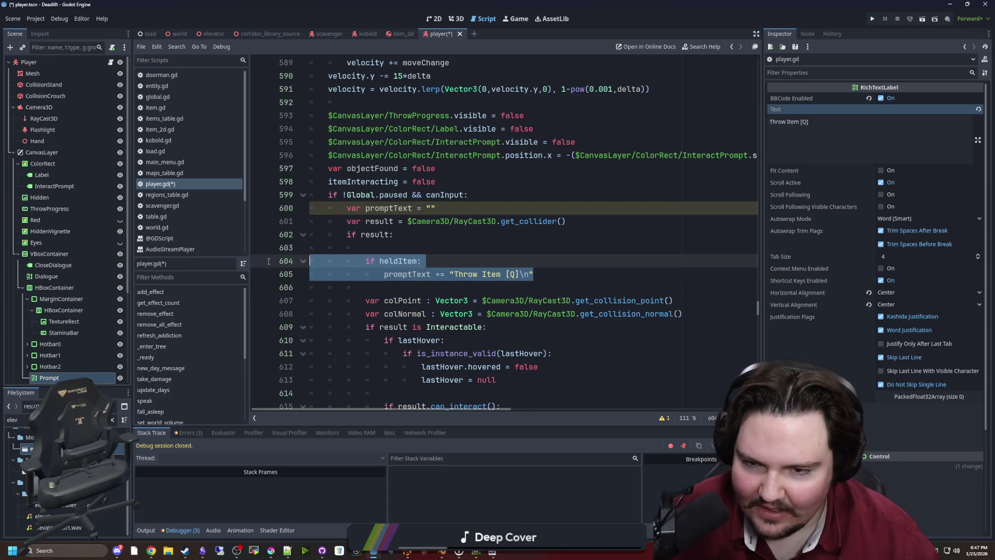
left_click(477, 253)
mouse_move(537, 274)
left_mouse_down()
mouse_move(309, 275)
mouse_move(309, 261)
left_mouse_up()
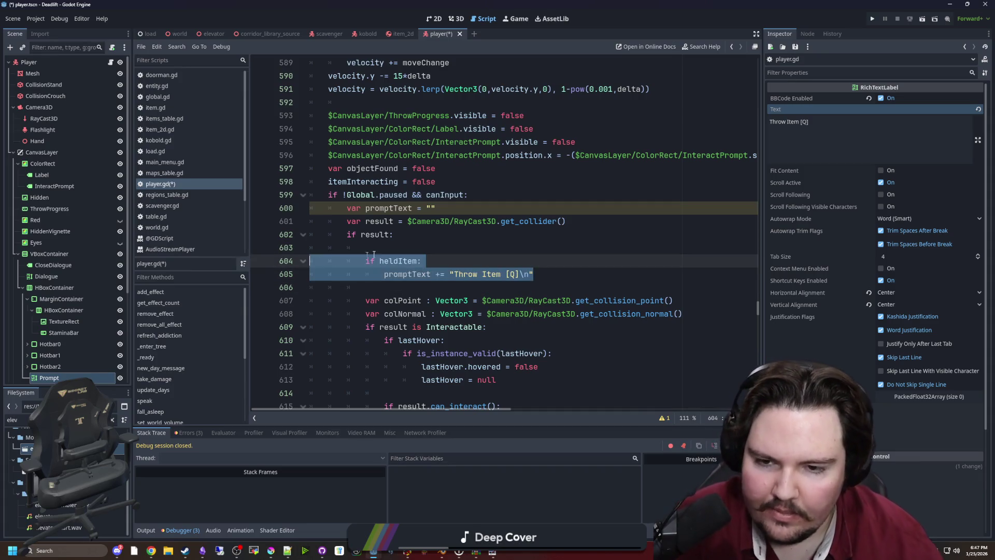
left_click(441, 251)
left_click_drag(442, 251, 537, 275)
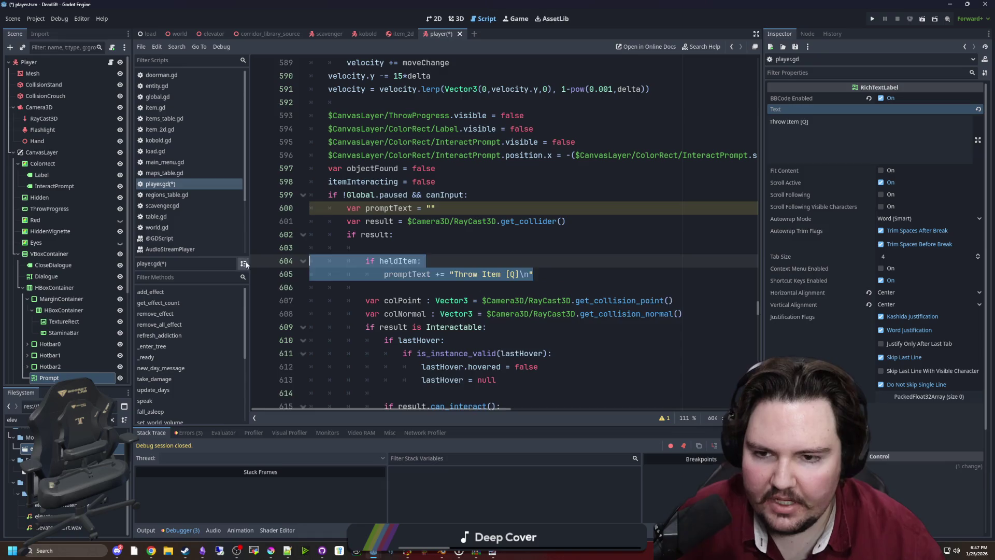
key("BackSpace")
key("BackSpace")
key("BackSpace")
key("BackSpace")
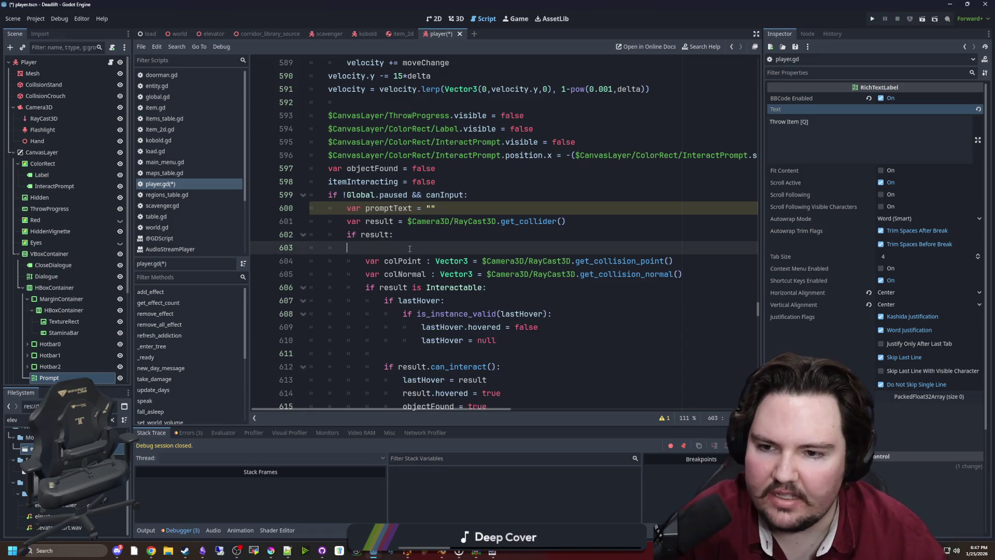
left_click(370, 261)
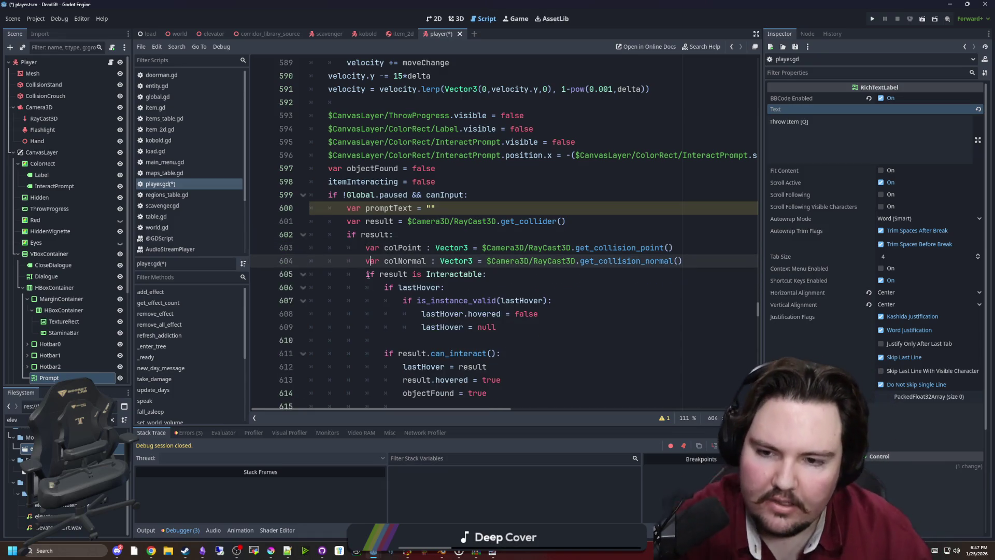
left_click(369, 275)
scroll(370, 276, "down", 15)
scroll(371, 279, "down", 15)
left_click(371, 277)
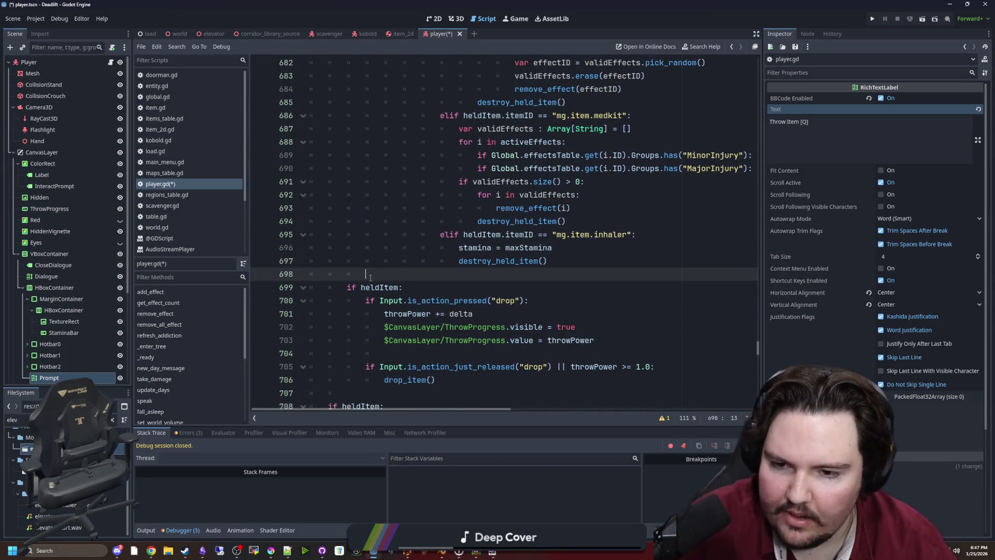
Step: Paste the if heldItem Throw Item [Q] block unindented at line 698, with a blank line after it
key("ctrl+v")
left_click(420, 274)
key("BackSpace")
key("BackSpace")
key("BackSpace")
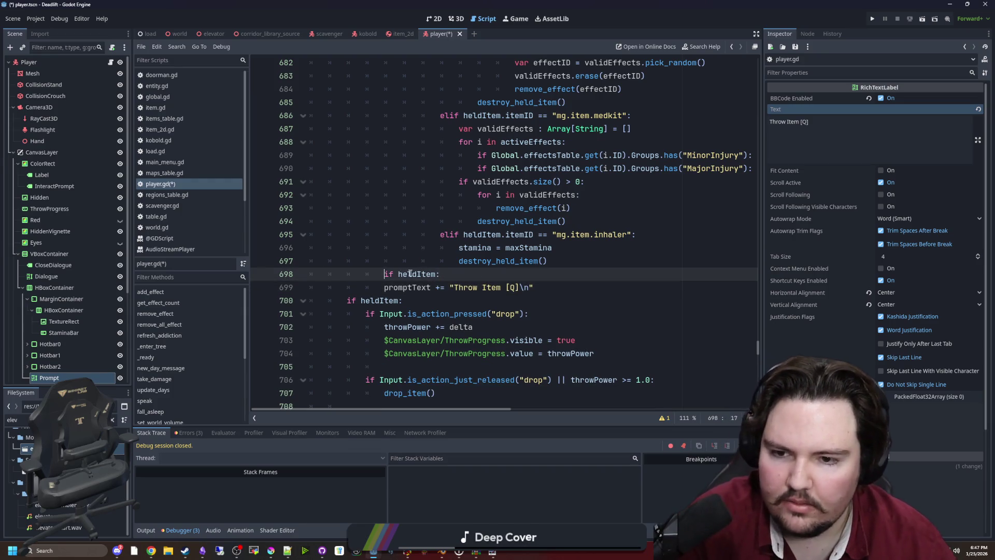
scroll(366, 267, "up", 10)
scroll(366, 267, "up", 10)
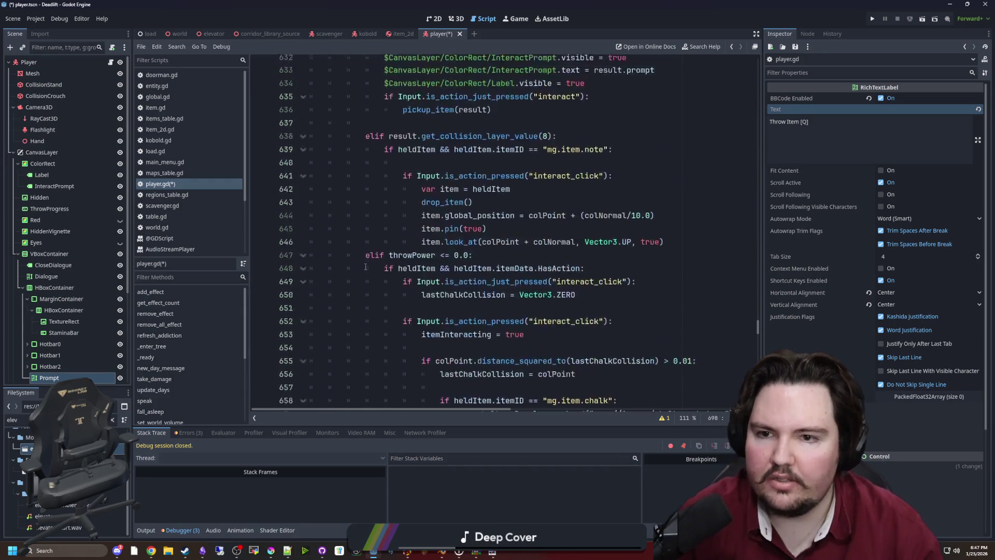
scroll(366, 266, "down", 18)
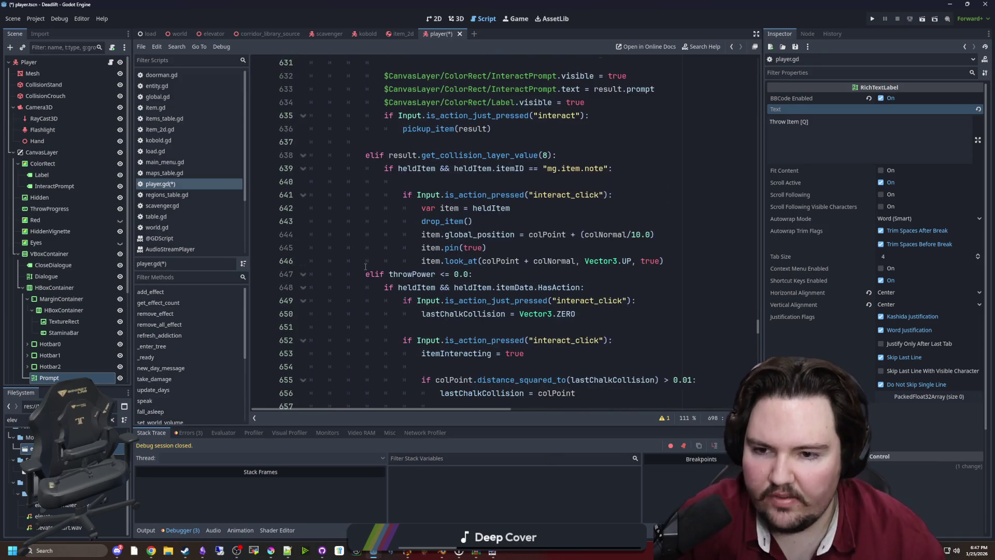
scroll(366, 266, "down", 2)
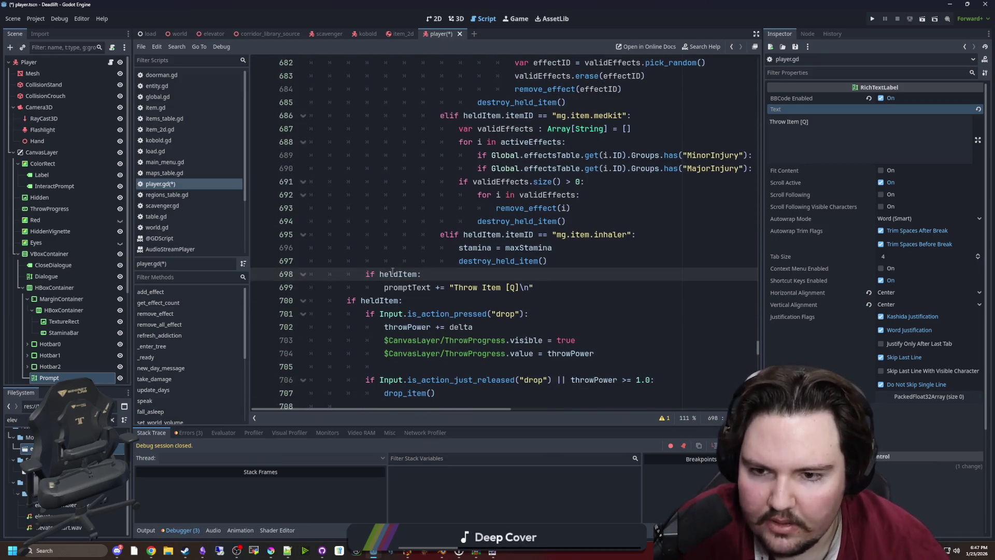
left_click(534, 287)
key("Return")
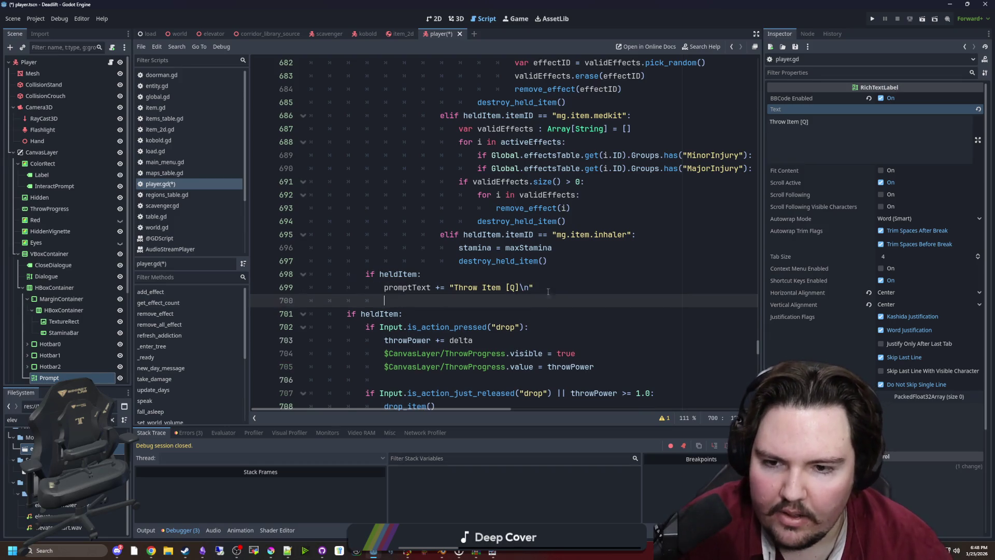
left_click_drag(534, 288, 303, 277)
left_click(539, 287)
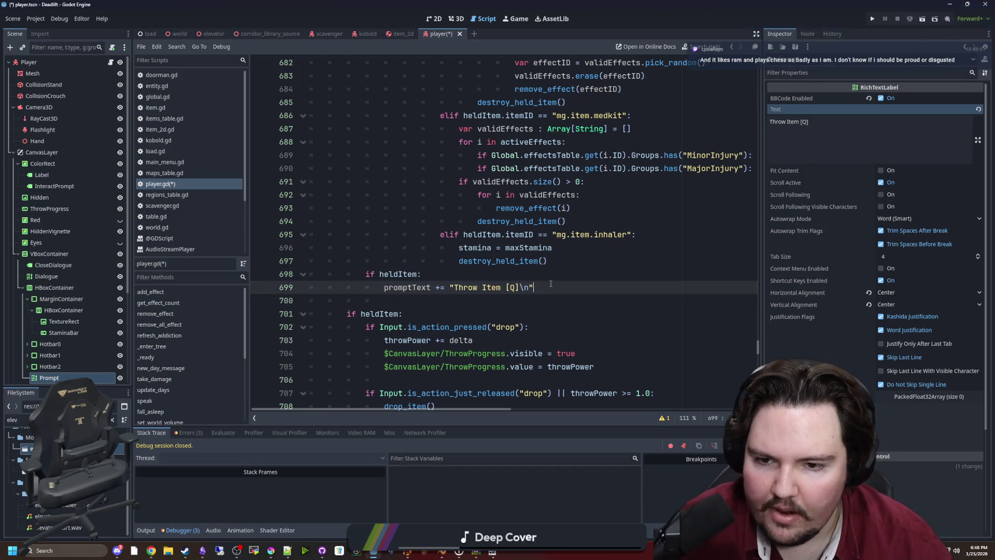
Step: Copy the promptText Throw Item [Q] line into the empty line under the held-note check
scroll(565, 301, "up", 5)
scroll(565, 300, "up", 3)
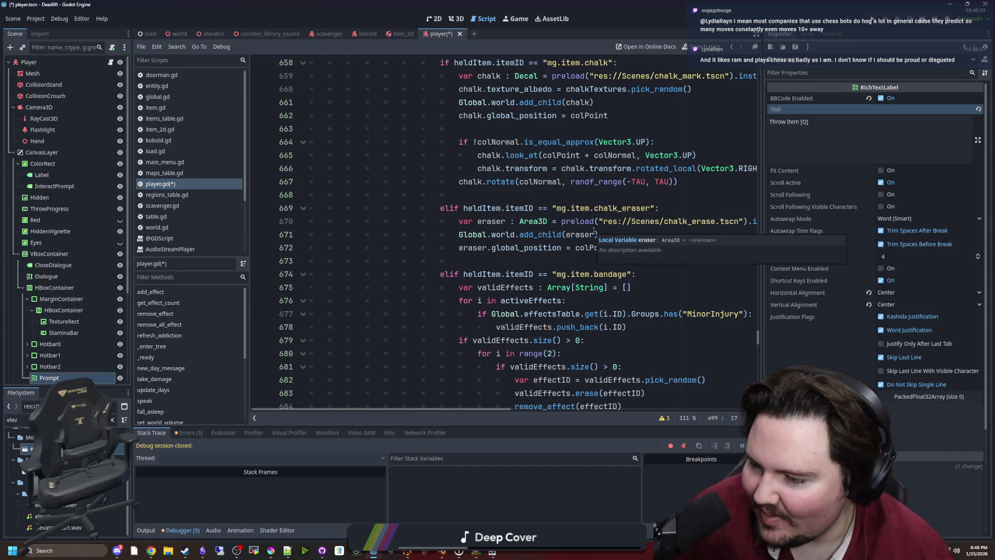
scroll(554, 228, "down", 6)
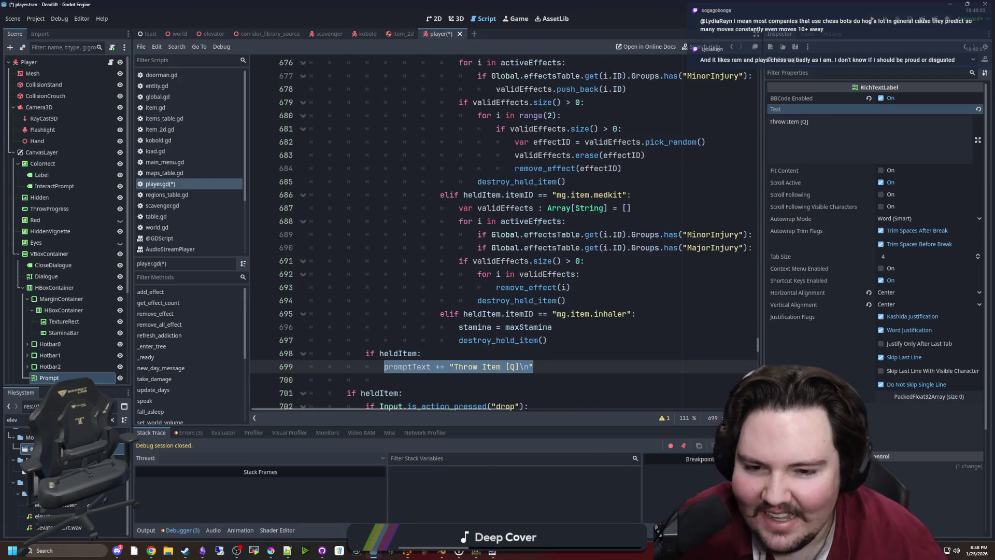
left_click(545, 359)
mouse_move(545, 359)
left_mouse_down()
mouse_move(378, 358)
mouse_move(382, 373)
left_mouse_up()
key("ctrl+c")
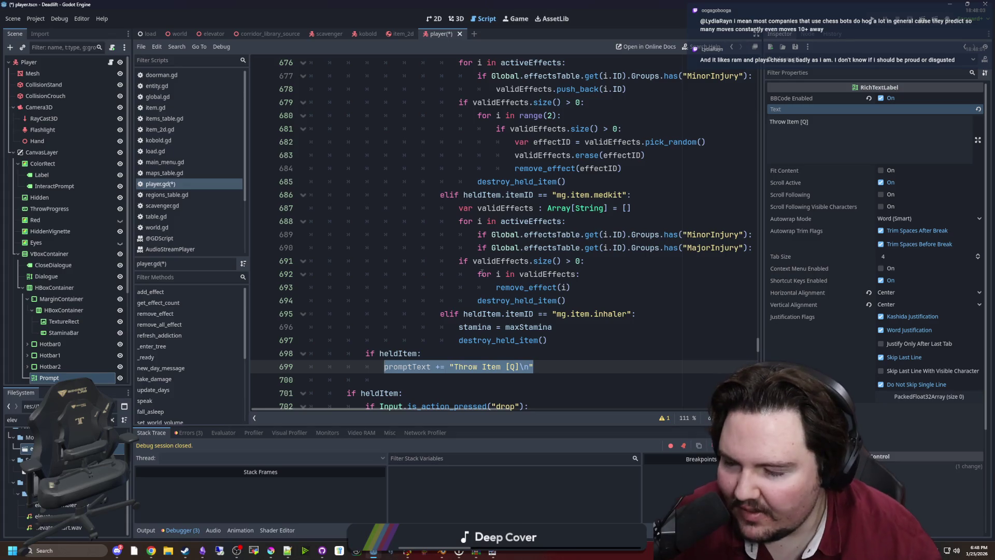
scroll(507, 282, "up", 18)
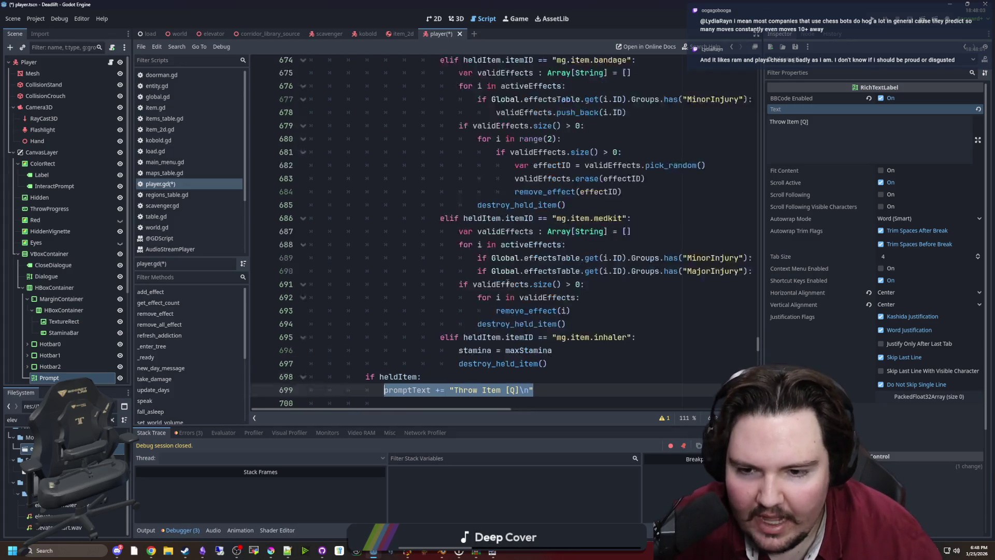
scroll(503, 283, "up", 1)
scroll(504, 249, "down", 3)
left_click(506, 221)
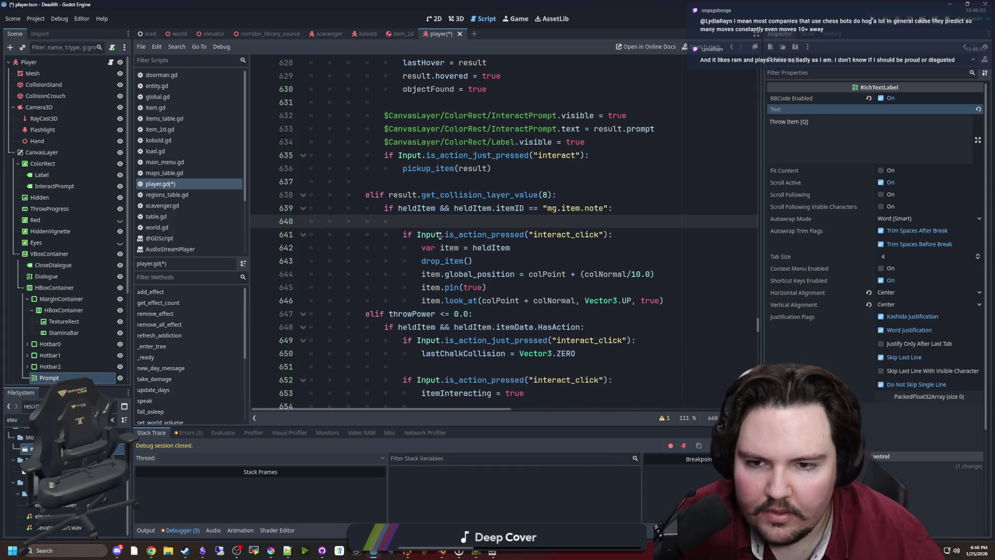
key("ctrl+v")
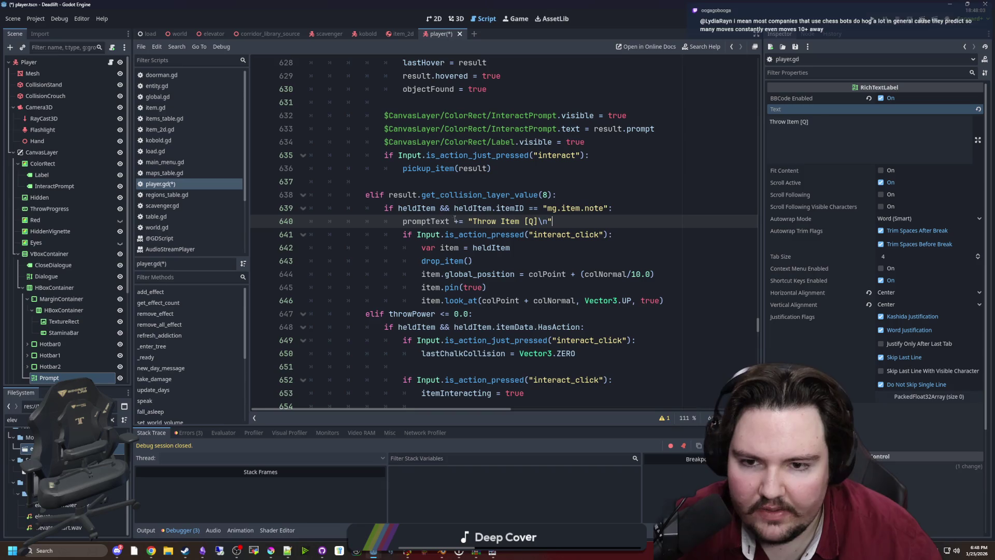
Step: Change the pasted hint on line 640 to "Pin Note [LMB]"
double_click(485, 221)
type("Pin")
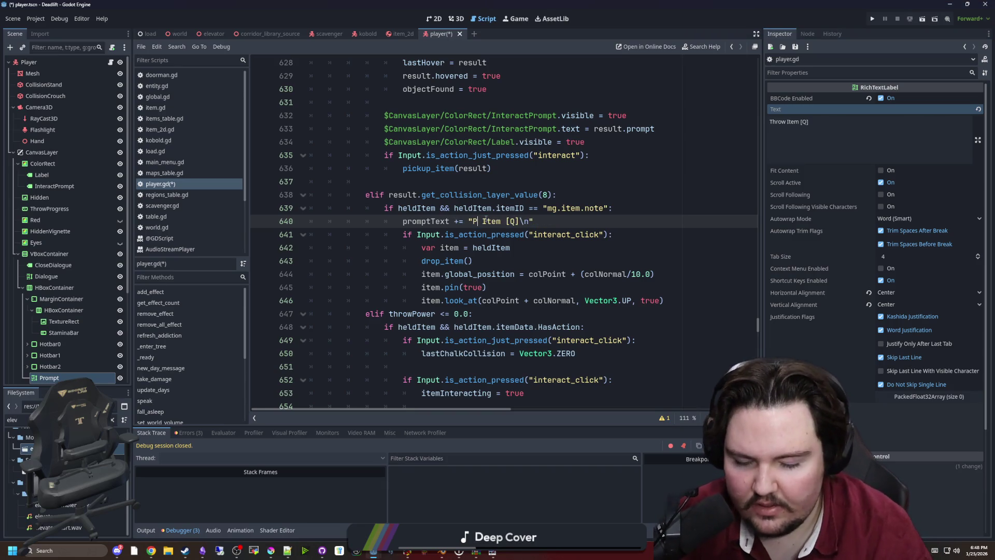
key("ctrl+Right")
key("BackSpace")
key("BackSpace")
key("BackSpace")
type("Note")
double_click(522, 221)
type("LMB")
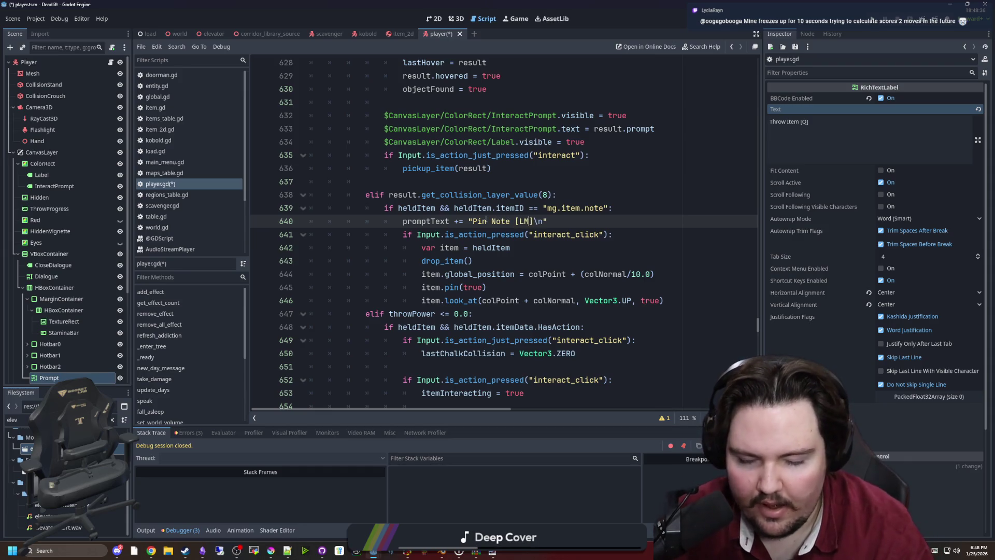
Step: Save the script and run the game to test the new prompts
left_click(580, 209)
key("ctrl+s")
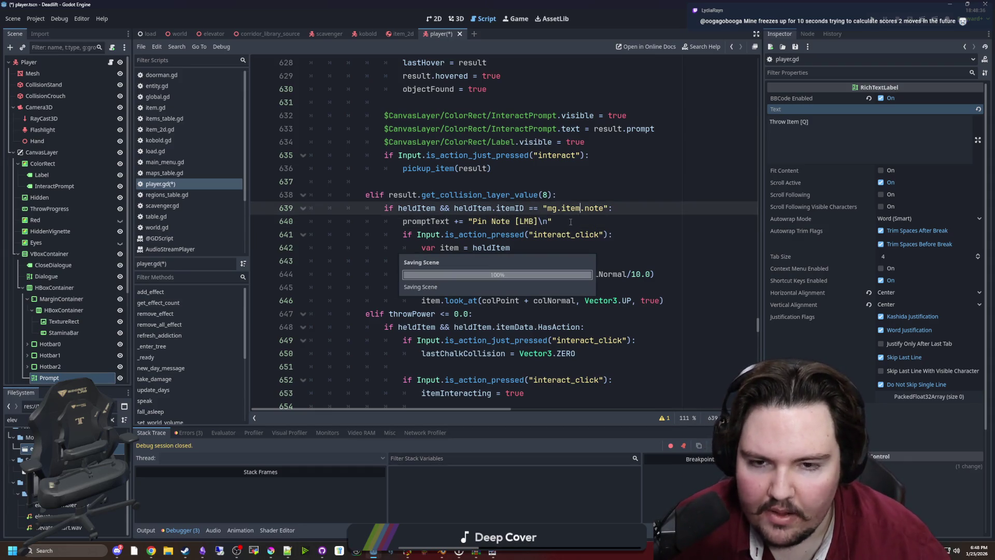
left_click(571, 222)
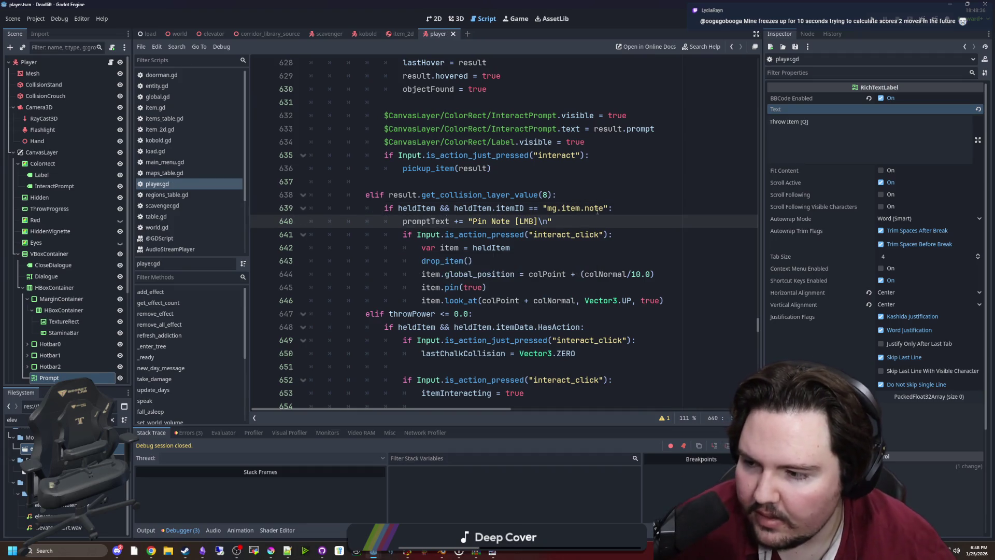
left_click(869, 24)
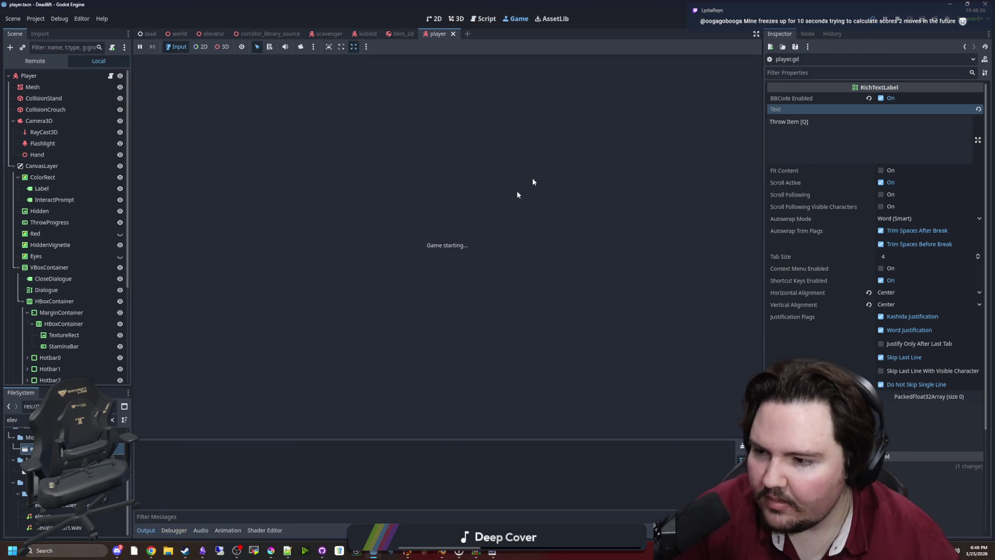
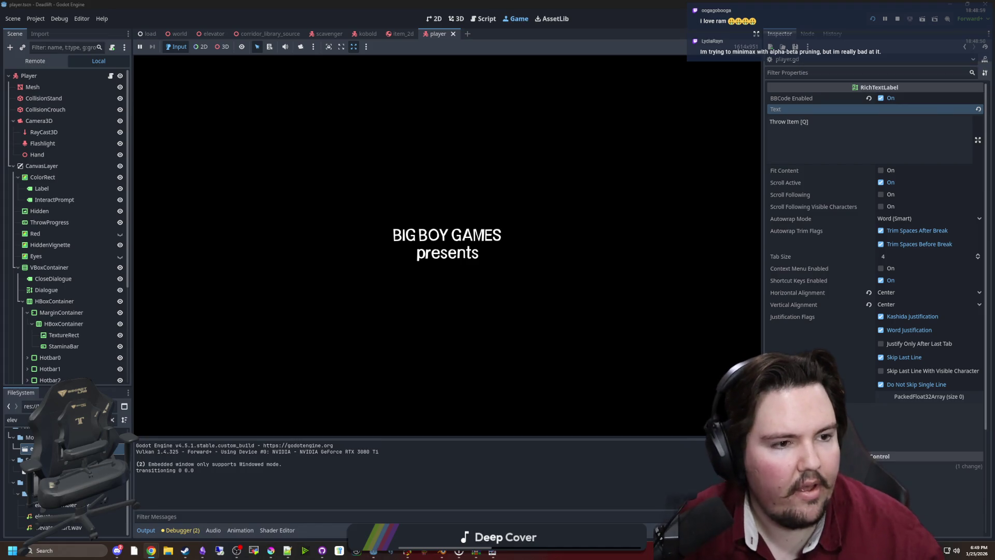
Step: Open and skim the Wikipedia article on alpha-beta pruning
key("alt+Tab")
left_click(155, 156)
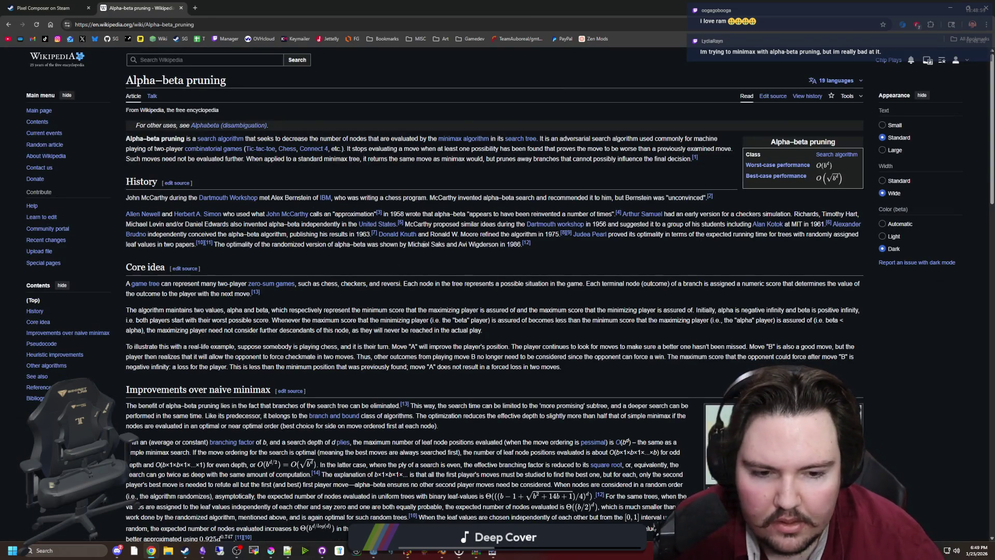
scroll(704, 293, "down", 4)
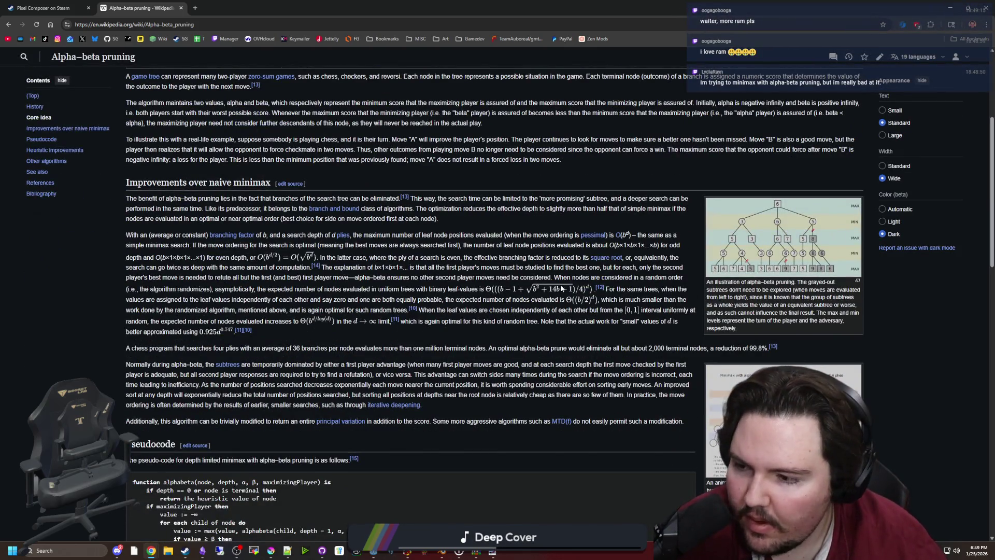
Step: Start Deadlift with the dwasdwa debug cheat and run 'spawn item' in the console
key("alt+Tab")
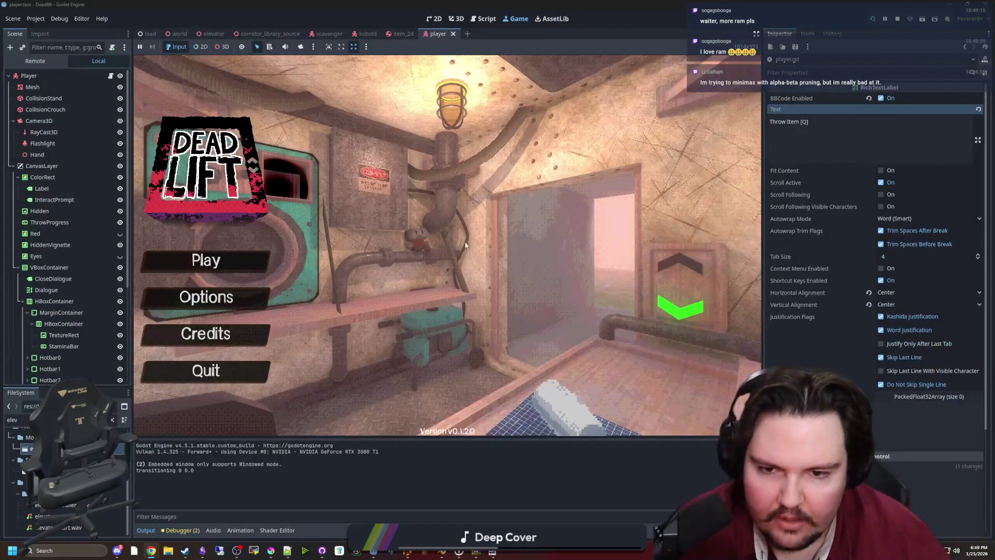
type("dwasdwa")
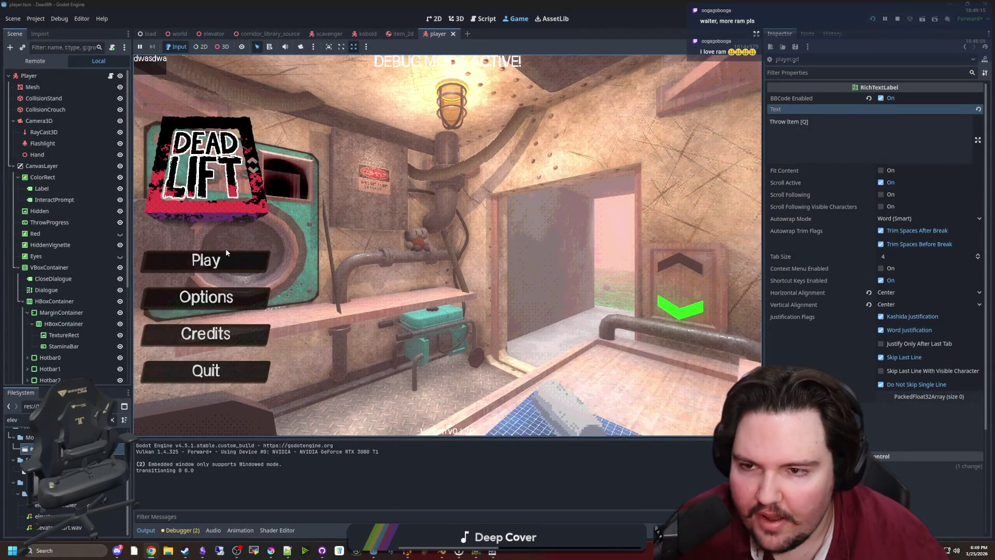
left_click(230, 252)
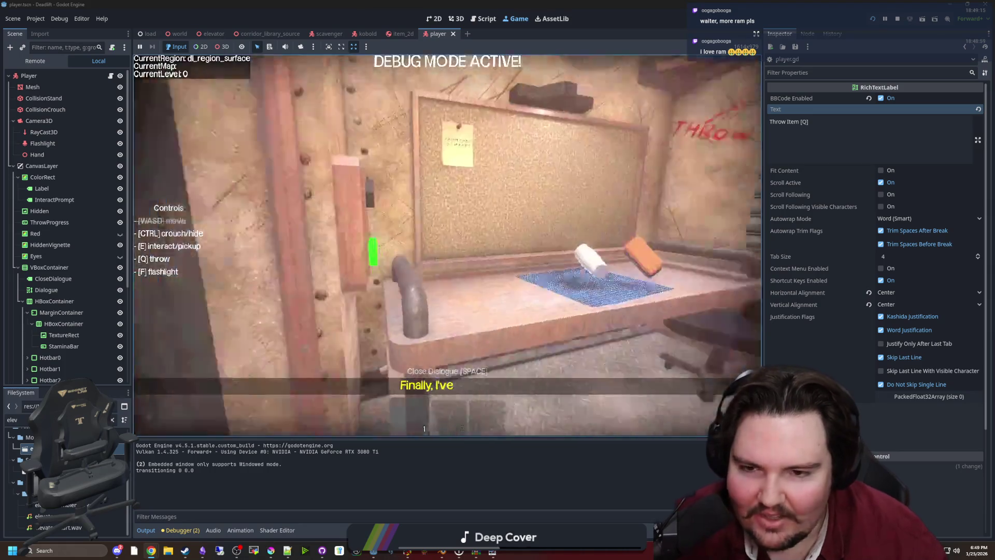
key("grave")
type("spawn item")
key("Return")
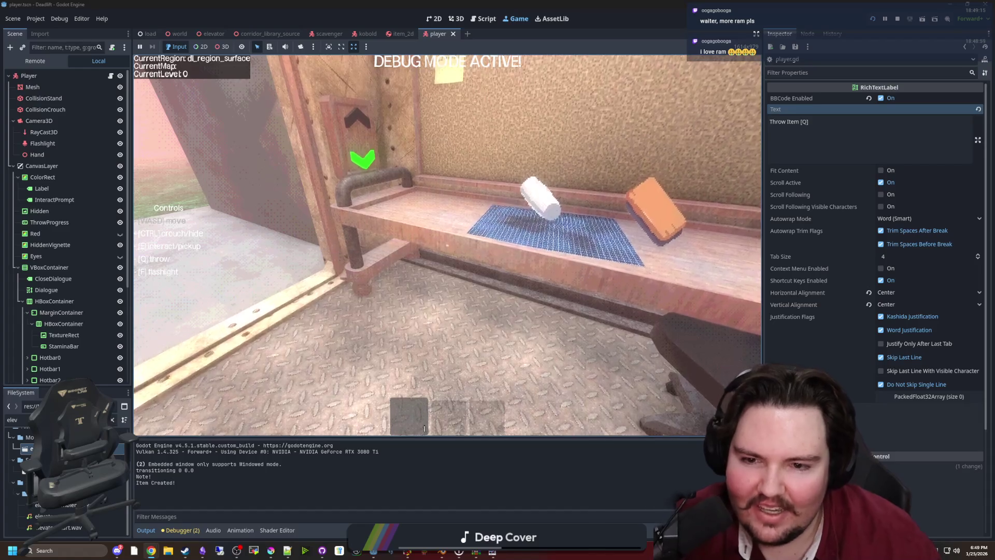
Step: Pick up the spawned note, pause the game and bring up player.gd
mouse_move(447, 245)
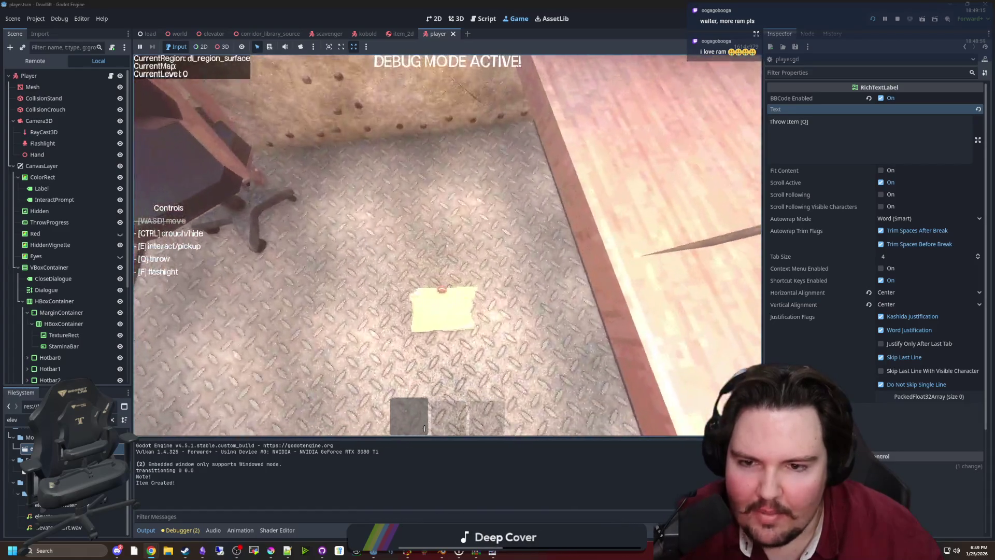
key("e")
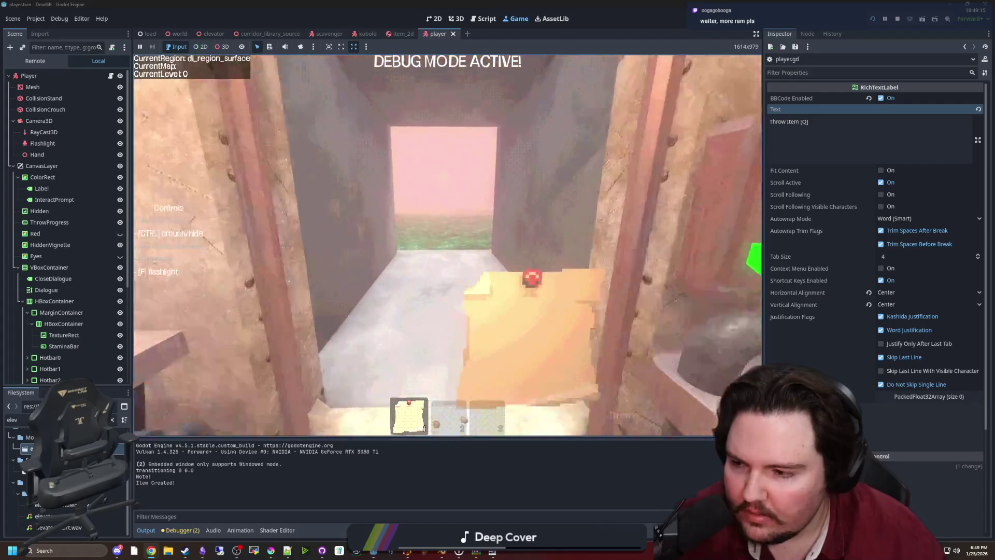
key("Escape")
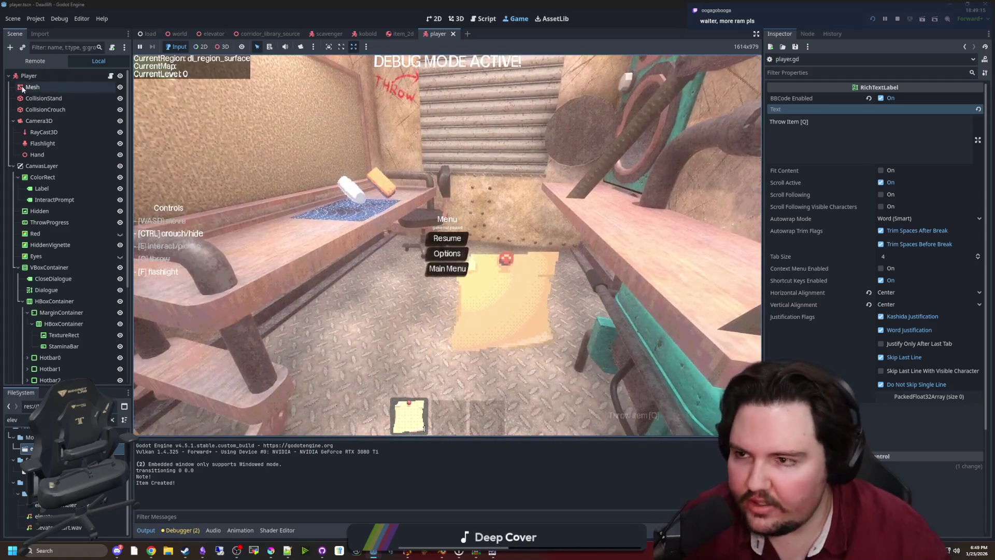
key("ctrl+F3")
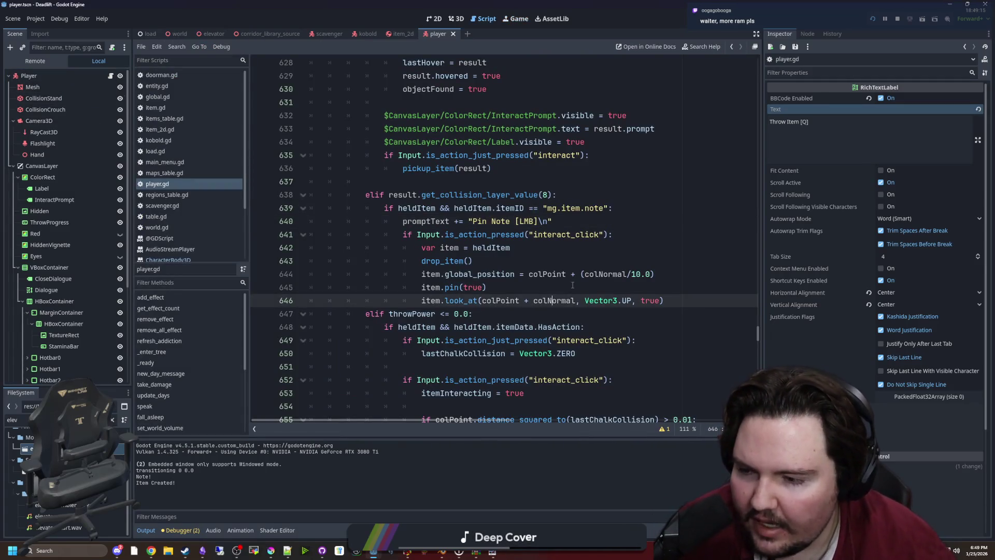
Step: Delete the old bandage, medkit and inhaler use block near the note-pinning code
left_click(526, 248)
scroll(526, 245, "up", 4)
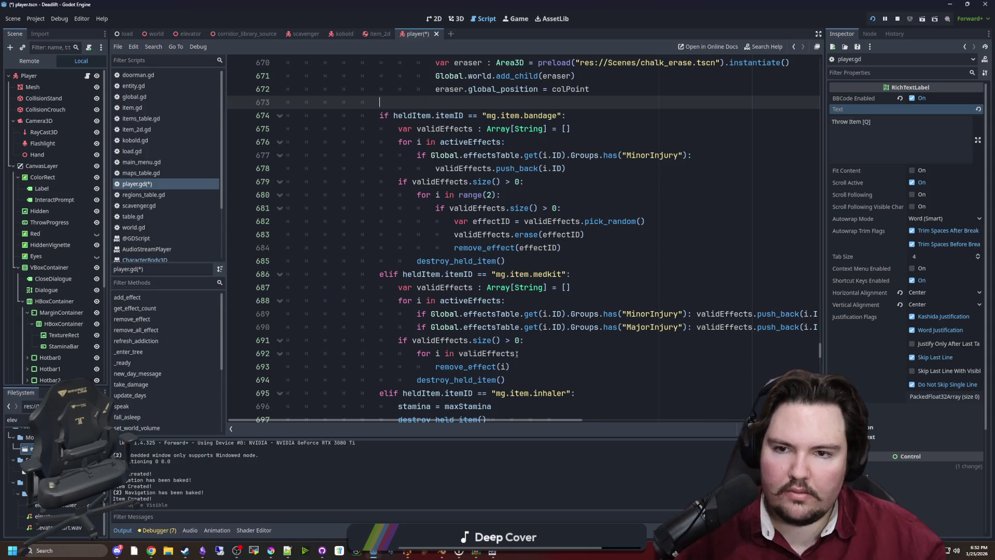
scroll(517, 354, "down", 1)
left_click(379, 309)
mouse_move(492, 367)
left_mouse_down()
mouse_move(493, 380)
mouse_move(384, 312)
mouse_move(391, 306)
mouse_move(286, 155)
left_mouse_up()
key("ctrl+c")
scroll(391, 306, "up", 2)
key("BackSpace")
key("BackSpace")
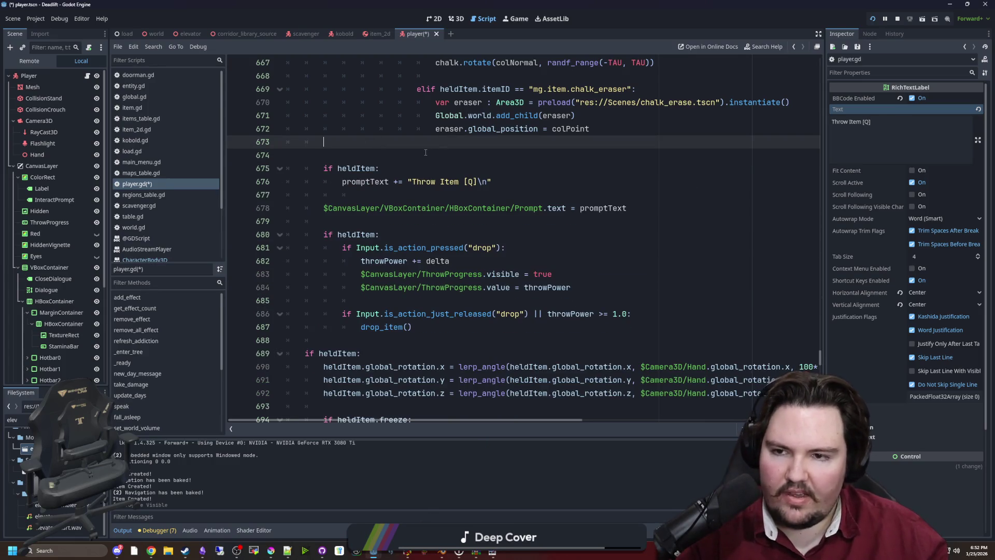
Step: Paste the item-use block under 'if heldItem:' and dedent it one level
key("Delete")
key("Down")
key("End")
key("Return")
key("ctrl+v")
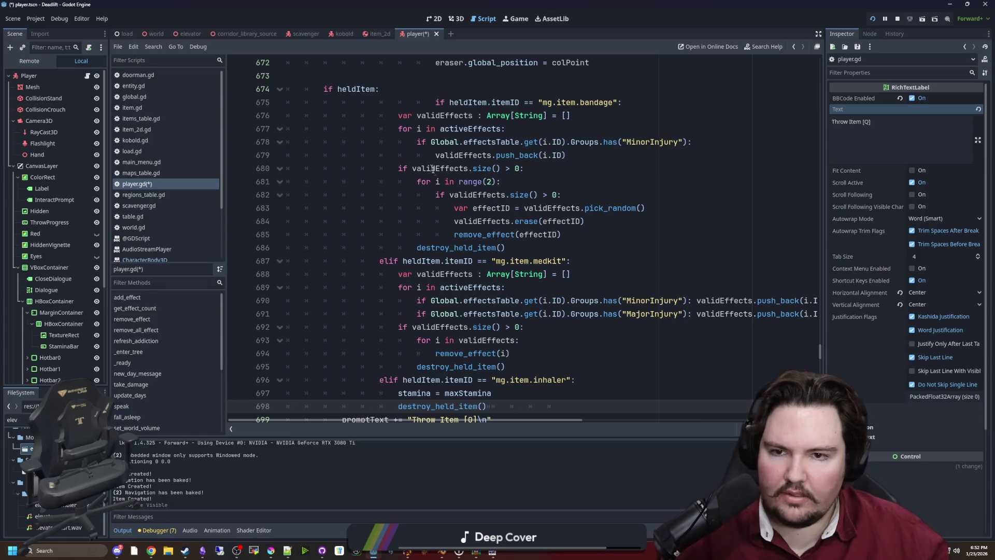
left_click(434, 102)
key("BackSpace")
key("BackSpace")
key("BackSpace")
scroll(517, 371, "down", 1)
left_click_drag(517, 371, 399, 131)
key("shift+Tab")
key("shift+Tab")
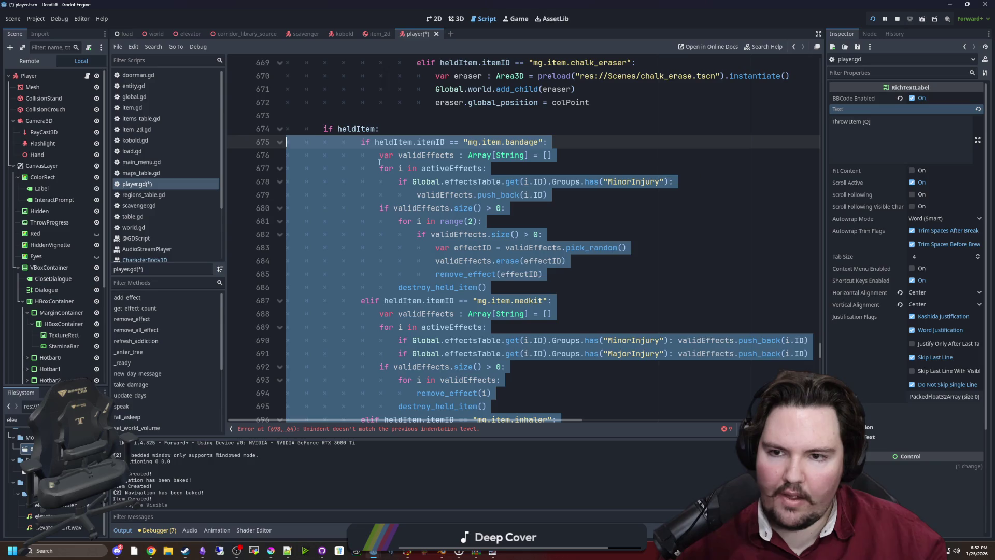
left_click(399, 131)
Step: Add a blank line after the inhaler's destroy_held_item call and copy the Throw Item [Q] prompt
scroll(467, 233, "down", 3)
left_click(551, 324)
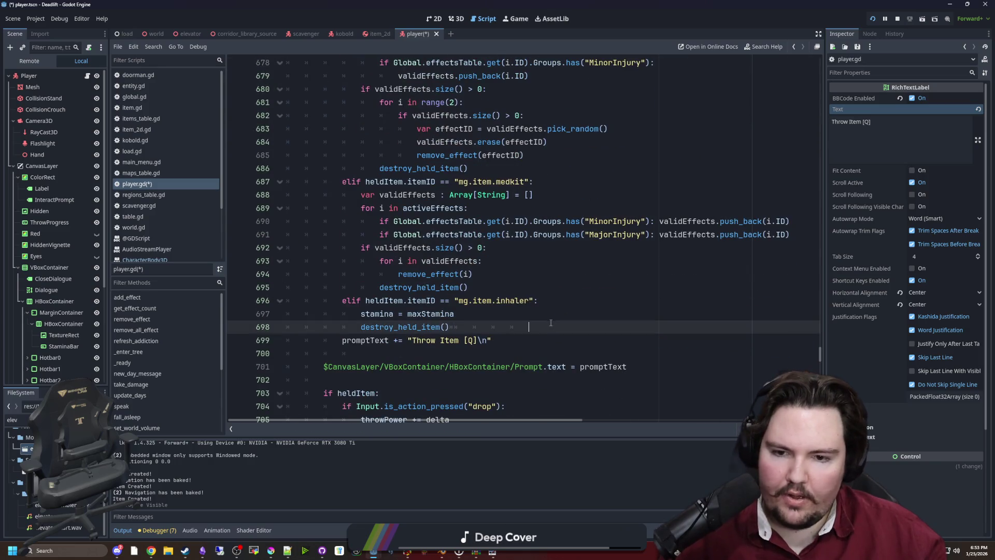
key("Return")
left_click_drag(491, 354, 342, 359)
key("ctrl+c")
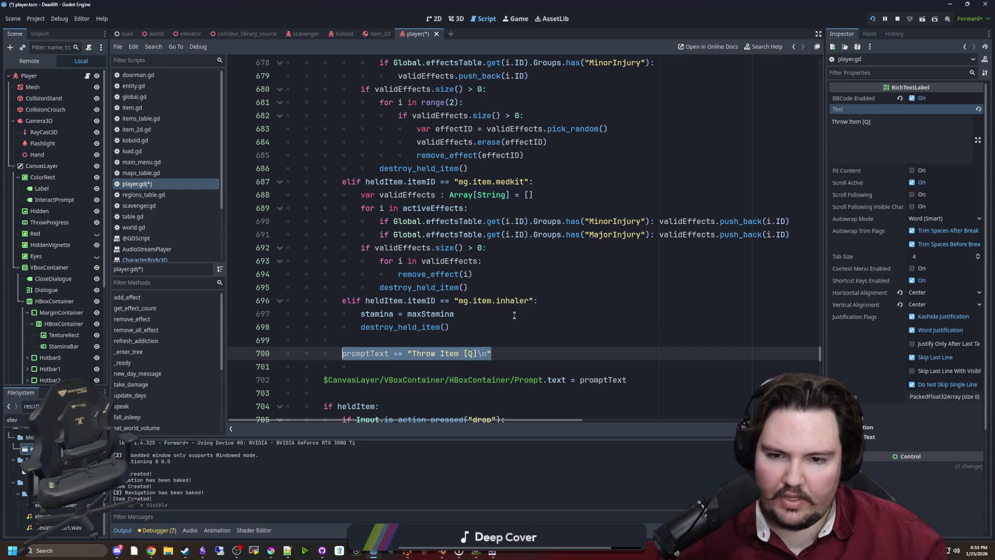
Step: Paste the prompt line into the inhaler branch and reword it to 'Consume Item'
left_click(483, 314)
key("Return")
key("ctrl+v")
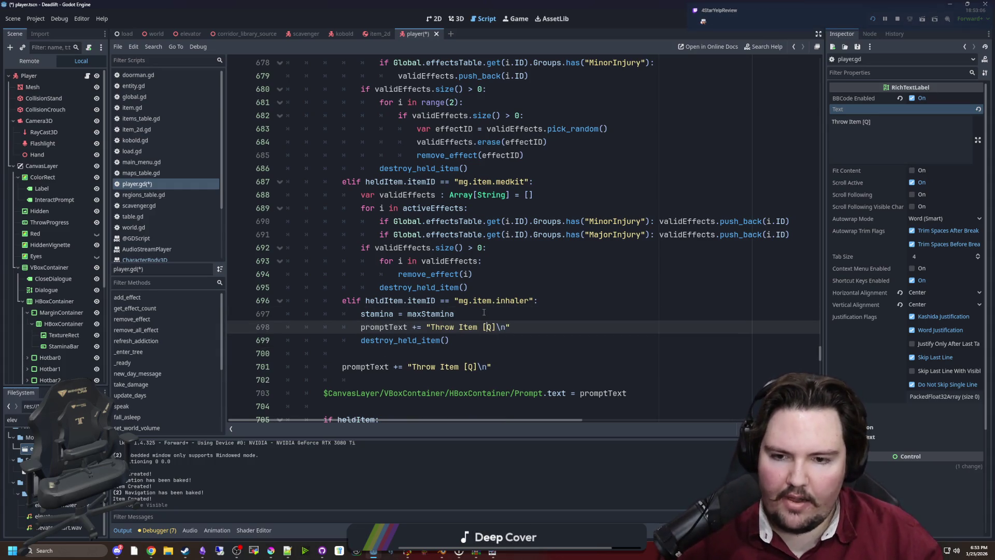
key("BackSpace")
key("BackSpace")
key("BackSpace")
type("Consume Item")
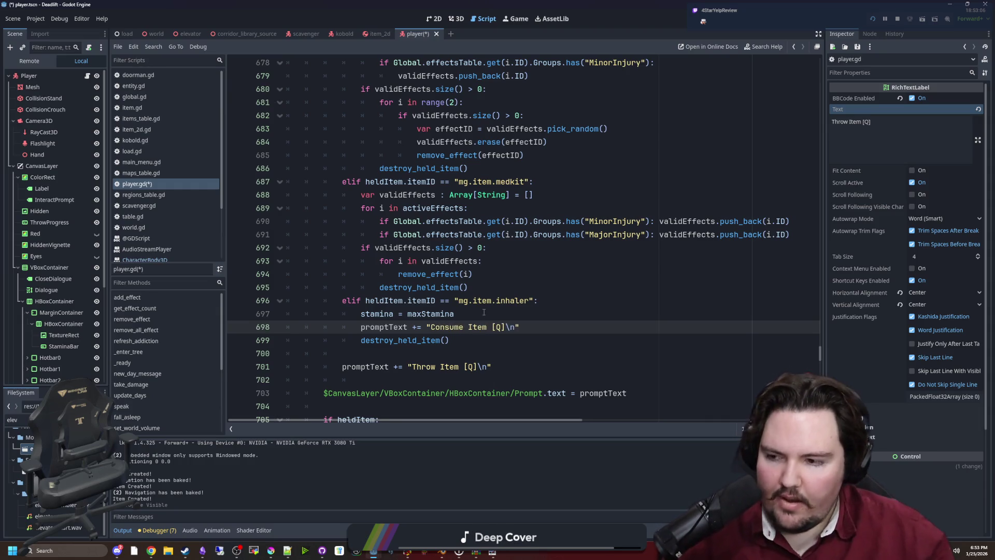
Step: Change the inhaler prompt key from Q to LMB, matching the Pin Note prompt
scroll(466, 308, "up", 2)
scroll(433, 337, "up", 10)
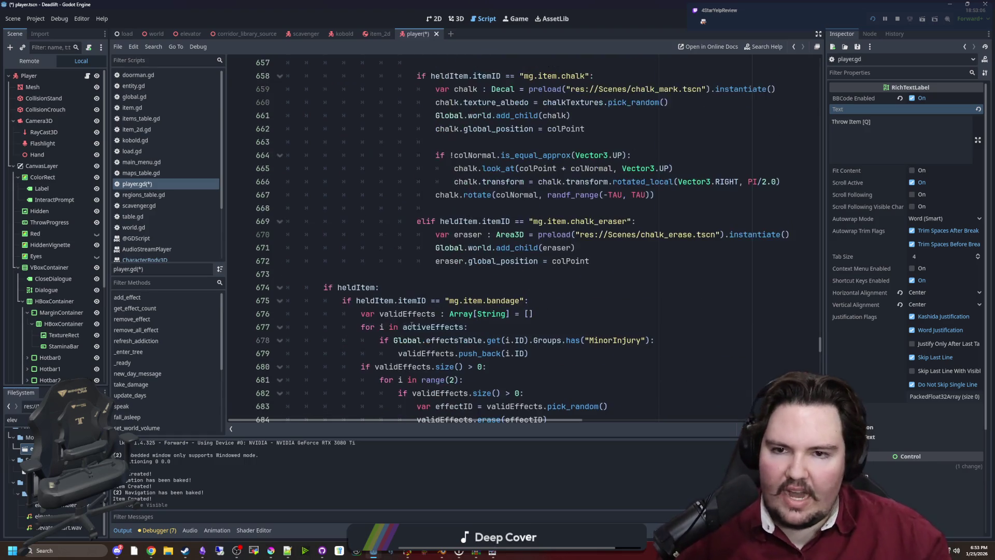
scroll(467, 300, "up", 4)
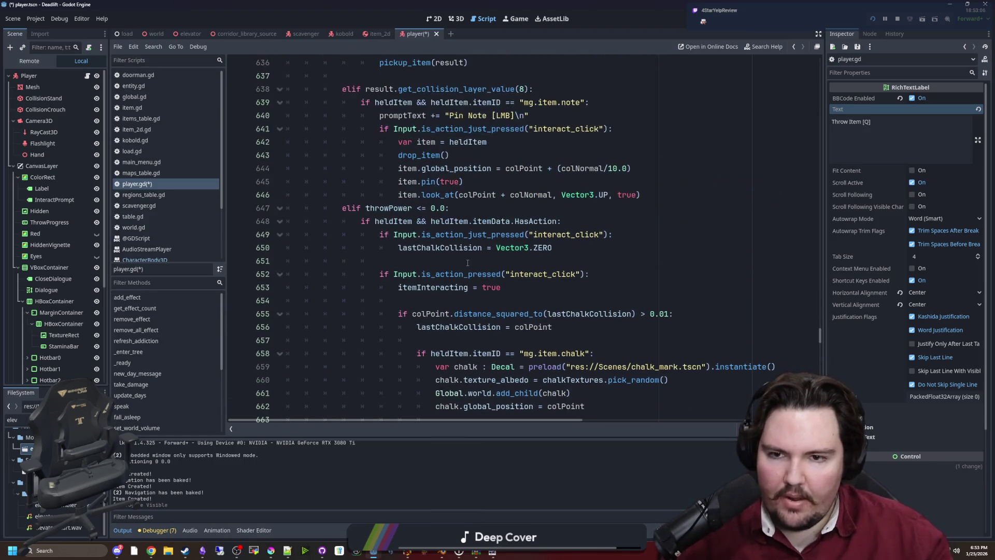
left_click(565, 233)
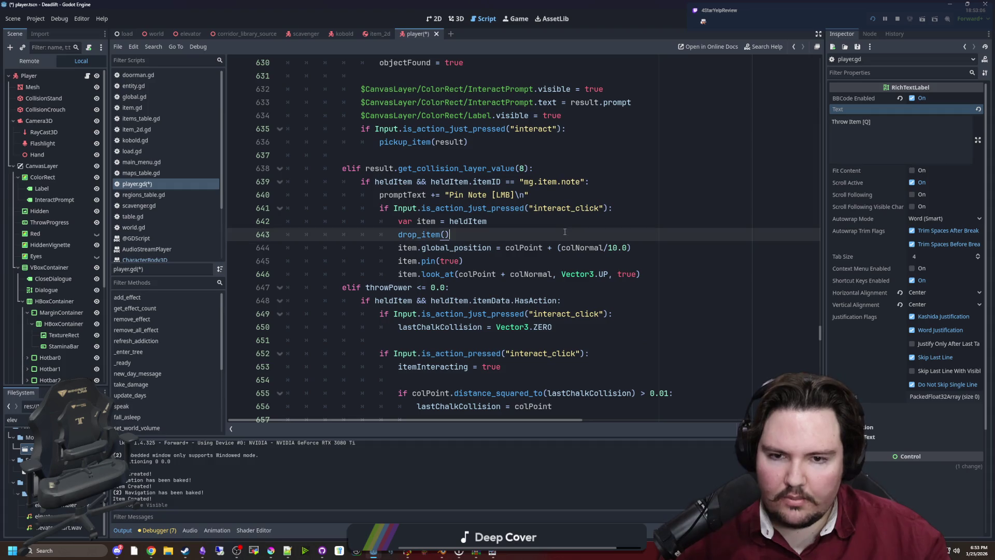
double_click(503, 196)
scroll(487, 327, "down", 15)
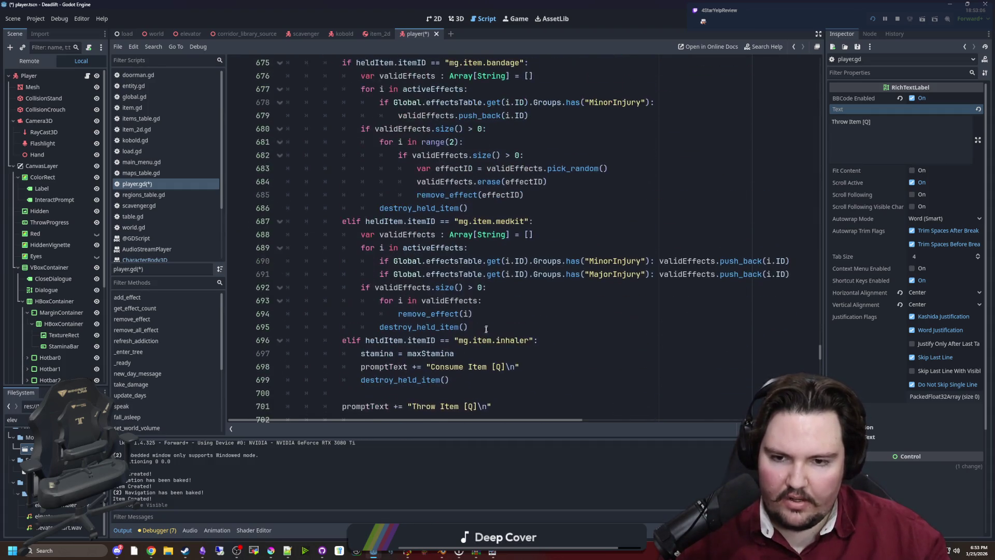
scroll(487, 311, "down", 3)
double_click(498, 248)
type("LMB")
left_click(534, 257)
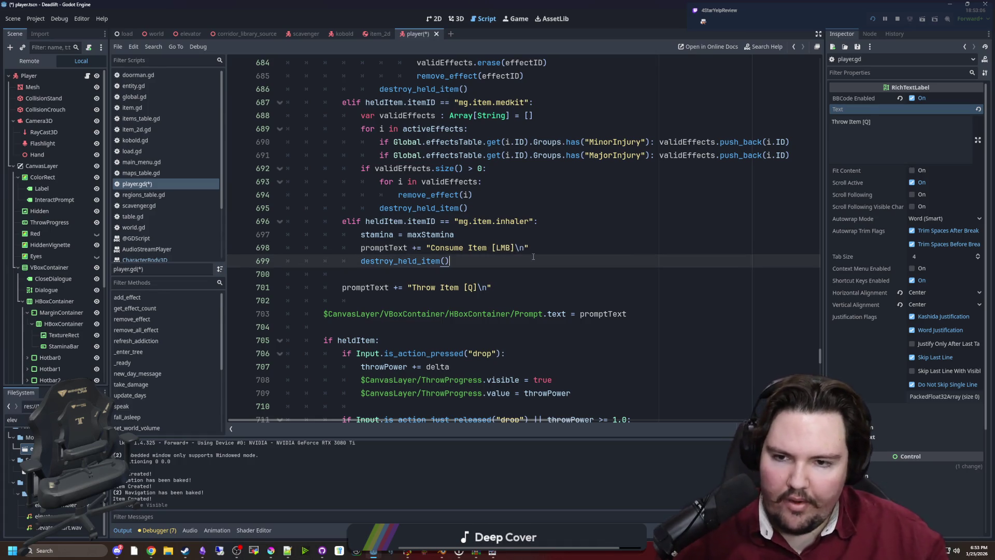
Step: Rename the inhaler prompt to 'Consume Inhaler [LMB]'
left_click(434, 236)
left_click_drag(426, 248, 529, 248)
left_click(477, 265)
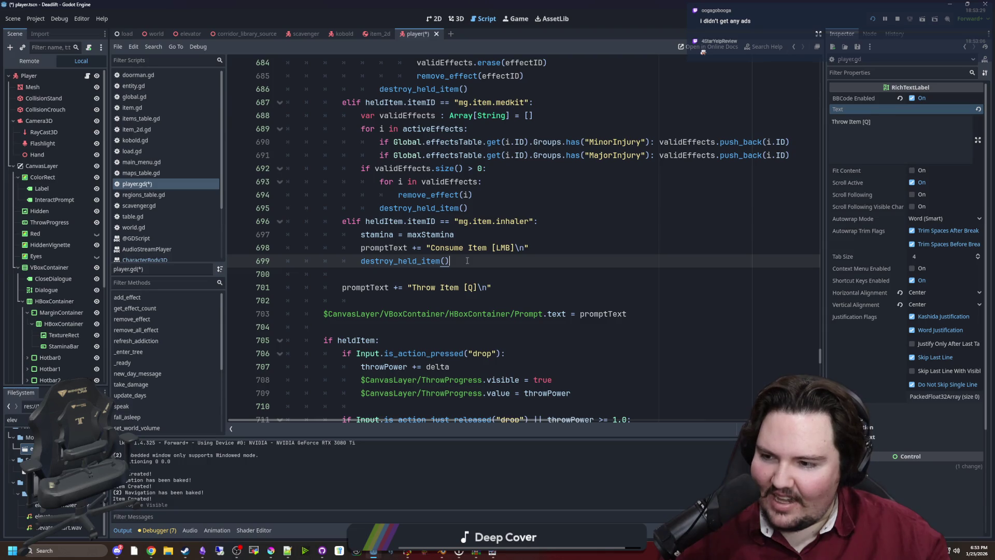
scroll(479, 318, "up", 1)
scroll(475, 316, "up", 1)
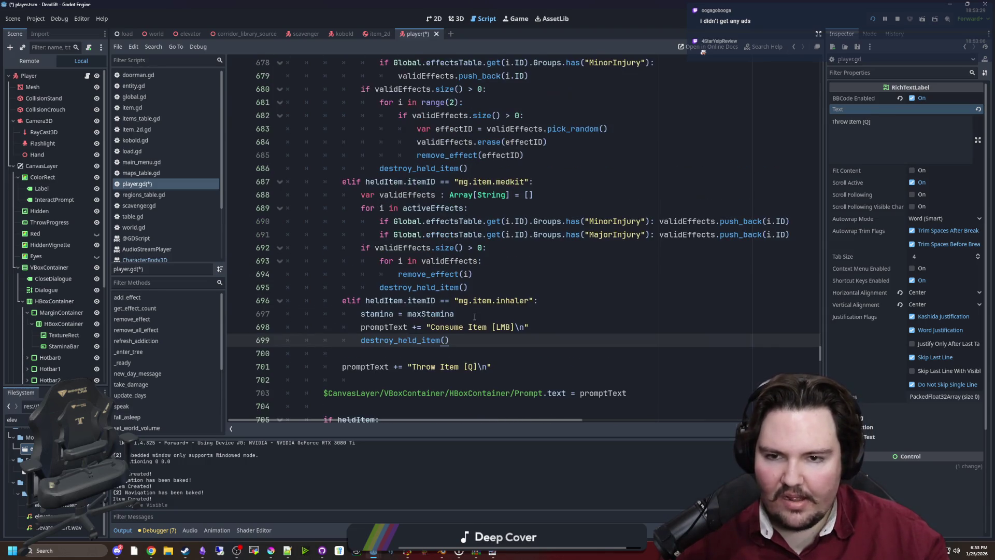
double_click(478, 327)
type("Inhaler")
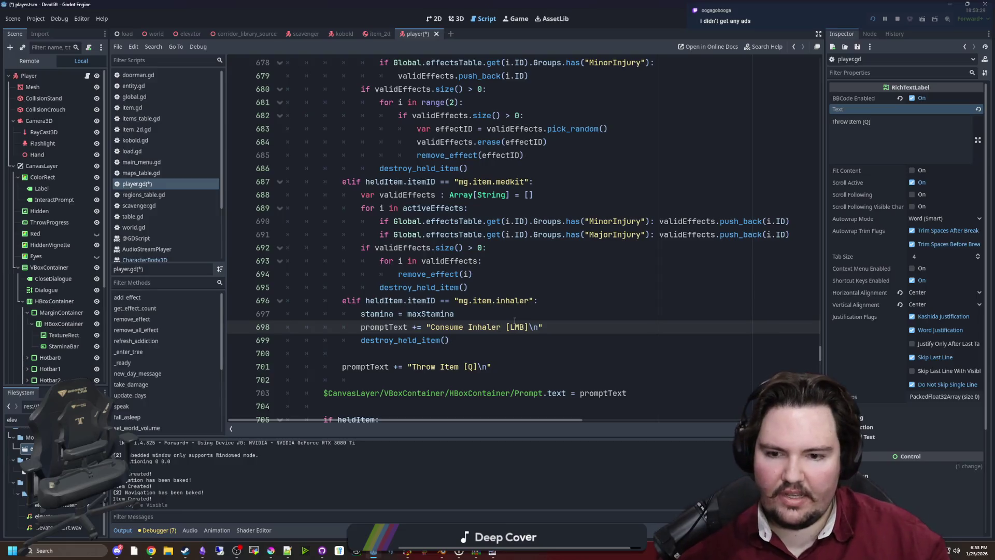
Step: Copy the inhaler prompt statement into a new line in the medkit branch
left_click_drag(543, 327, 361, 327)
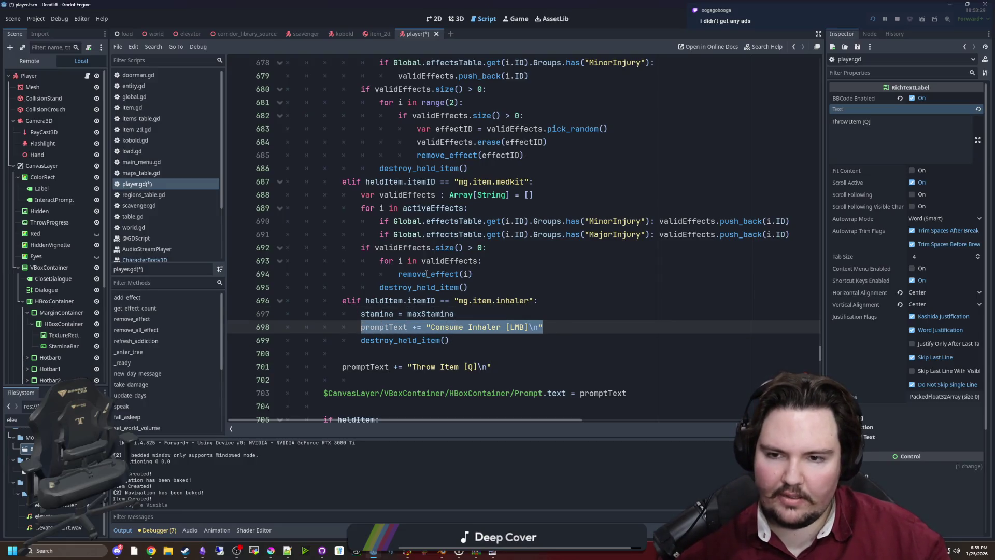
key("ctrl+c")
left_click(553, 195)
key("Return")
key("ctrl+v")
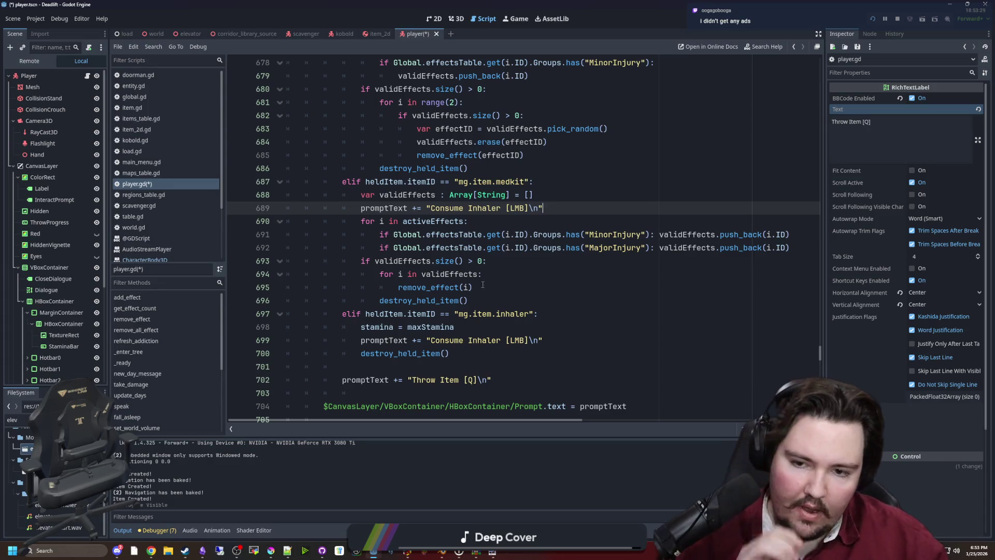
Step: Reword the prompts to 'Use Inhaler [LMB]' and 'Use Medkit [LMB]'
left_click(463, 340)
double_click(450, 341)
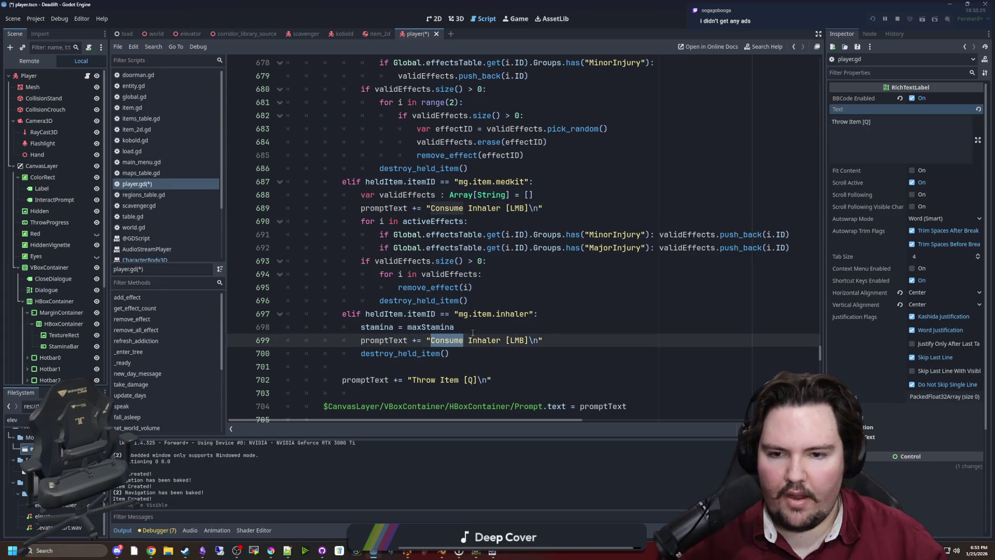
type("Use")
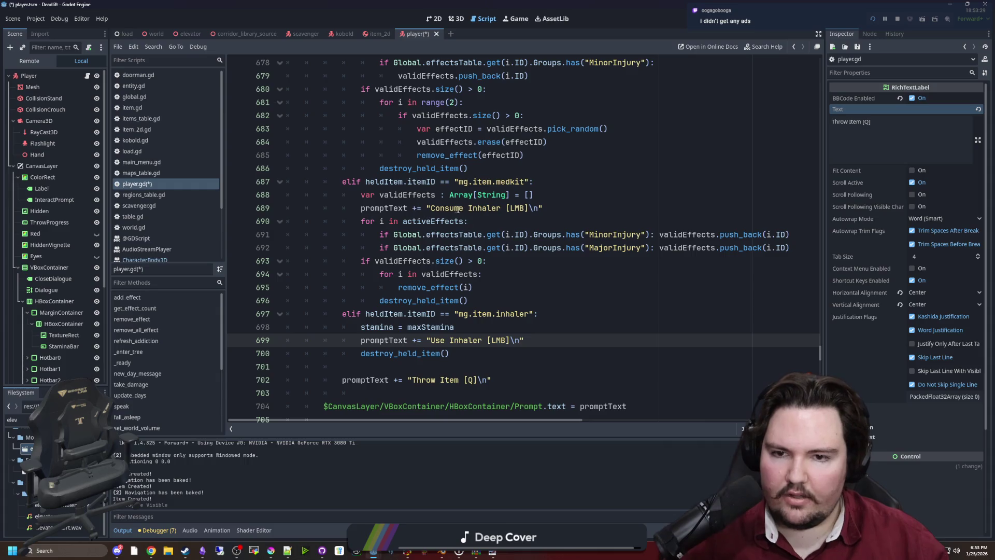
left_click(501, 207)
key("BackSpace")
key("BackSpace")
key("BackSpace")
key("BackSpace")
key("BackSpace")
key("BackSpace")
type("Use Medkit")
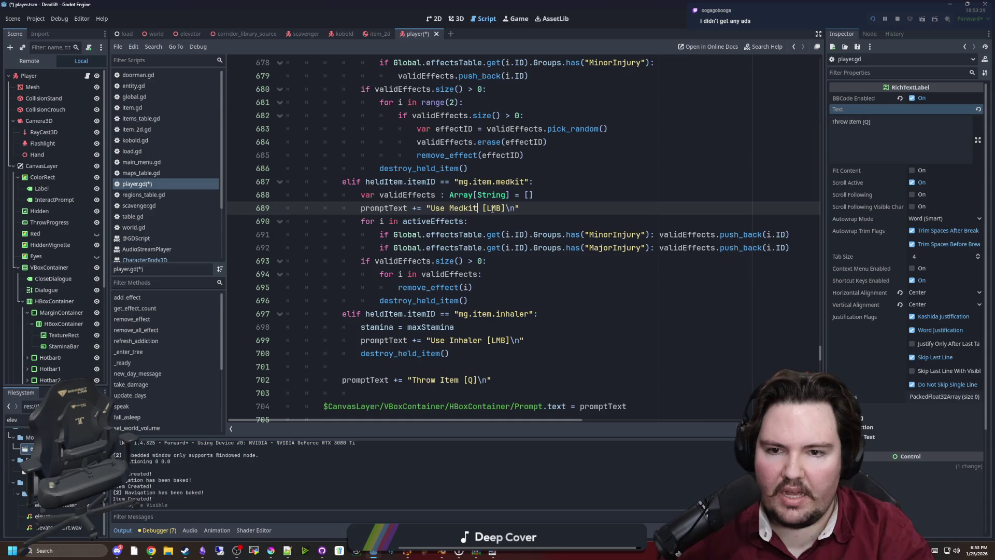
left_click_drag(519, 208, 360, 208)
Step: Add a 'Use Bandage [LMB]' prompt line under the bandage check
scroll(475, 284, "up", 3)
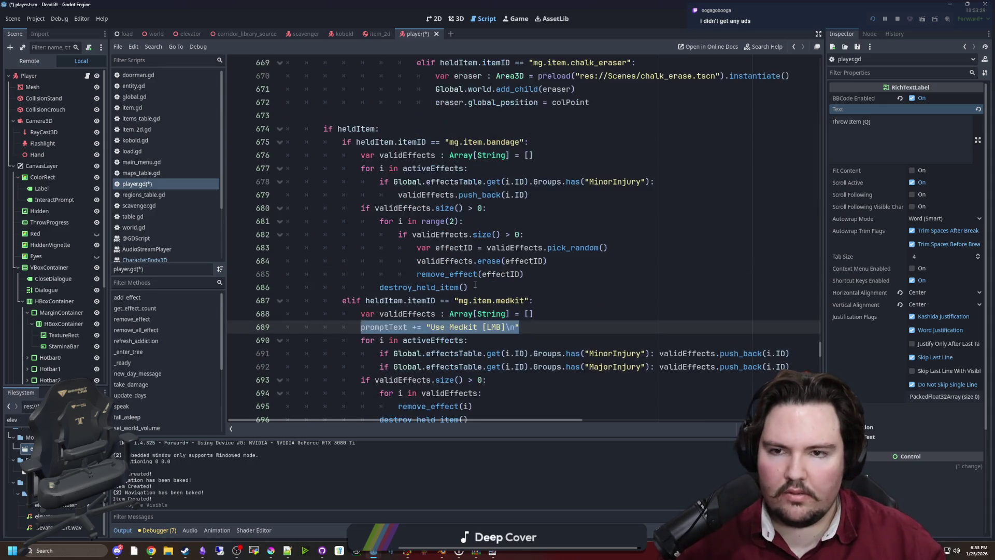
left_click(567, 147)
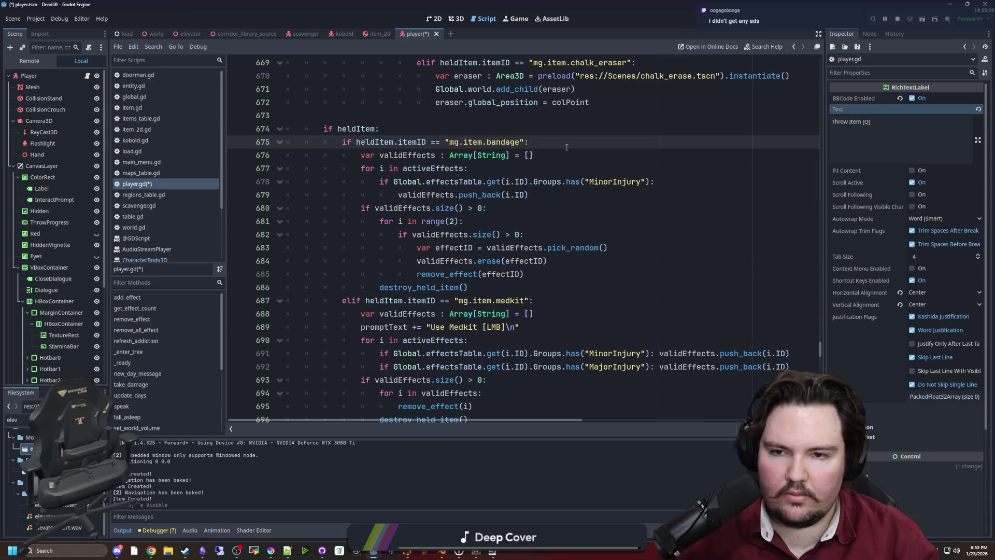
key("Return")
key("ctrl+v")
key("BackSpace")
key("BackSpace")
key("BackSpace")
type("Bandage")
left_click(567, 147)
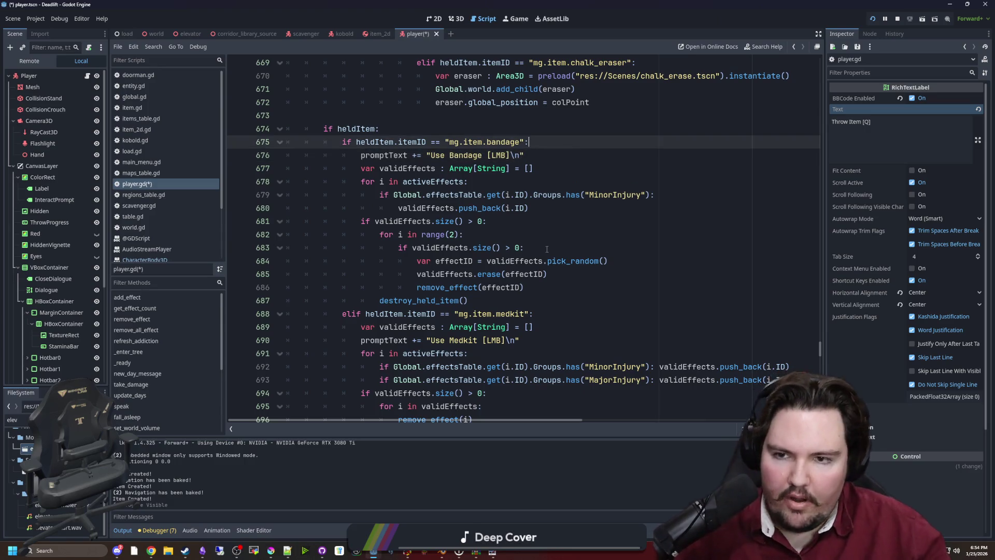
scroll(566, 147, "up", 3)
scroll(391, 229, "down", 4)
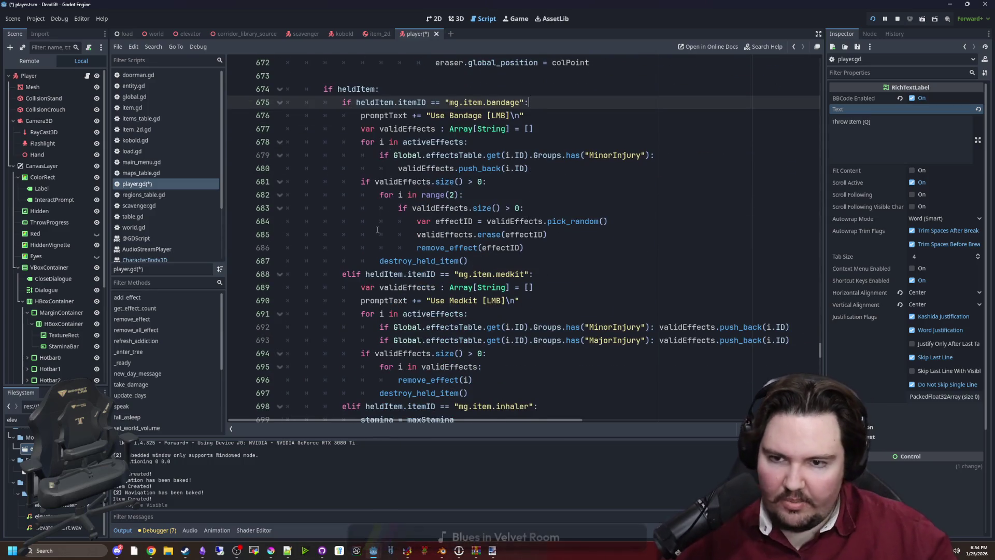
scroll(391, 229, "up", 1)
left_click(570, 299)
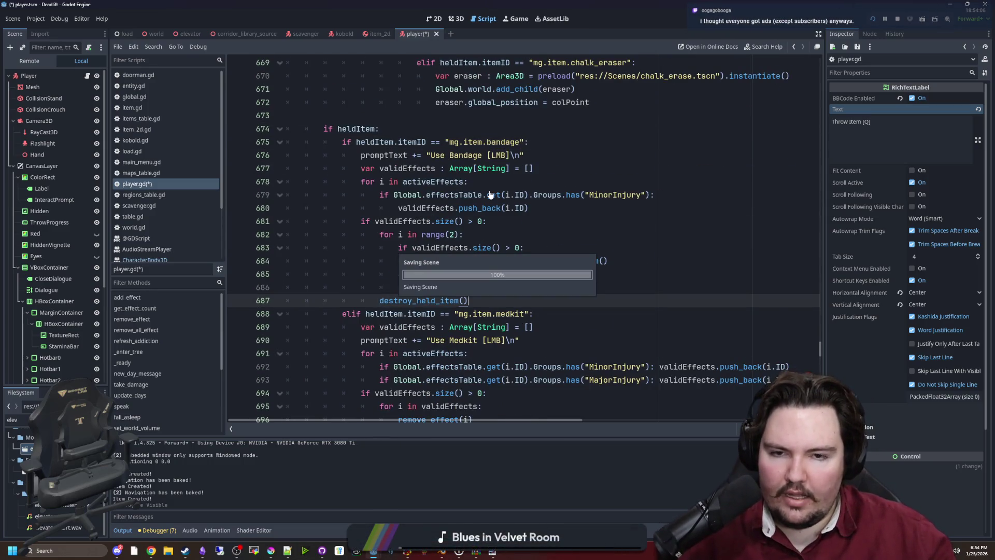
Step: Save, then nest the inhaler's three body lines under 'if stamina < maxStamina:'
key("ctrl+s")
scroll(431, 205, "up", 1)
left_click(398, 181)
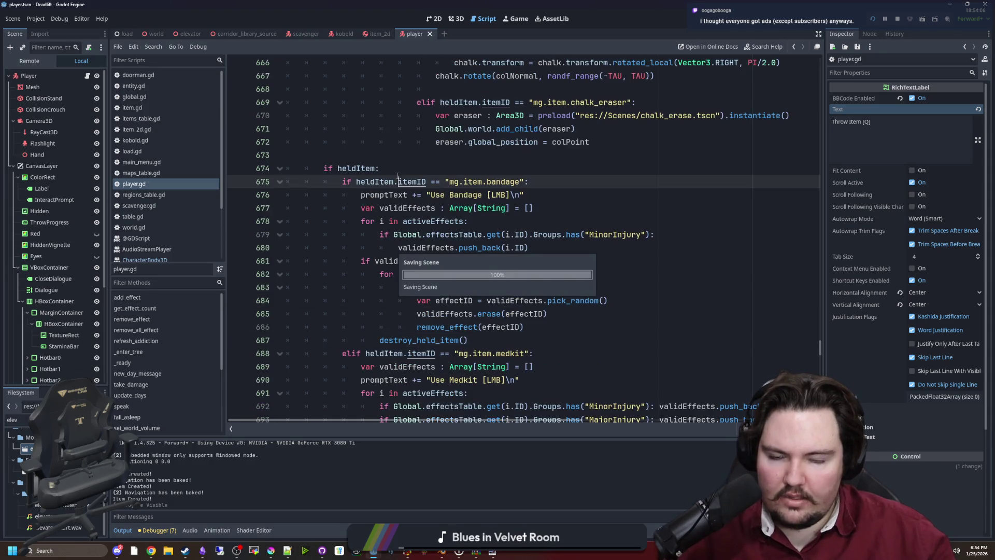
scroll(428, 236, "down", 6)
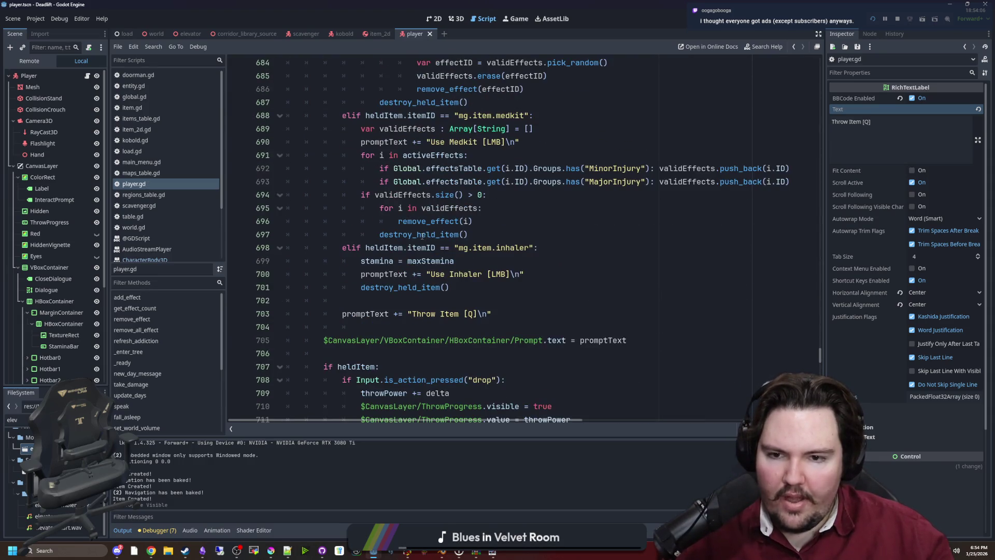
left_click(497, 274)
left_click(588, 246)
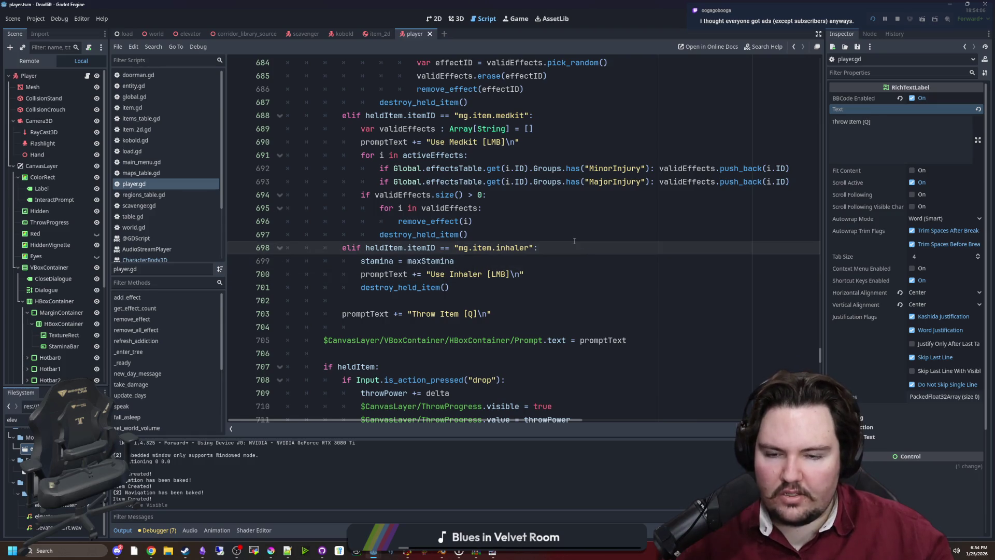
key("Return")
type("if stamina < max")
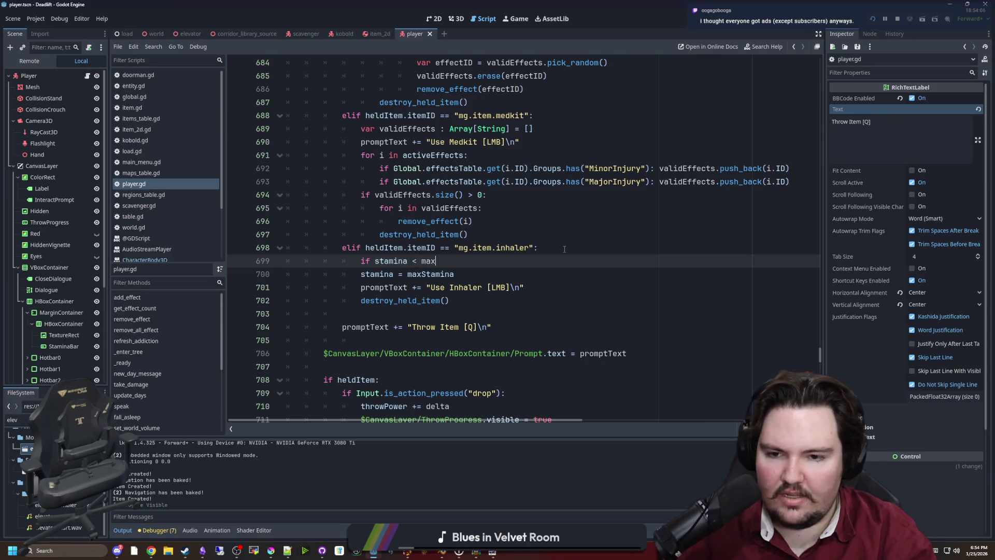
type("Stamina:")
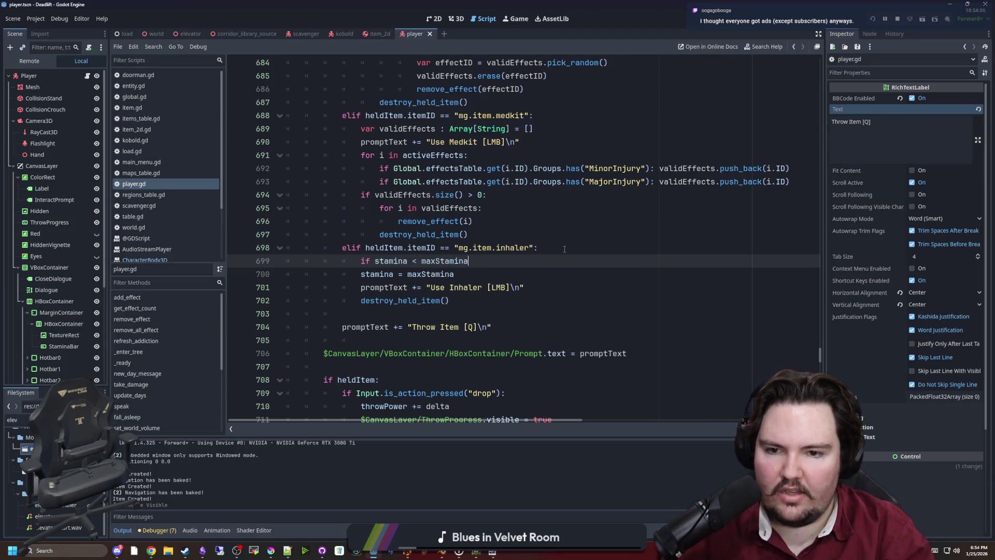
mouse_move(451, 301)
left_mouse_down()
mouse_move(322, 301)
mouse_move(244, 274)
left_mouse_up()
key("Tab")
left_click(523, 271)
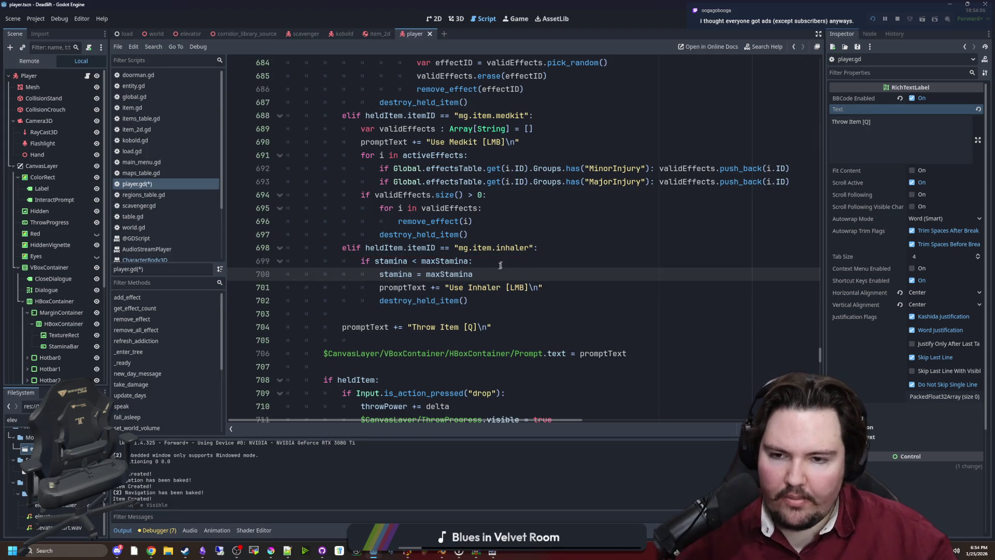
Step: Review the interact_click check on line 649 and the throwPower and HasAction conditions
scroll(523, 272, "up", 9)
scroll(499, 271, "up", 5)
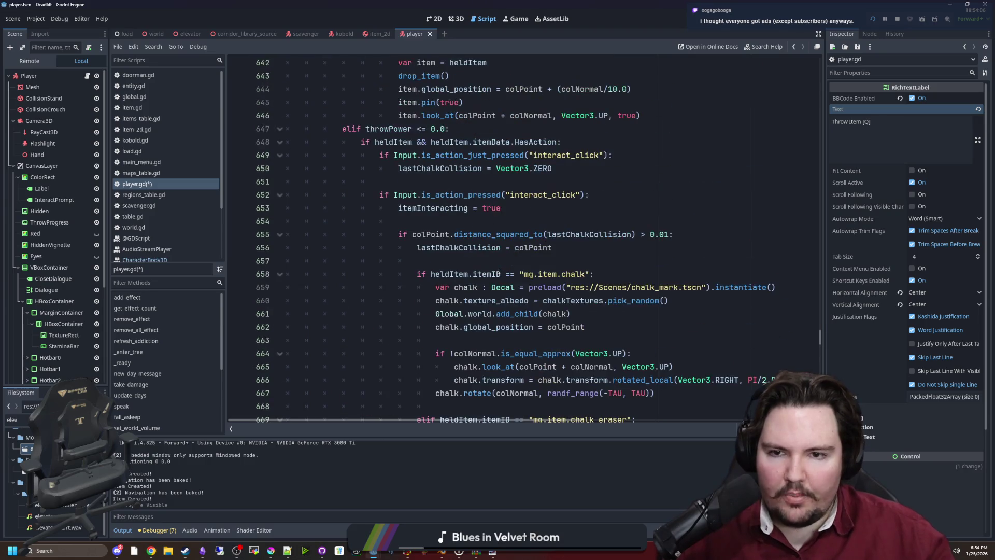
left_click(527, 180)
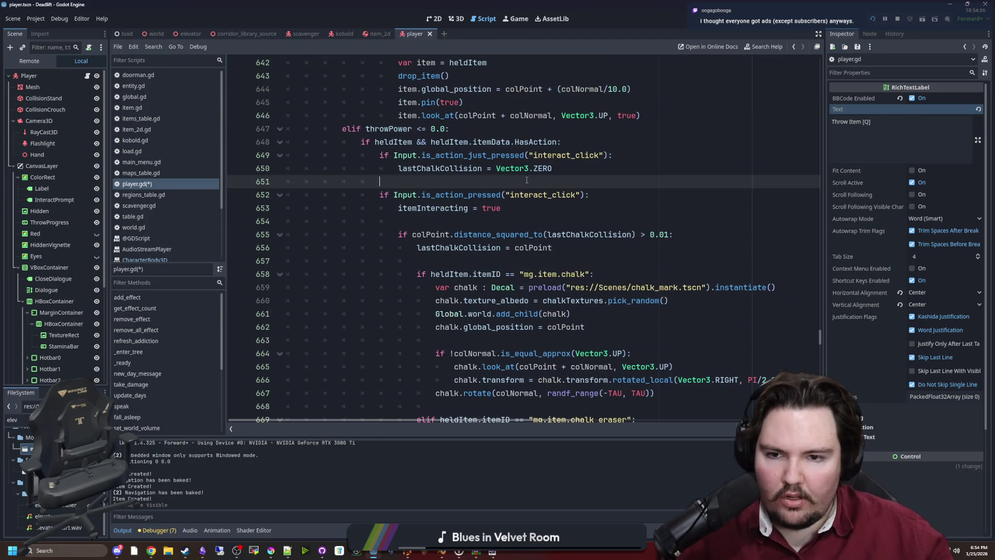
left_click(612, 196)
left_click_drag(641, 154, 380, 155)
key("ctrl+c")
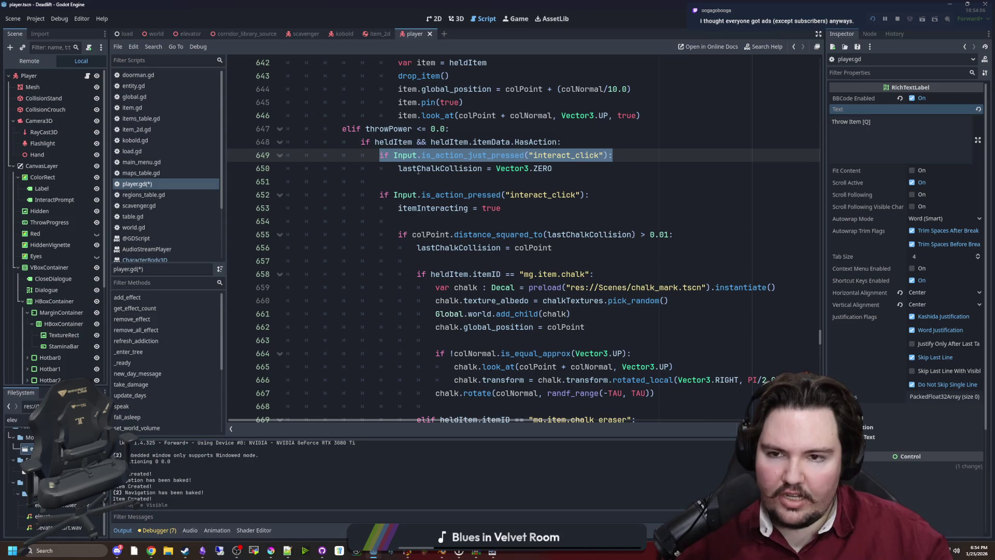
scroll(419, 174, "down", 5)
scroll(413, 224, "up", 7)
scroll(413, 224, "up", 2)
scroll(426, 208, "down", 3)
left_click(461, 170)
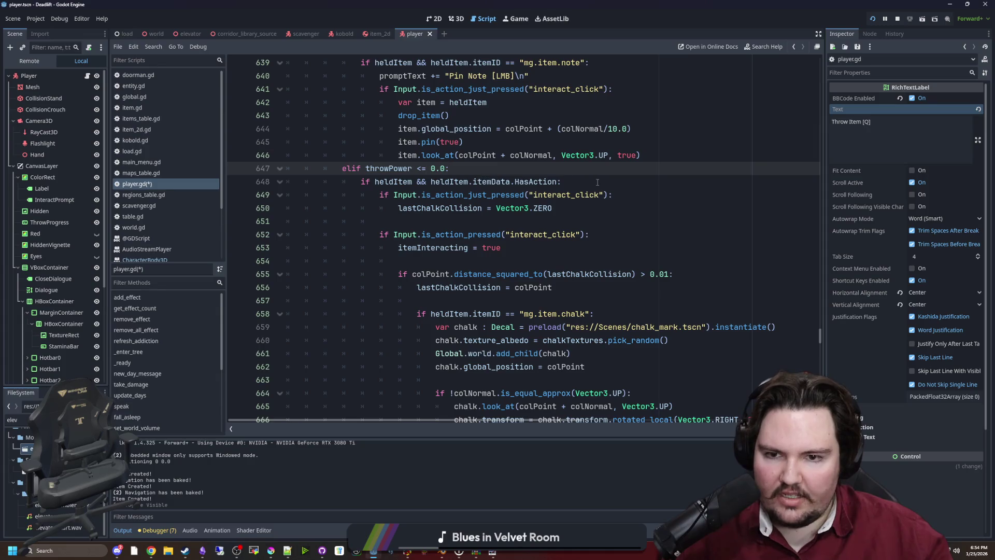
left_click_drag(597, 182, 371, 171)
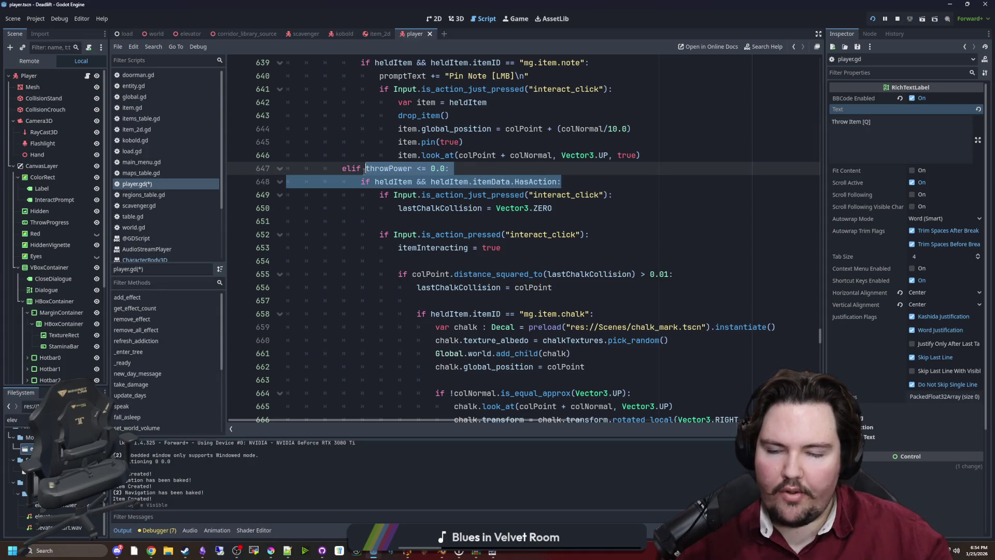
Step: Change line 674 to 'if heldItem && throwPower <= 0.0:' and save player.gd
scroll(414, 306, "down", 5)
left_click(374, 328)
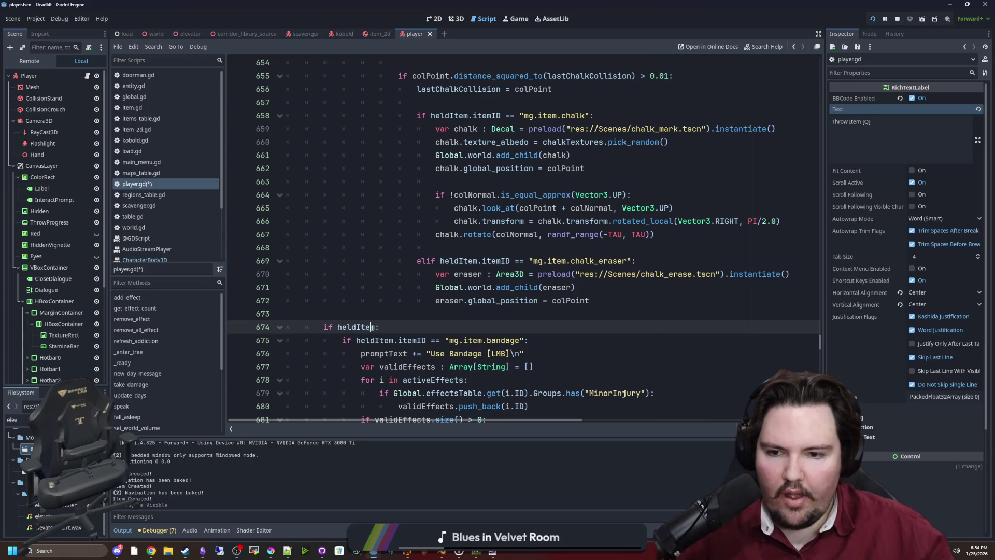
scroll(383, 321, "up", 4)
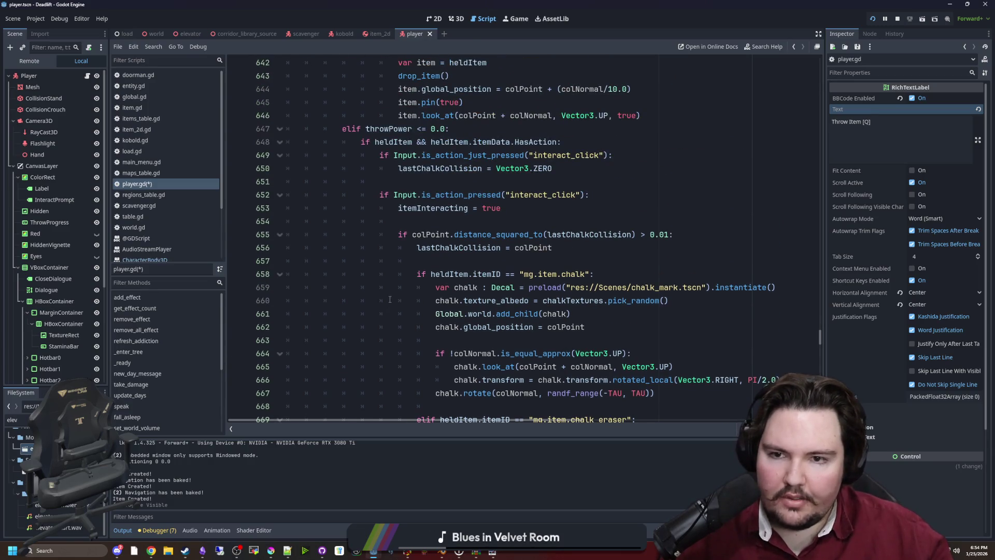
scroll(390, 300, "down", 1)
type("&& t")
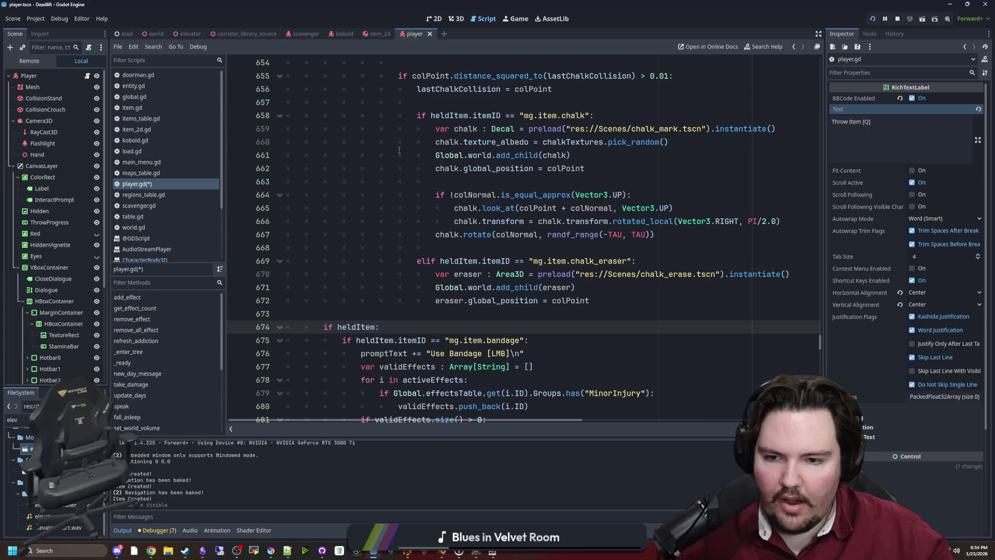
type("hrowPower <= 0.0")
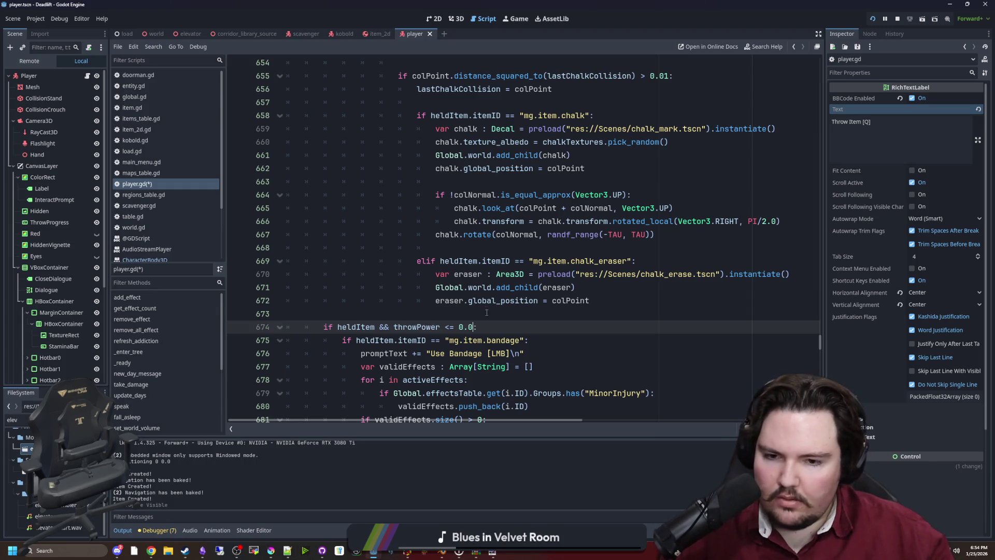
left_click(468, 319)
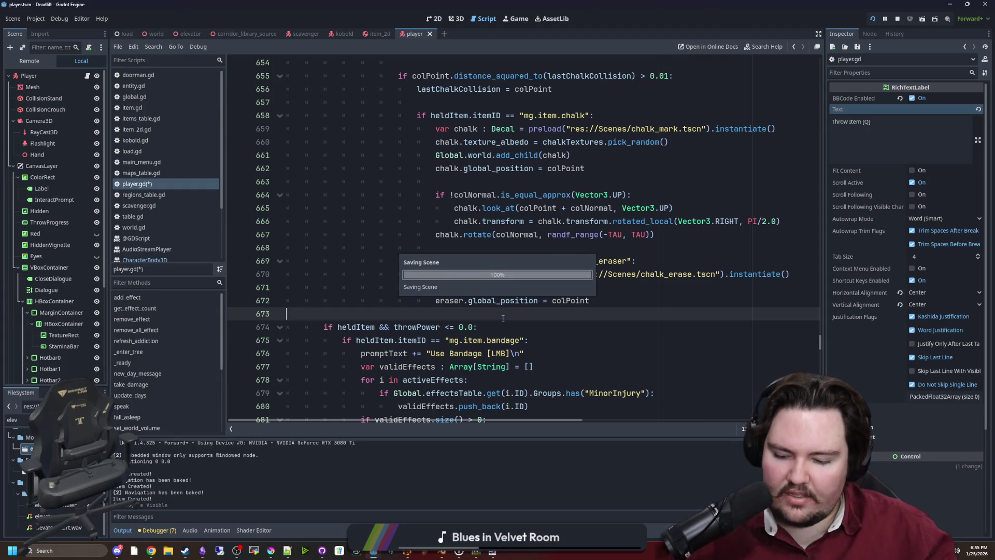
key("ctrl+s")
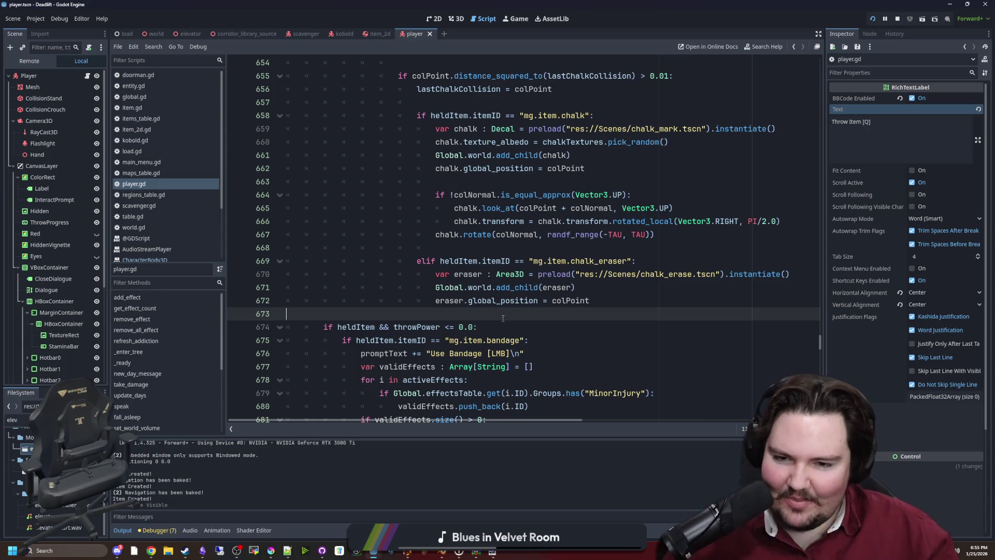
Step: Scroll down to the bandage branch and place the caret after its prompt line
scroll(503, 280, "down", 2)
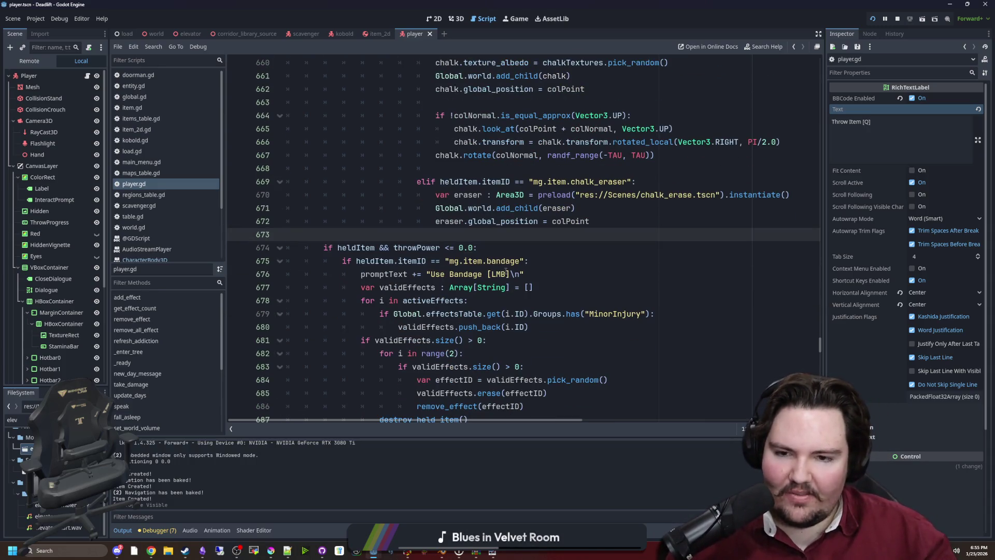
scroll(433, 280, "down", 2)
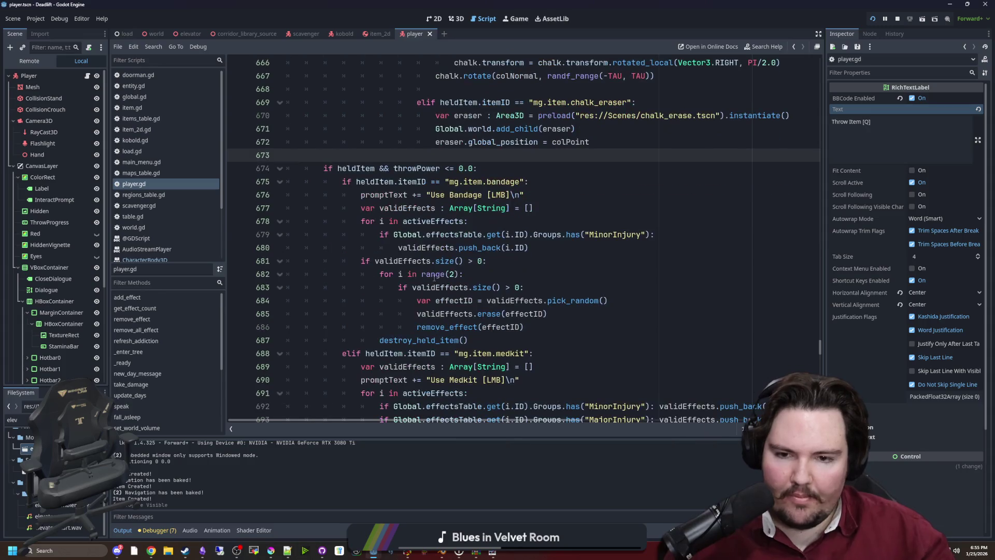
scroll(468, 205, "down", 1)
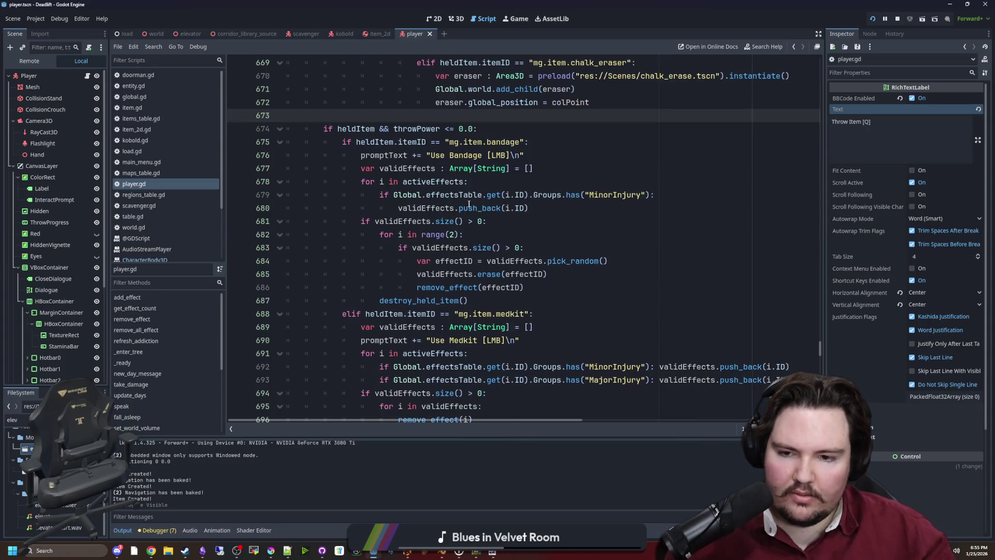
left_click(476, 173)
Step: Paste the interact_click pressed check above the bandage effect lines and indent them under it
key("ctrl+z")
key("ctrl+z")
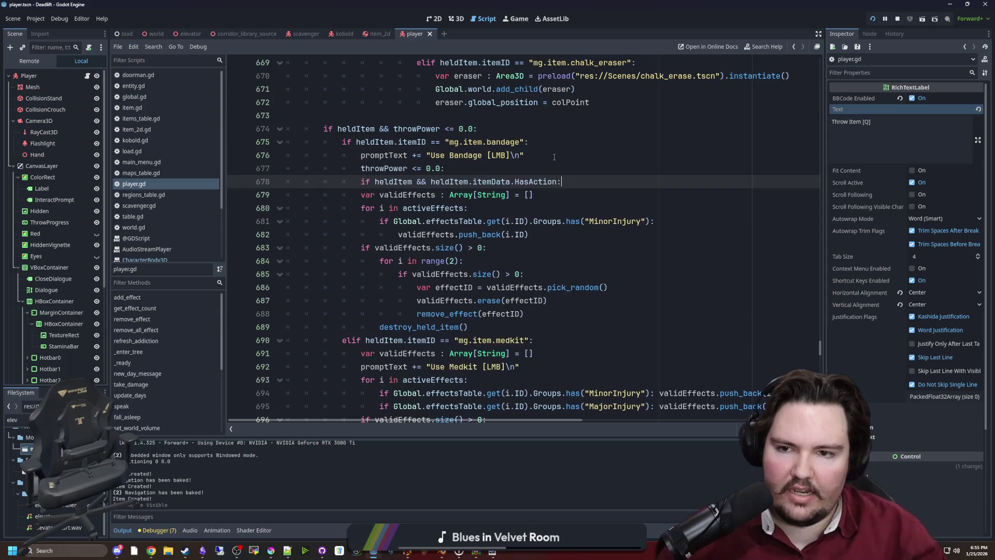
key("ctrl+y")
scroll(468, 166, "up", 9)
left_click(598, 218)
left_click_drag(593, 195, 381, 195)
left_click_drag(613, 155, 380, 155)
scroll(456, 285, "down", 7)
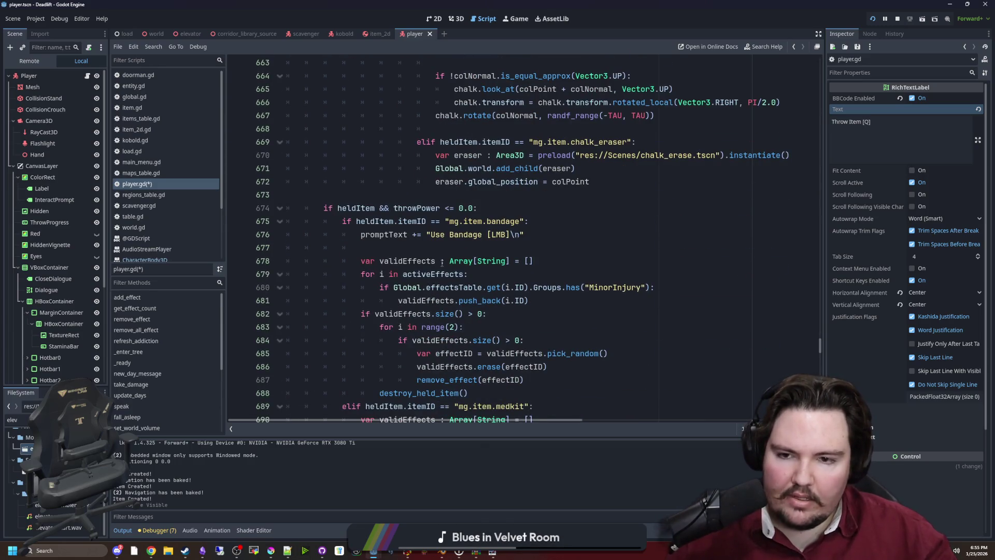
scroll(442, 261, "down", 1)
left_click(476, 214)
key("ctrl+v")
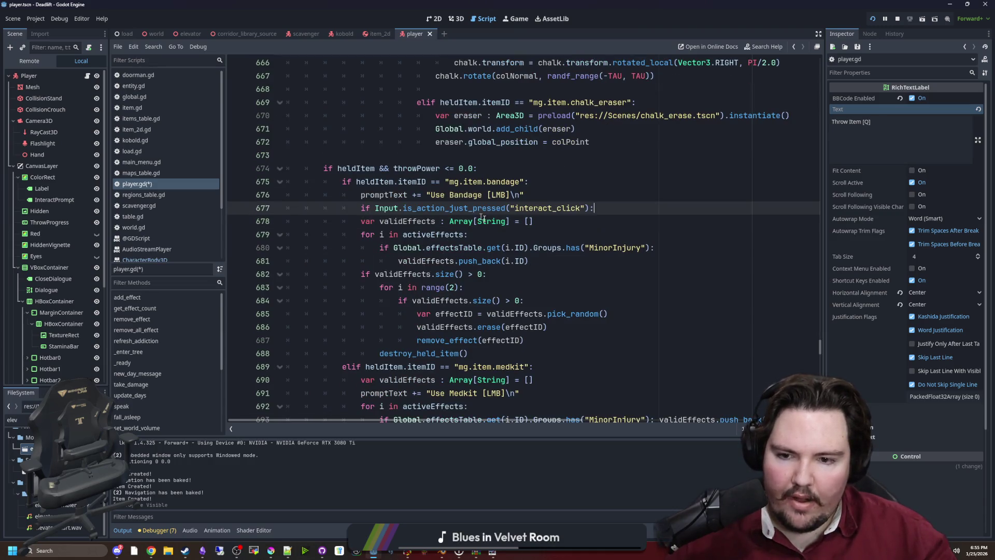
left_click_drag(485, 359, 362, 221)
key("Tab")
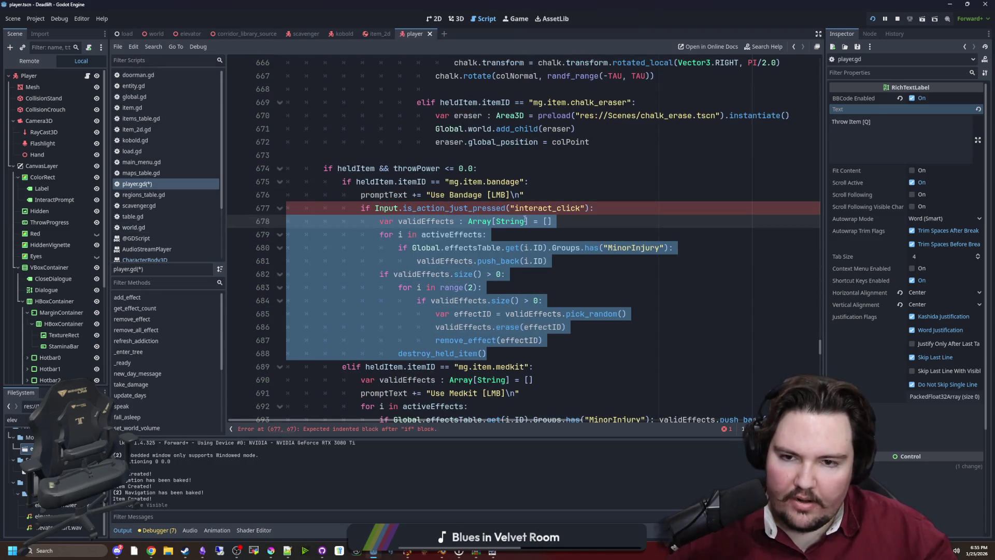
left_click(526, 222)
Step: Add the same interact_click check to the medkit block and indent its effect code beneath it
left_click_drag(591, 208, 361, 208)
scroll(473, 326, "down", 3)
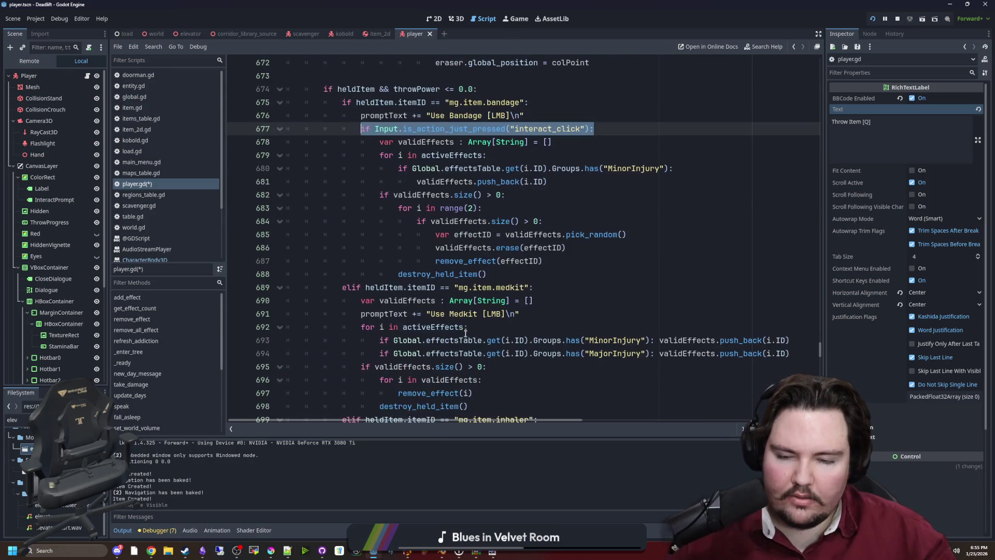
key("ctrl+c")
left_click(531, 274)
key("Return")
key("ctrl+v")
scroll(496, 337, "down", 1)
mouse_move(496, 337)
left_mouse_down()
mouse_move(552, 251)
mouse_move(591, 250)
mouse_move(518, 288)
mouse_move(357, 252)
left_mouse_up()
key("Tab")
left_click(552, 249)
scroll(481, 294, "down", 5)
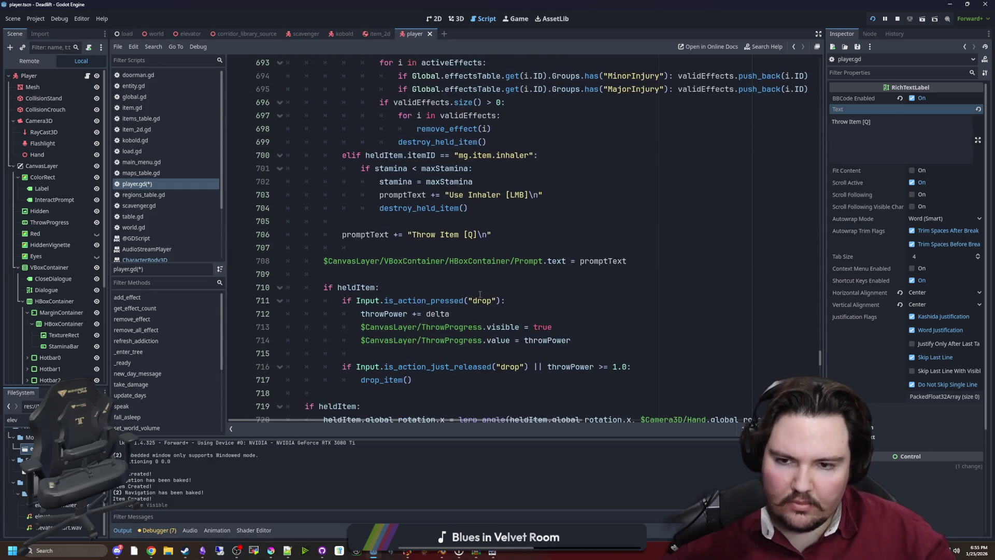
Step: Insert the interact_click check below the inhaler's use prompt
left_click(547, 154)
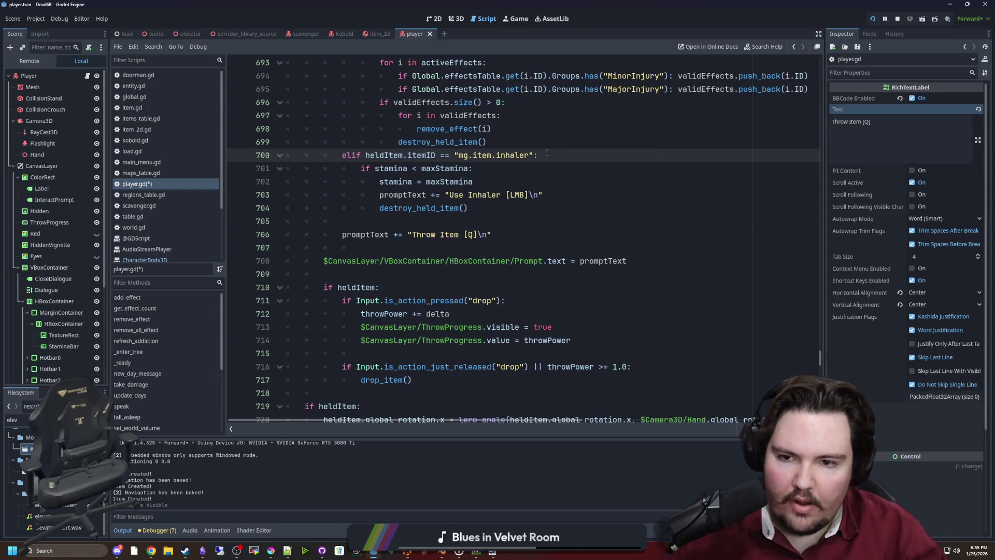
key("Return")
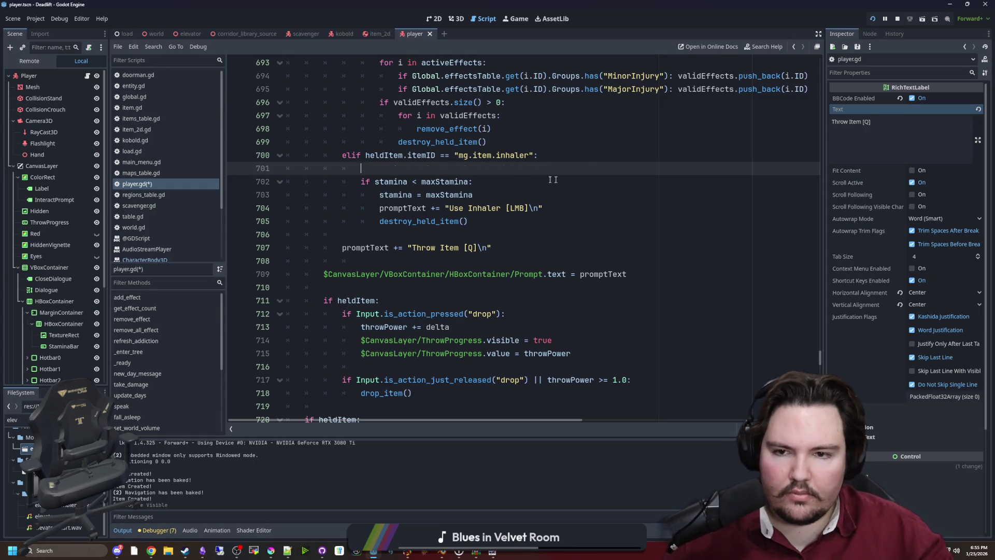
key("shift+Home")
key("BackSpace")
key("BackSpace")
key("Down")
key("Down")
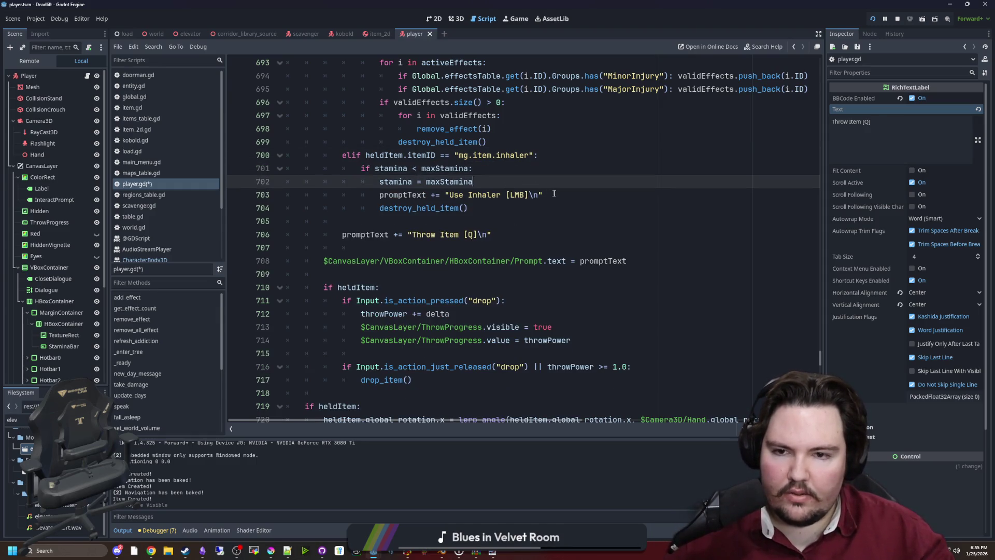
key("Down")
key("End")
key("Return")
key("ctrl+v")
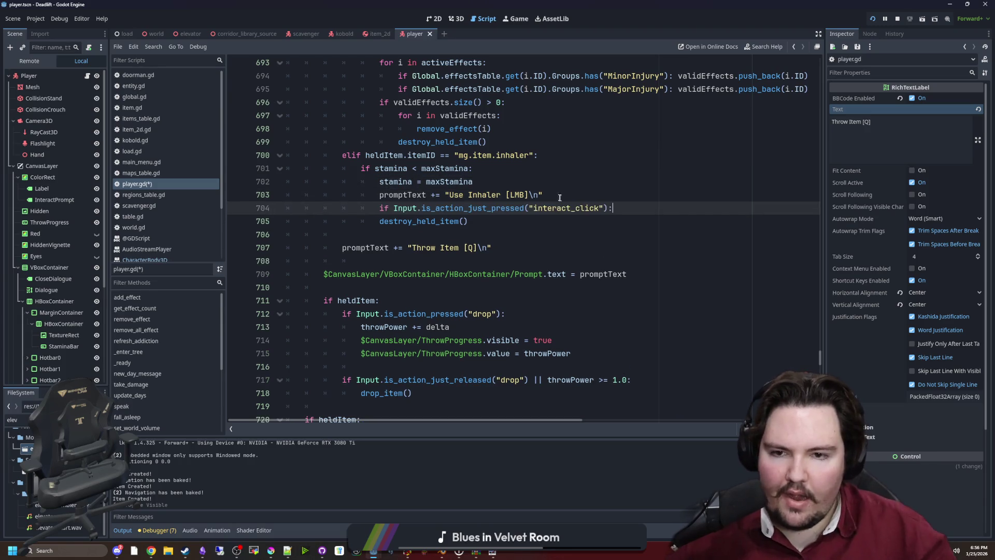
Step: Move stamina = maxStamina under the inhaler click check and indent destroy_held_item with it
left_click_drag(473, 181, 384, 184)
key("ctrl+x")
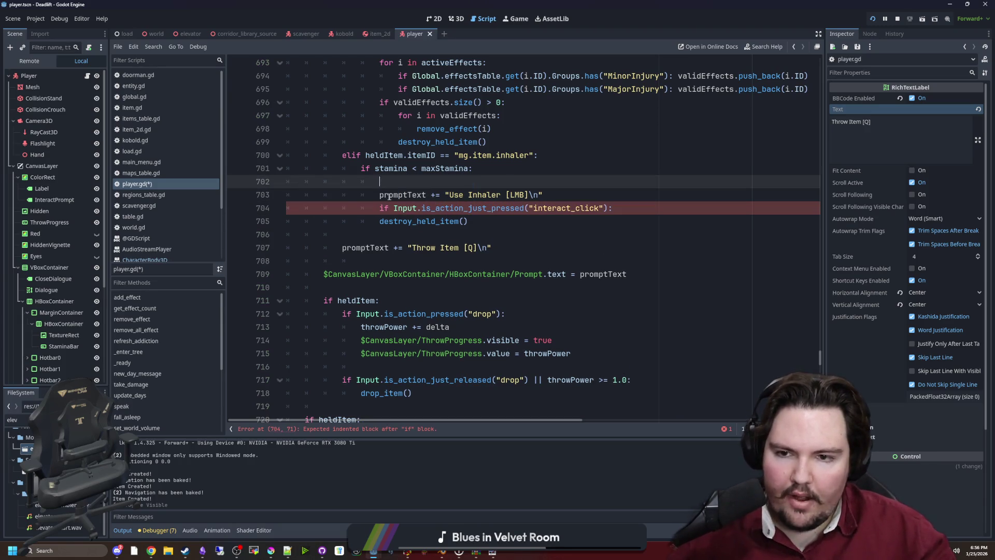
key("BackSpace")
key("BackSpace")
key("BackSpace")
key("Down")
key("Down")
key("End")
key("Return")
key("ctrl+v")
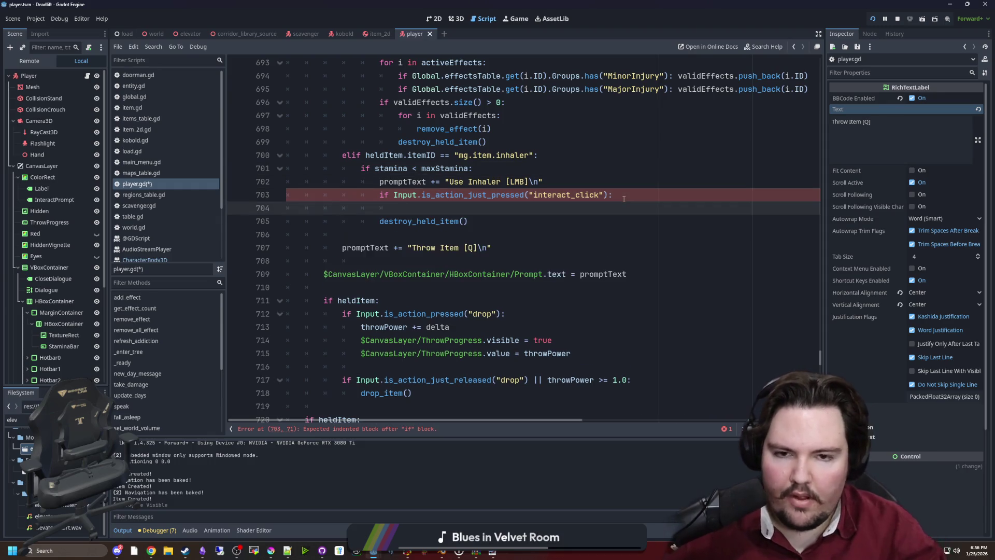
key("Down")
key("Home")
key("Tab")
left_click(395, 236)
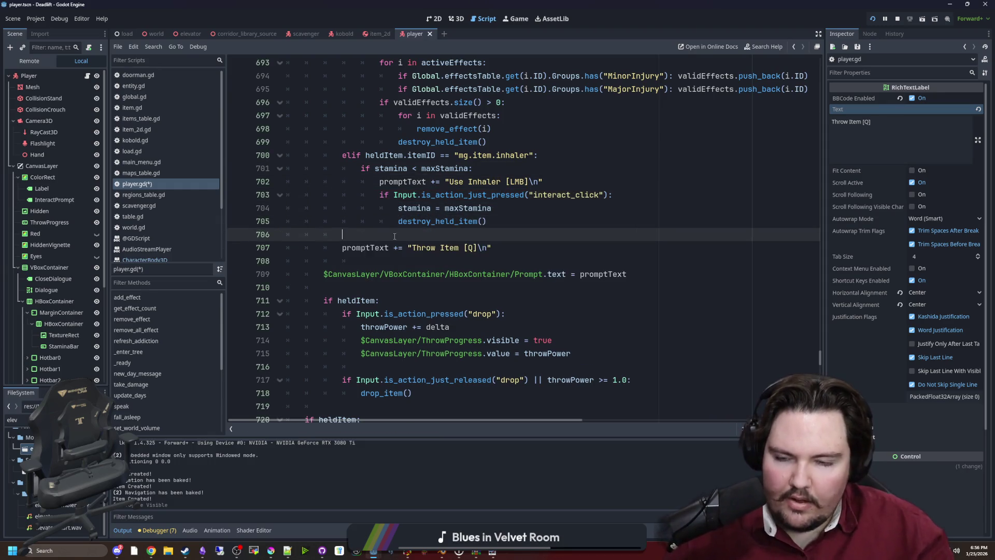
Step: Dedent the Throw Item [Q] prompt line after the inhaler code
scroll(385, 260, "up", 10)
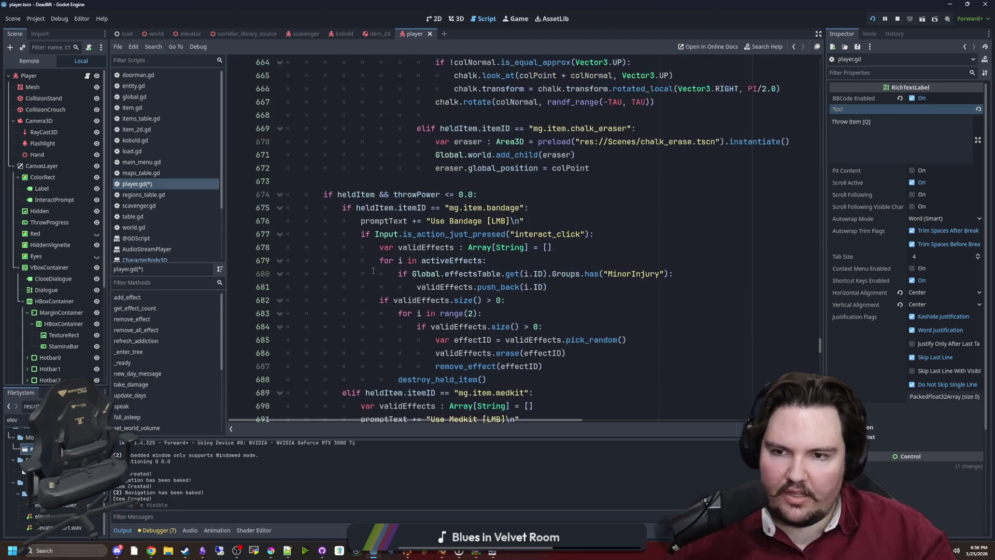
scroll(339, 252, "down", 1)
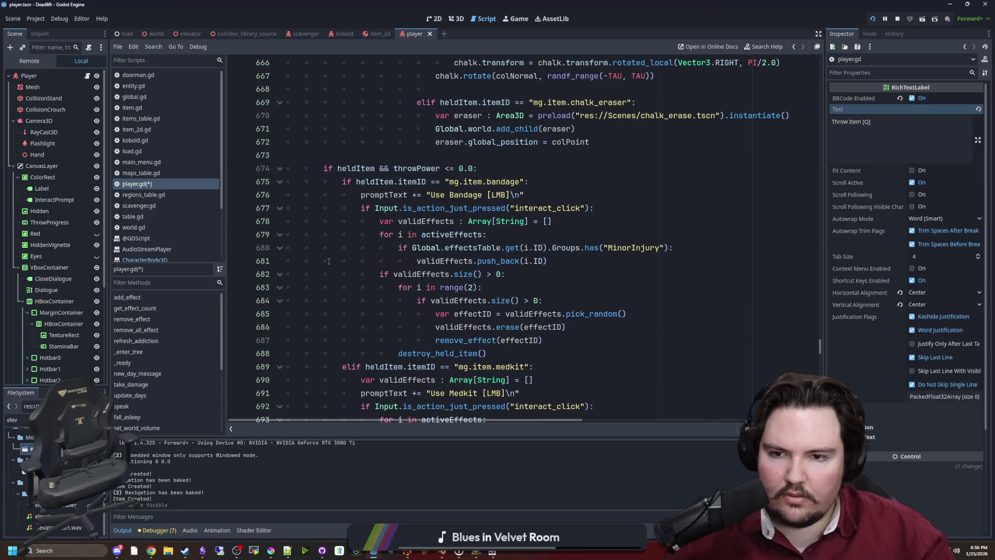
scroll(329, 261, "down", 8)
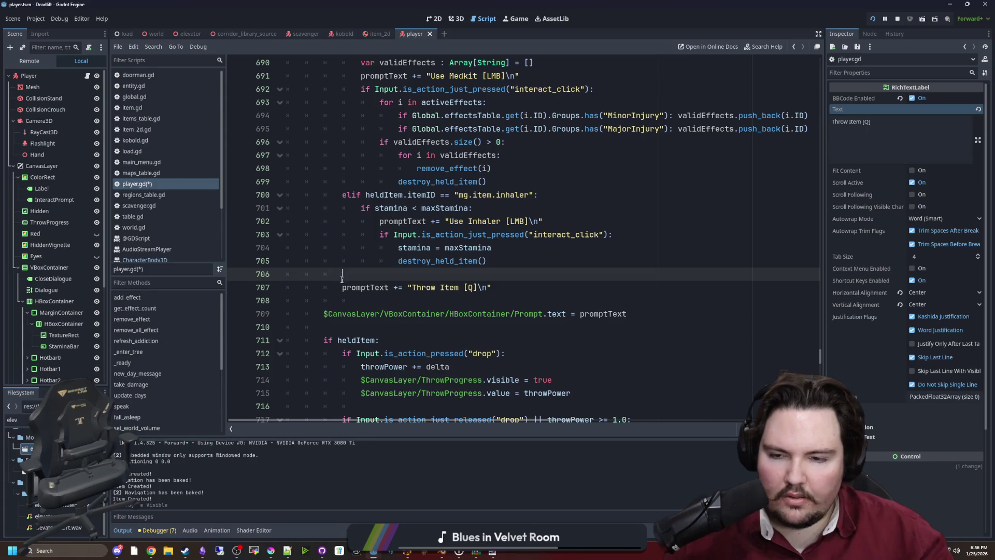
key("Down")
key("BackSpace")
key("Down")
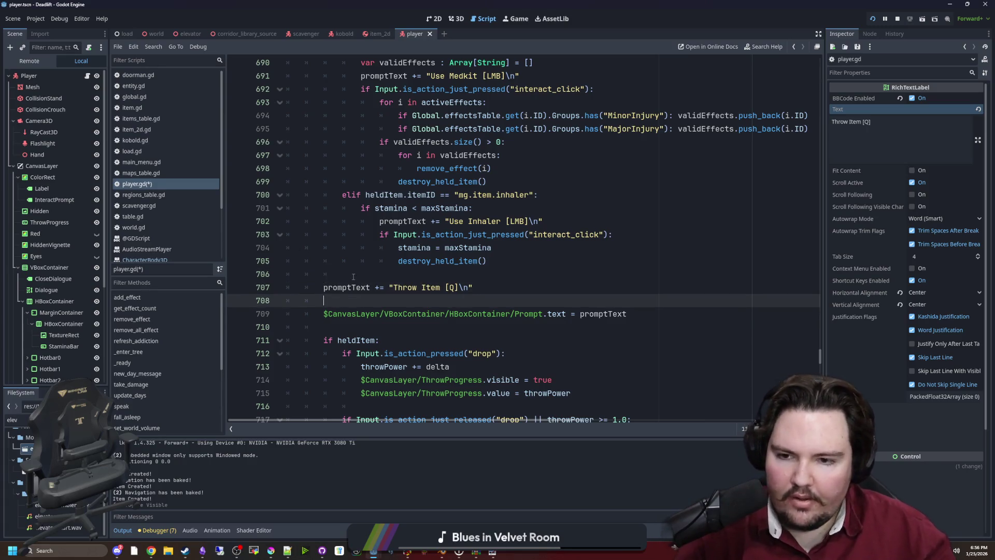
left_click(354, 277)
scroll(354, 277, "up", 9)
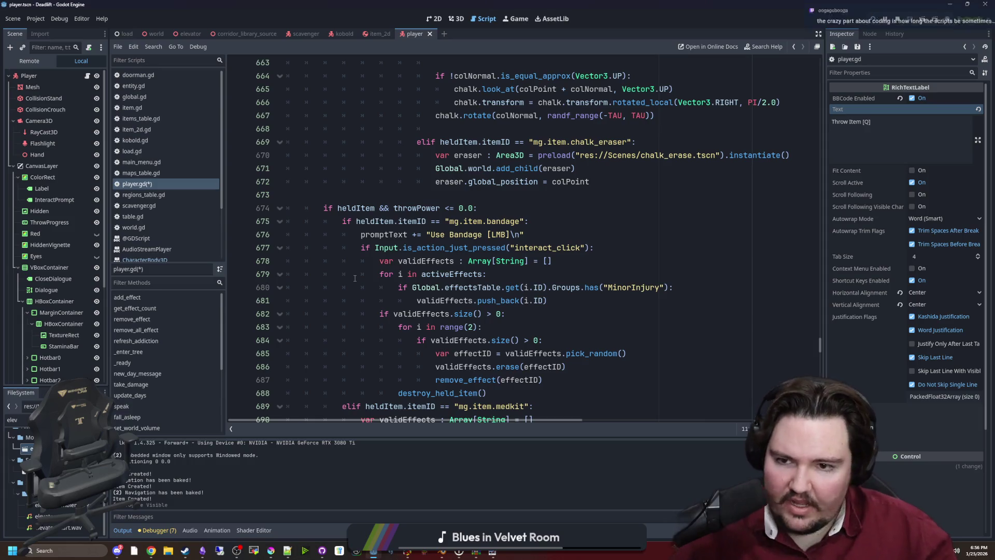
scroll(347, 330, "down", 8)
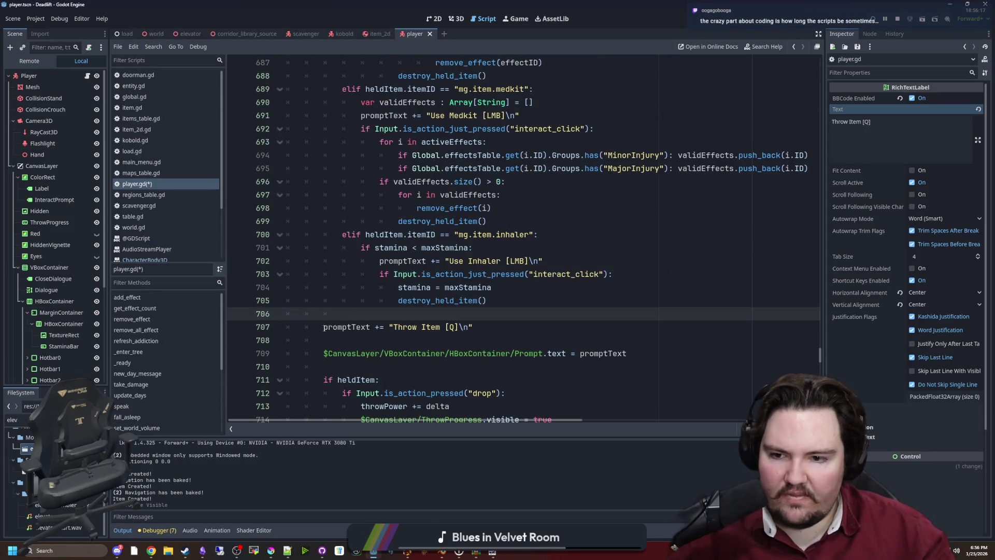
Step: Move the throwPower condition out of line 674 into its own nested if below the heldItem check
left_click(413, 327)
scroll(413, 248, "up", 7)
left_click_drag(475, 168, 380, 168)
key("BackSpace")
type(":")
key("Return")
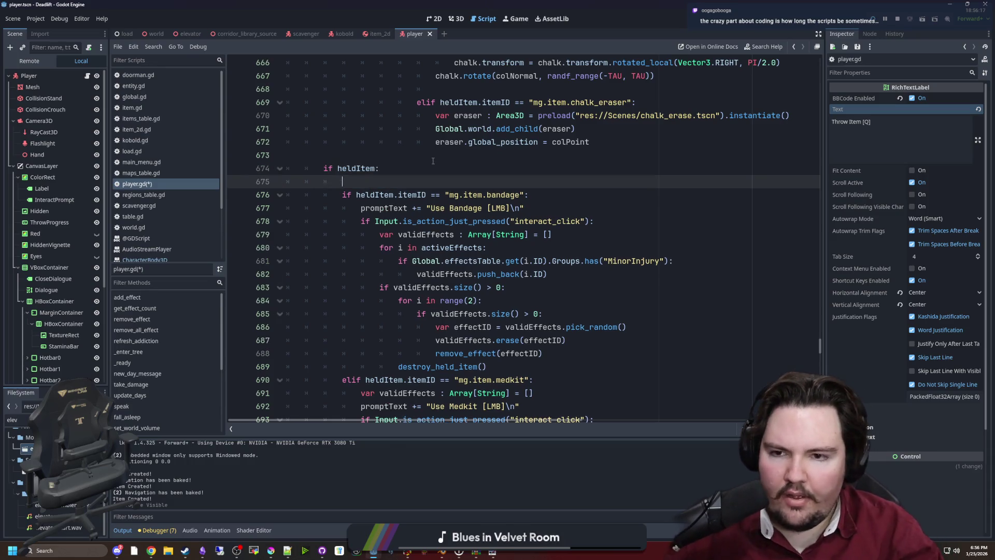
type("if")
key("ctrl+v")
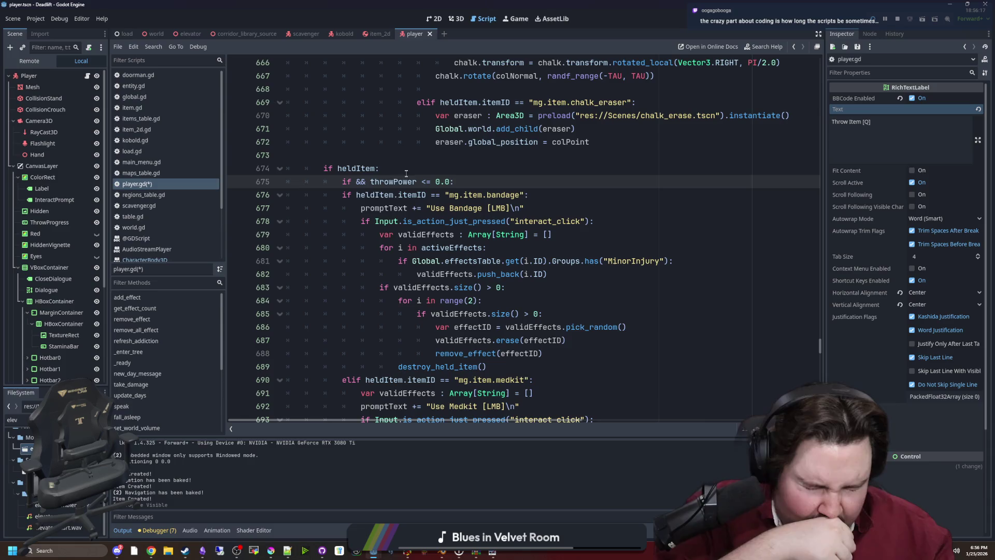
left_click(369, 182)
key("BackSpace")
key("BackSpace")
key("BackSpace")
Step: Indent the item-use code one level under the new throwPower check
scroll(424, 193, "up", 8)
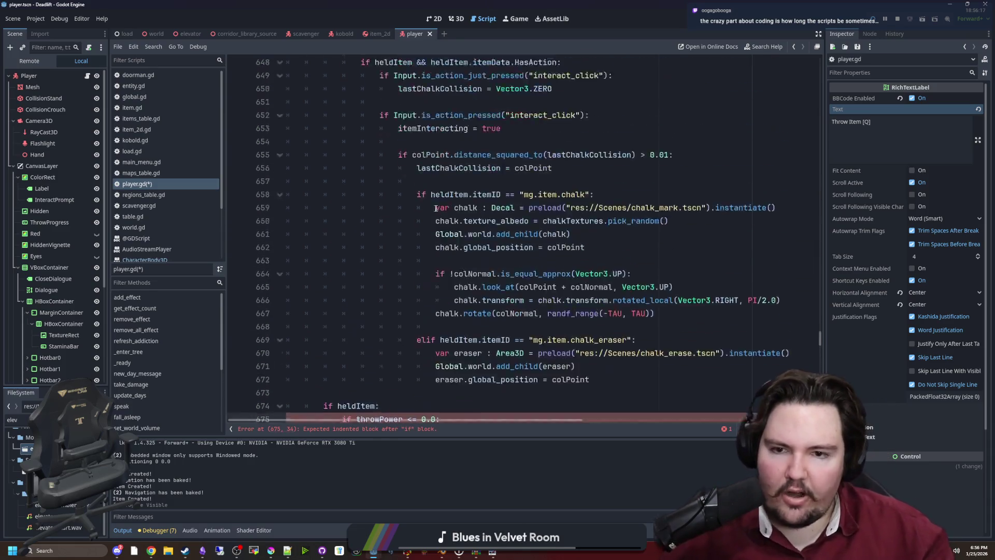
scroll(452, 223, "down", 3)
scroll(453, 224, "down", 10)
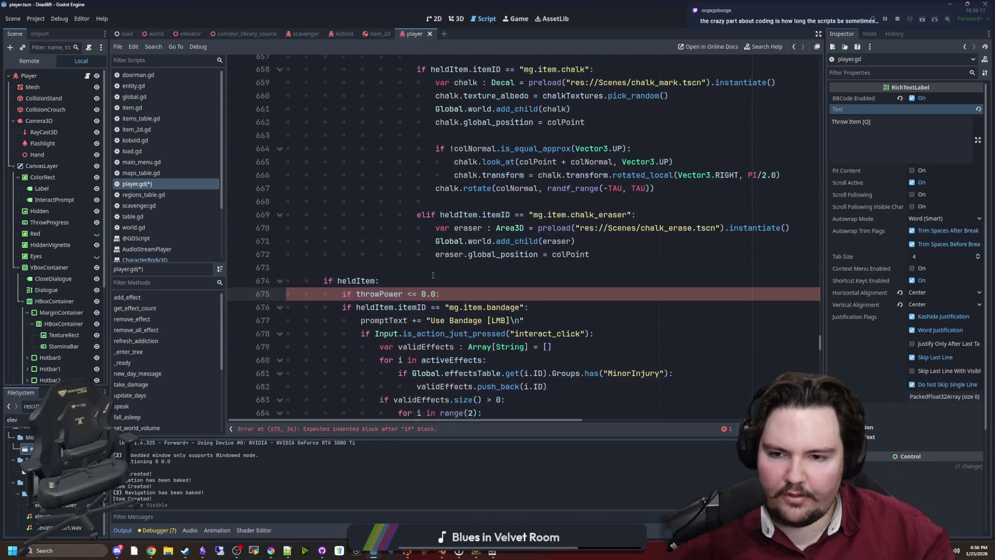
mouse_move(454, 354)
left_mouse_down()
mouse_move(345, 310)
mouse_move(342, 156)
left_mouse_up()
scroll(346, 309, "up", 5)
key("Tab")
scroll(461, 322, "up", 5)
left_click(461, 322)
Step: Review the held-item code, narrow the scene tree for more code space, and save player.gd
scroll(466, 311, "up", 5)
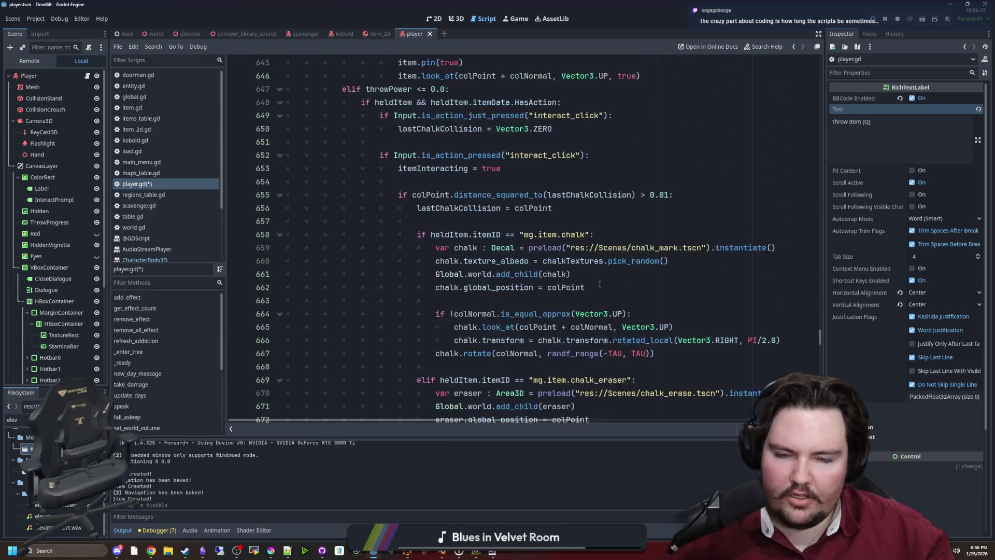
scroll(497, 259, "up", 2)
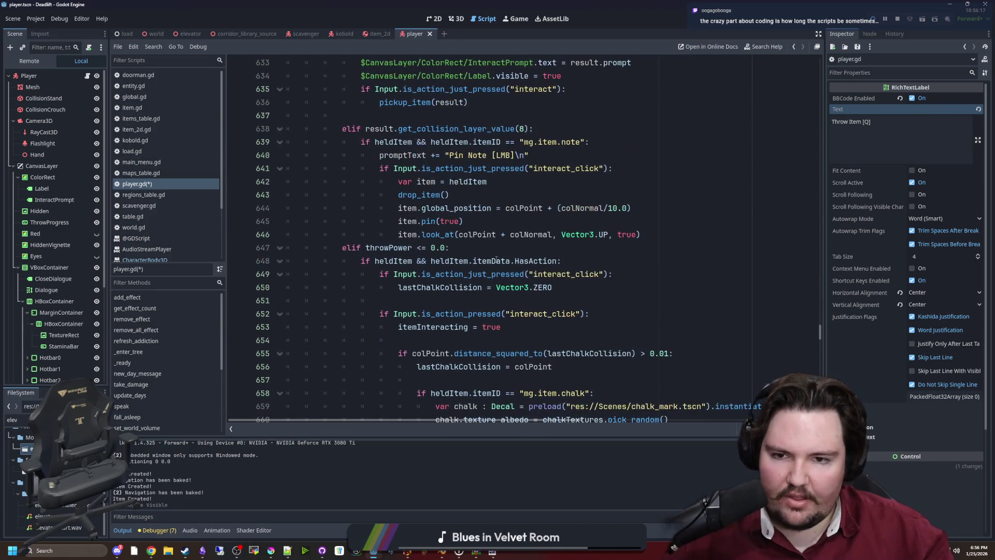
scroll(489, 249, "up", 2)
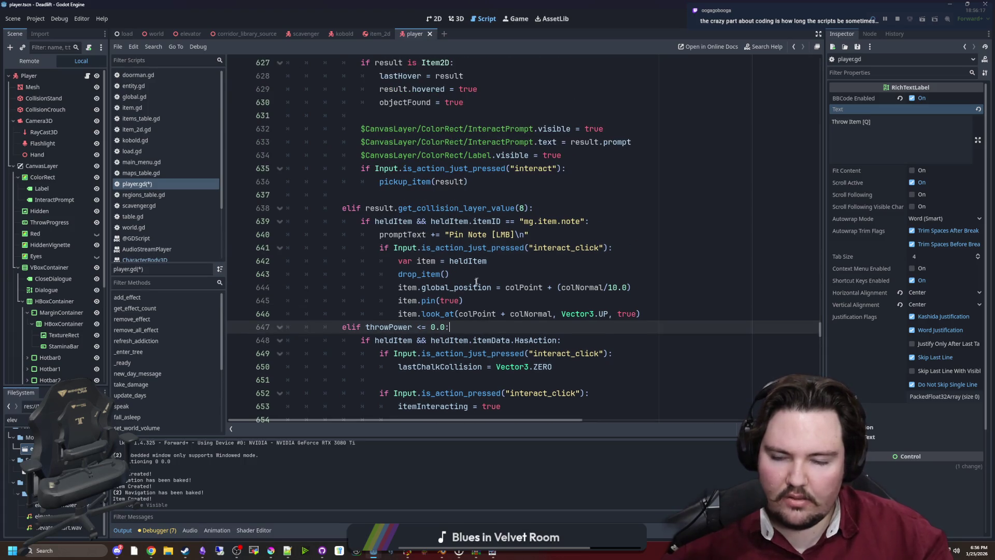
scroll(405, 266, "up", 9)
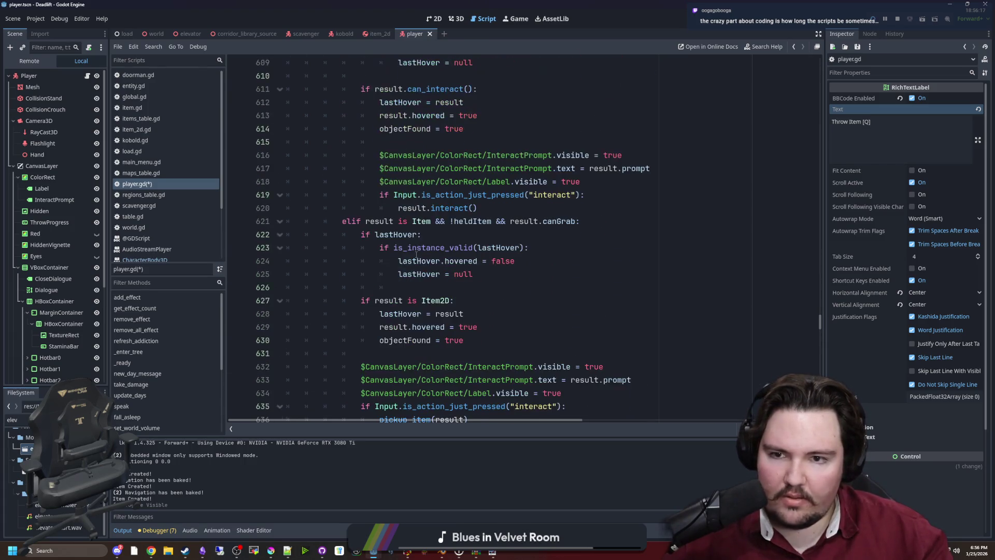
scroll(381, 147, "down", 7)
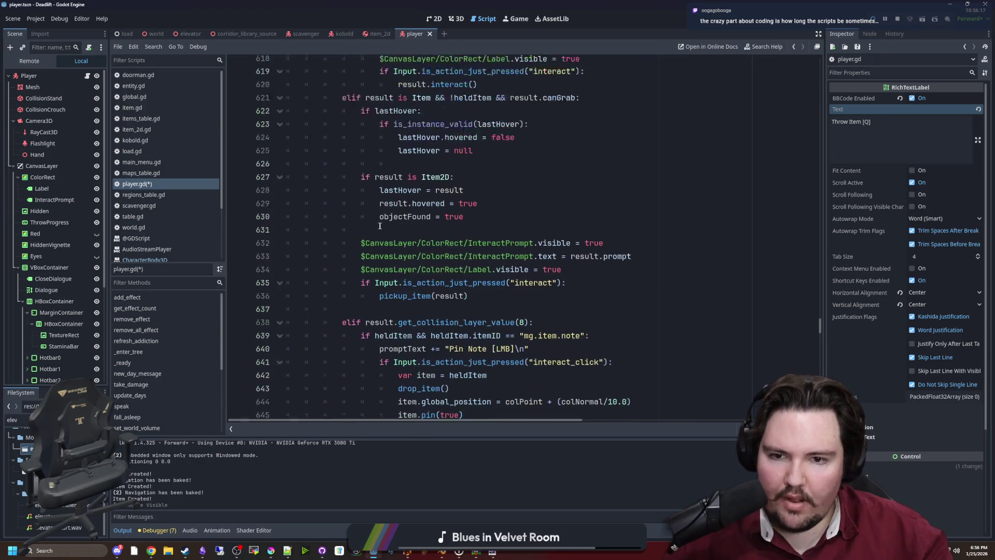
scroll(420, 273, "down", 3)
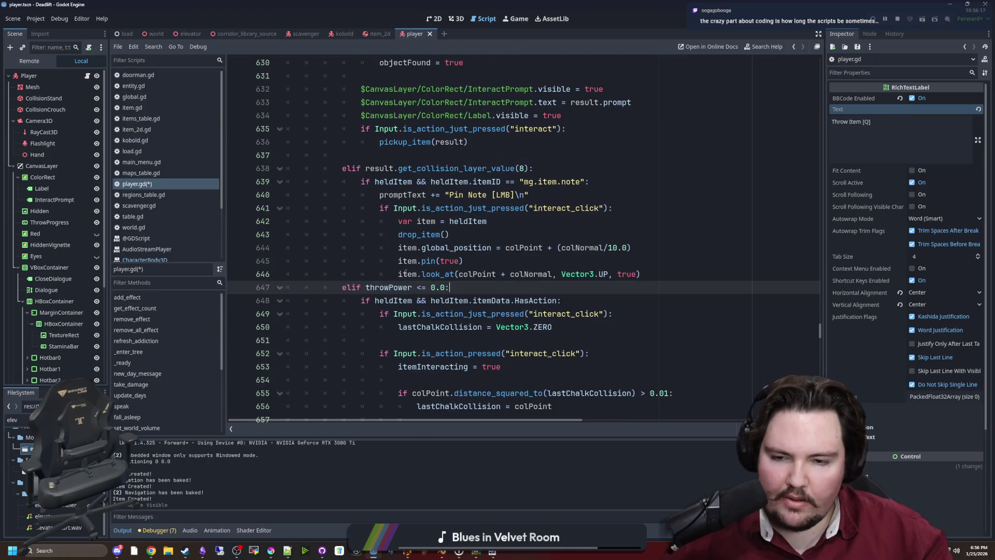
scroll(407, 272, "down", 2)
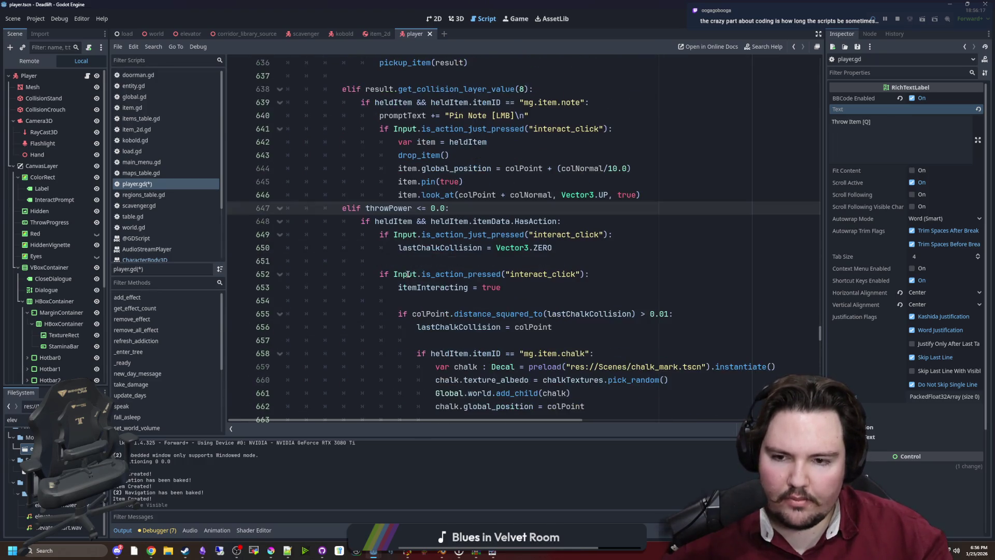
double_click(530, 221)
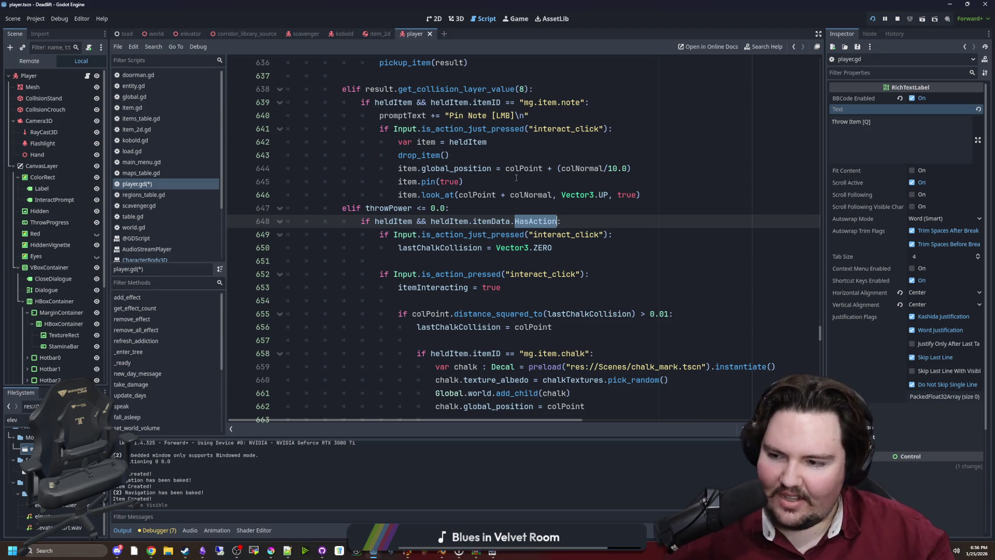
left_click(513, 253)
scroll(493, 255, "down", 6)
scroll(468, 257, "down", 11)
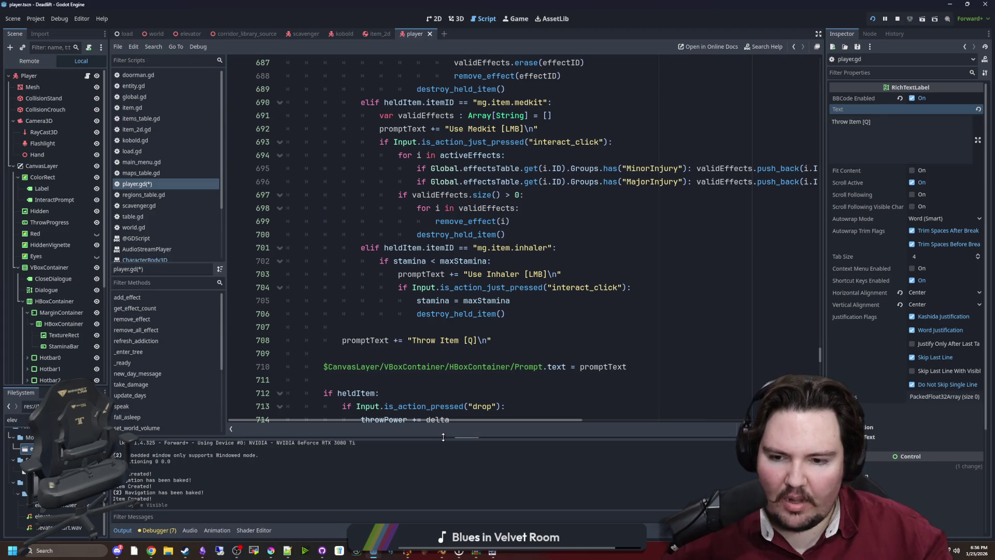
left_click_drag(109, 316, 86, 315)
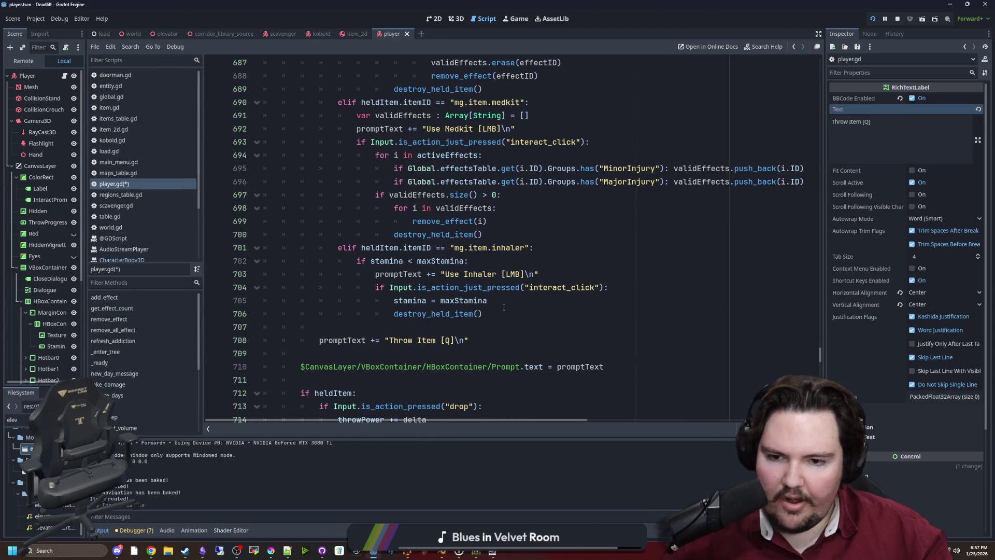
left_click(503, 303)
key("ctrl+s")
Step: Scroll through the held-item branches and place the caret on blank line 673
left_click(429, 327)
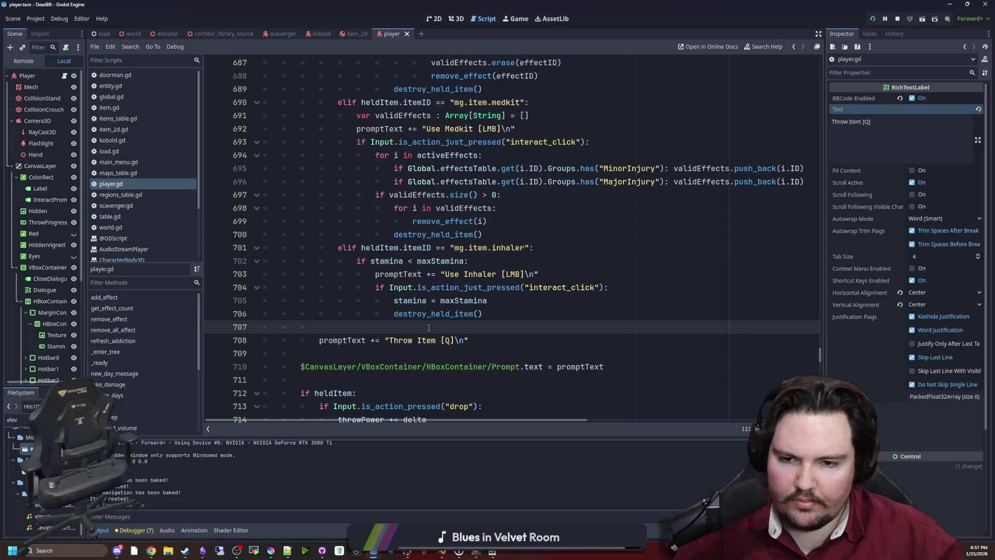
scroll(391, 291, "up", 5)
scroll(522, 284, "down", 4)
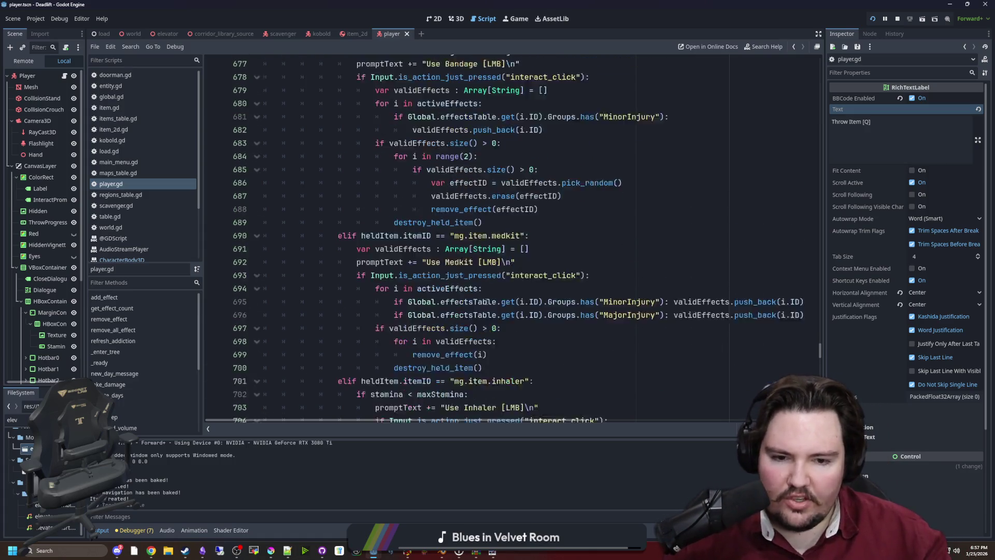
scroll(532, 281, "up", 5)
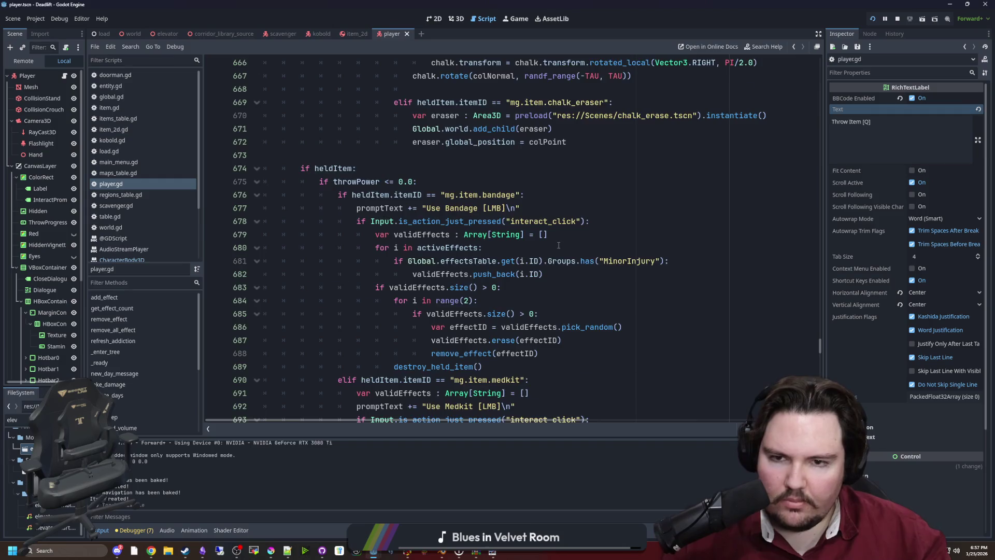
scroll(558, 246, "up", 5)
left_click(446, 358)
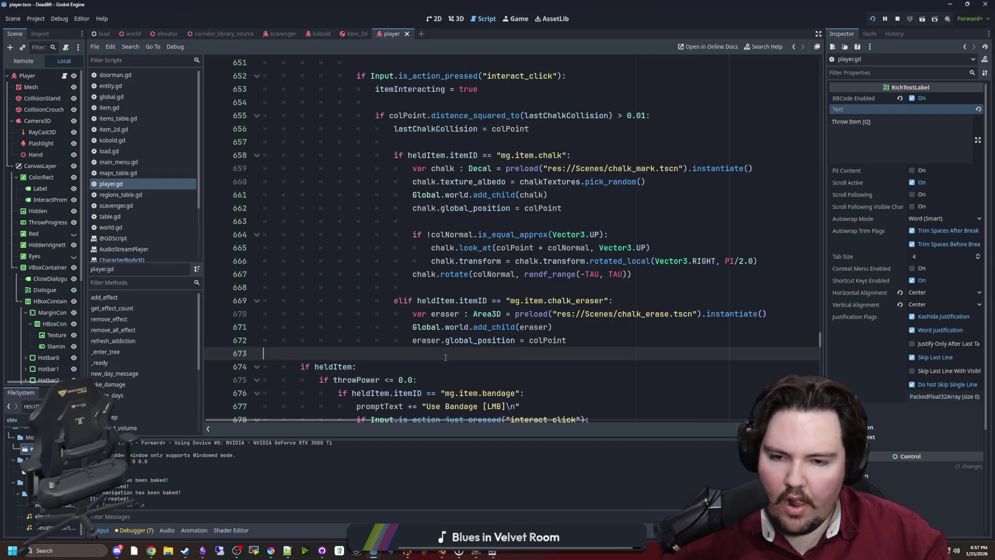
scroll(446, 353, "up", 14)
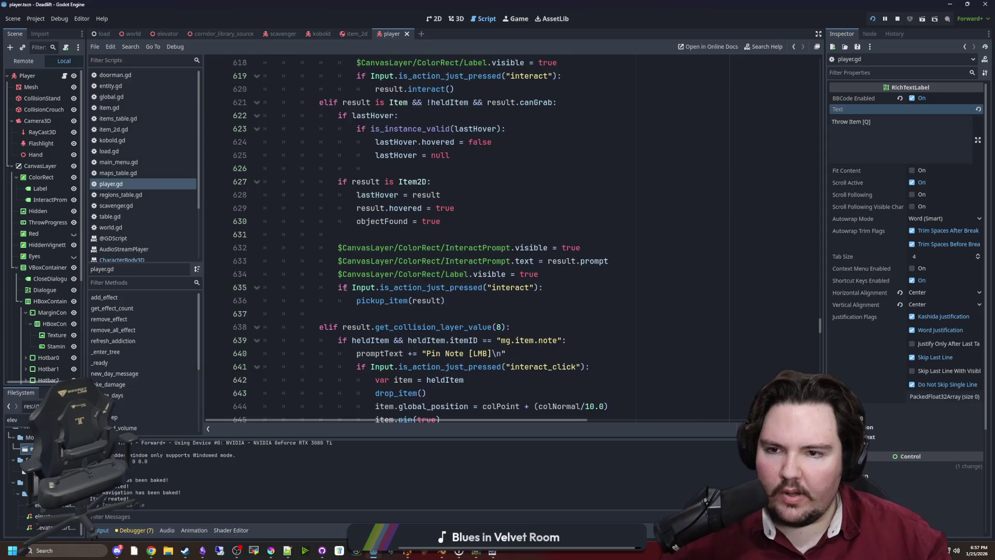
scroll(342, 277, "up", 5)
left_click(295, 182)
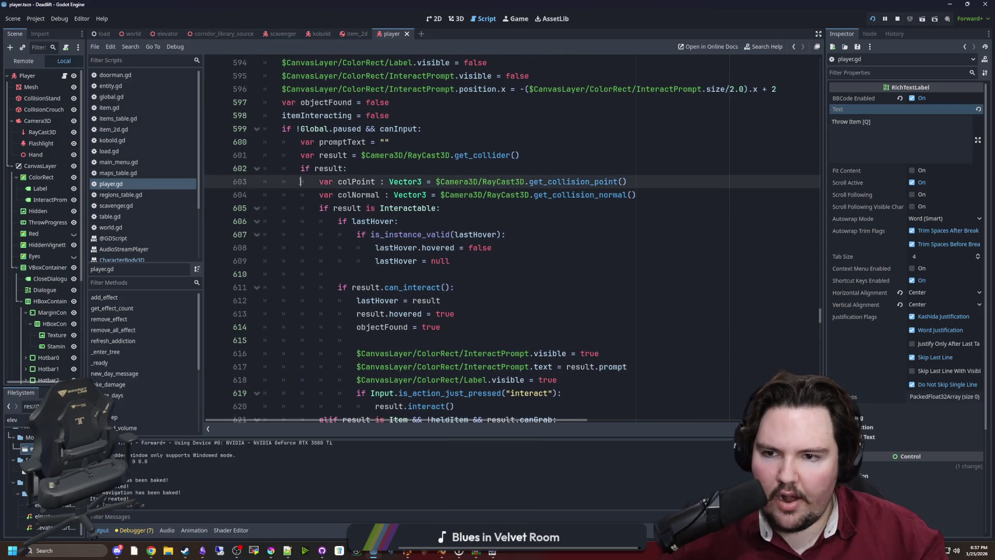
scroll(300, 181, "down", 16)
scroll(300, 181, "down", 5)
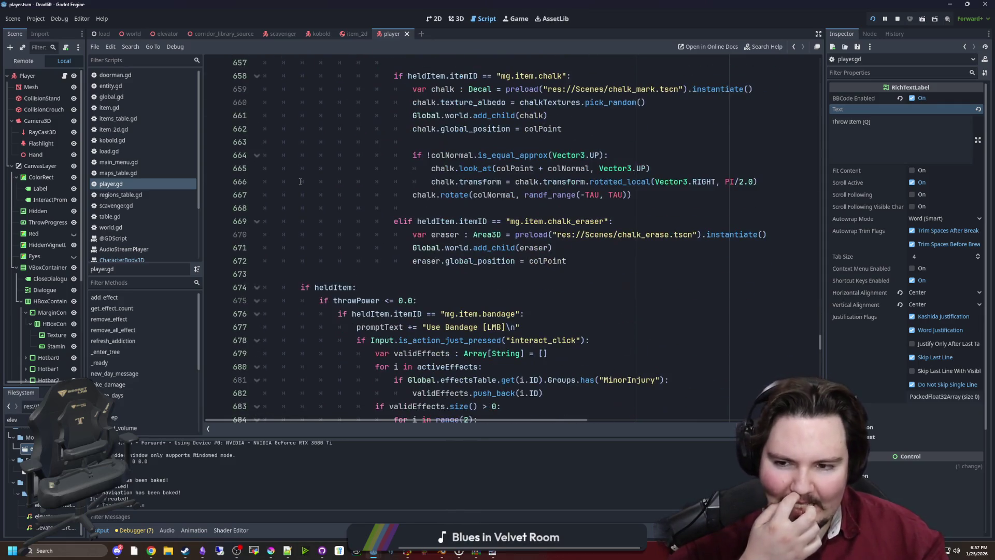
left_click(264, 274)
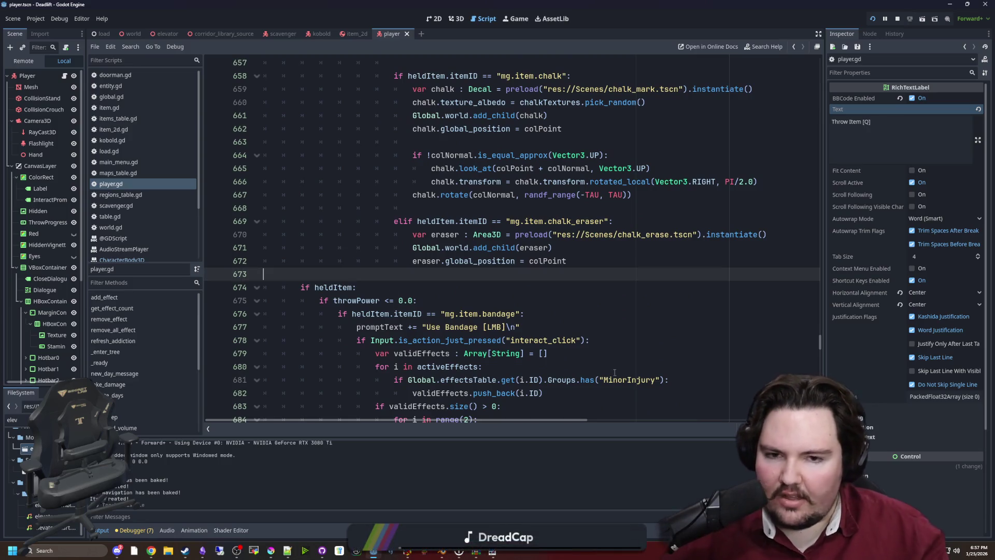
scroll(588, 366, "up", 2)
left_click(530, 290)
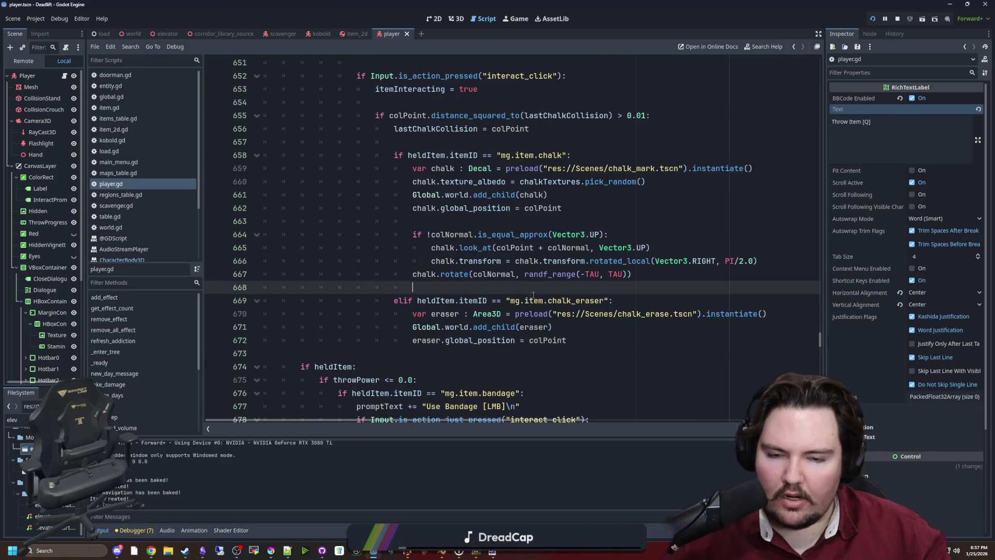
scroll(562, 302, "up", 3)
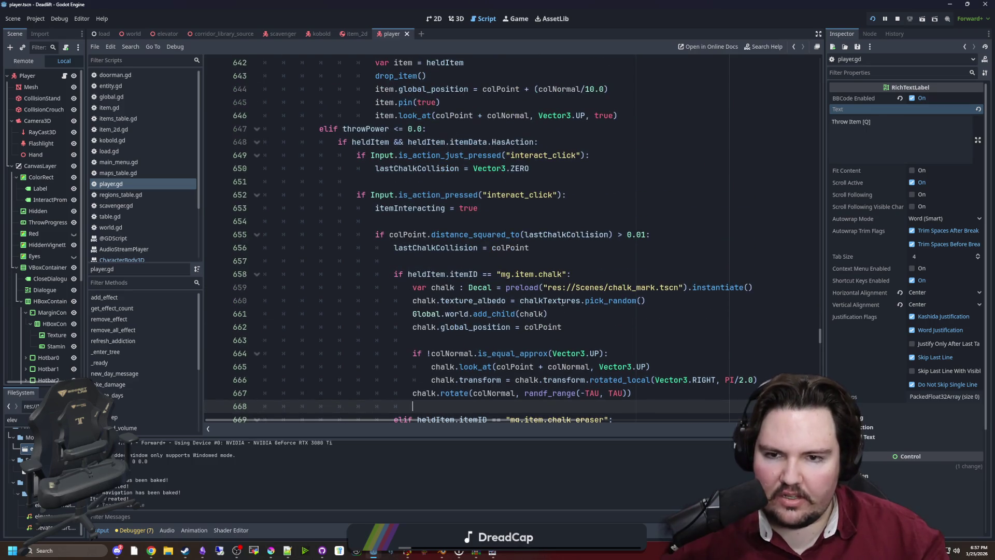
scroll(562, 302, "up", 4)
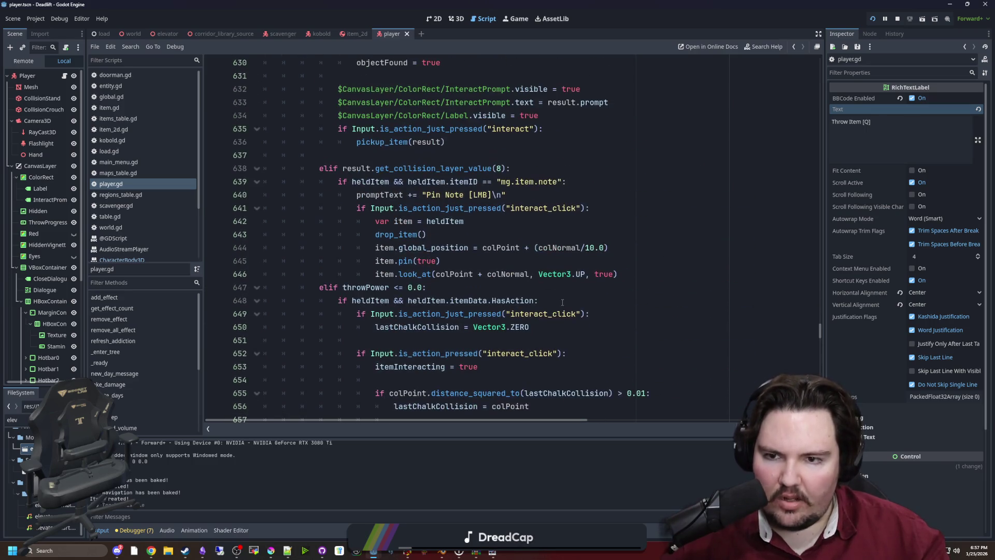
left_click(444, 289)
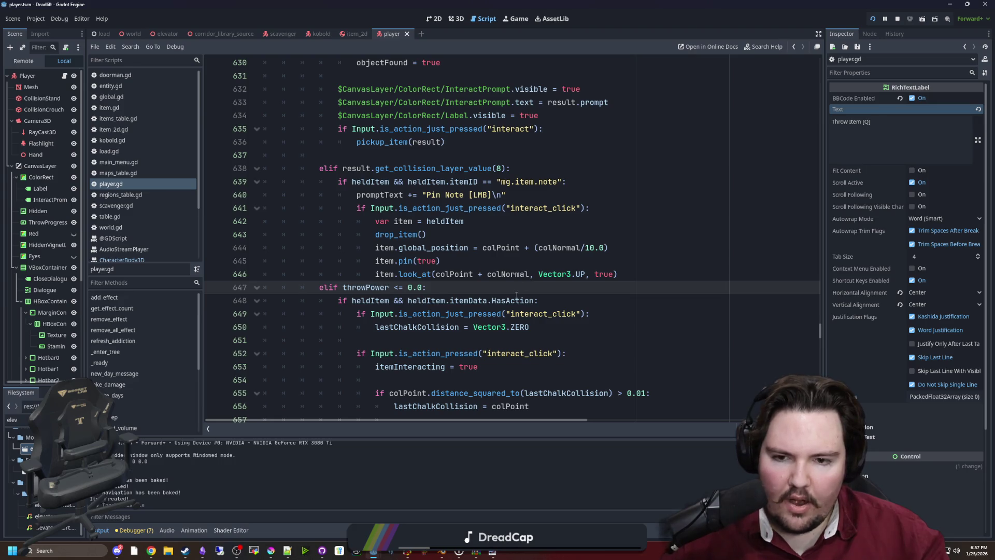
scroll(517, 295, "down", 2)
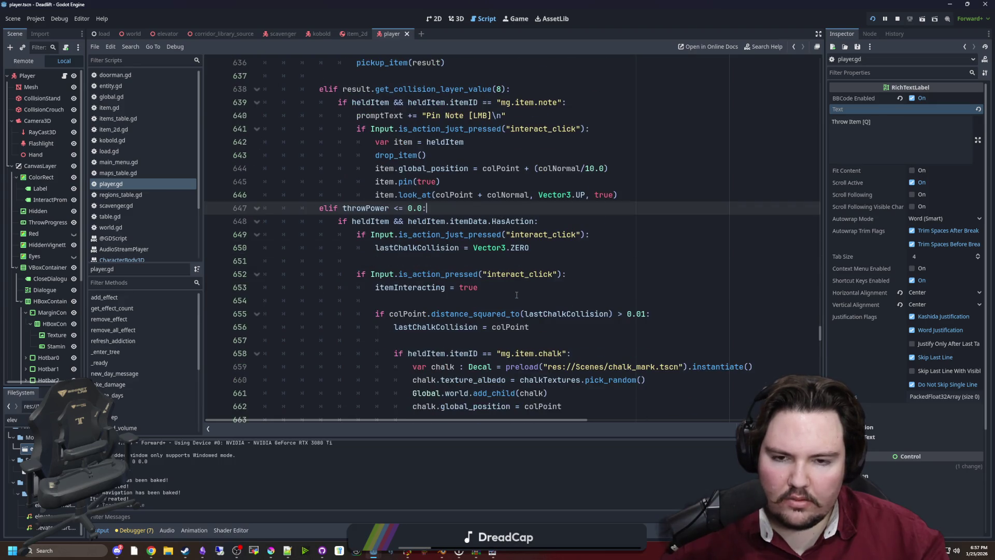
Step: Rename HasAction to HeldAction on line 648 and save the script
double_click(512, 223)
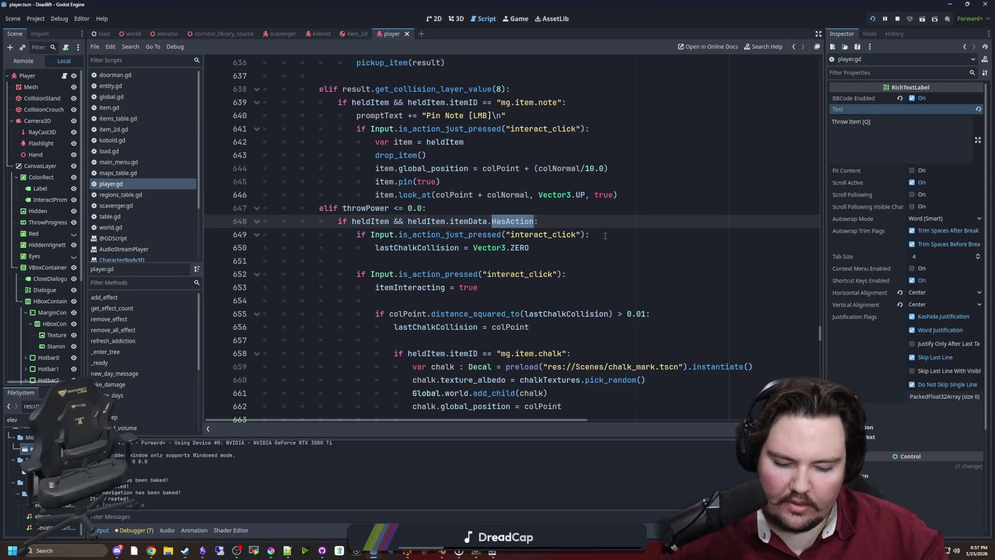
type("HeldAction")
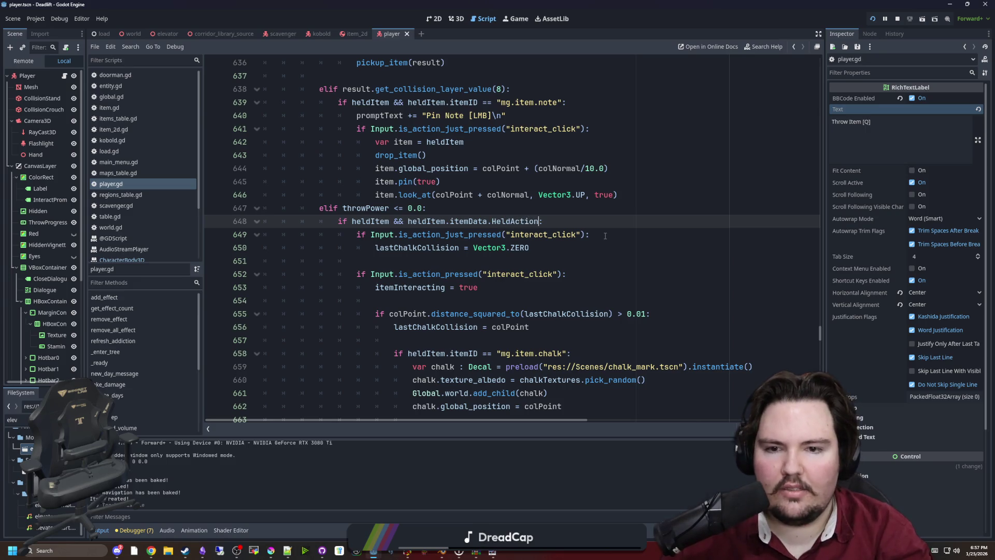
left_click(553, 220)
double_click(518, 234)
double_click(513, 222)
key("Up")
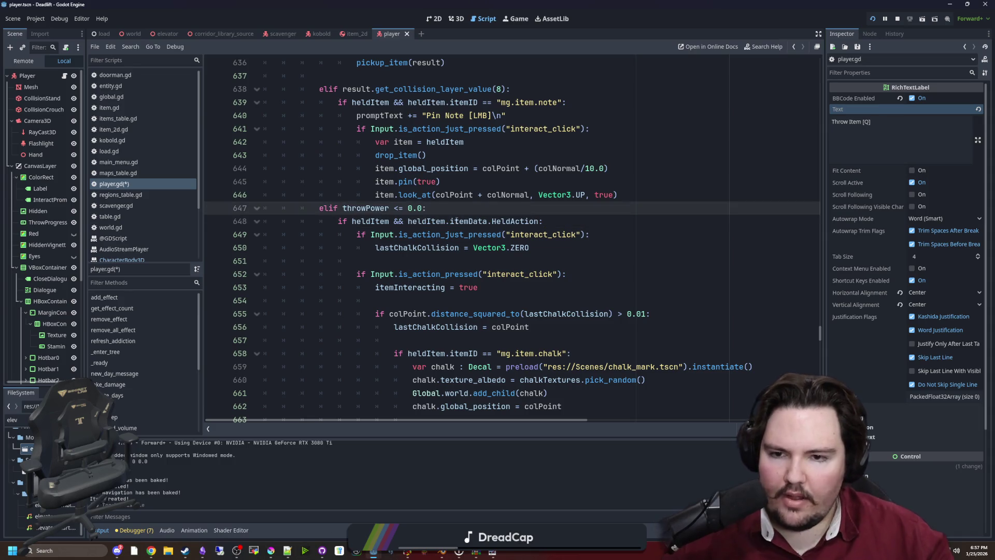
double_click(533, 215)
scroll(518, 234, "down", 2)
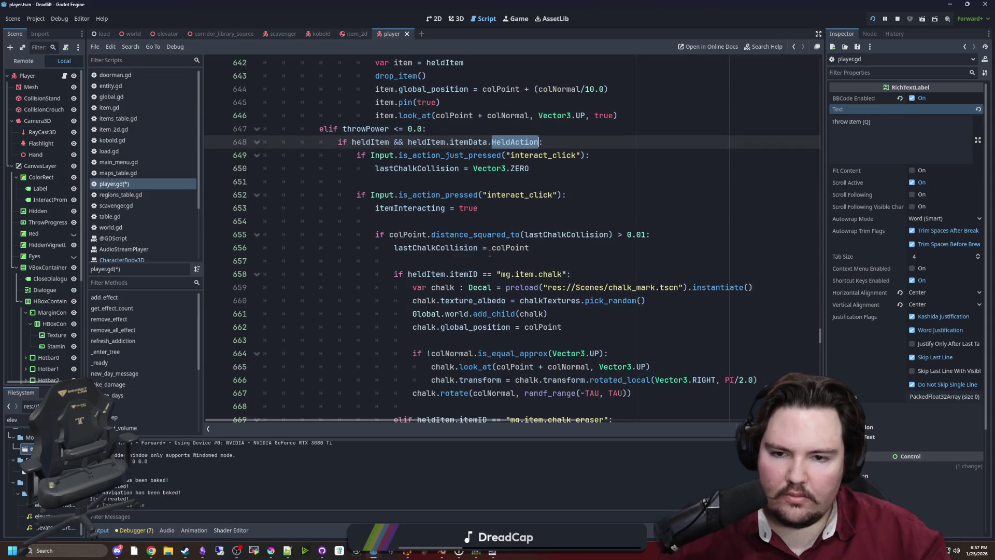
scroll(438, 219, "down", 4)
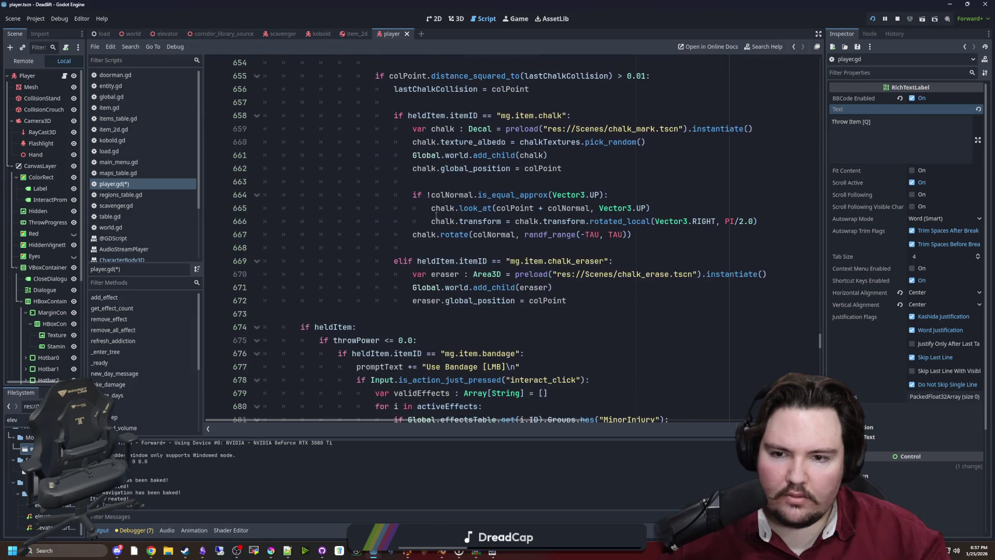
scroll(467, 249, "up", 3)
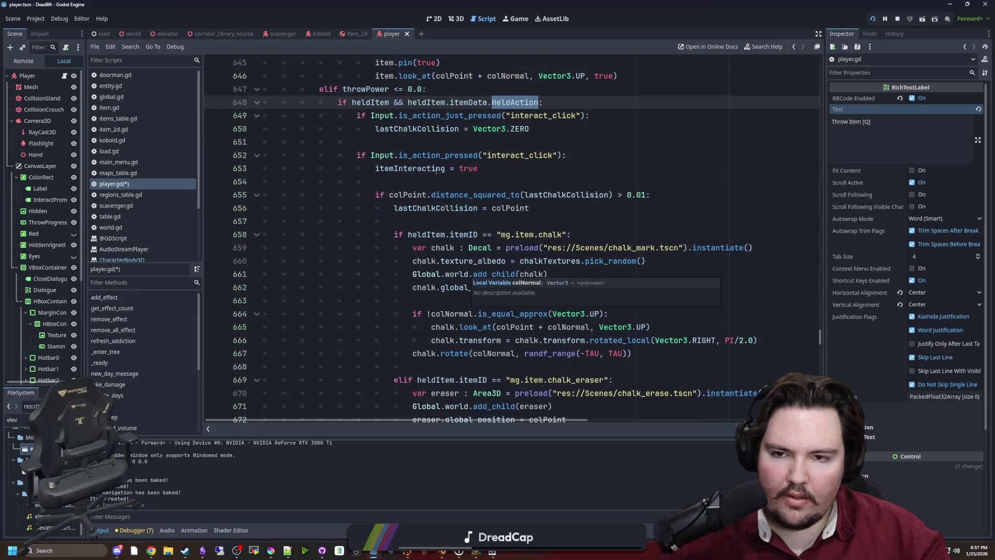
scroll(478, 199, "down", 7)
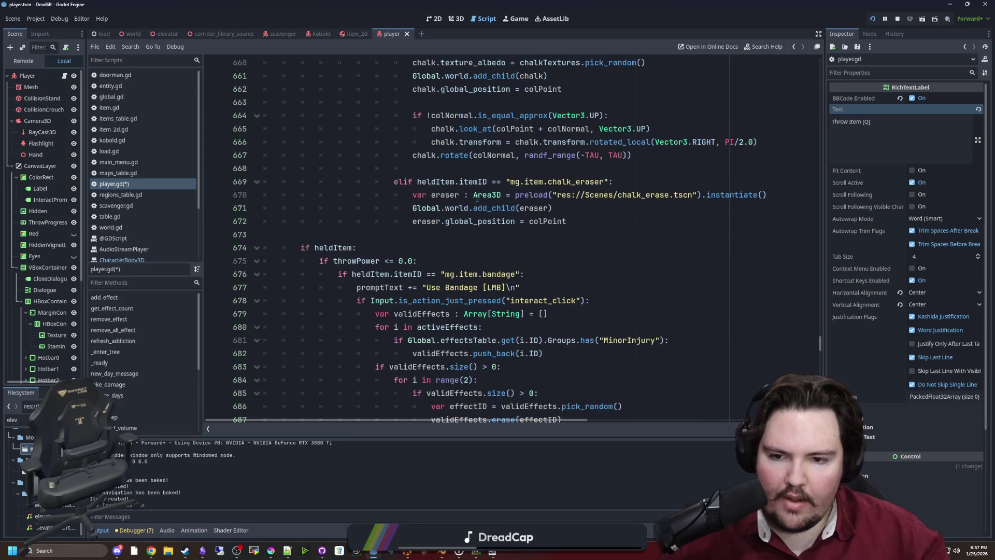
scroll(468, 223, "up", 4)
scroll(456, 208, "up", 2)
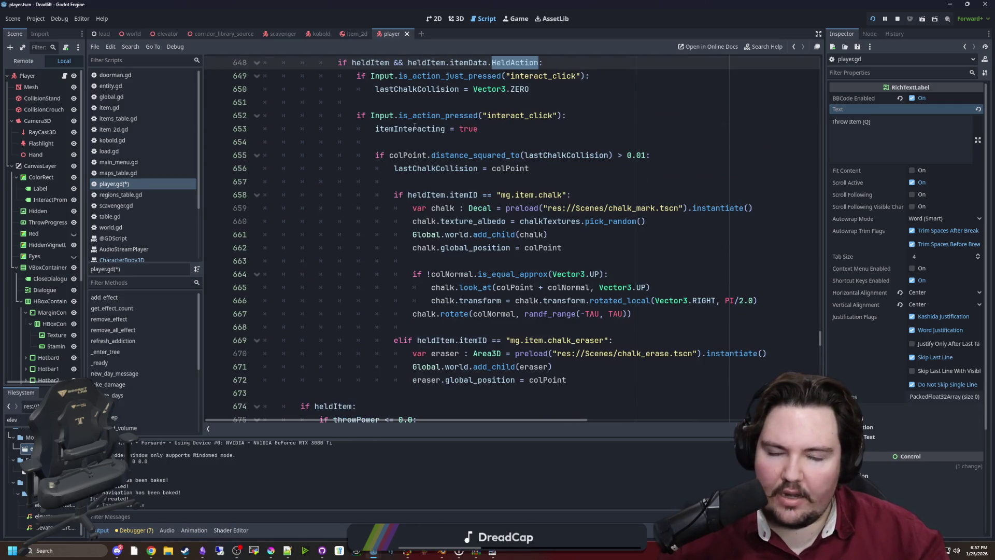
scroll(414, 126, "down", 8)
scroll(515, 223, "up", 6)
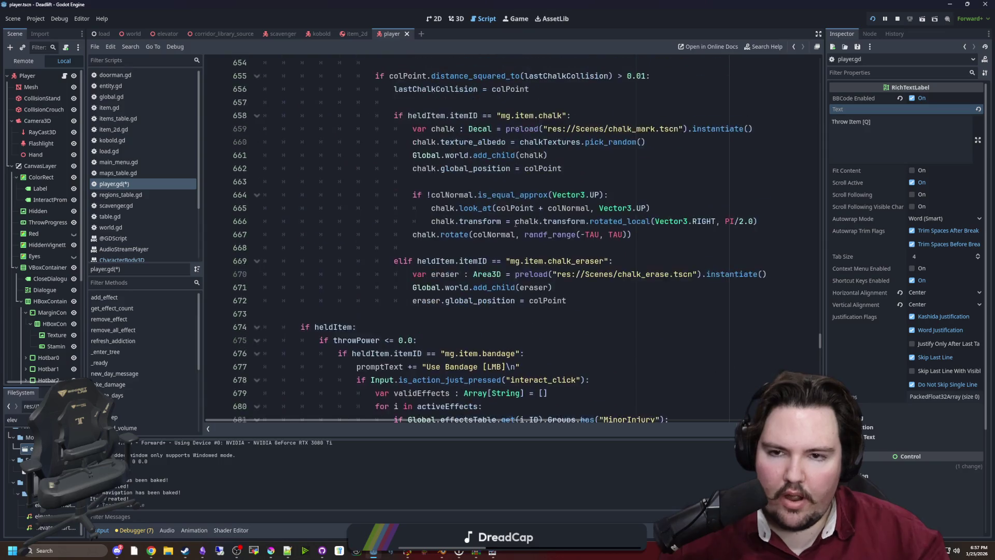
scroll(515, 223, "up", 3)
scroll(445, 224, "up", 10)
scroll(516, 311, "down", 5)
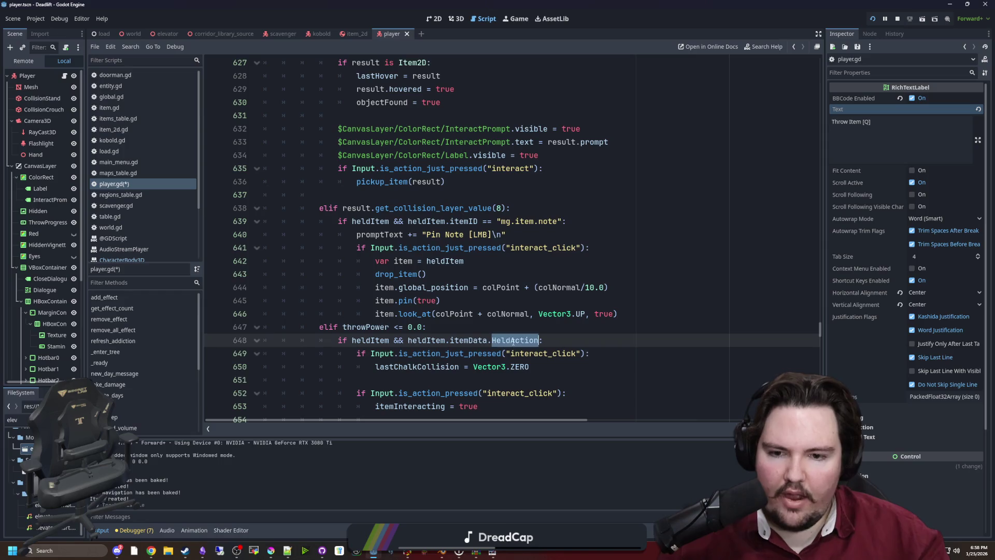
scroll(516, 311, "down", 15)
key("ctrl+s")
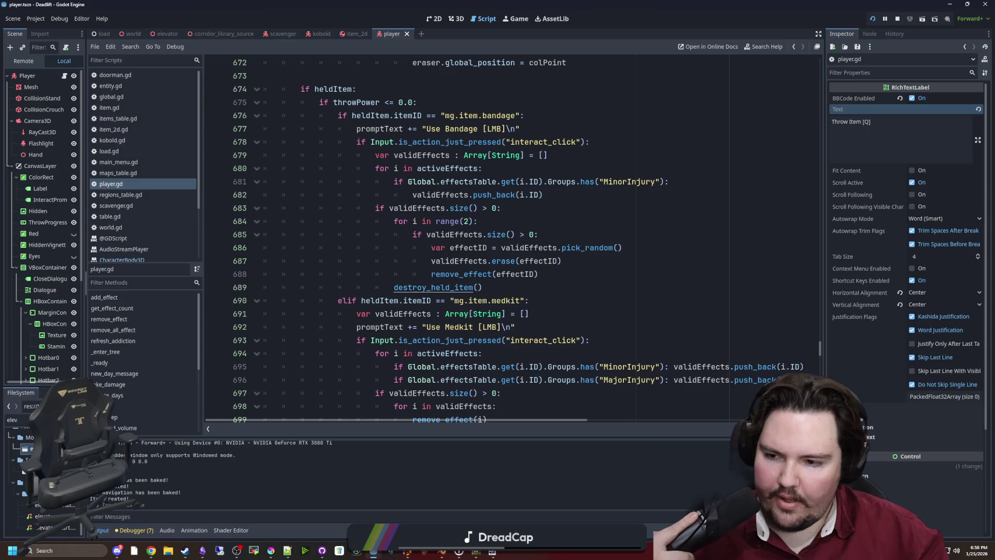
Step: Widen the left dock and filter the FileSystem by 'items'
left_click_drag(84, 423, 139, 422)
left_click(121, 420)
type("items")
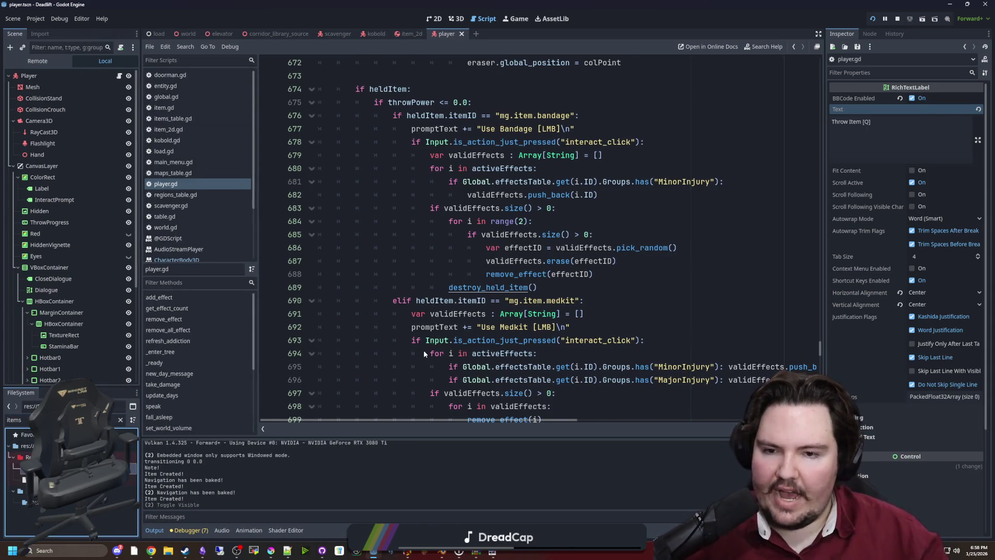
Step: Open items_table.gd and search for the chalk entry
double_click(42, 468)
scroll(451, 224, "down", 3)
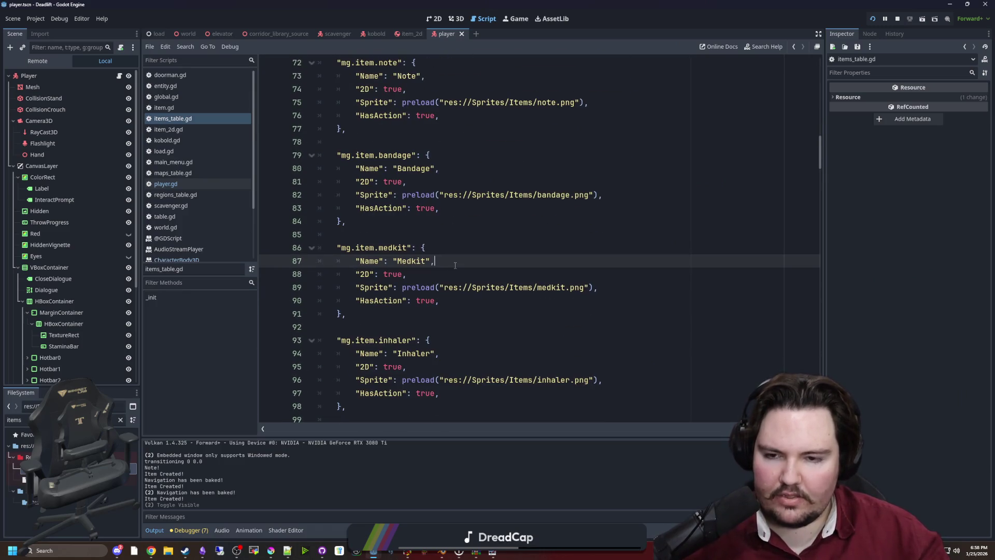
scroll(455, 265, "up", 2)
key("ctrl+f")
type("chalok")
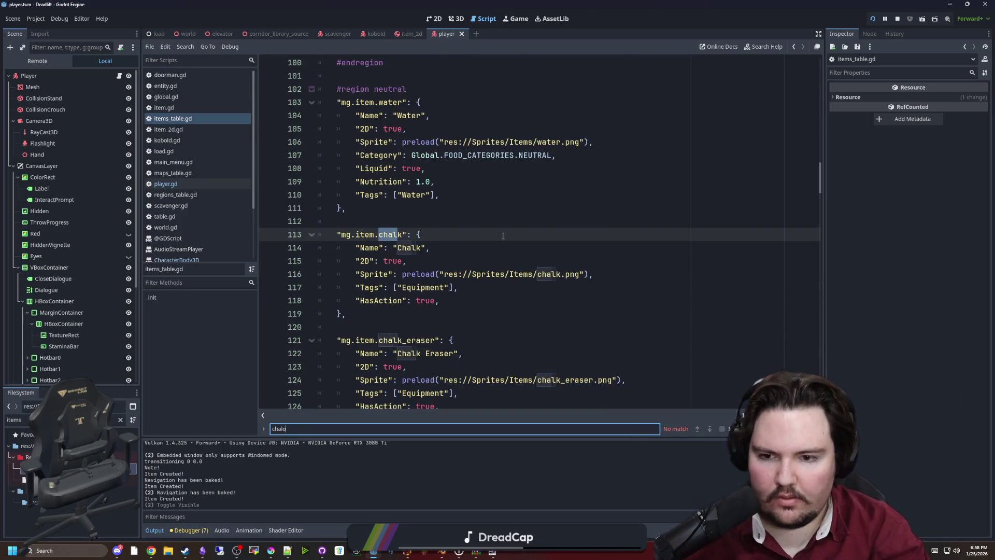
left_click(503, 236)
key("Down")
key("Down")
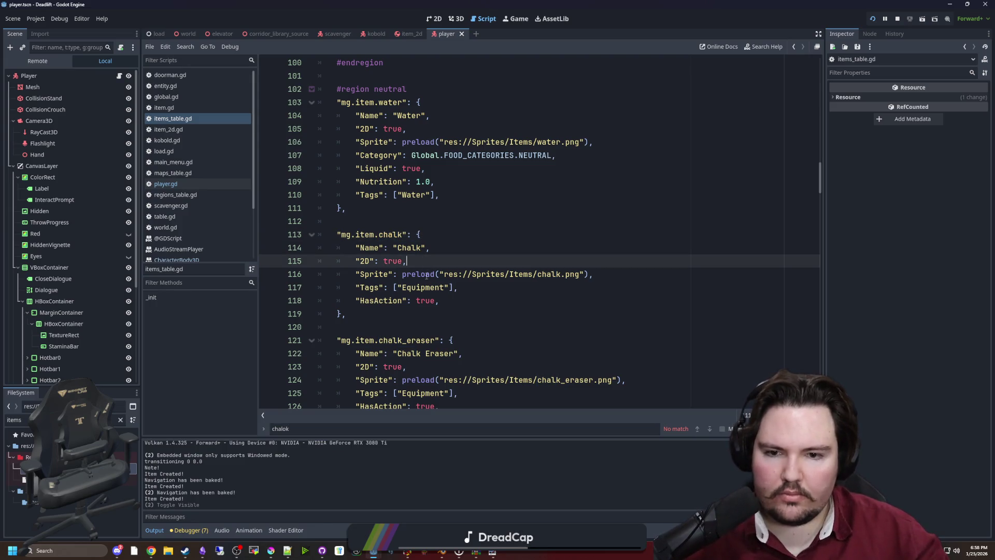
Step: Rename the chalk eraser's HasAction key to HeldAction
double_click(385, 300)
type("HeldActio")
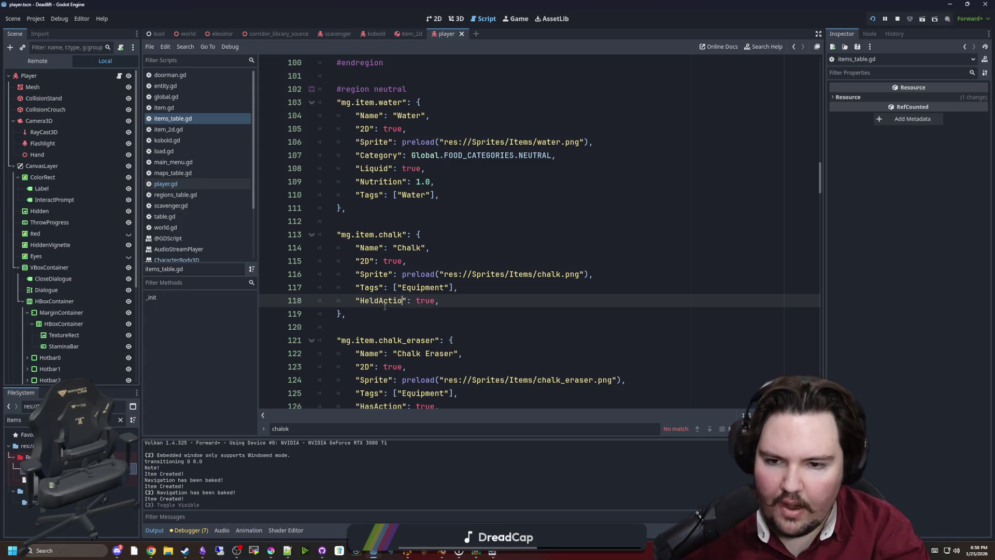
left_click(384, 310)
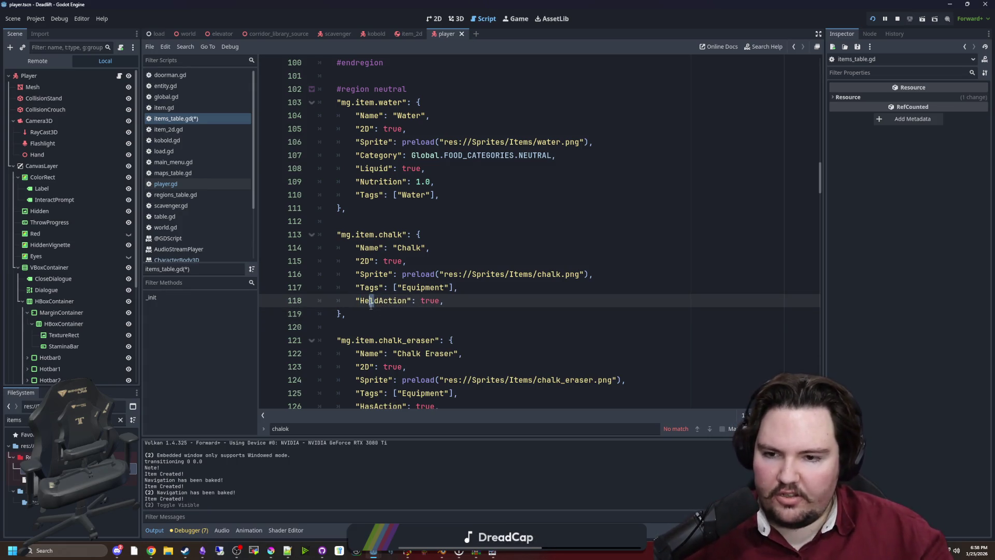
left_click_drag(457, 300, 356, 301)
key("ctrl+c")
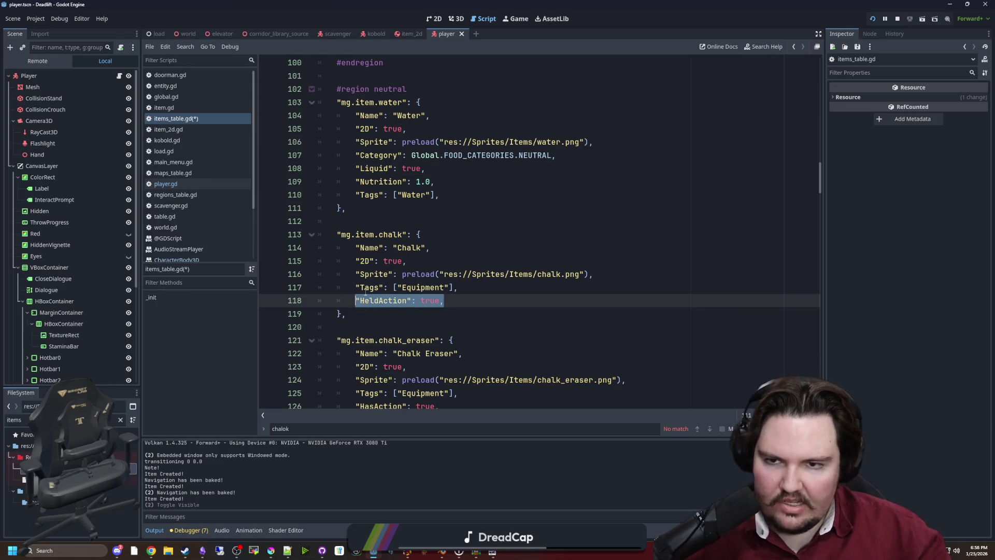
scroll(366, 291, "down", 3)
left_click(363, 301)
left_click_drag(439, 287, 357, 287)
key("ctrl+v")
left_click(384, 302)
Step: Find HasAction in the item defaults dictionary and rename it to HeldAction on line 17
key("ctrl+shift+f")
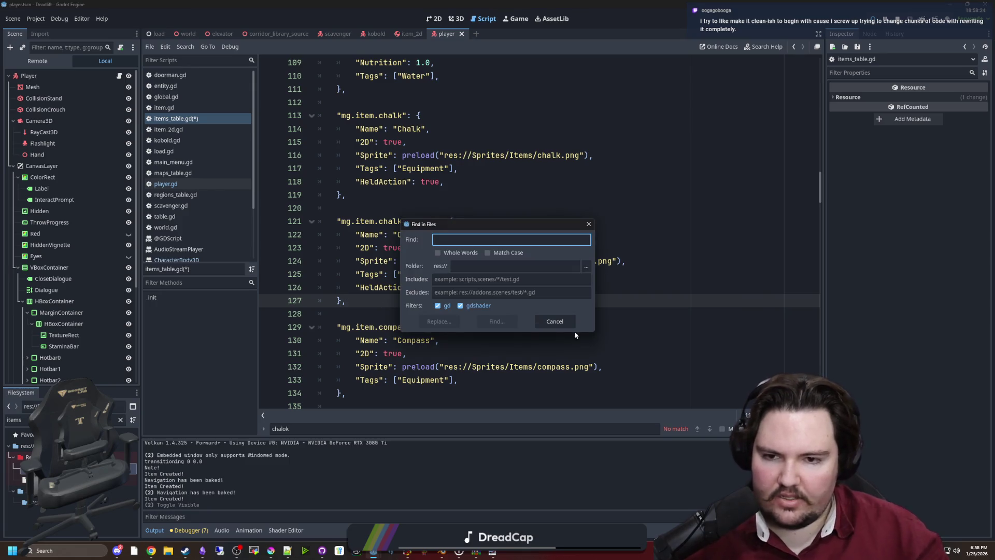
left_click(568, 323)
left_click(560, 323)
key("ctrl+f")
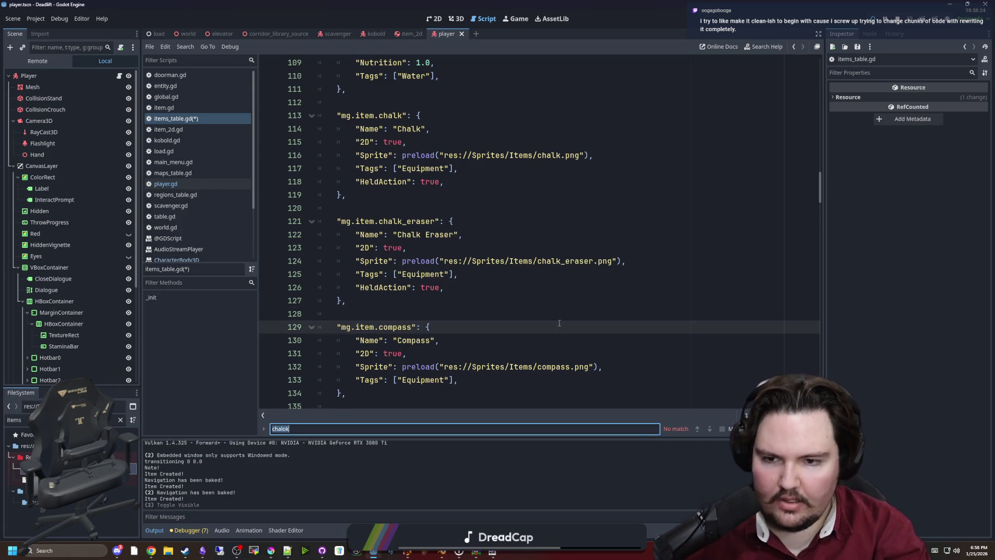
type("HasAction")
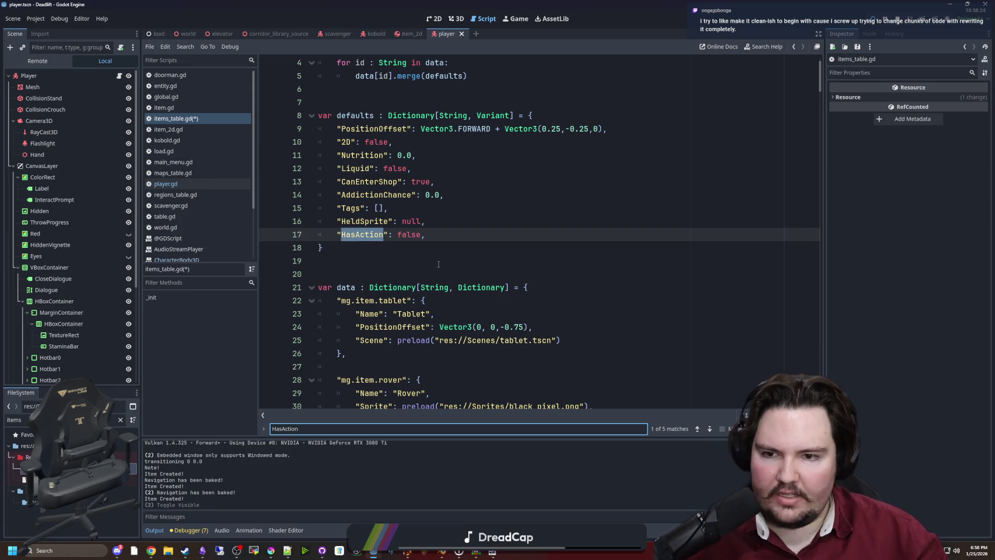
left_click(404, 246)
double_click(379, 235)
type("HeldAction")
left_click_drag(429, 234, 338, 235)
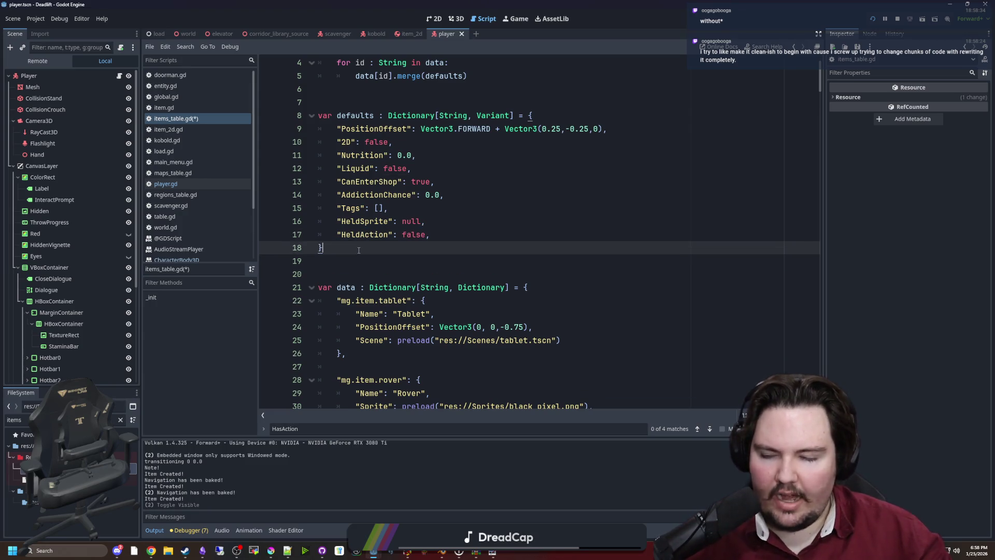
left_click(341, 234, "shift")
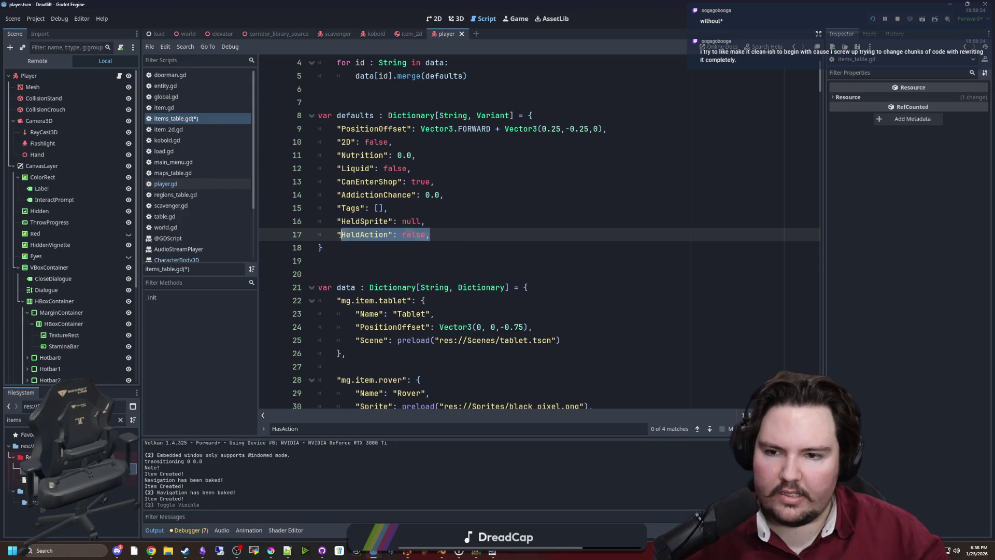
left_click(381, 248)
scroll(381, 248, "down", 4)
scroll(381, 248, "down", 3)
Step: Delete the HasAction lines from the bandage, note and medkit entries
key("ctrl+f")
key("Return")
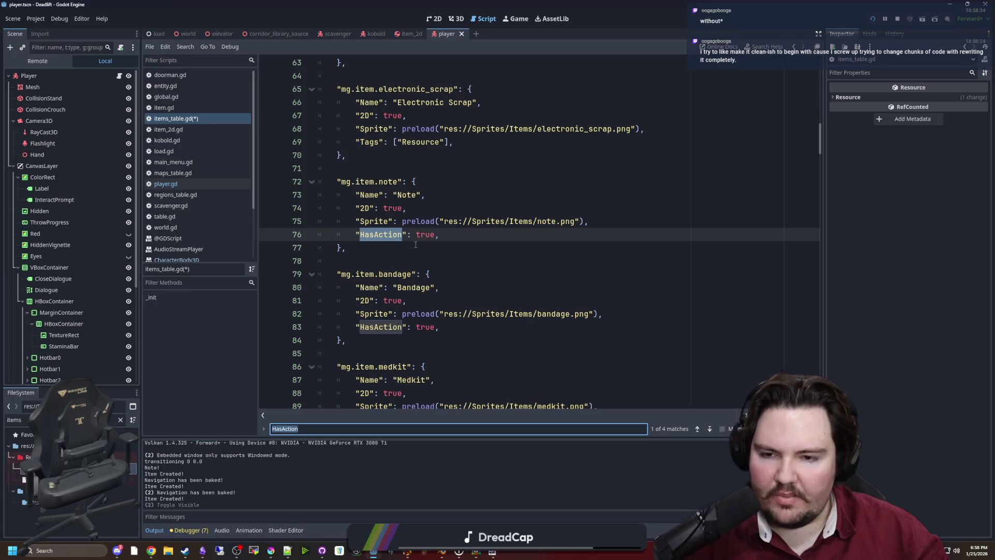
key("Return")
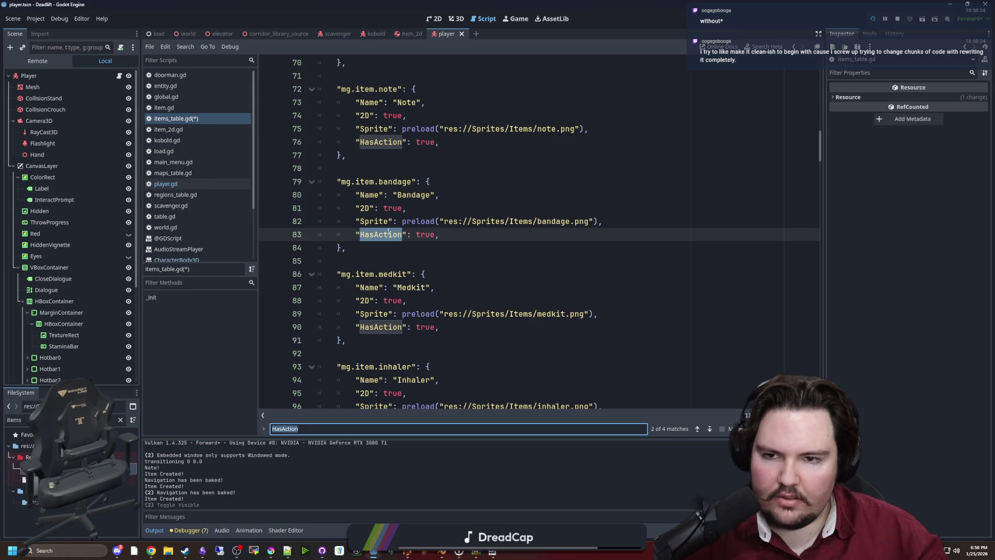
left_click(418, 241)
key("shift+Home")
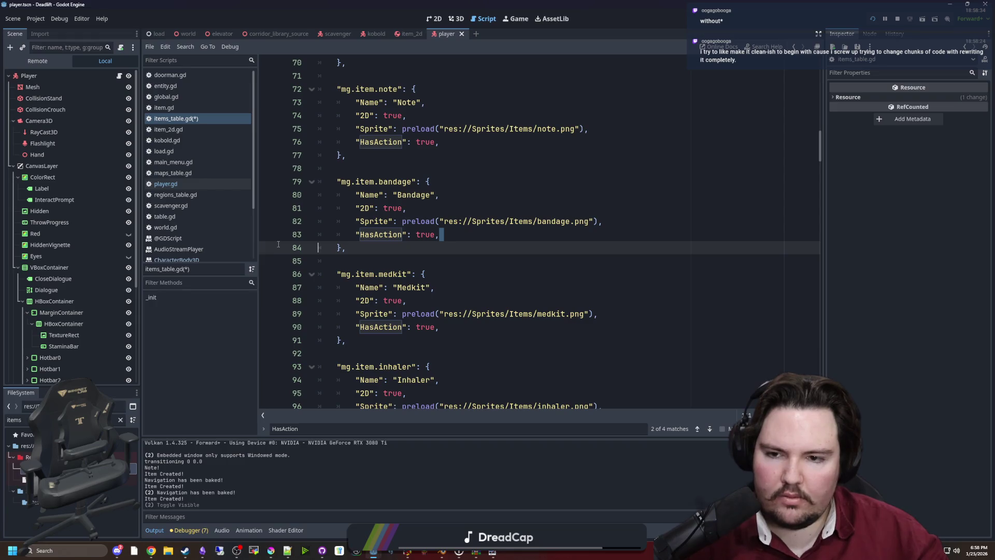
key("BackSpace")
key("BackSpace")
left_click(441, 142)
key("shift+Home")
key("BackSpace")
key("BackSpace")
left_click_drag(439, 301, 317, 301)
Step: Remove the inhaler's HasAction line and search again to confirm none remain
key("BackSpace")
key("BackSpace")
scroll(466, 259, "down", 2)
left_click(604, 287)
left_click_drag(439, 301, 300, 296)
key("BackSpace")
key("BackSpace")
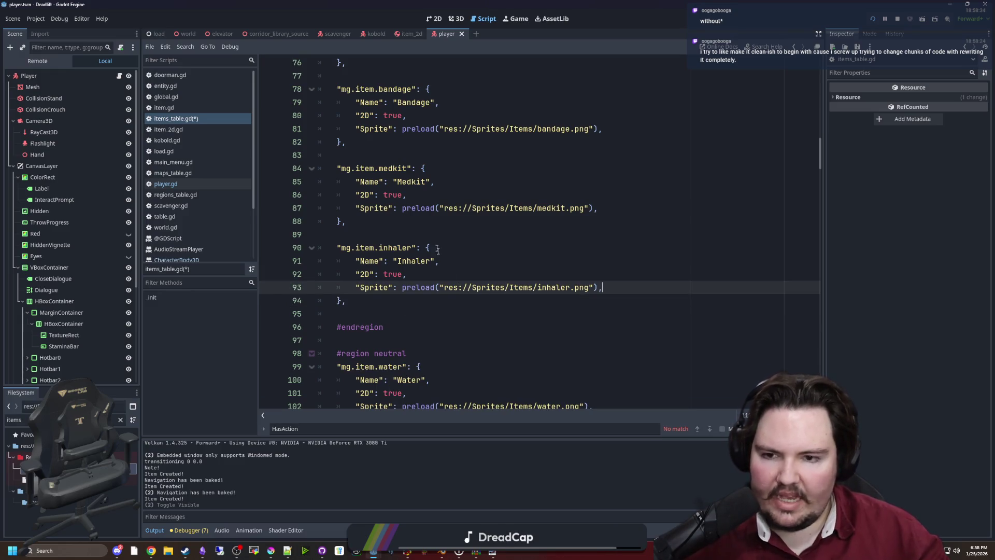
key("ctrl+f")
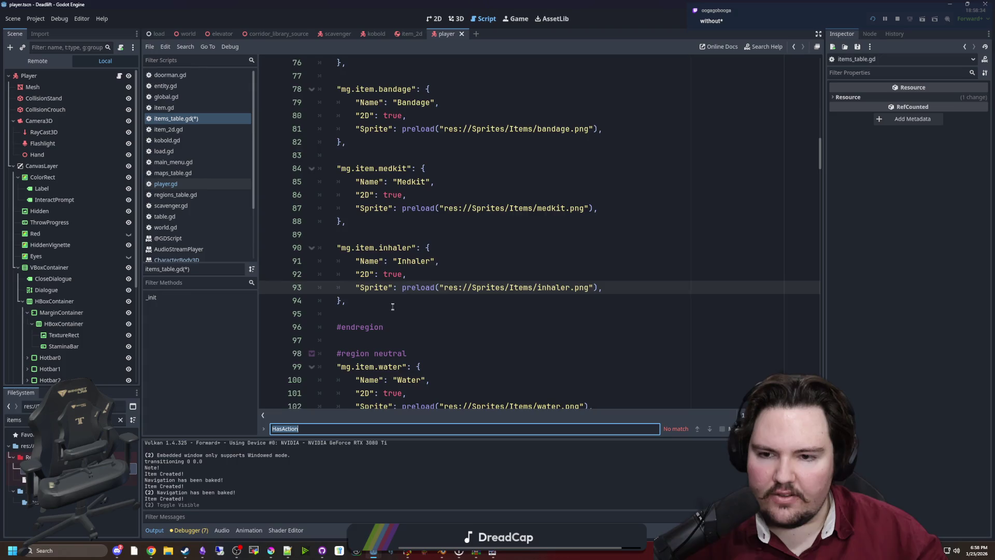
scroll(400, 280, "down", 2)
left_click(400, 261)
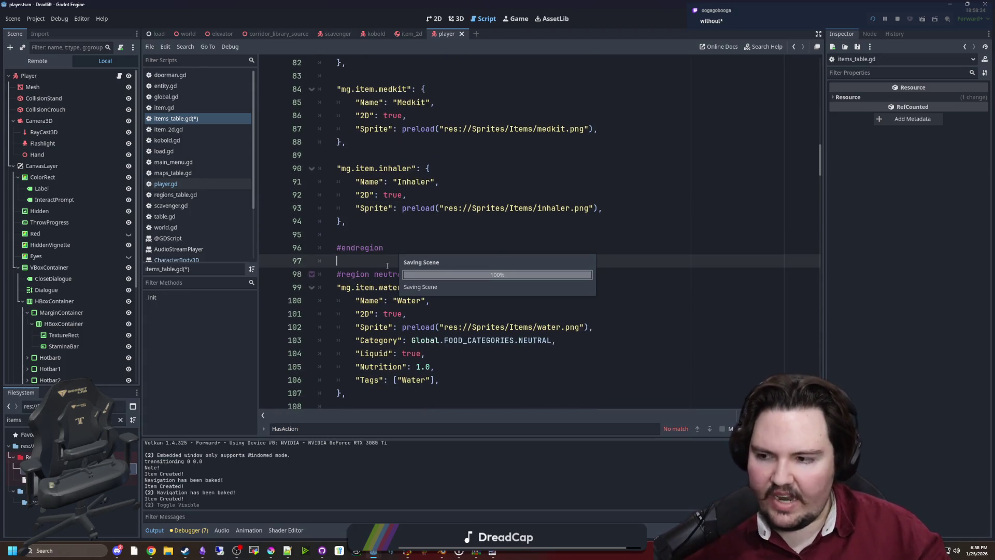
Step: Save items_table.gd, stop and rerun the project, and start playing from the main menu
key("ctrl+s")
left_click(519, 19)
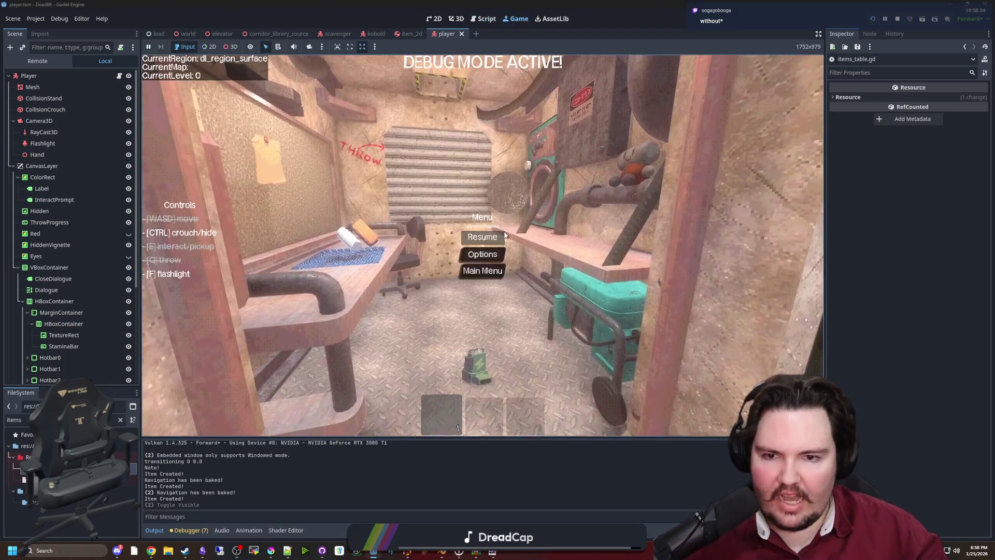
key("F8")
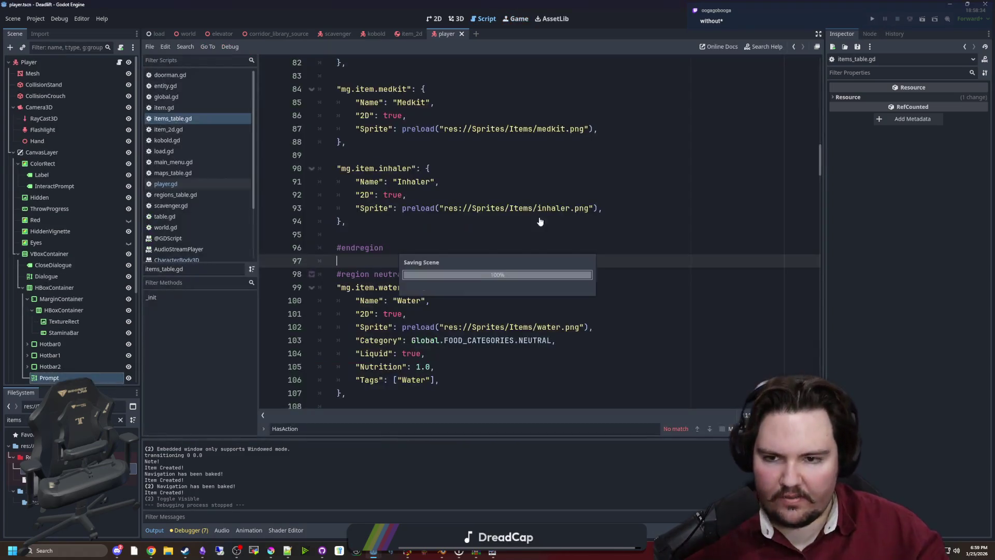
left_click(455, 221)
left_click(871, 18)
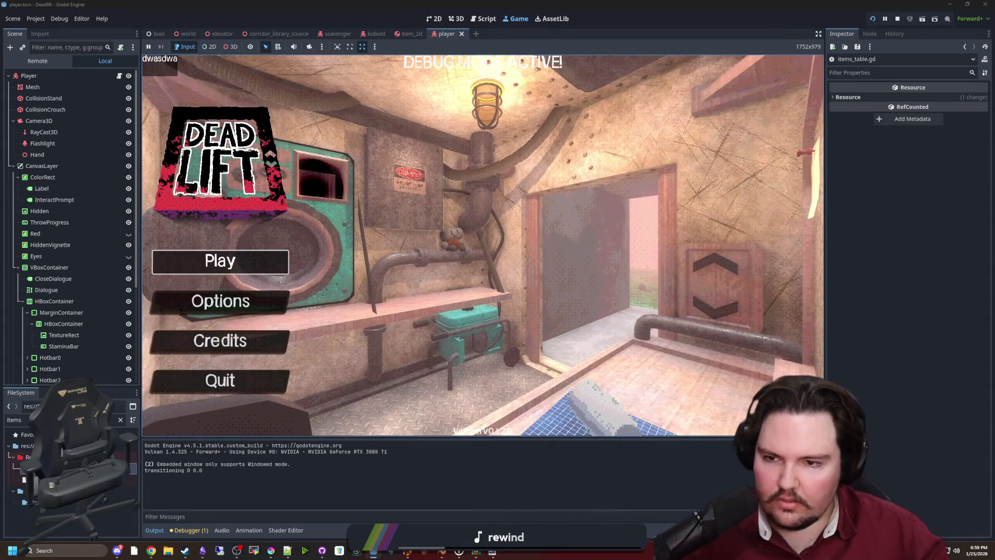
left_click(223, 262)
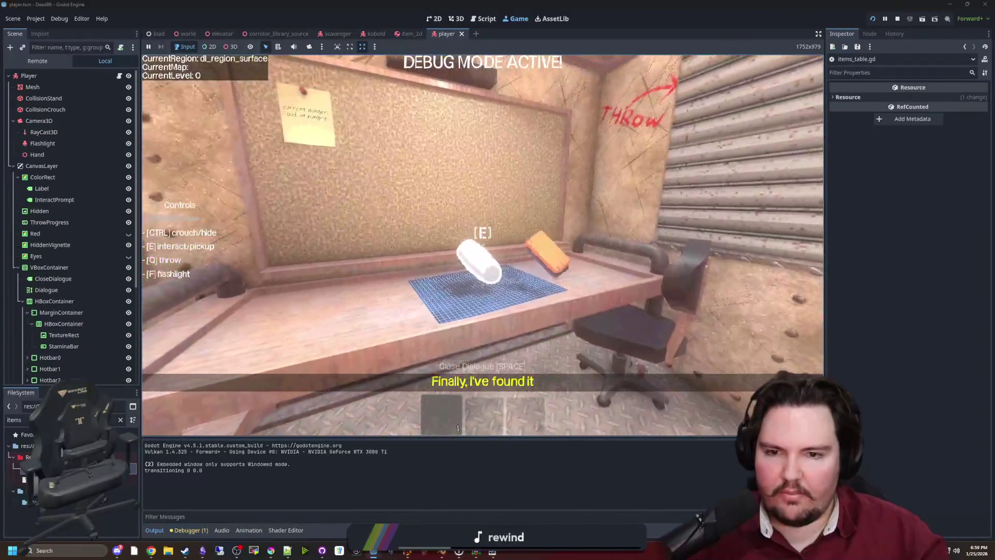
Step: Pick up the chalk from the workbench and throw it back at the bench
key("e")
key("w")
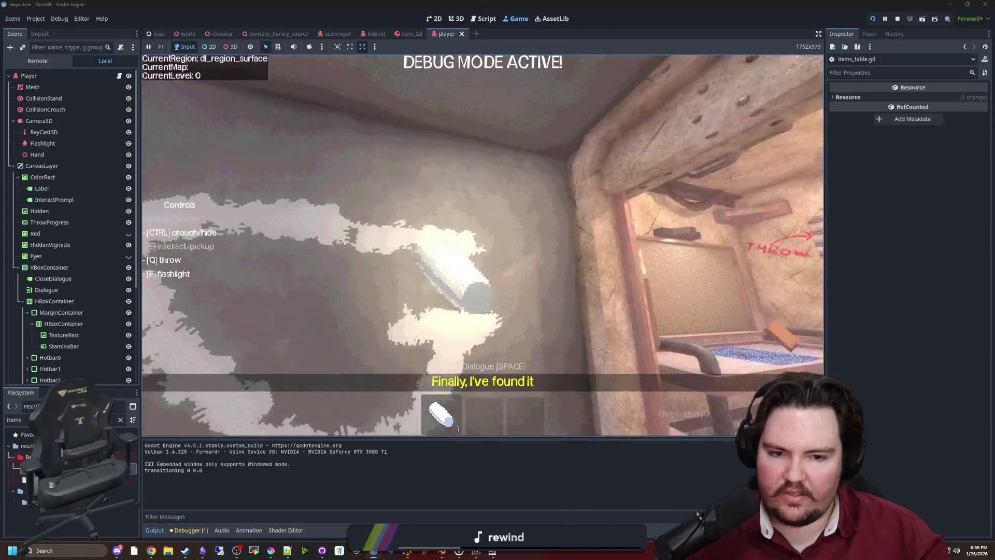
key("q")
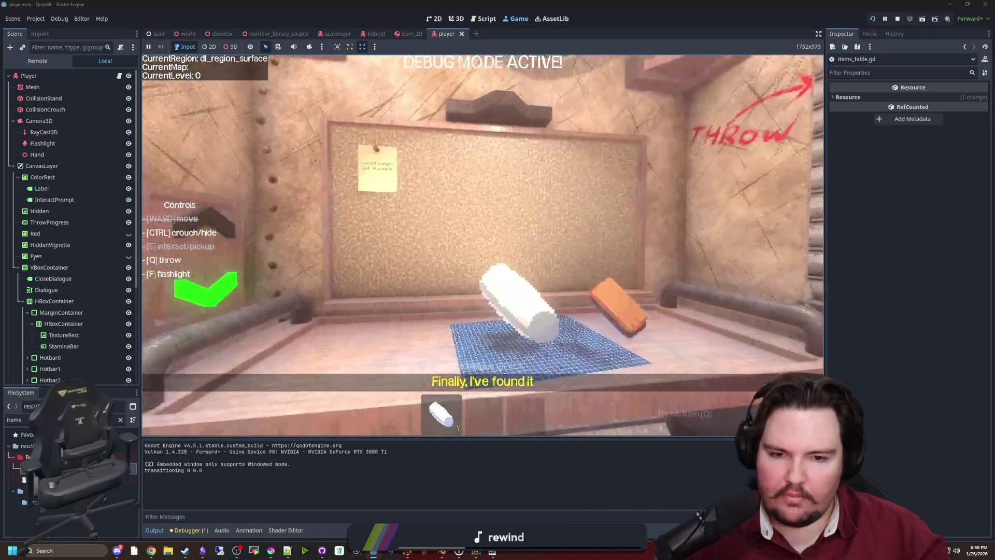
key("ctrl")
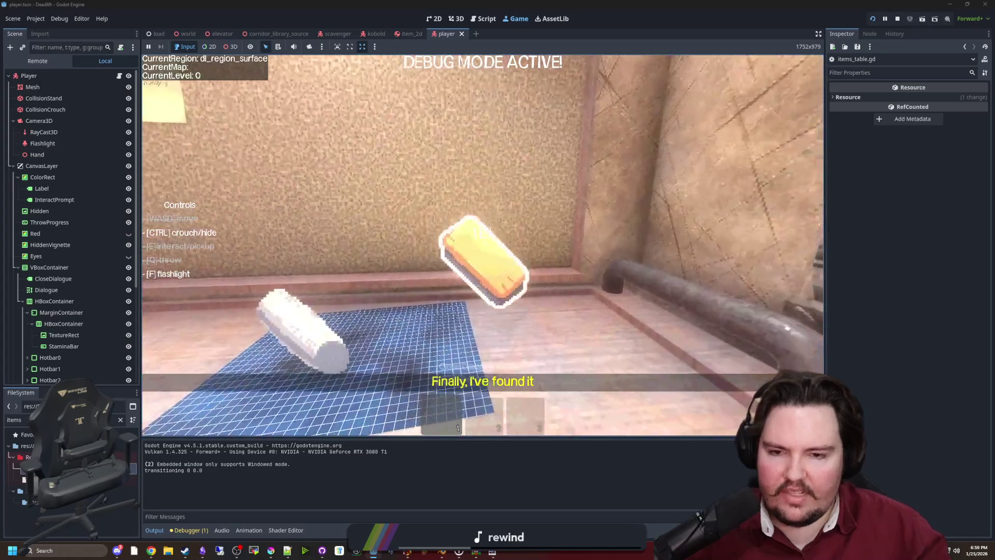
key("w")
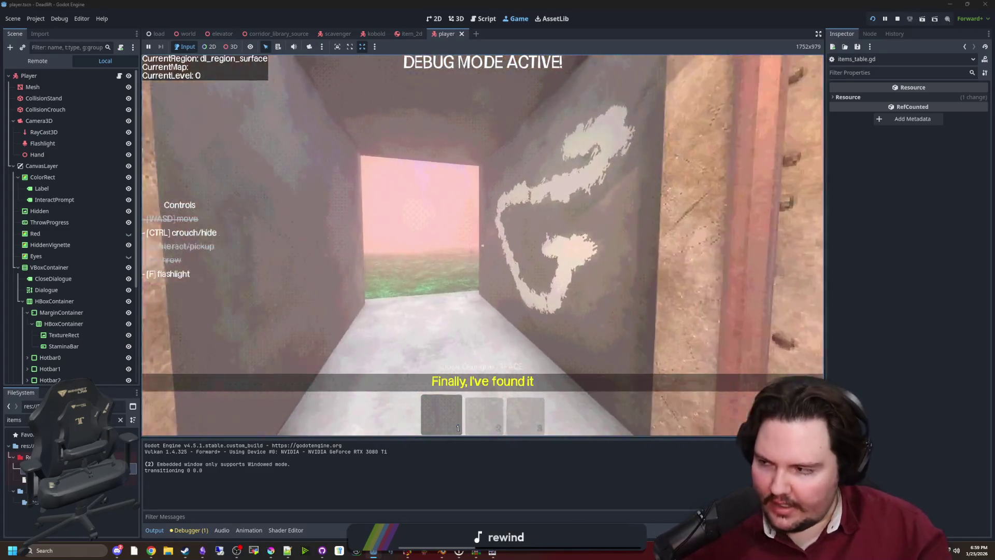
Step: Pick up a rock outside, drop it on the grass, then drop the held item indoors
key("w")
key("e")
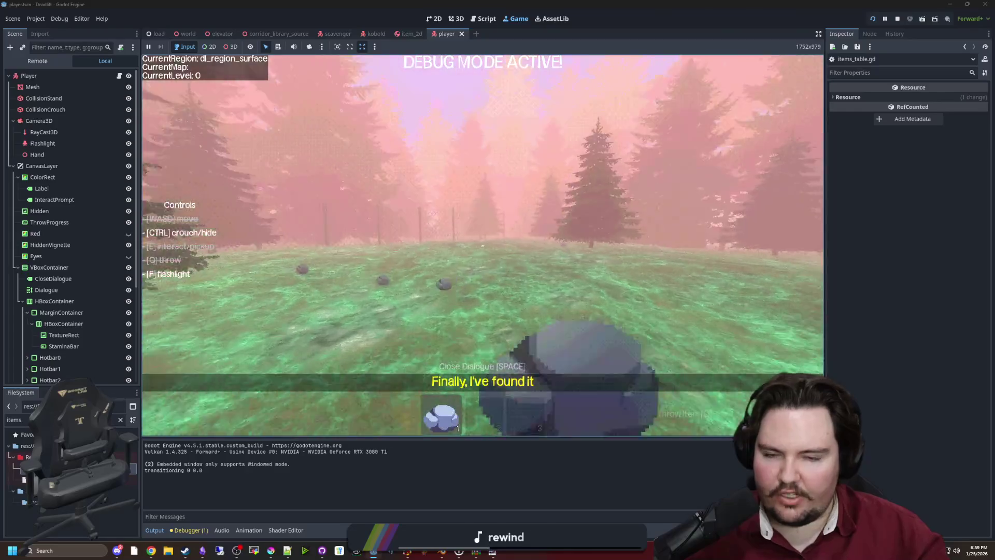
key("q")
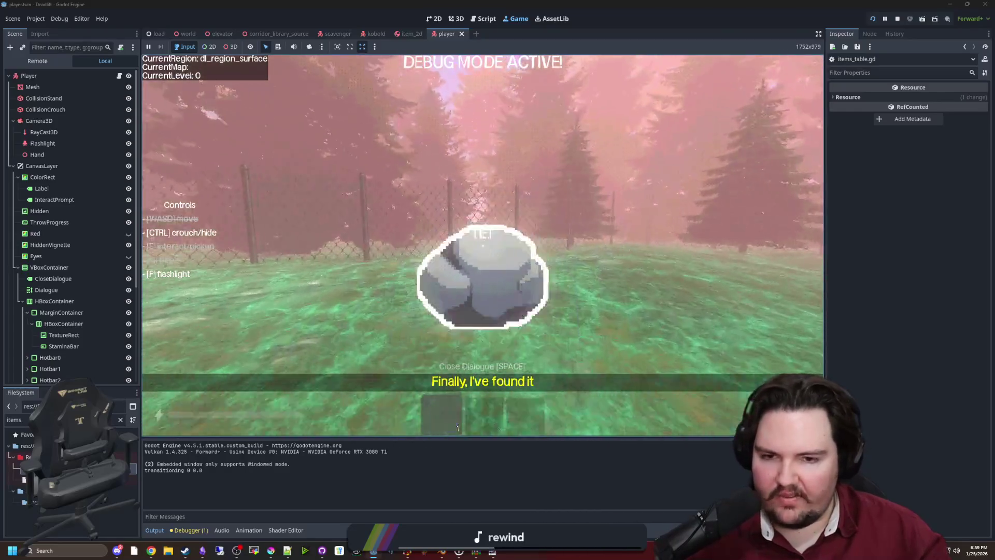
key("w")
key("s")
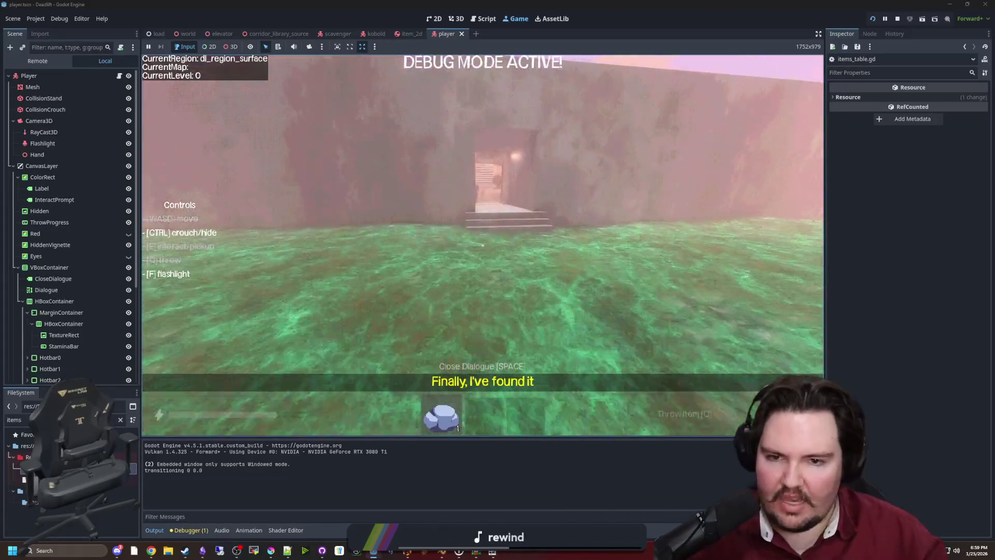
key("w")
key("q")
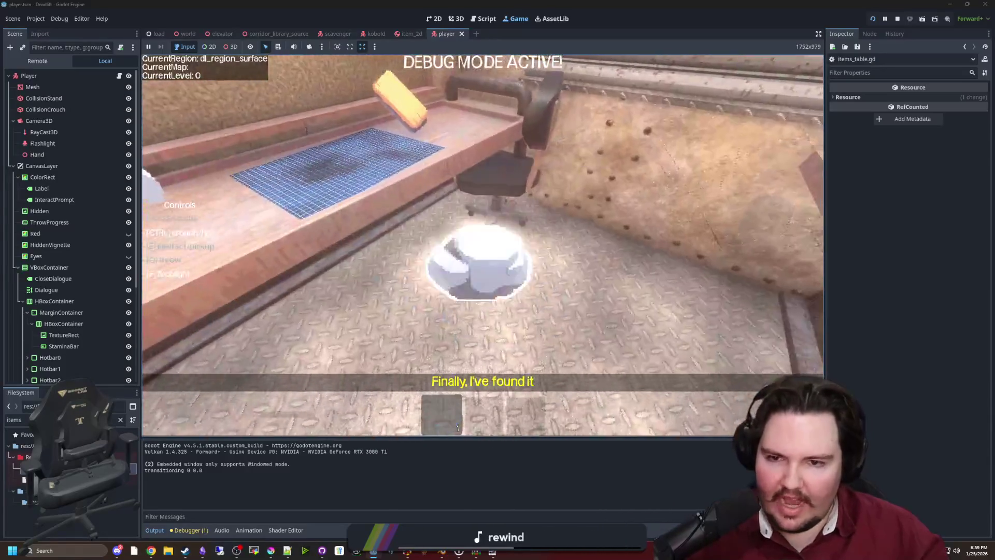
Step: Pick the item back up, place the chalk on the workbench, and pause the game
key("e")
key("w")
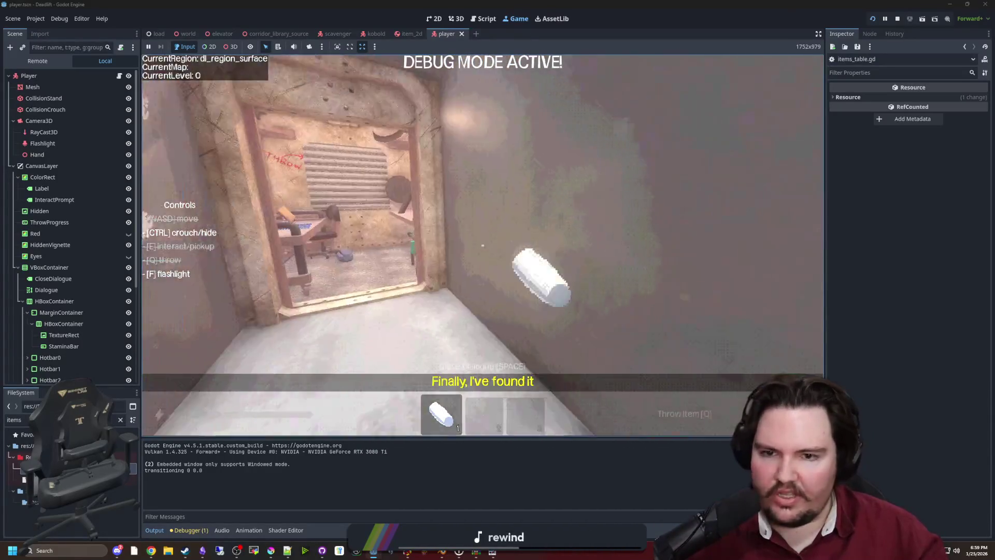
key("w")
key("w")
key("w")
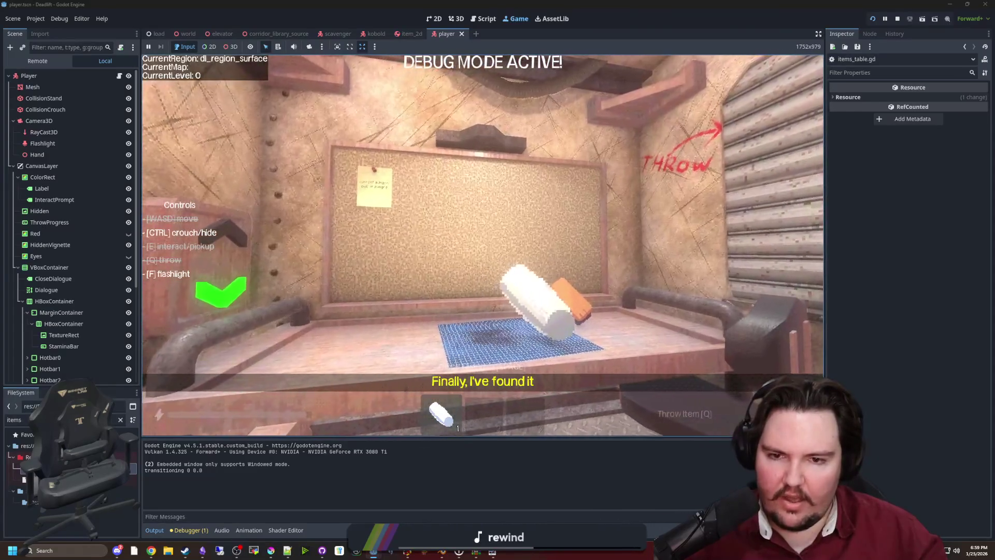
key("w")
key("q")
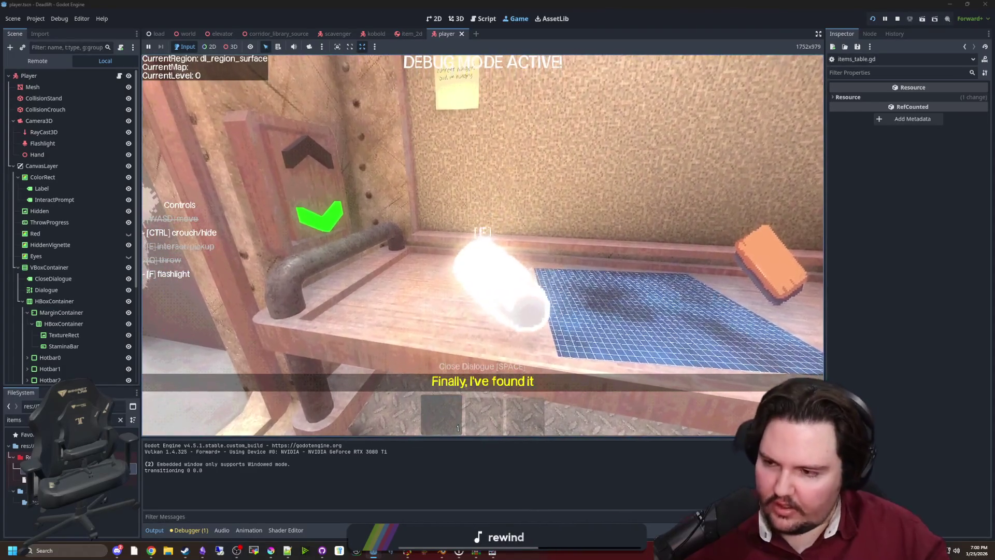
key("a")
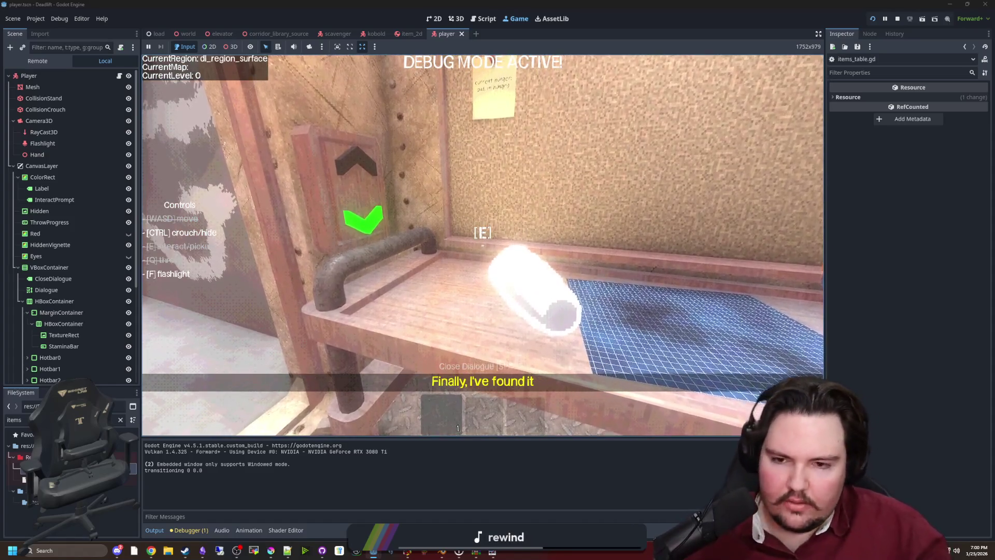
key("w")
key("Escape")
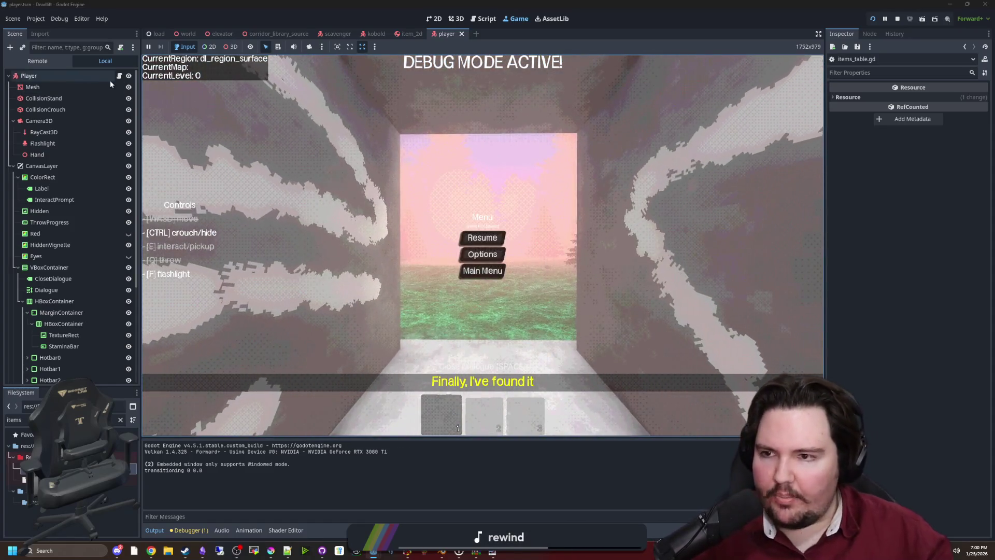
Step: Switch back to player.gd, review the heldItem check and eraser lines, and save
left_click(119, 76)
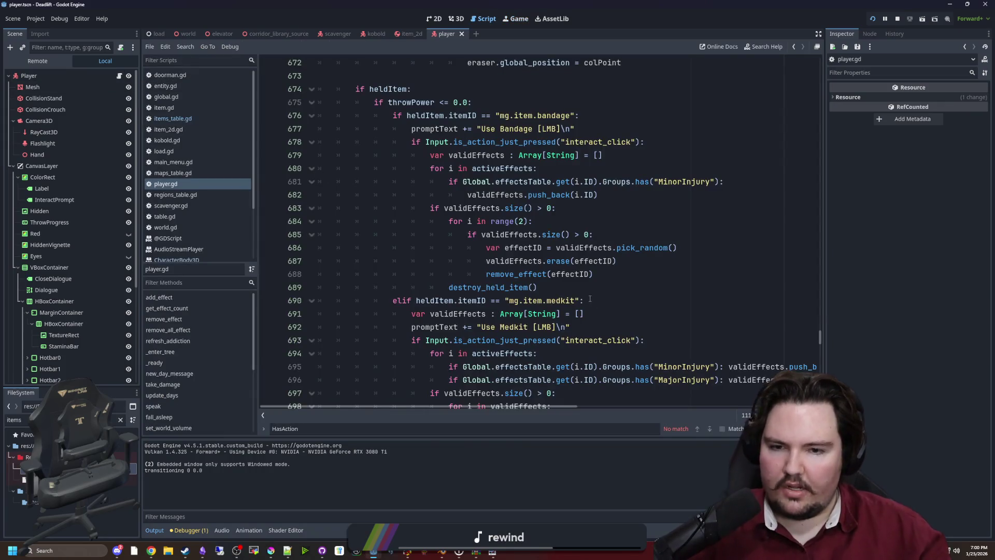
left_click(577, 286)
key("ctrl+s")
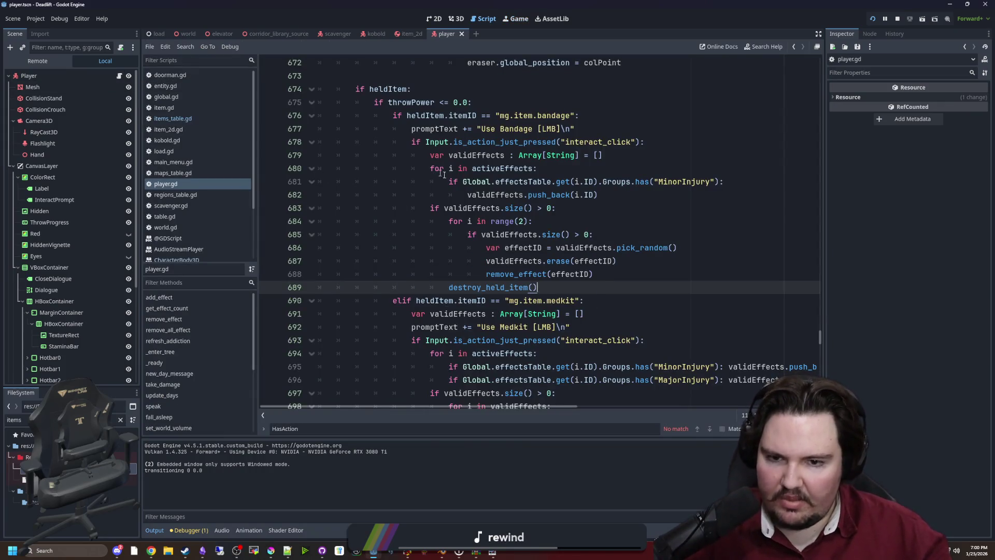
scroll(435, 171, "down", 7)
scroll(554, 283, "up", 10)
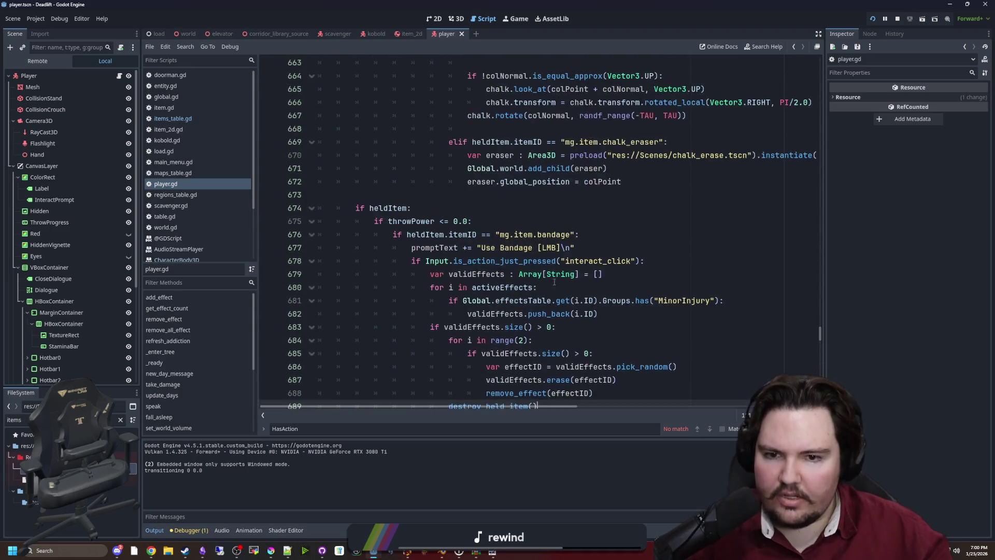
scroll(518, 300, "up", 3)
left_click(482, 328)
scroll(481, 311, "up", 2)
key("ctrl+s")
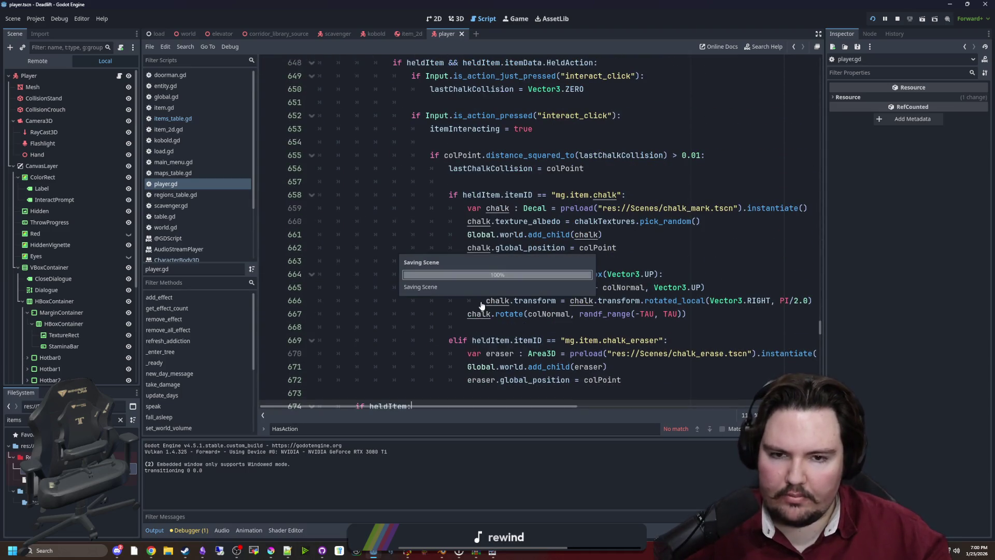
scroll(482, 306, "down", 2)
key("Up")
key("Up")
key("End")
key("ctrl+s")
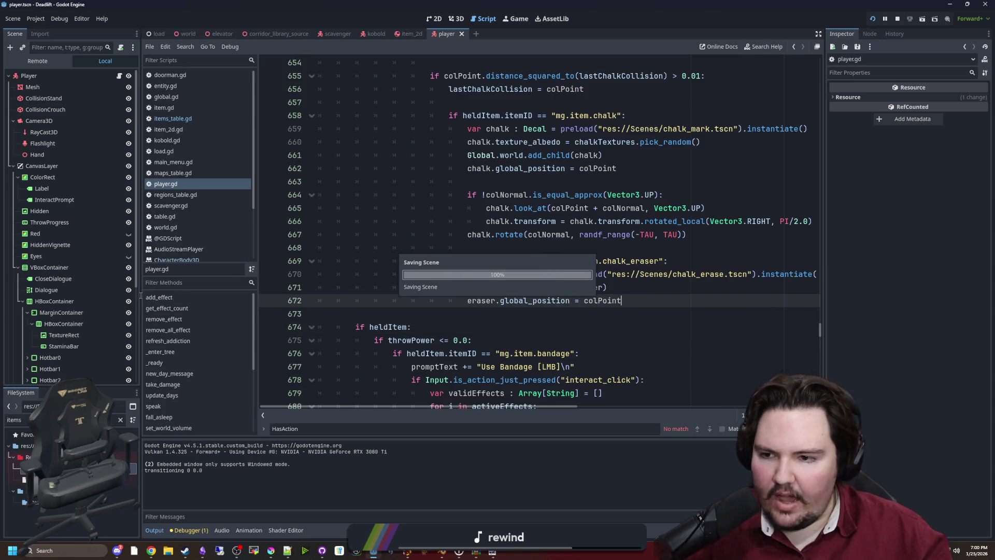
Step: Narrow the scene panel so the code area is wider, and save
left_click_drag(141, 295, 96, 295)
key("ctrl+s")
key("ctrl+s")
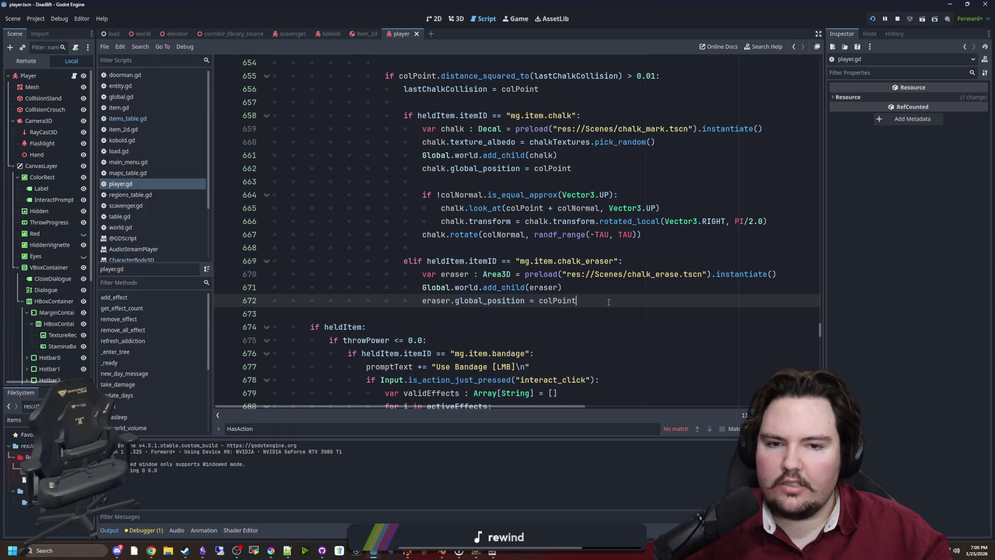
scroll(570, 298, "up", 6)
scroll(516, 288, "down", 3)
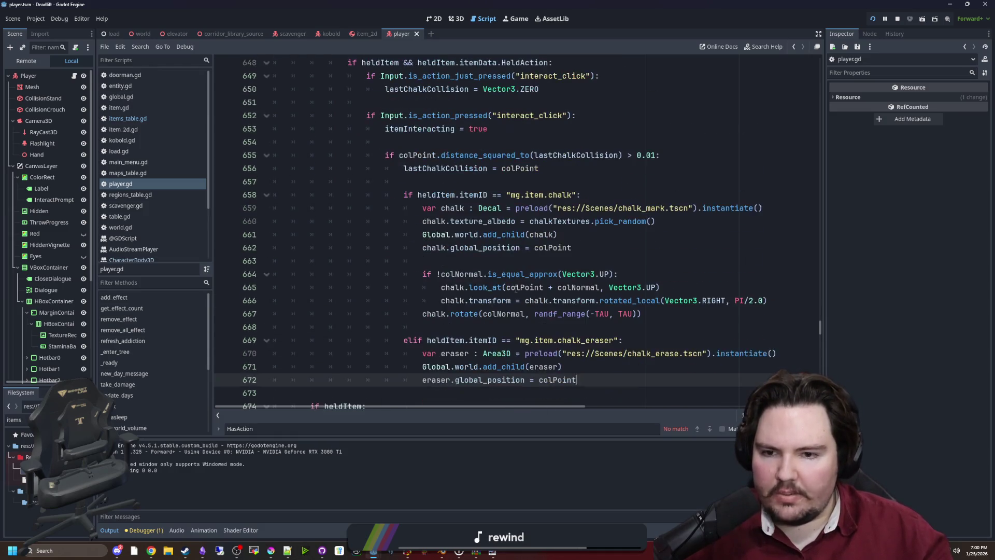
scroll(578, 361, "down", 1)
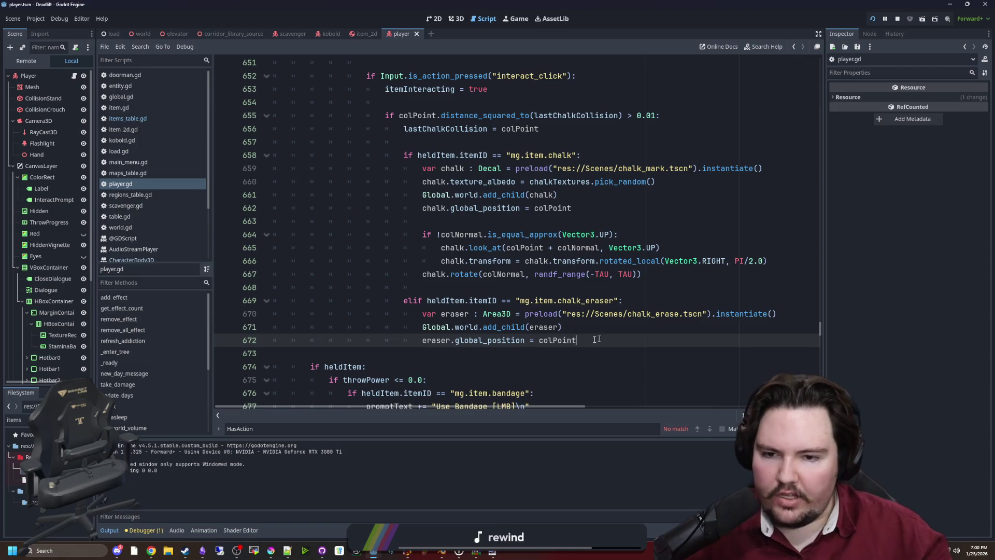
Step: Select and inspect the chalk_eraser branch on lines 669–672
left_click_drag(591, 338, 216, 304)
left_click(520, 340)
mouse_move(576, 340)
left_mouse_down()
mouse_move(217, 288)
mouse_move(217, 301)
left_mouse_up()
left_click(508, 273)
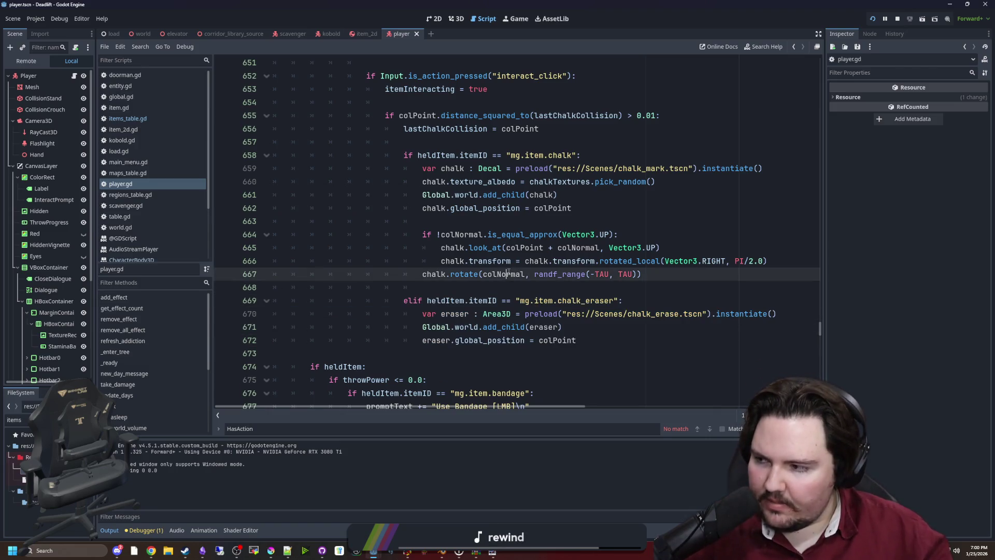
left_click(470, 284)
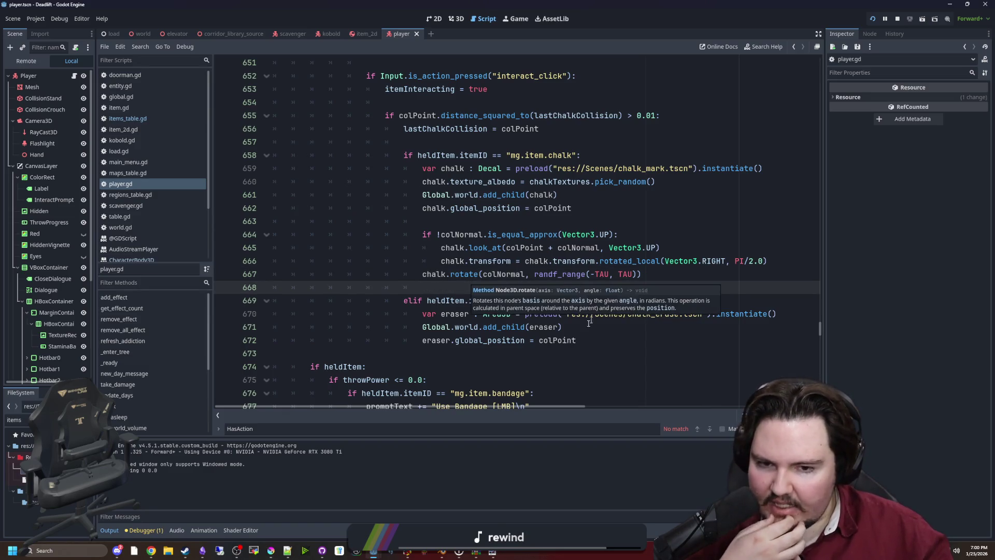
left_click_drag(577, 340, 224, 292)
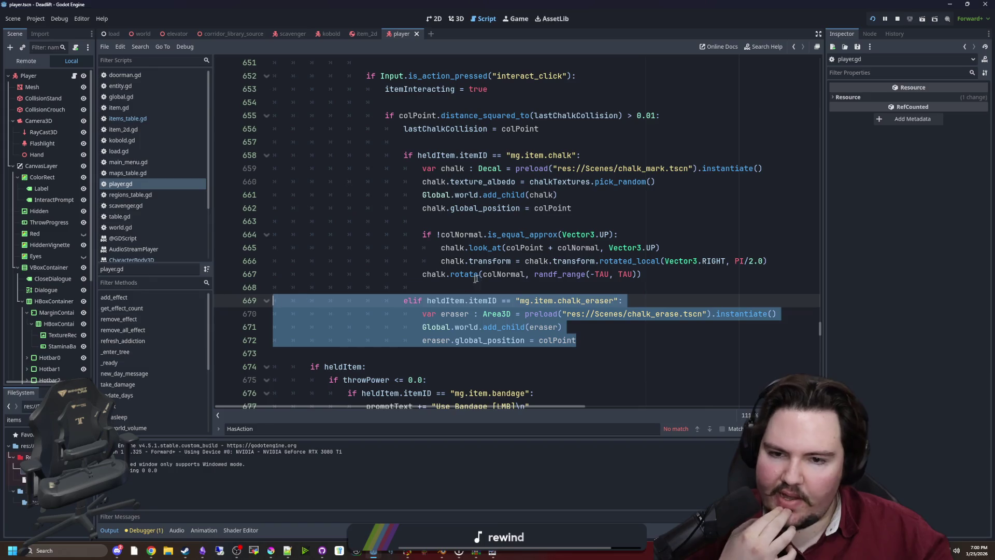
mouse_move(576, 340)
left_mouse_down()
mouse_move(545, 337)
mouse_move(431, 237)
mouse_move(467, 166)
left_mouse_up()
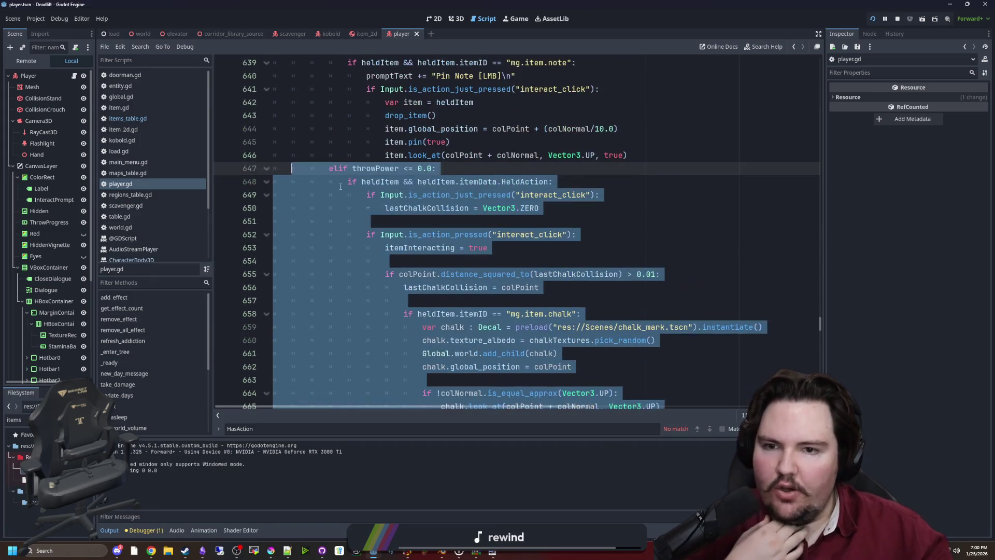
left_click(467, 274)
Step: Review the inhaler branch, throw prompt and drop check further down, then save
scroll(467, 275, "down", 6)
scroll(466, 275, "down", 1)
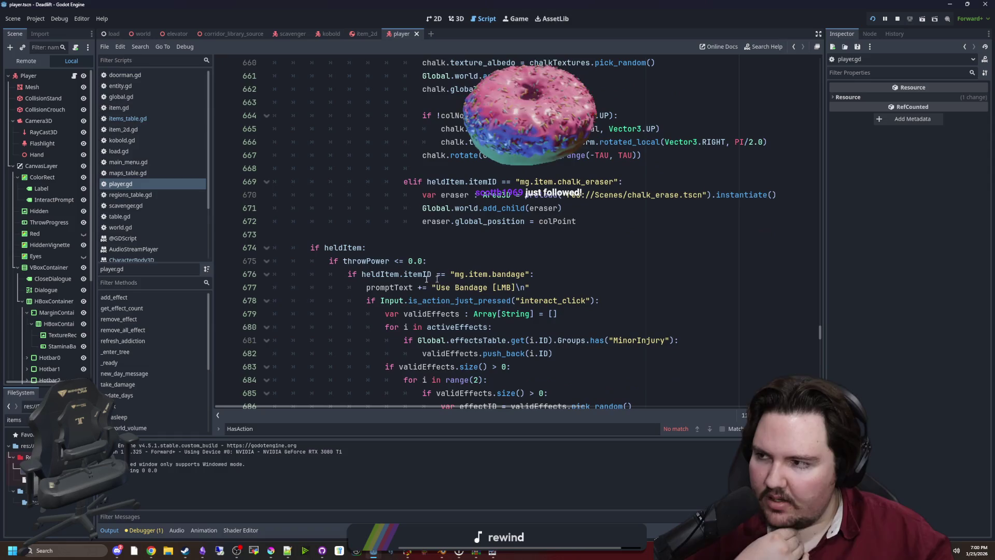
left_click(424, 236)
scroll(509, 272, "down", 3)
scroll(510, 271, "down", 7)
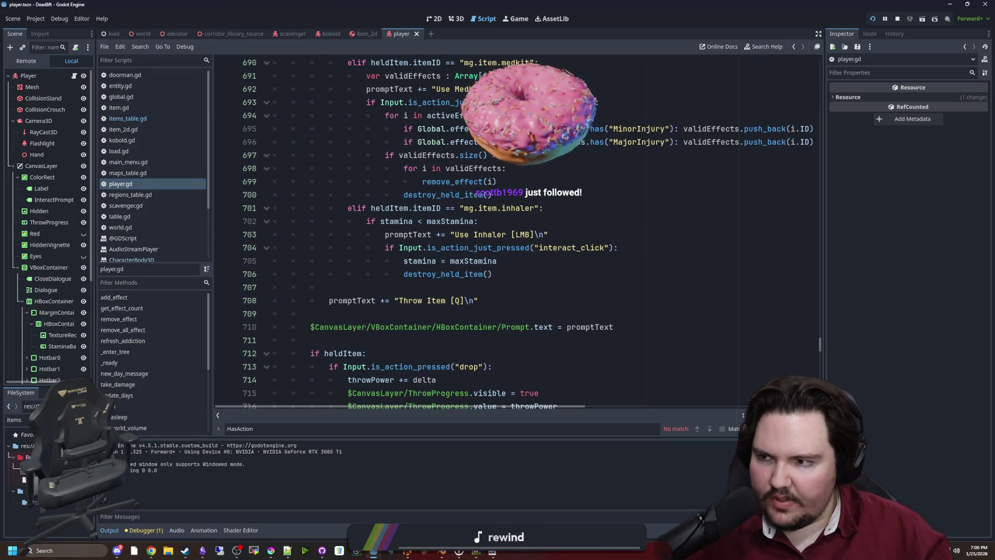
left_click(461, 284)
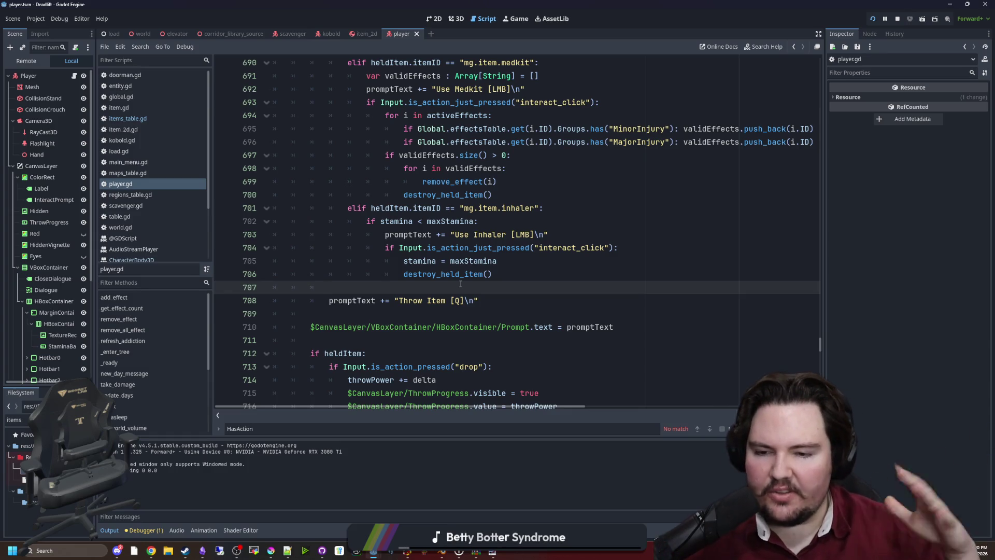
scroll(371, 291, "down", 1)
key("Down")
key("Down")
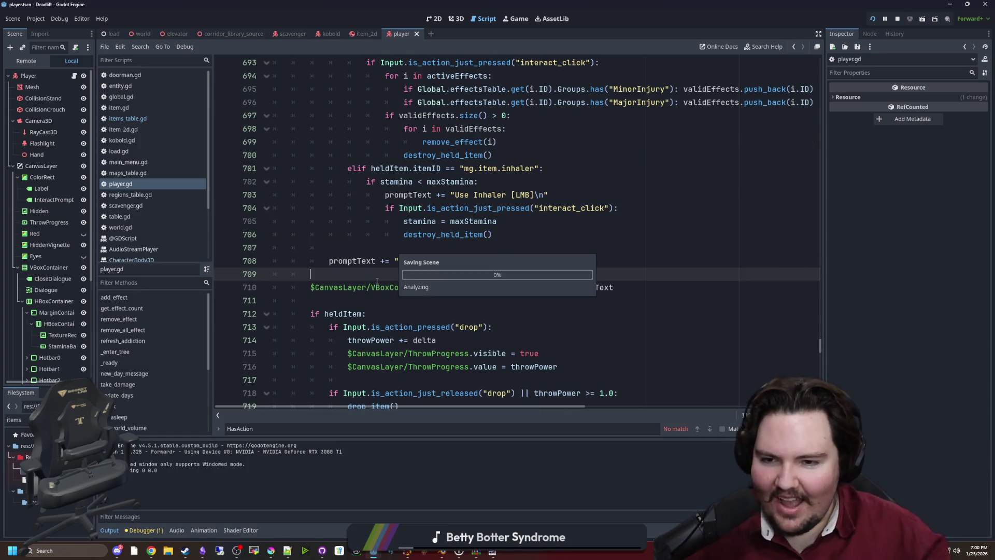
scroll(368, 293, "down", 2)
scroll(368, 292, "down", 2)
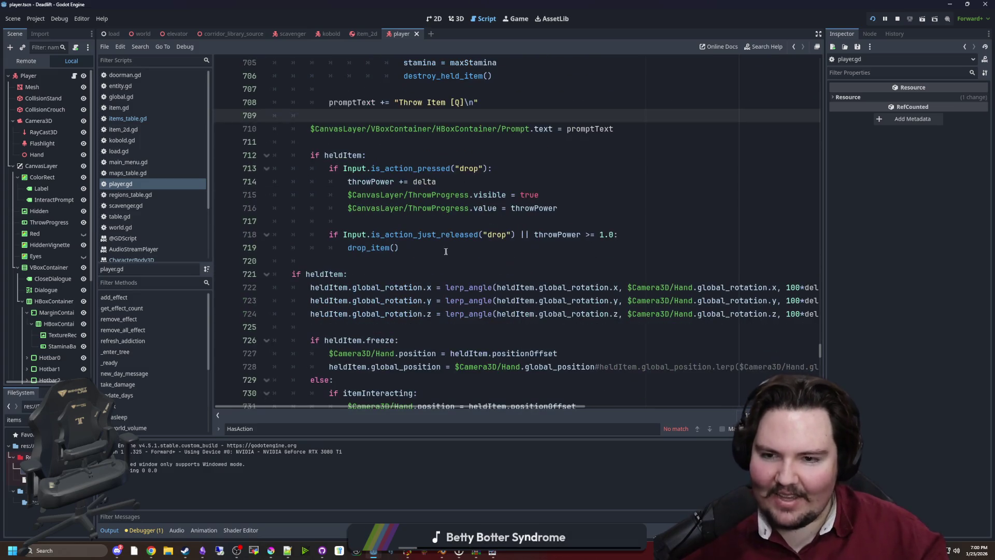
left_click(386, 264)
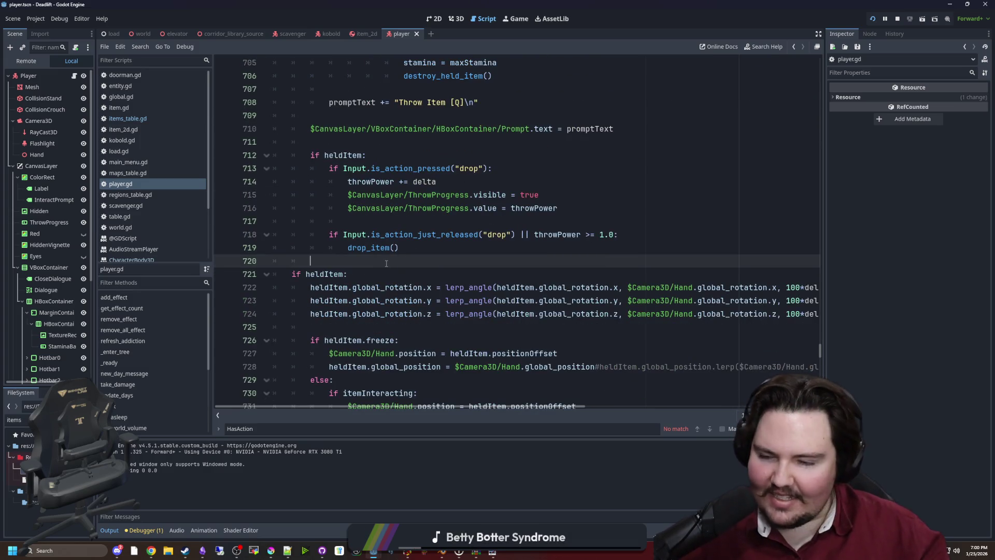
key("ctrl+s")
Step: Select the Use Inhaler prompt line to copy it, then place the caret on line 662
scroll(358, 260, "up", 3)
left_click(328, 256)
key("ctrl+s")
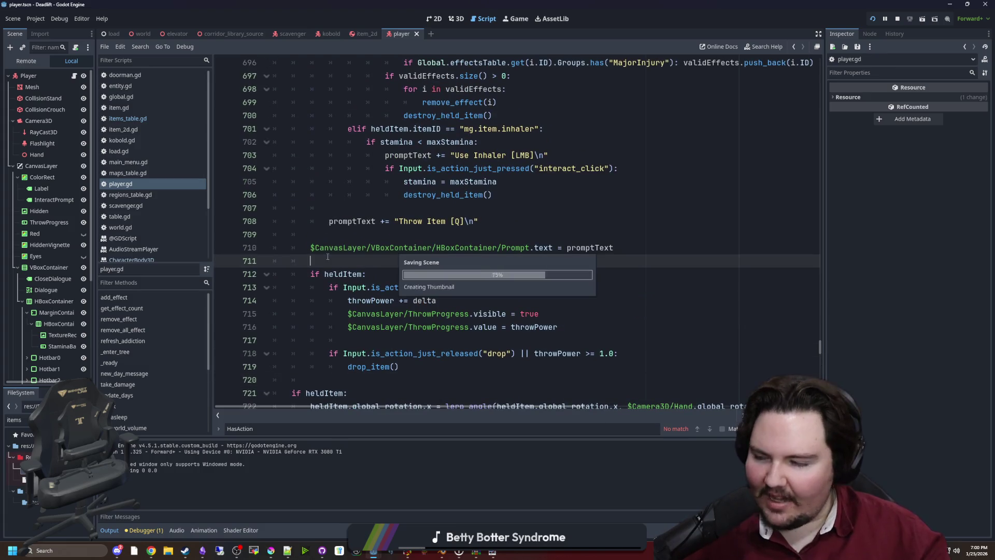
key("ctrl+s")
scroll(336, 257, "up", 2)
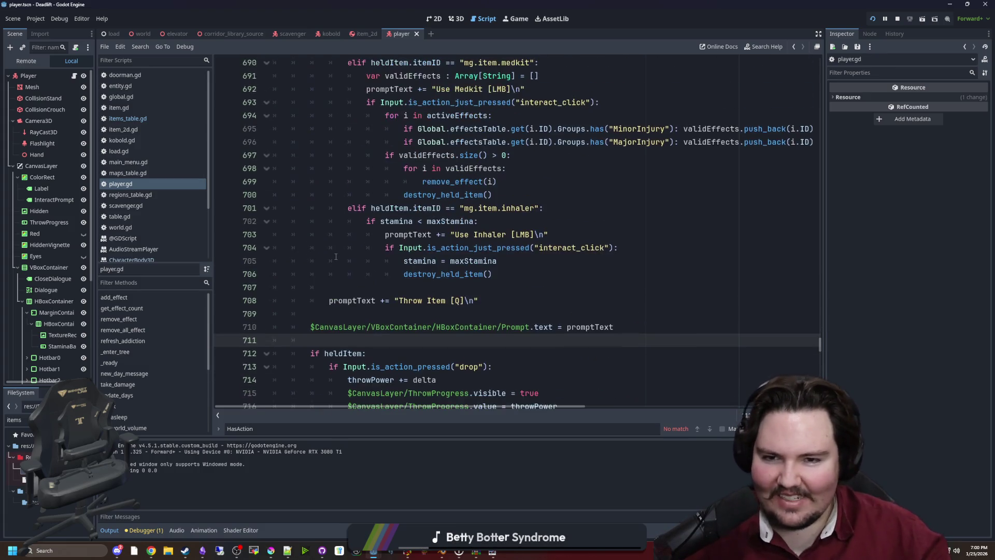
scroll(336, 257, "up", 1)
left_click(549, 274)
left_click(379, 274, "shift")
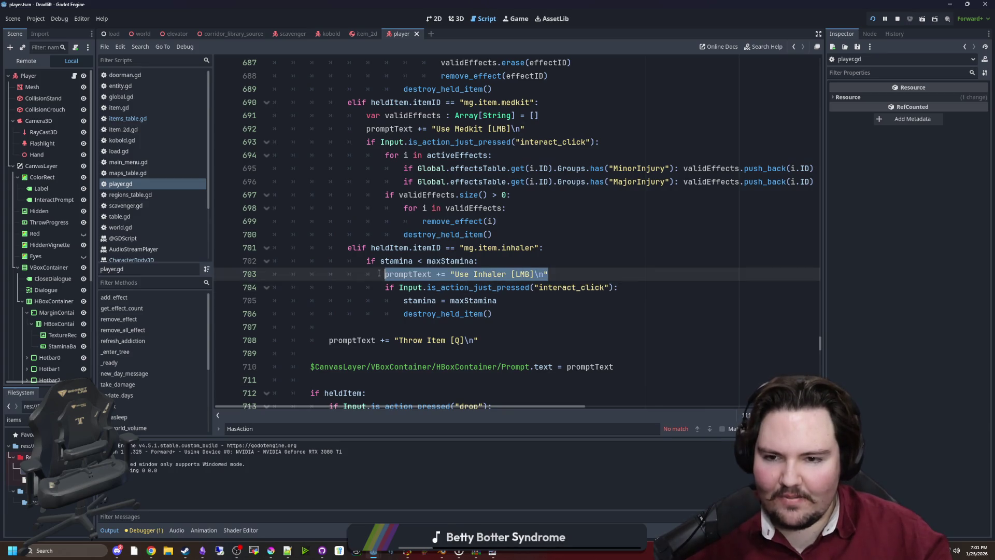
scroll(399, 284, "up", 14)
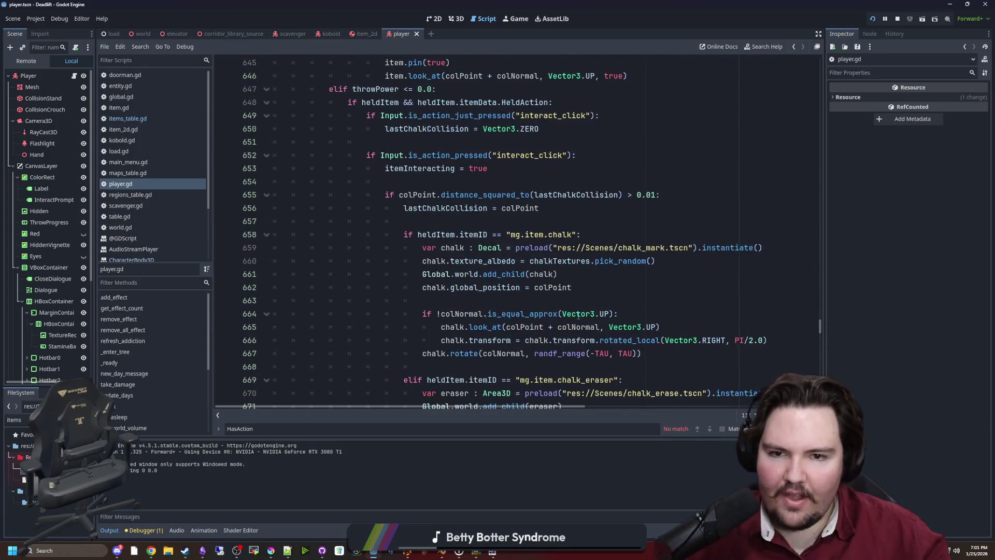
scroll(577, 303, "down", 2)
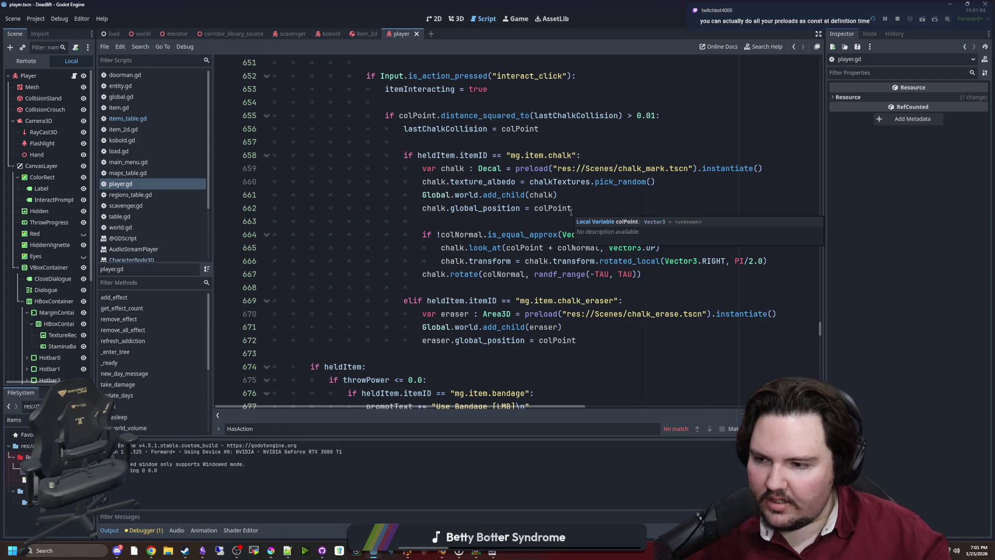
left_click(604, 201)
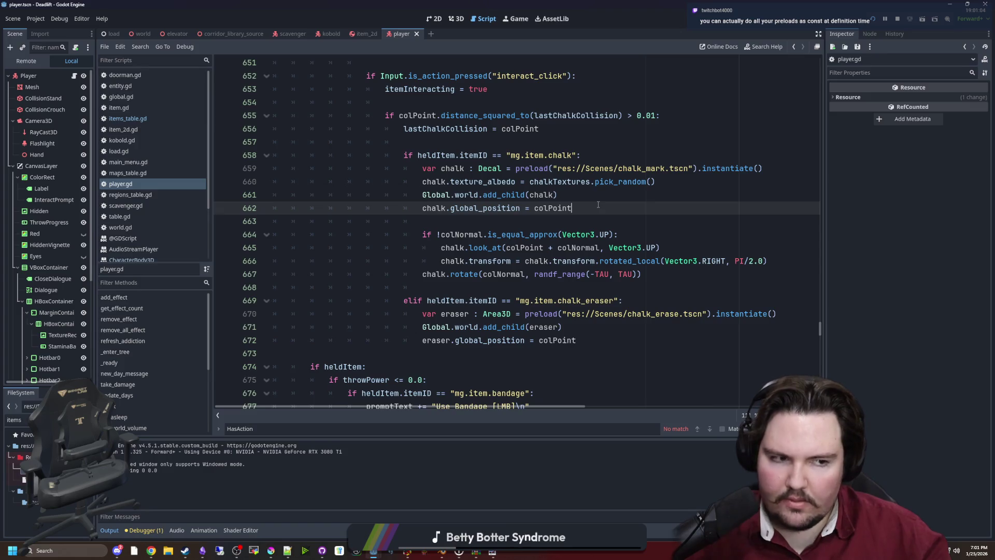
left_click(489, 220)
type("const loa")
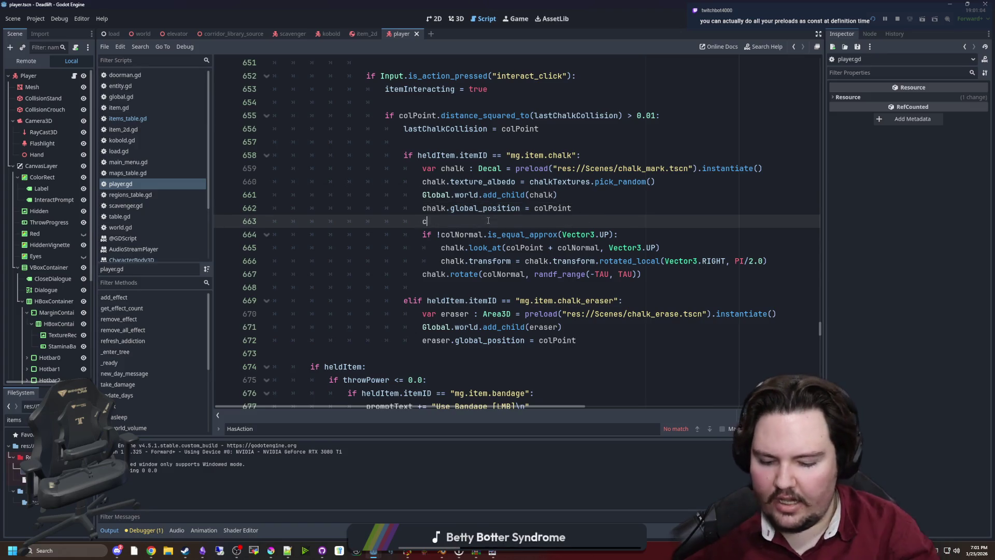
type("d()")
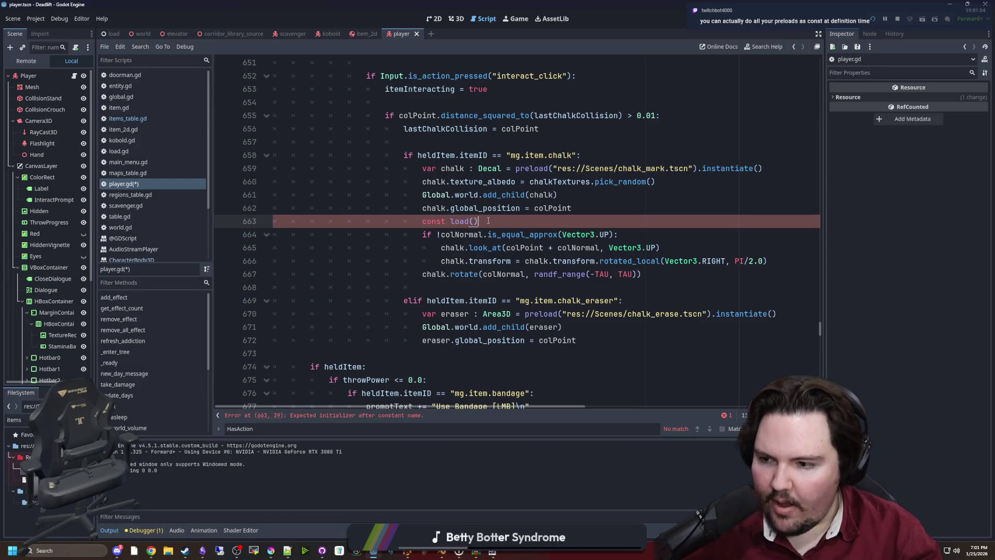
key("BackSpace")
key("BackSpace")
key("BackSpace")
key("BackSpace")
key("BackSpace")
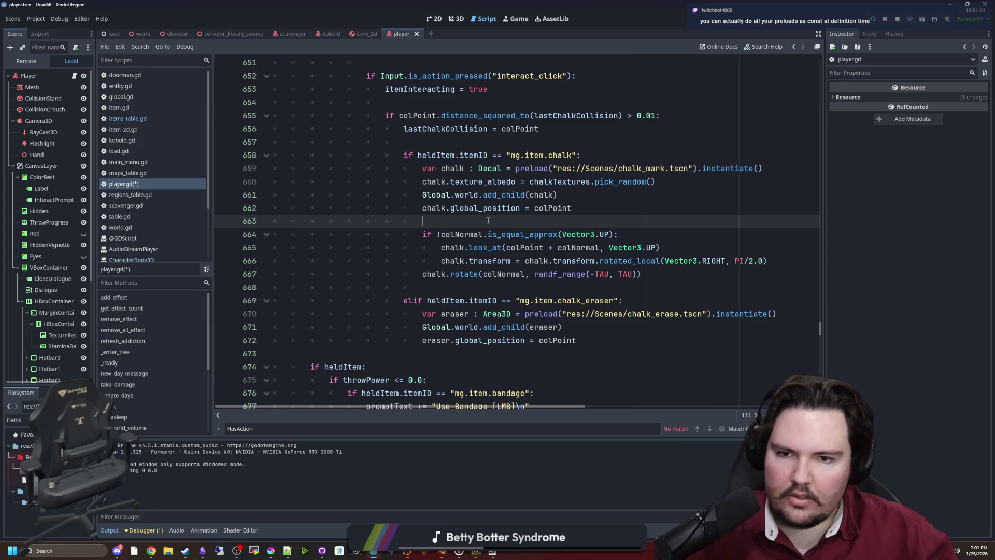
scroll(481, 191, "up", 1)
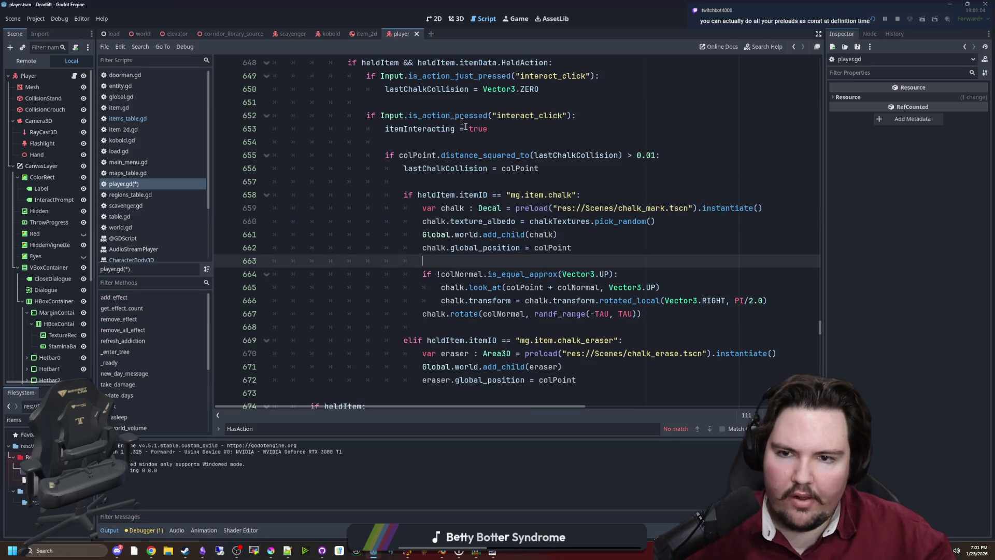
scroll(455, 192, "up", 1)
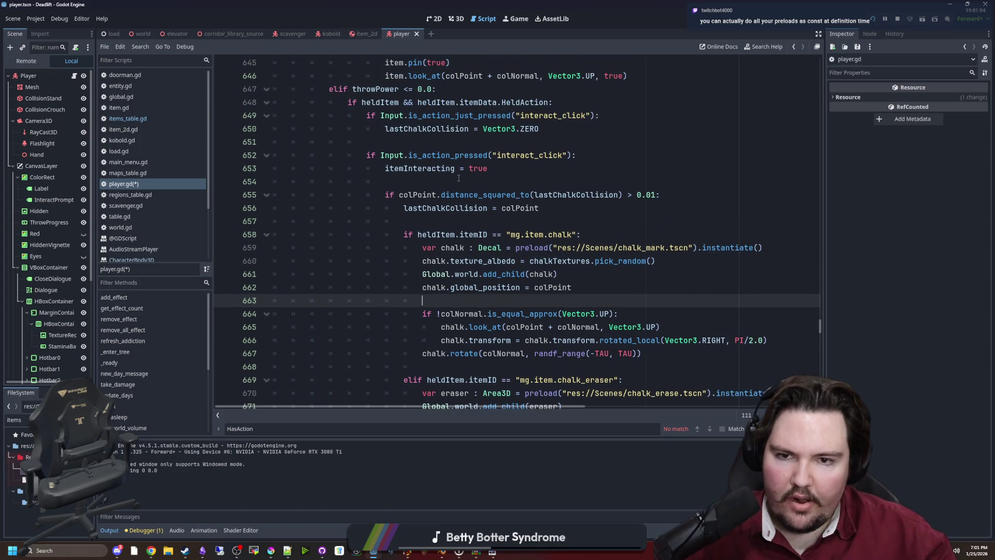
left_click(417, 185)
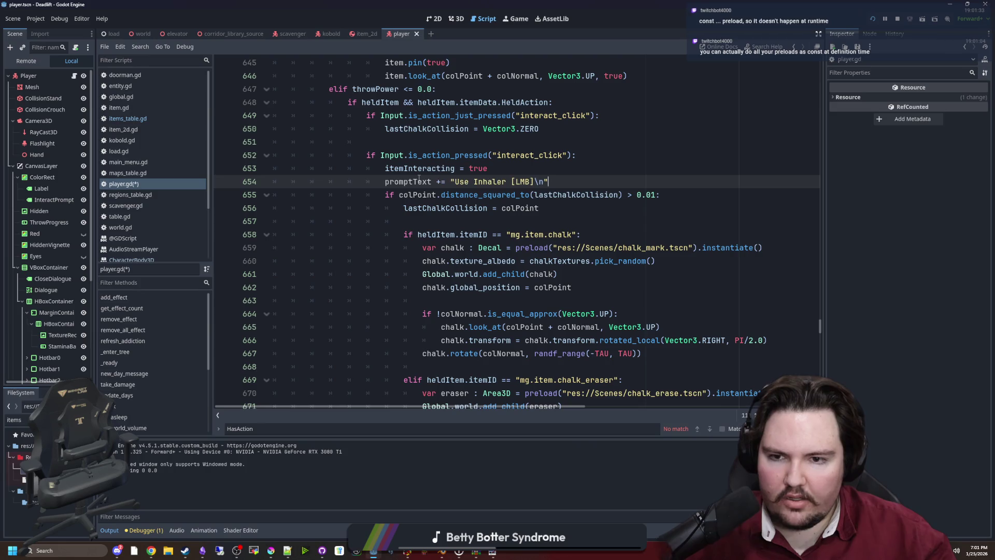
left_click(457, 140)
type("promptText += \"Use Inhaler [LMB]\\n\"")
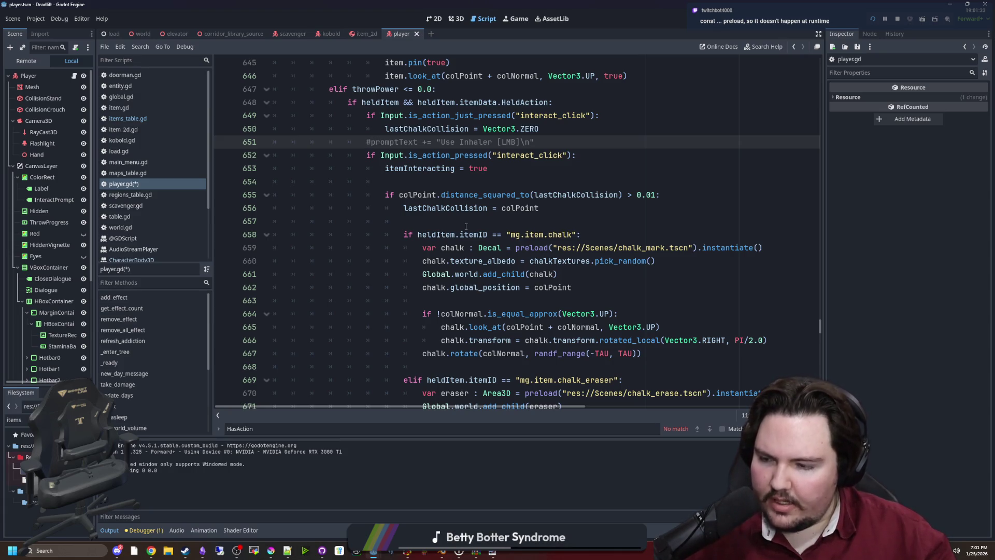
mouse_move(466, 194)
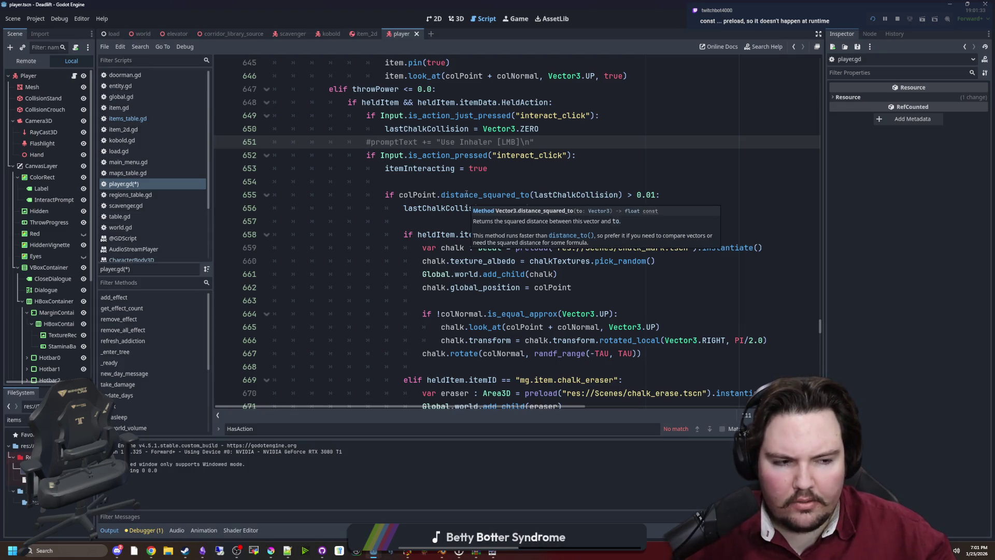
left_click(421, 220)
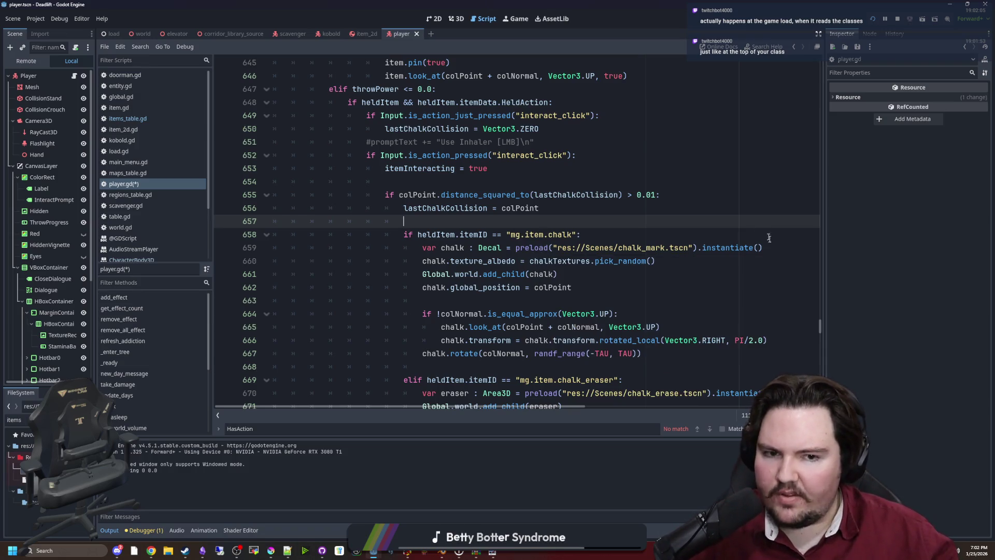
left_click_drag(762, 248, 514, 248)
left_click(554, 218)
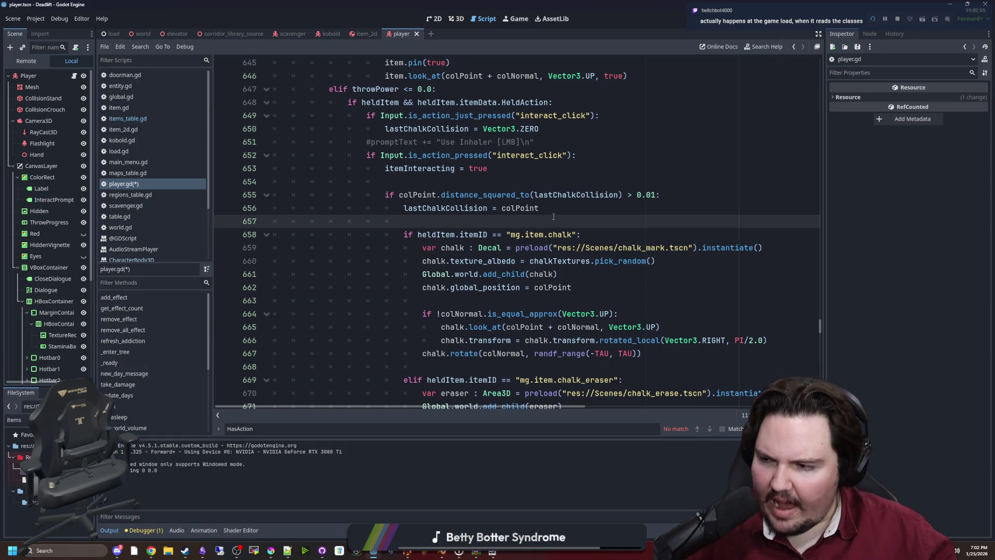
left_click(585, 232)
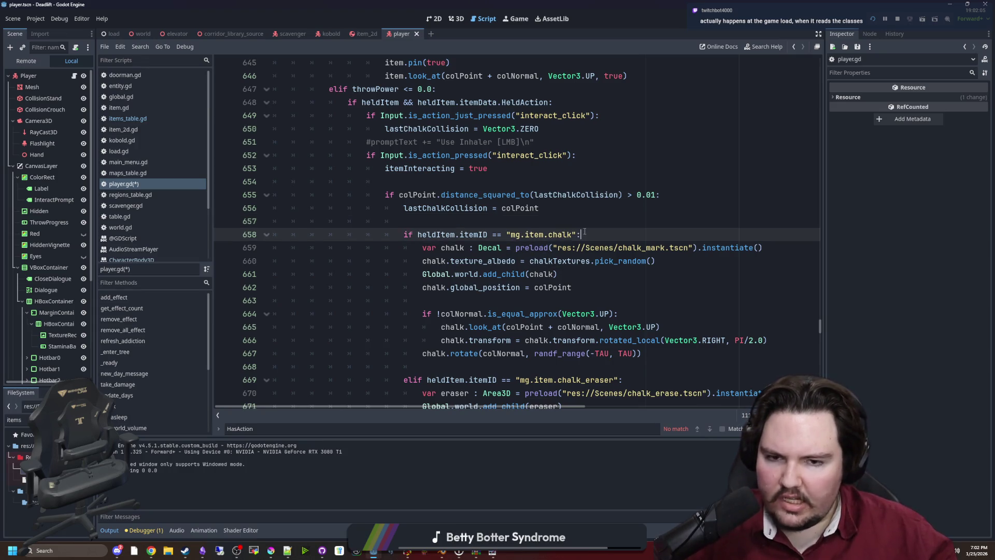
Step: Try a load() line under the chalk check, delete it, and open the preload() reference entry
key("Return")
type("load()")
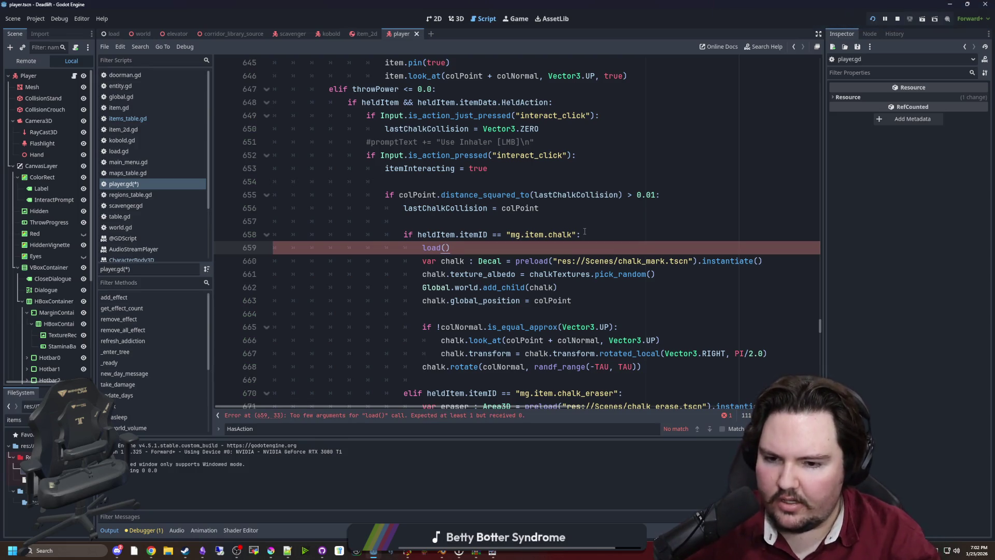
key("BackSpace")
key("BackSpace")
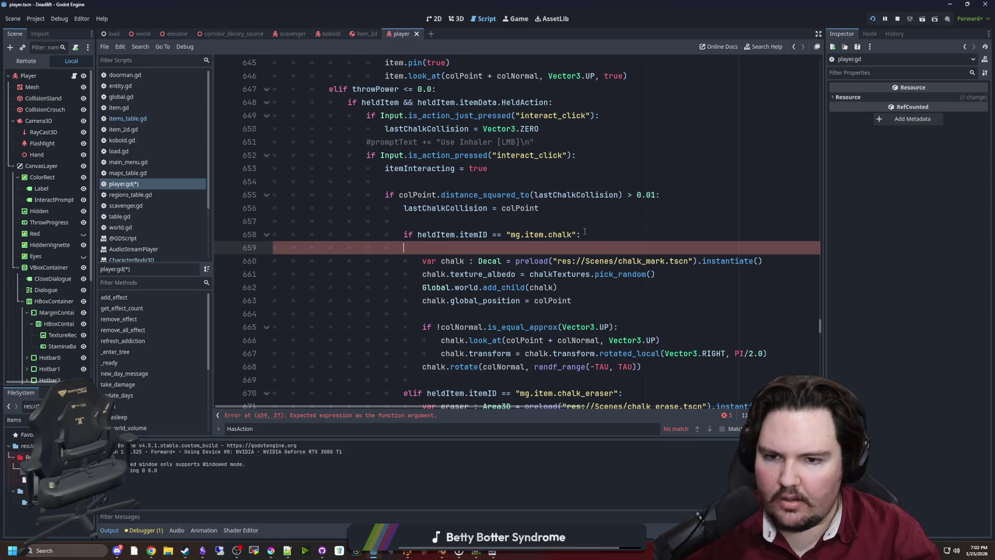
key("BackSpace")
key("BackSpace")
key("BackSpace")
left_click(534, 253, "ctrl")
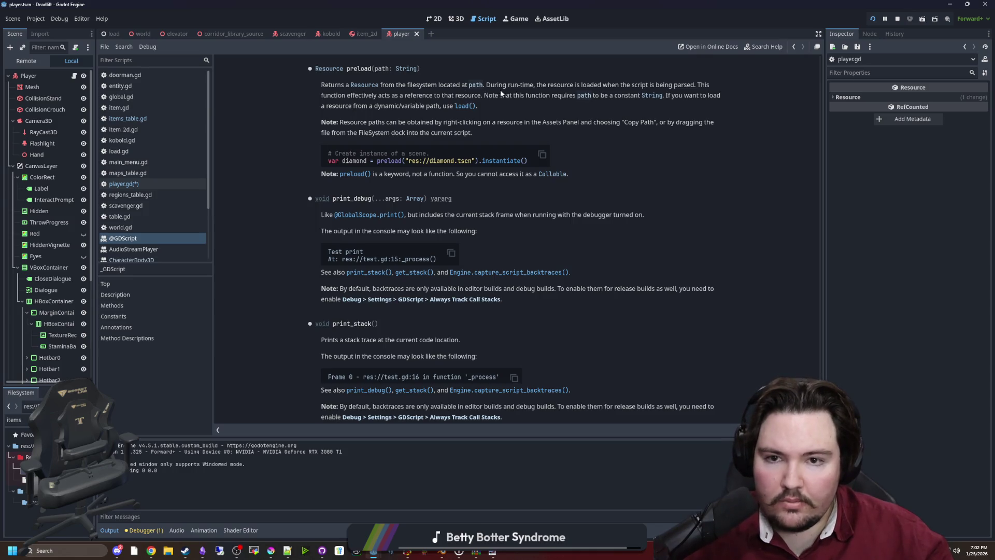
Step: Read the preload() description on load timing, references, dynamic paths and copying resource paths
left_click_drag(490, 86, 663, 86)
left_click(662, 86)
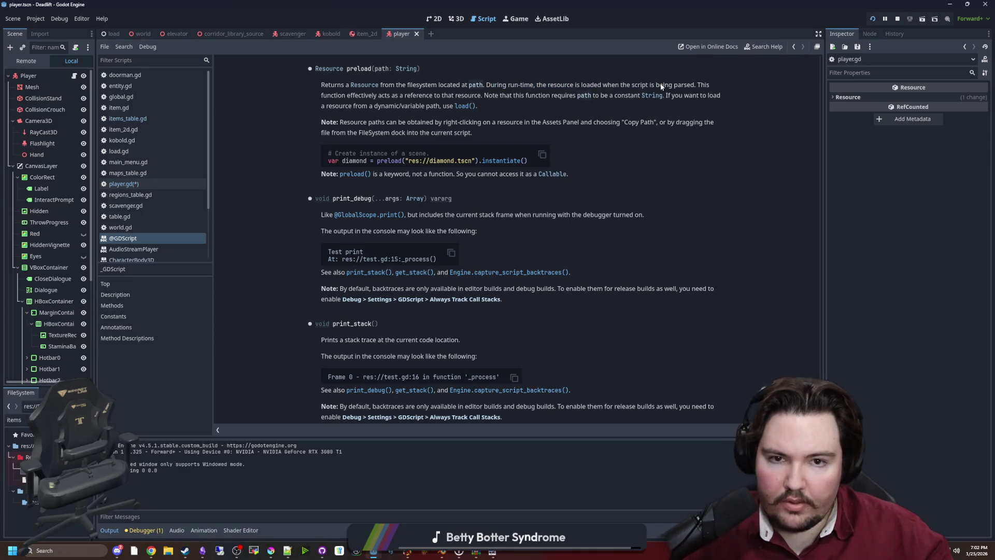
left_click_drag(564, 85, 710, 85)
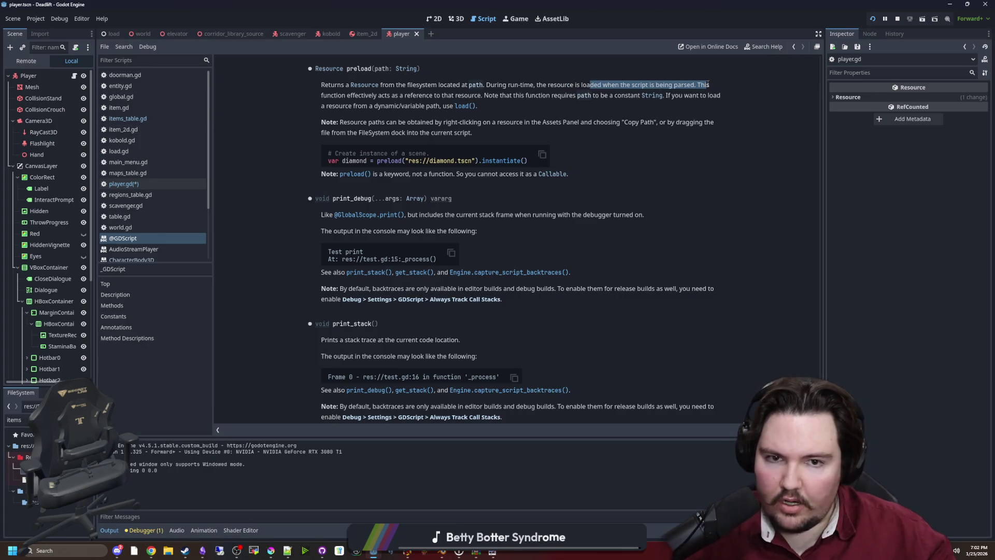
left_click(712, 86)
left_click_drag(327, 96, 417, 96)
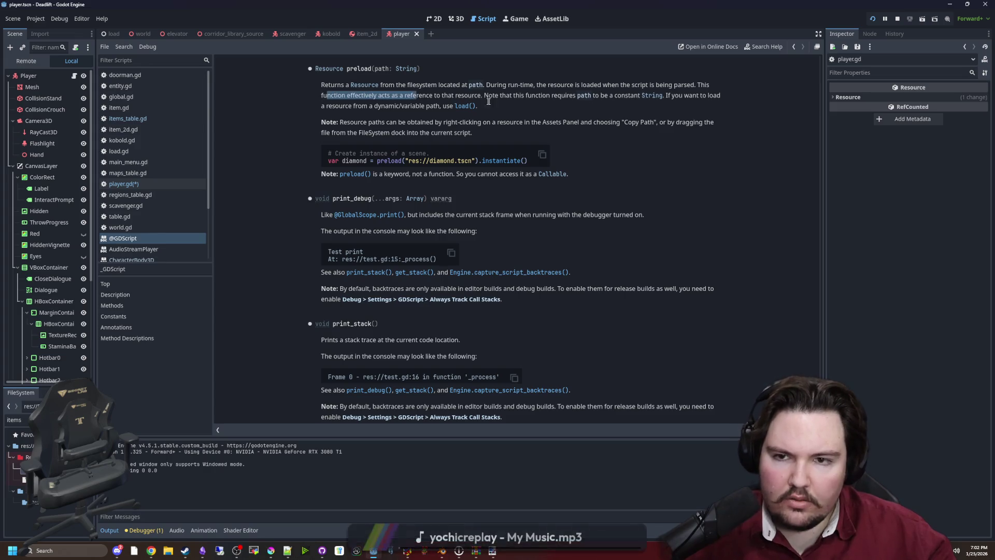
left_click_drag(484, 102, 517, 95)
left_click(517, 97)
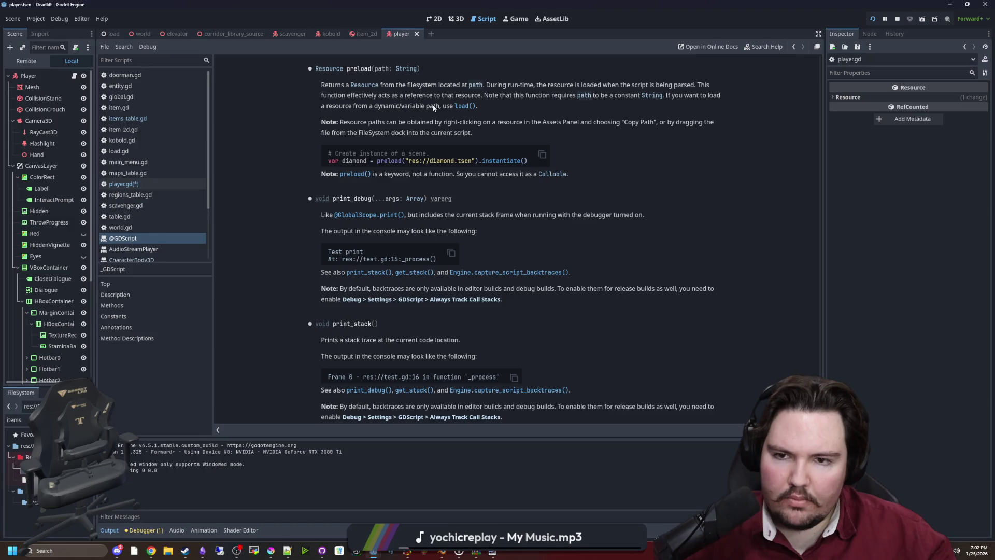
left_click_drag(357, 68, 370, 68)
left_click(425, 93)
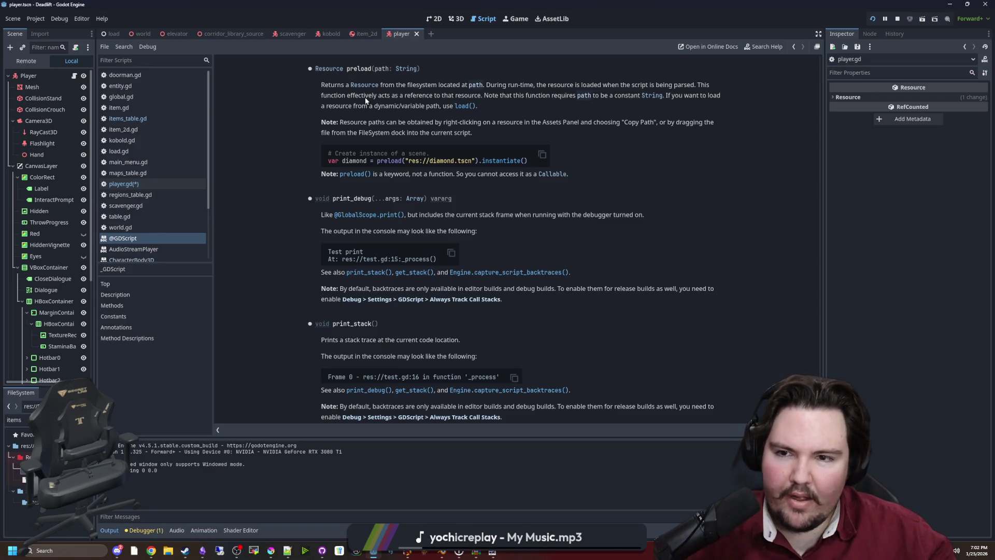
mouse_move(363, 97)
left_mouse_down()
mouse_move(418, 106)
mouse_move(564, 97)
left_mouse_up()
left_click(563, 97)
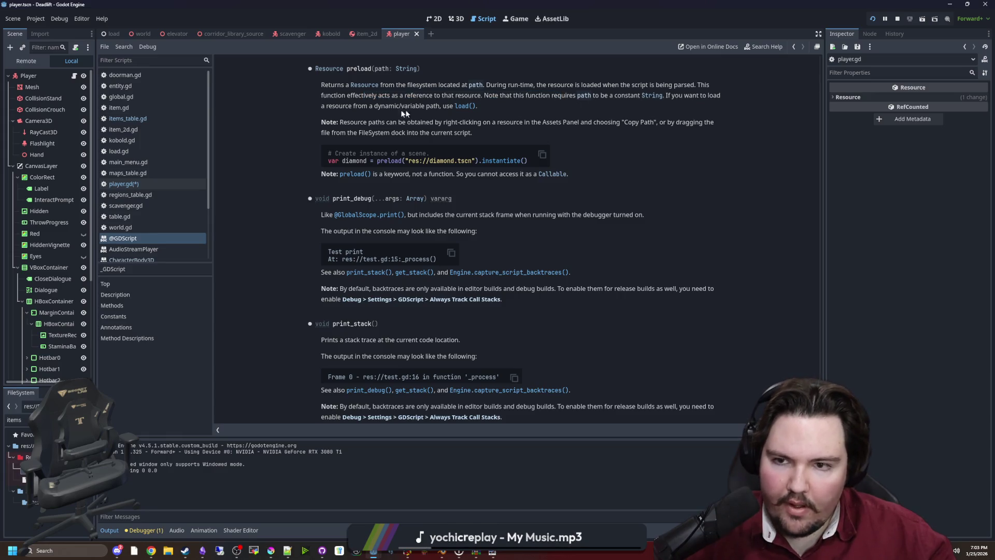
left_click_drag(328, 106, 425, 106)
left_click(380, 122)
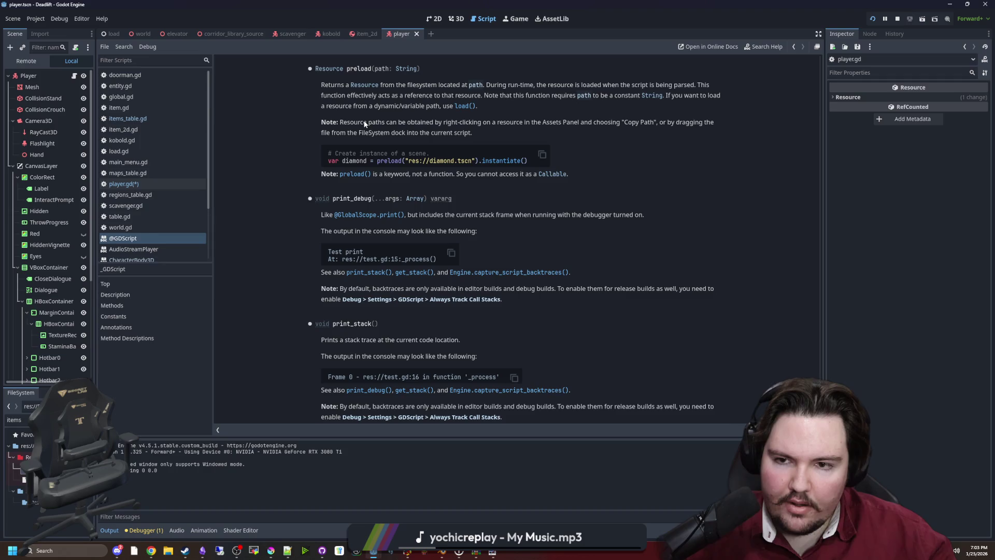
left_click_drag(363, 124, 708, 123)
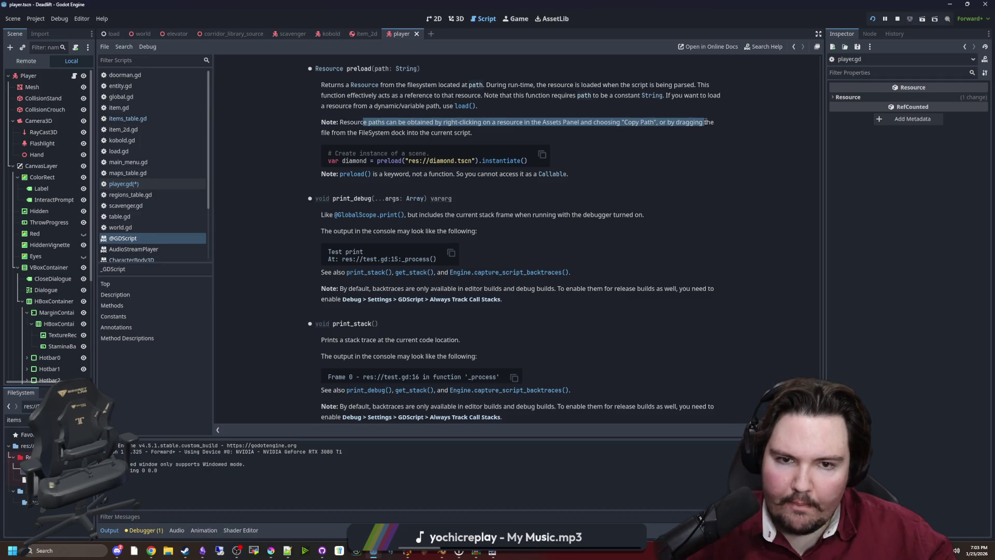
left_click(696, 126)
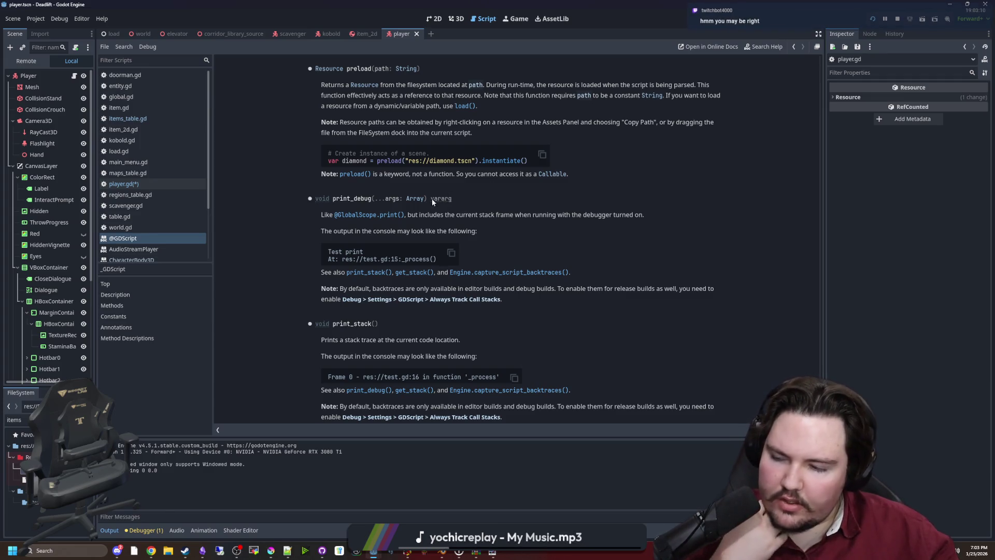
Step: Reread the notes on run-time loading and loading at script parse time, then return to player.gd
scroll(378, 242, "up", 2)
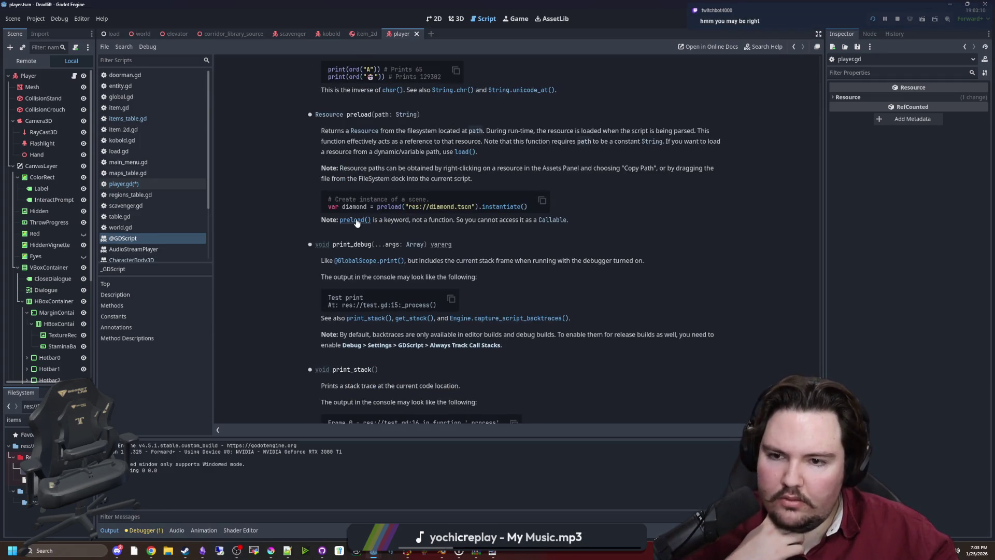
scroll(357, 223, "down", 2)
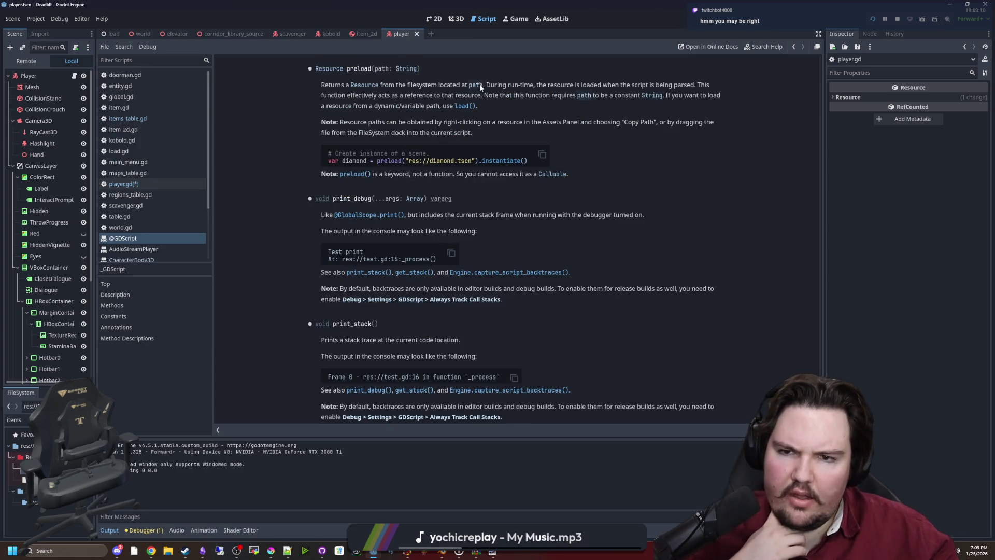
mouse_move(492, 84)
left_mouse_down()
mouse_move(552, 96)
mouse_move(580, 87)
left_mouse_up()
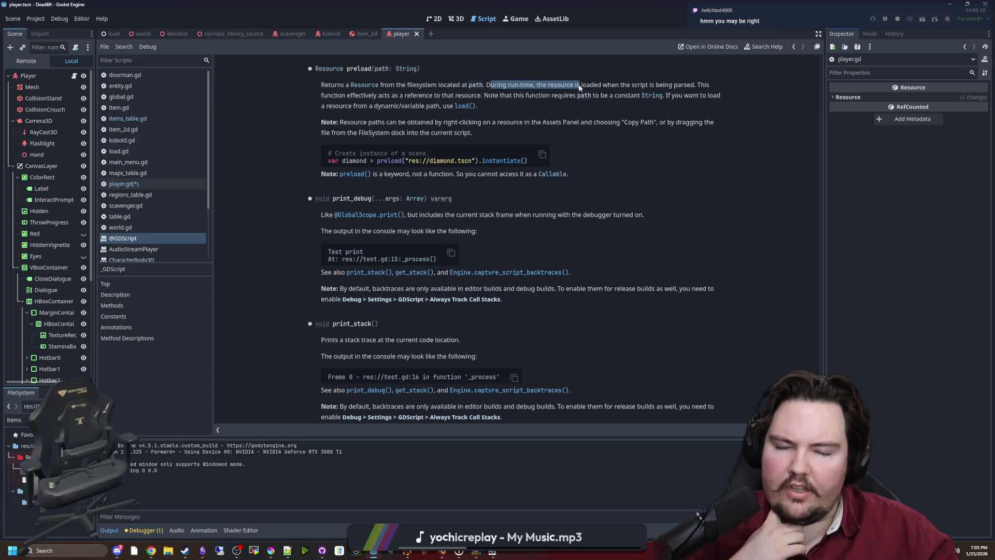
left_click(580, 88)
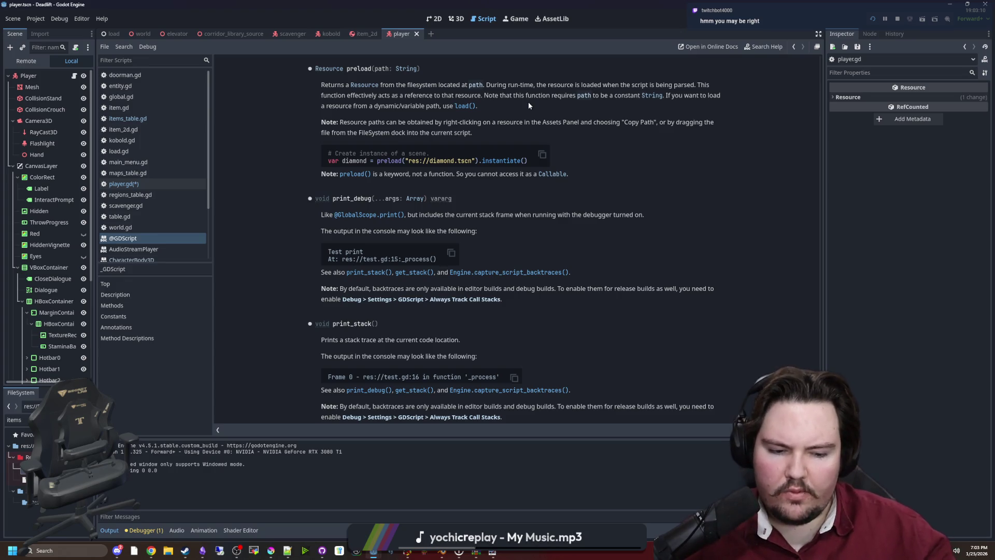
scroll(528, 102, "up", 1)
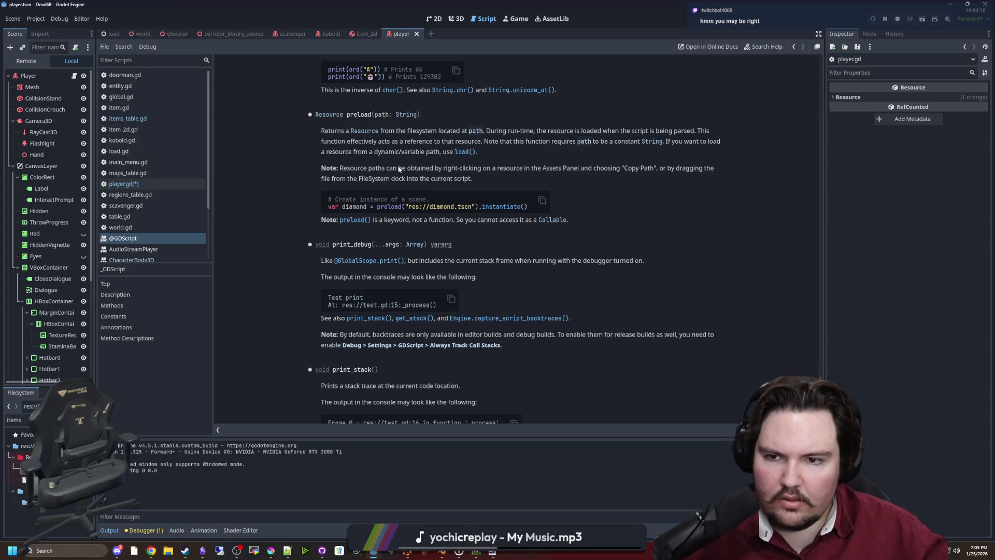
scroll(464, 154, "up", 5)
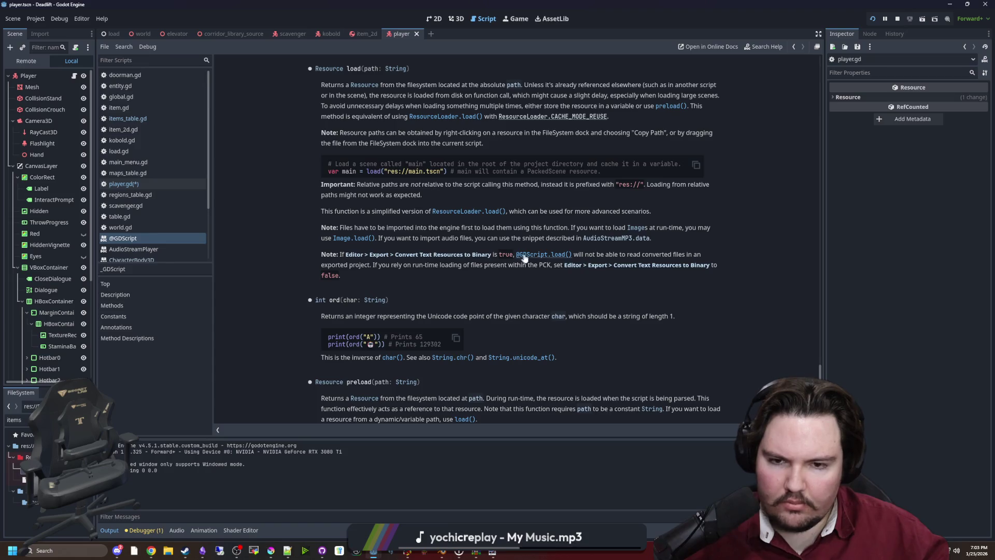
scroll(466, 249, "down", 5)
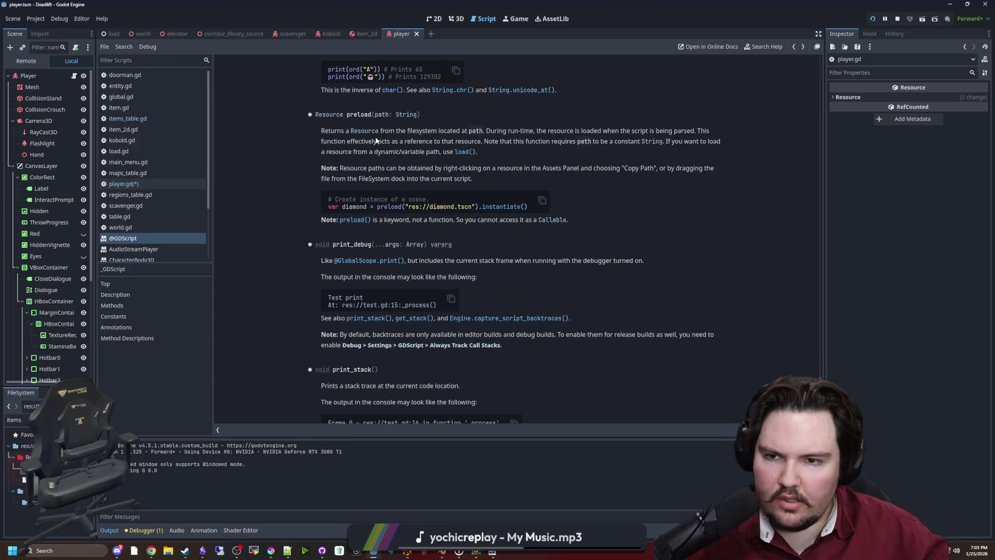
mouse_move(398, 131)
left_mouse_down()
mouse_move(592, 138)
mouse_move(605, 129)
left_mouse_up()
left_click(605, 129)
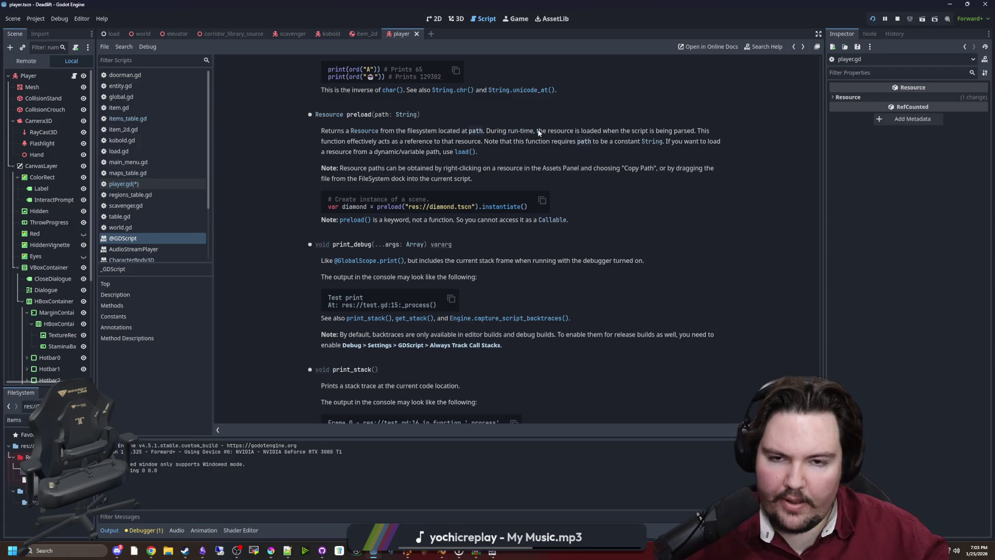
left_click_drag(548, 130, 684, 131)
left_click_drag(620, 131, 699, 131)
left_click(698, 131)
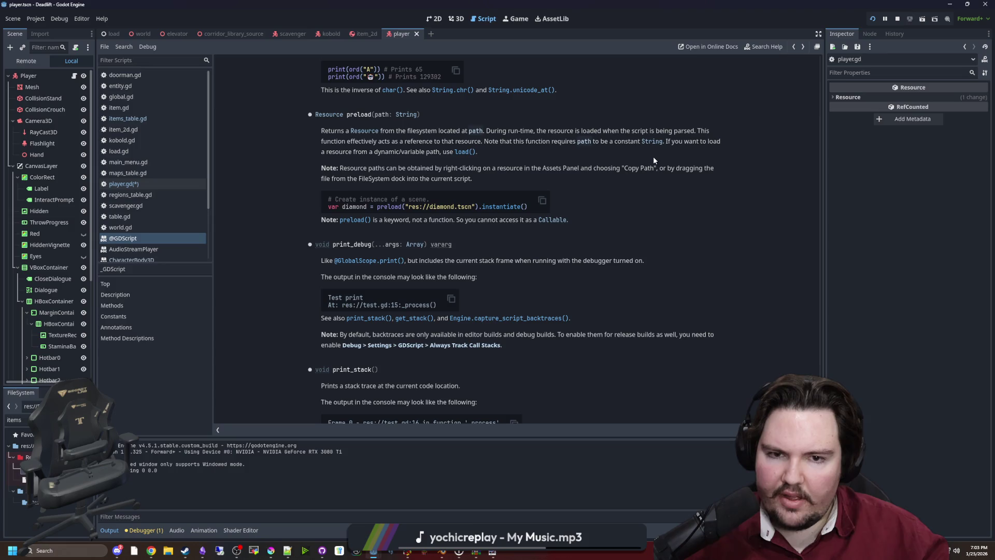
left_click_drag(648, 168, 726, 146)
left_click(726, 146)
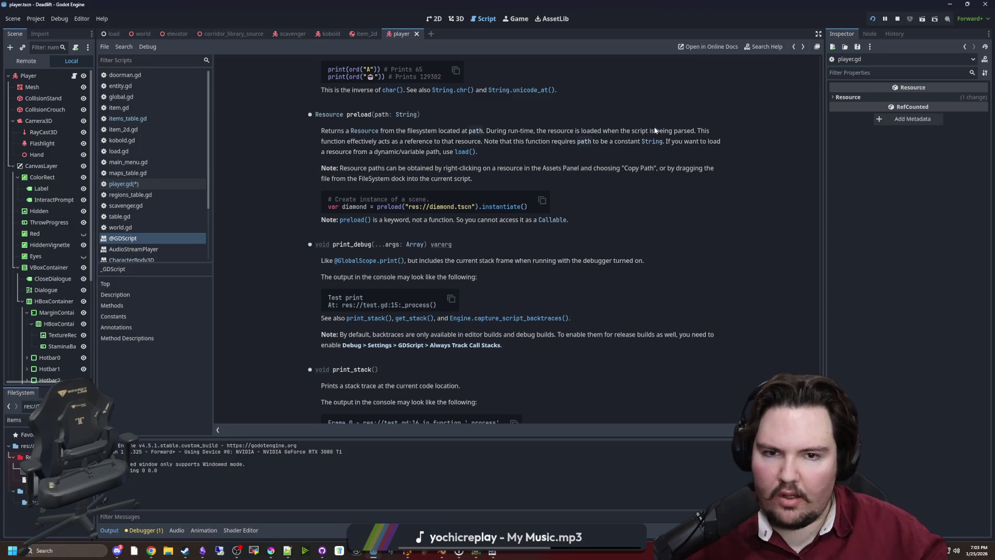
left_click_drag(632, 131, 669, 131)
left_click(670, 156)
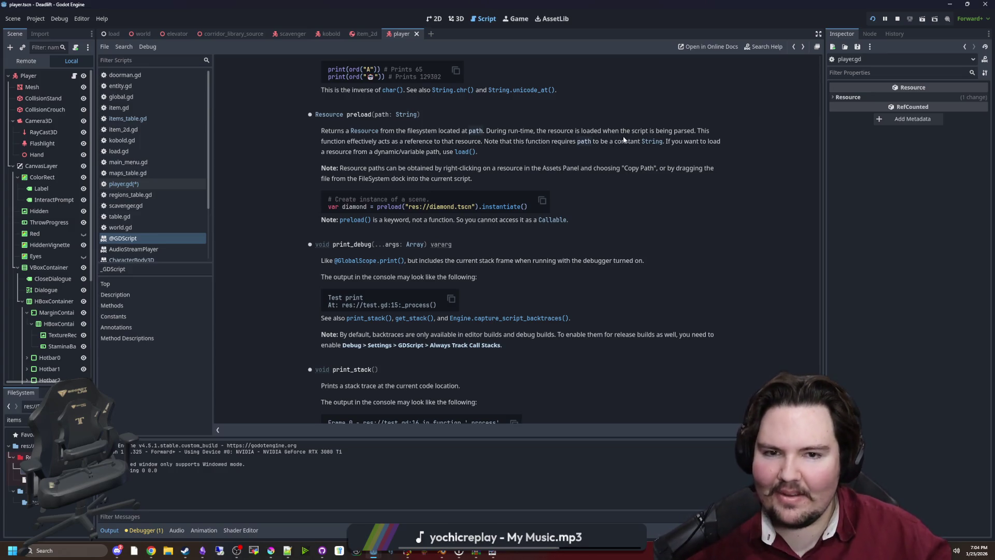
left_click_drag(632, 131, 666, 132)
left_click(671, 138)
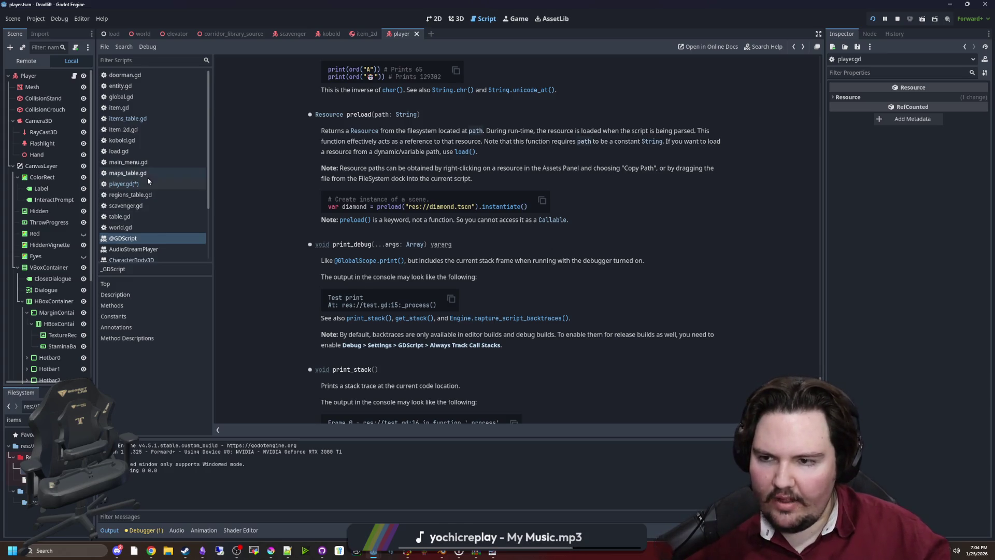
left_click(136, 185)
left_click(577, 226)
key("ctrl+s")
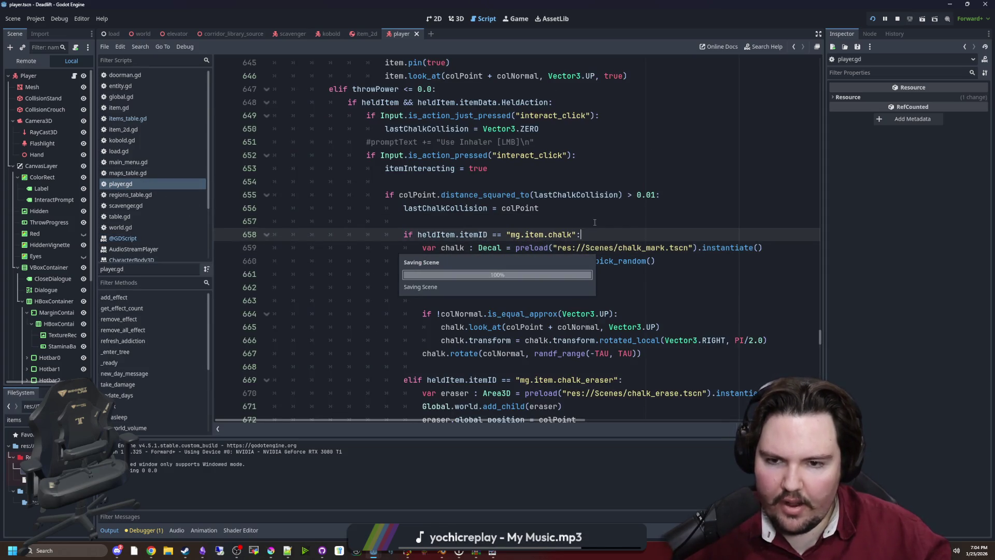
scroll(477, 229, "up", 1)
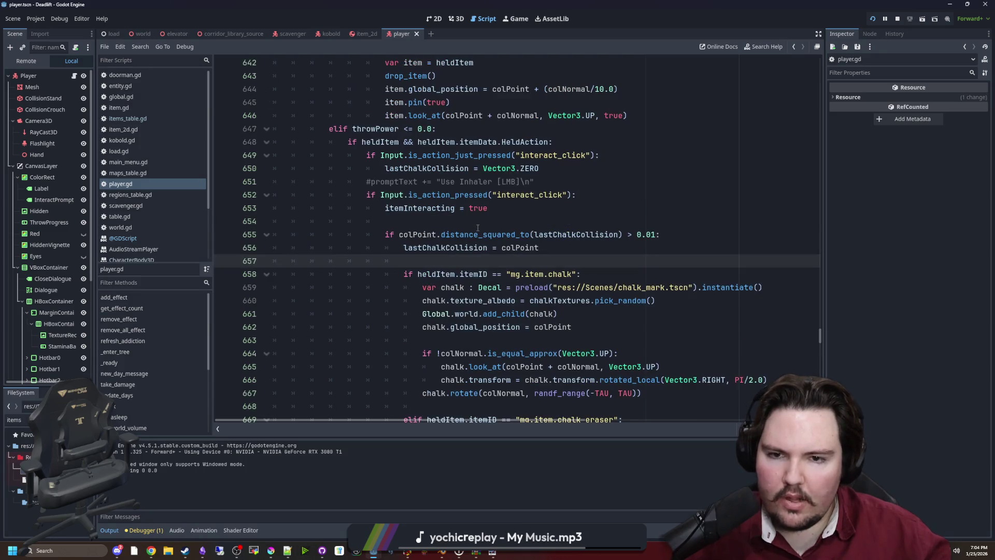
left_click(455, 219)
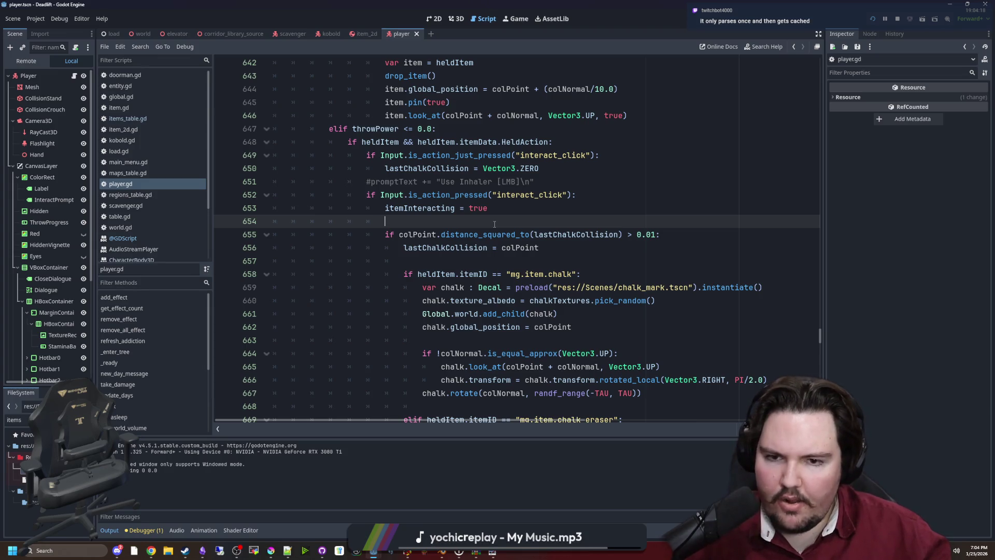
scroll(495, 224, "down", 3)
scroll(494, 221, "up", 3)
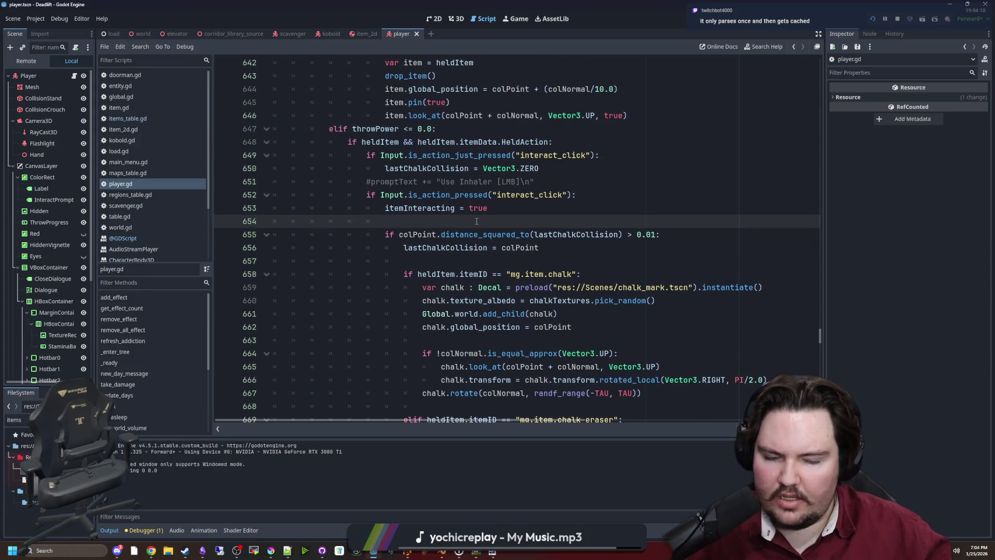
type("load(")
left_click(391, 221)
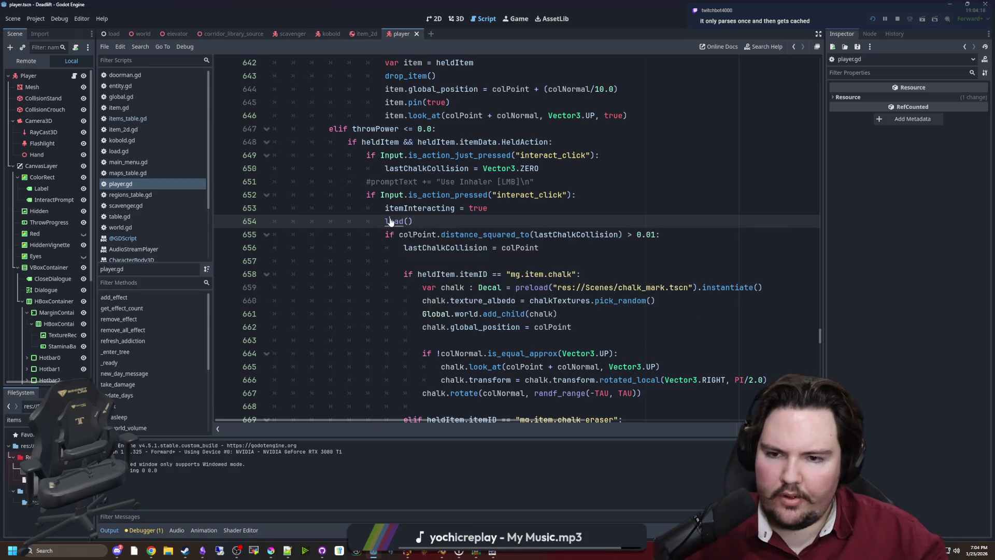
left_click(391, 222, "ctrl")
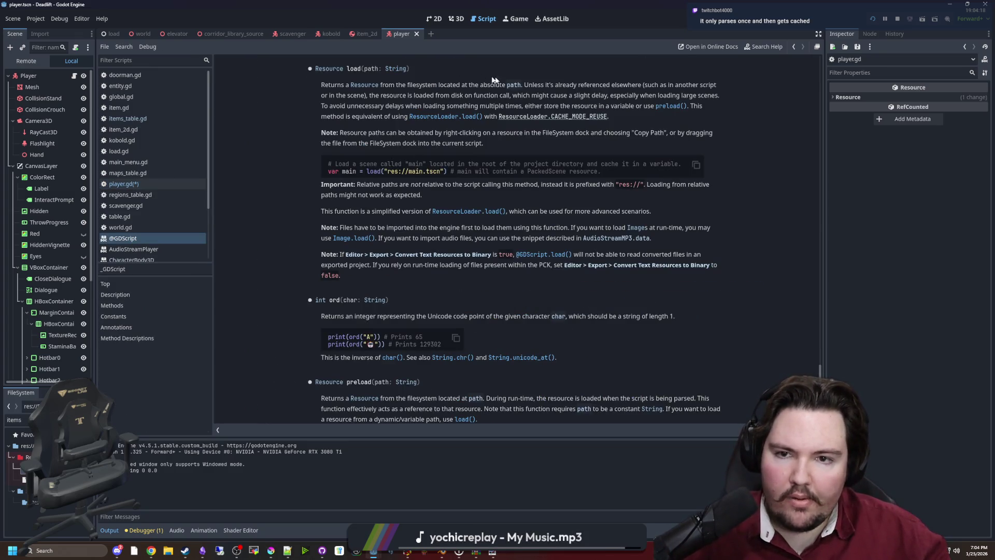
mouse_move(536, 85)
left_mouse_down()
mouse_move(717, 86)
mouse_move(373, 107)
mouse_move(513, 96)
mouse_move(678, 97)
mouse_move(382, 109)
mouse_move(704, 107)
mouse_move(394, 135)
mouse_move(562, 133)
left_mouse_up()
left_click(561, 134)
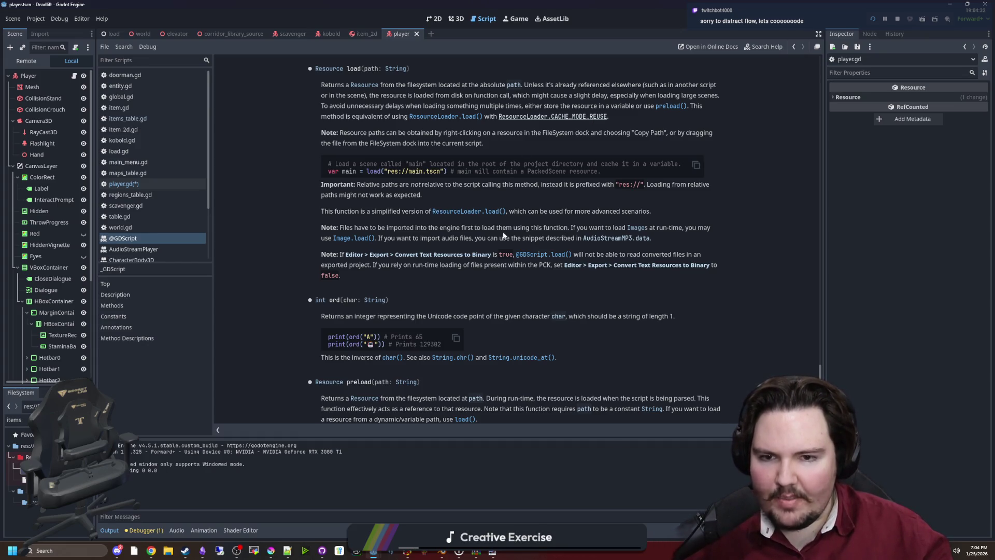
left_click(605, 116)
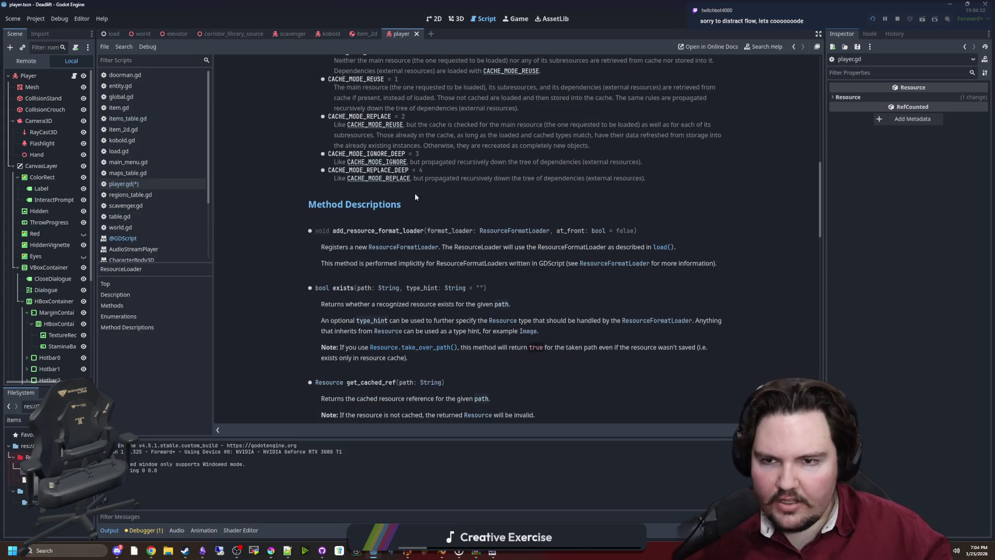
scroll(466, 217, "up", 2)
scroll(385, 164, "up", 2)
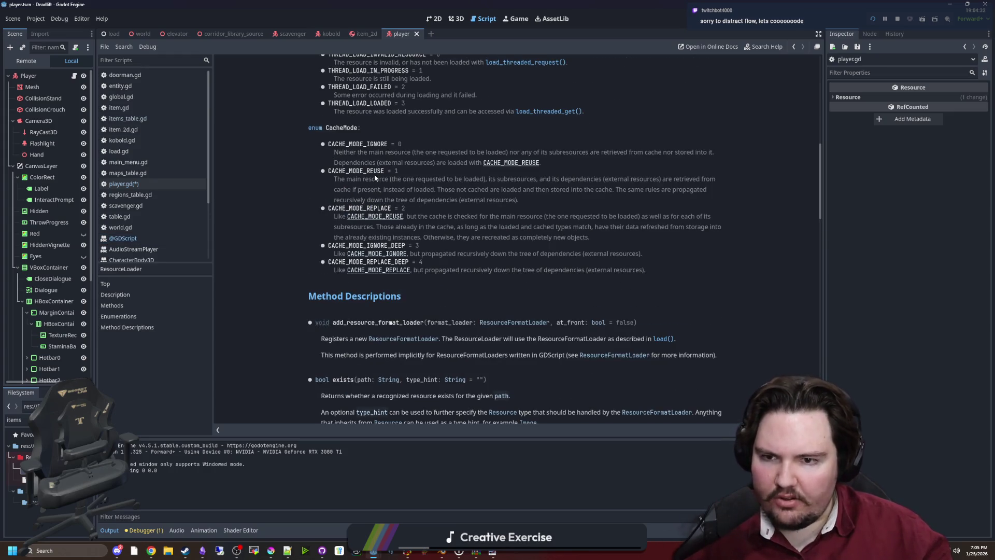
mouse_move(382, 179)
left_mouse_down()
mouse_move(596, 190)
mouse_move(691, 177)
left_mouse_up()
mouse_move(334, 179)
left_mouse_down()
mouse_move(437, 191)
mouse_move(403, 192)
left_mouse_up()
left_click(403, 192)
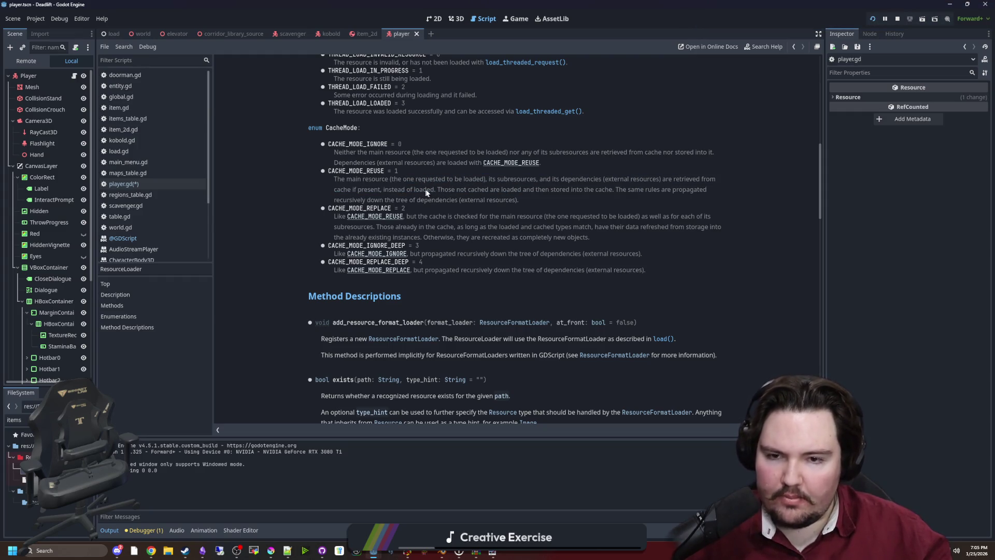
left_click_drag(378, 189, 519, 200)
left_click(572, 201)
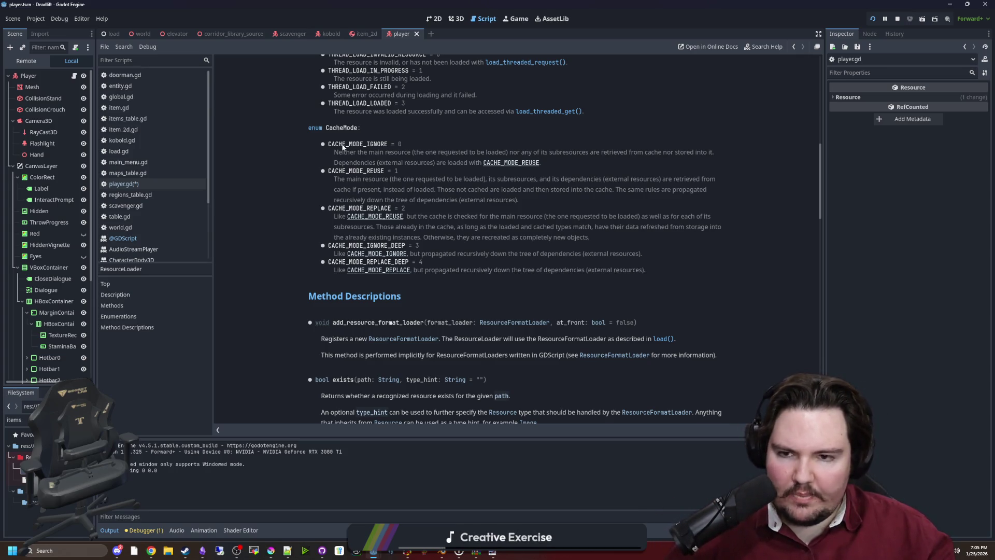
left_click_drag(321, 143, 388, 144)
left_click(461, 165)
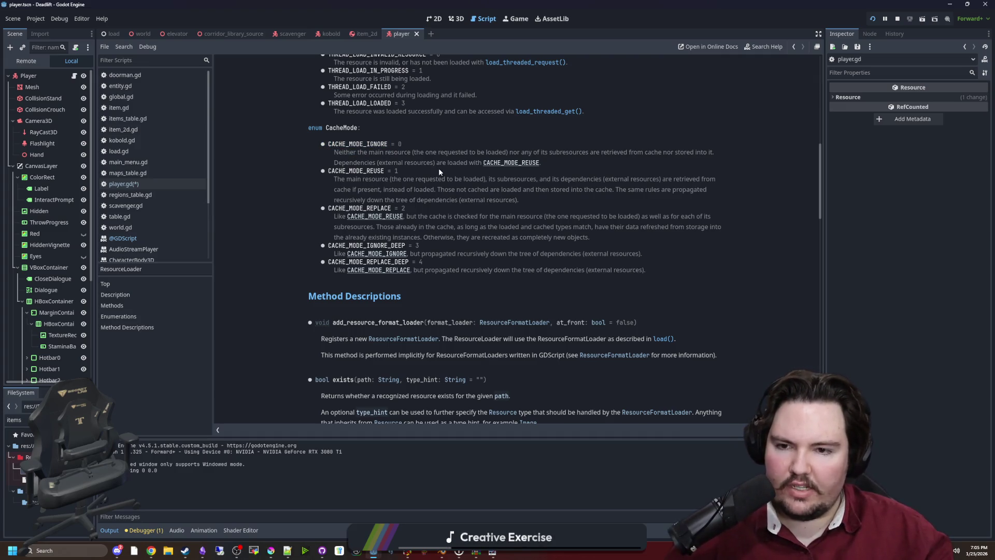
scroll(450, 203, "up", 3)
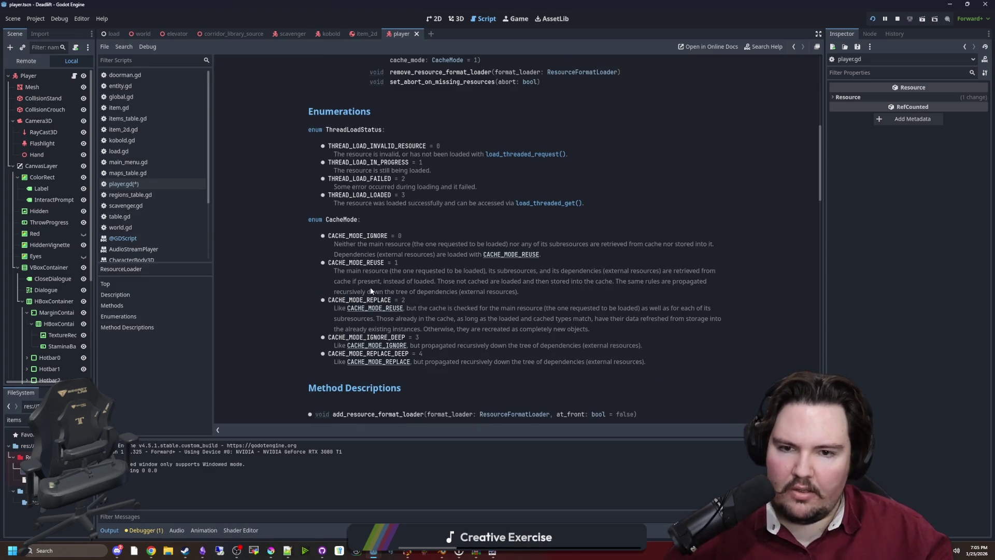
scroll(430, 241, "up", 15)
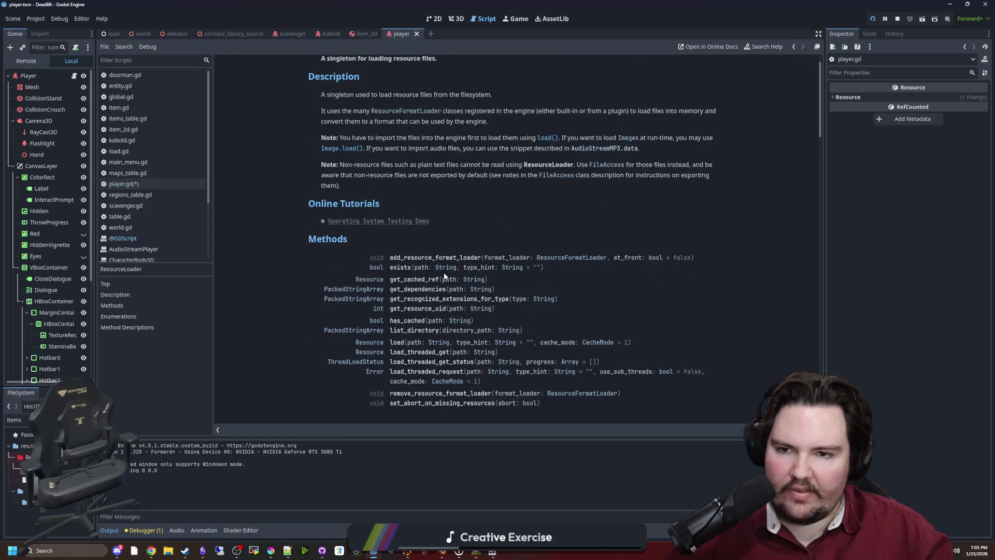
scroll(443, 272, "down", 20)
scroll(450, 263, "up", 20)
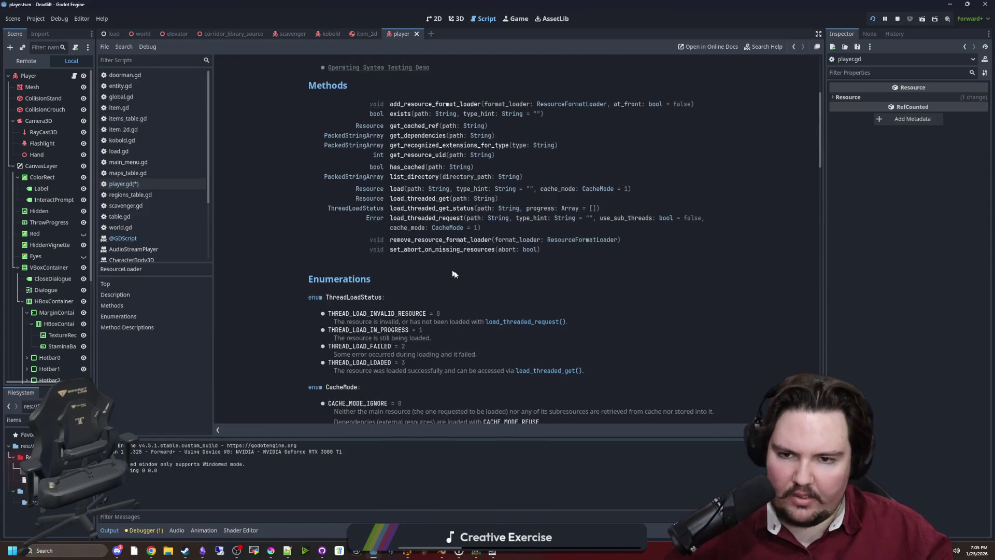
key("alt+Left")
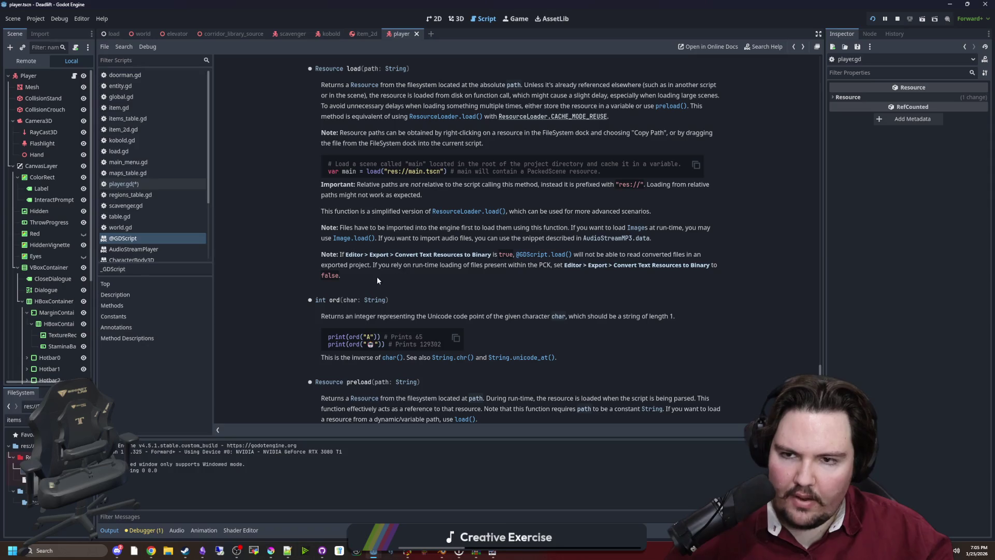
key("alt+Left")
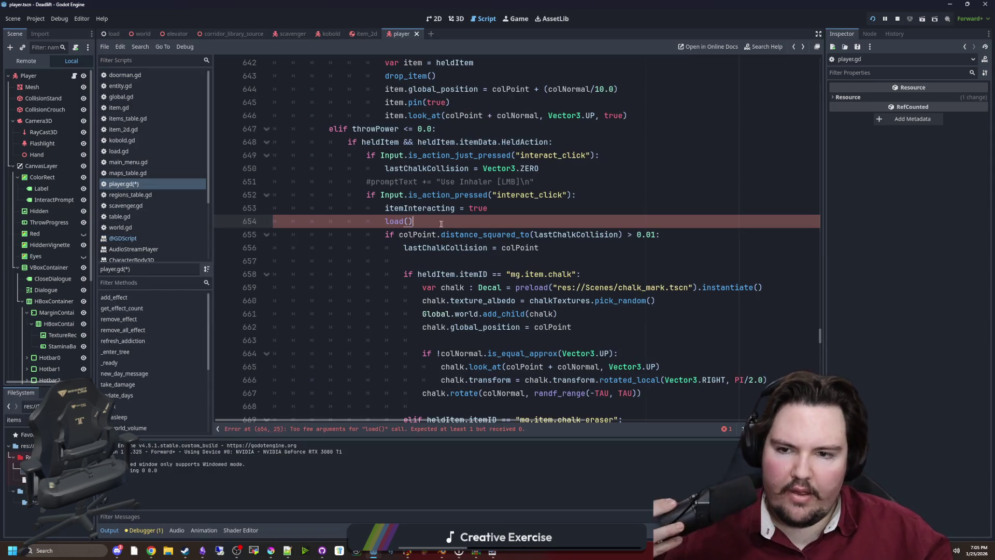
Step: Delete the trial load() call from player.gd and save the script
left_click(259, 220, "shift")
key("BackSpace")
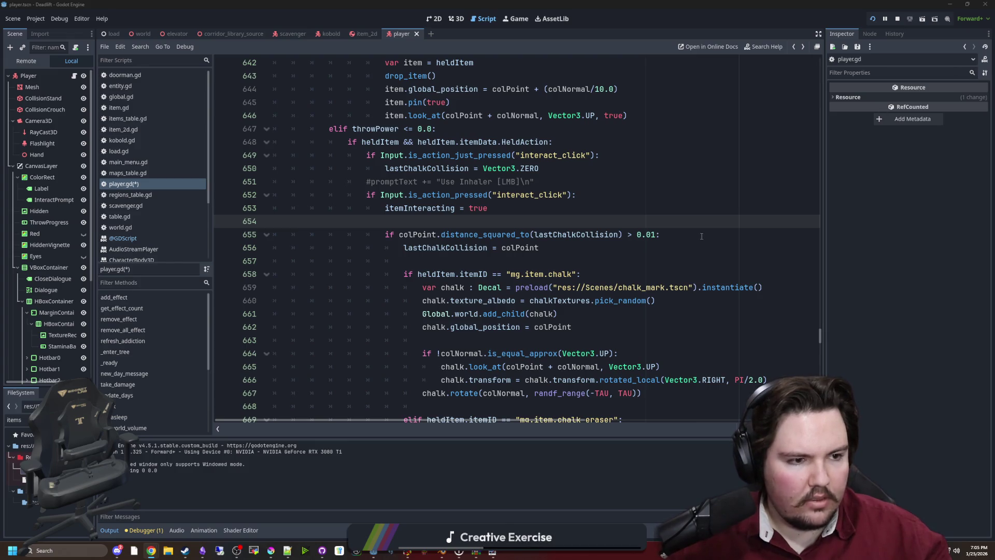
key("ctrl+s")
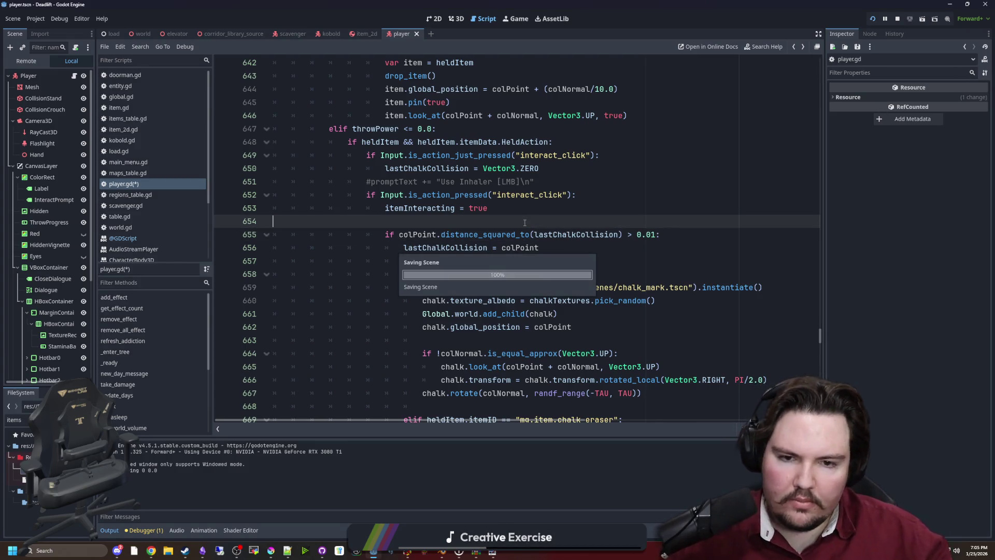
key("ctrl+s")
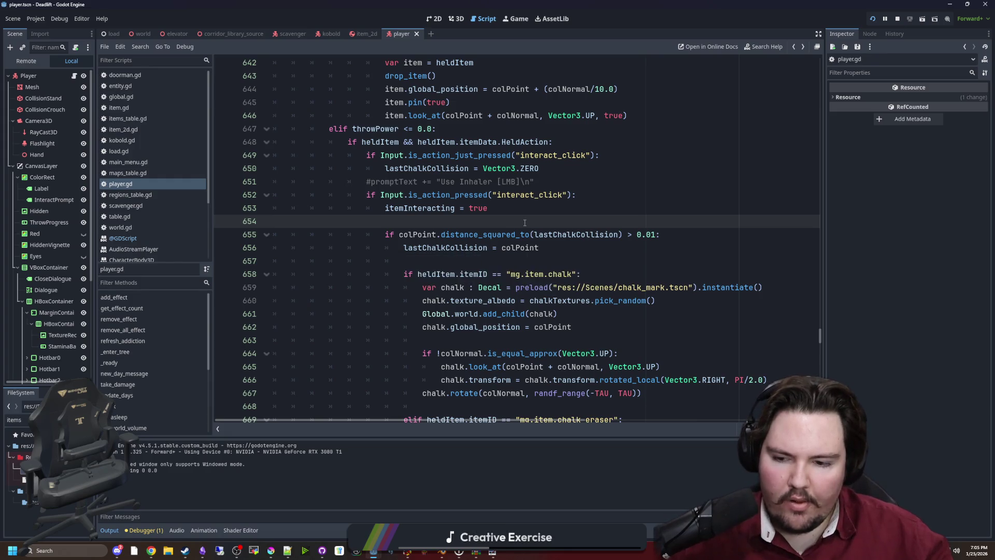
key("ctrl+s")
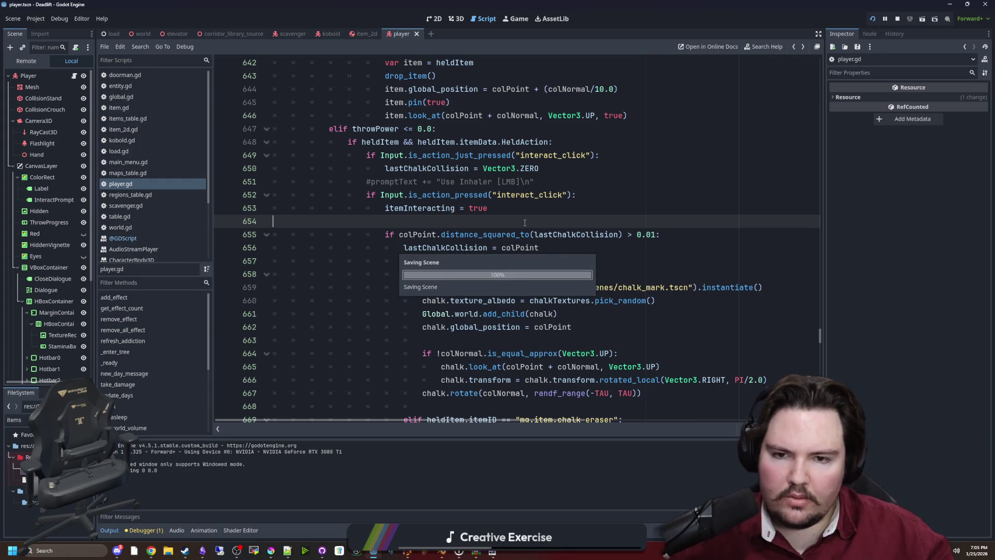
Step: Insert blank lines after the lastChalkCollision reset on line 650
scroll(525, 222, "up", 1)
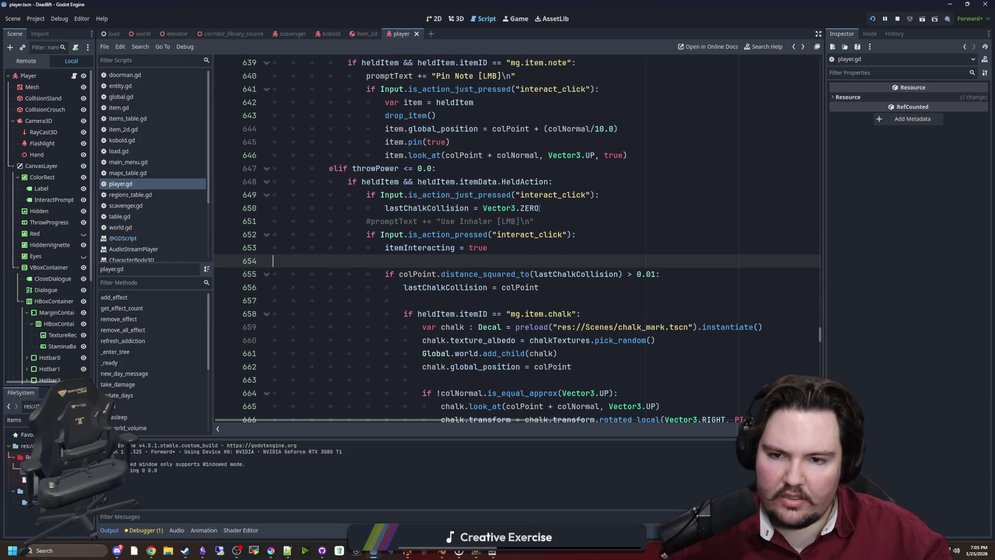
left_click(510, 253)
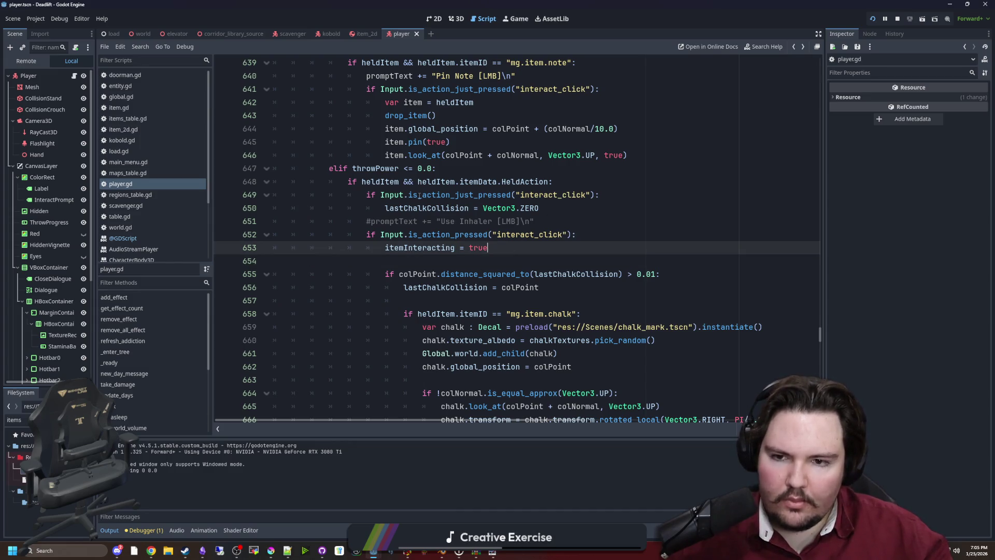
left_click(382, 194)
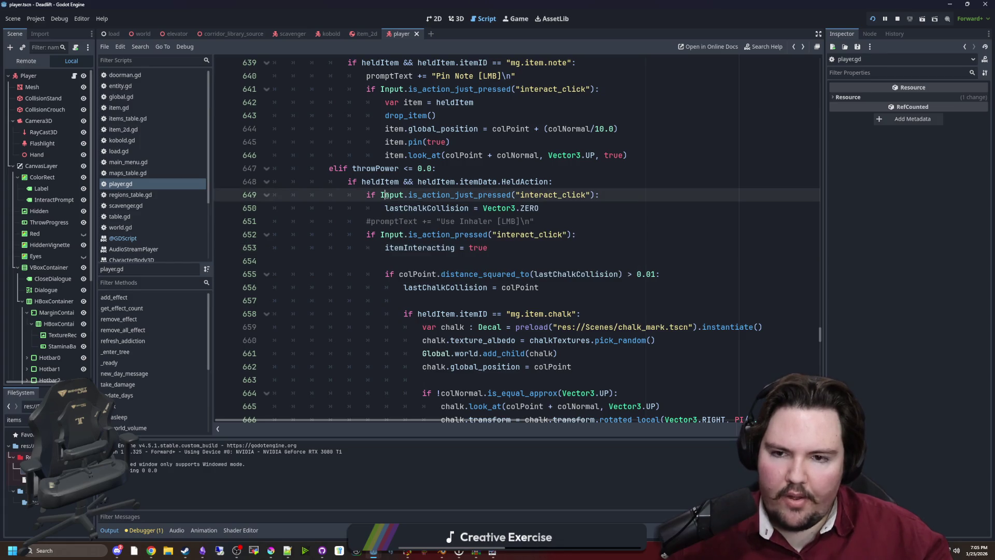
left_click(550, 208)
key("Return")
key("Return")
scroll(535, 270, "down", 4)
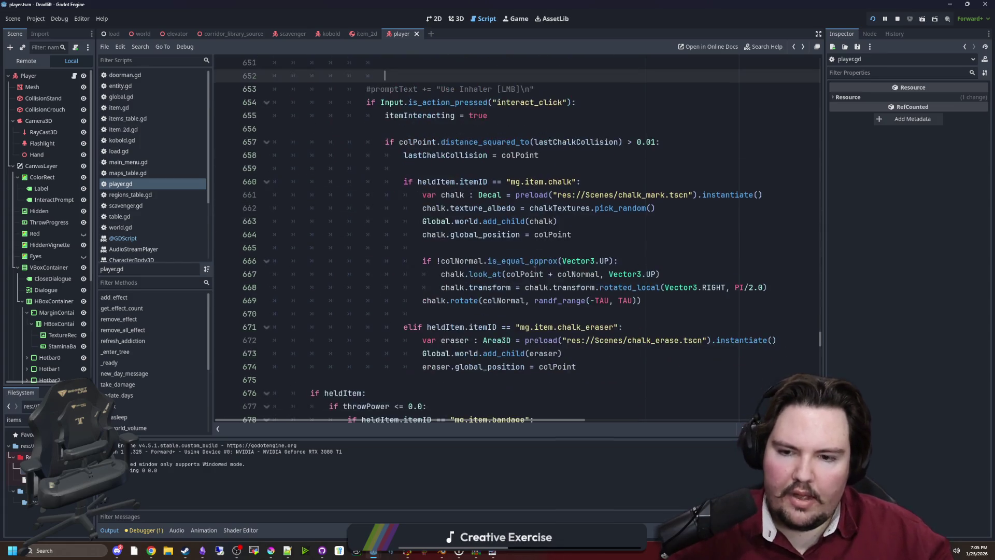
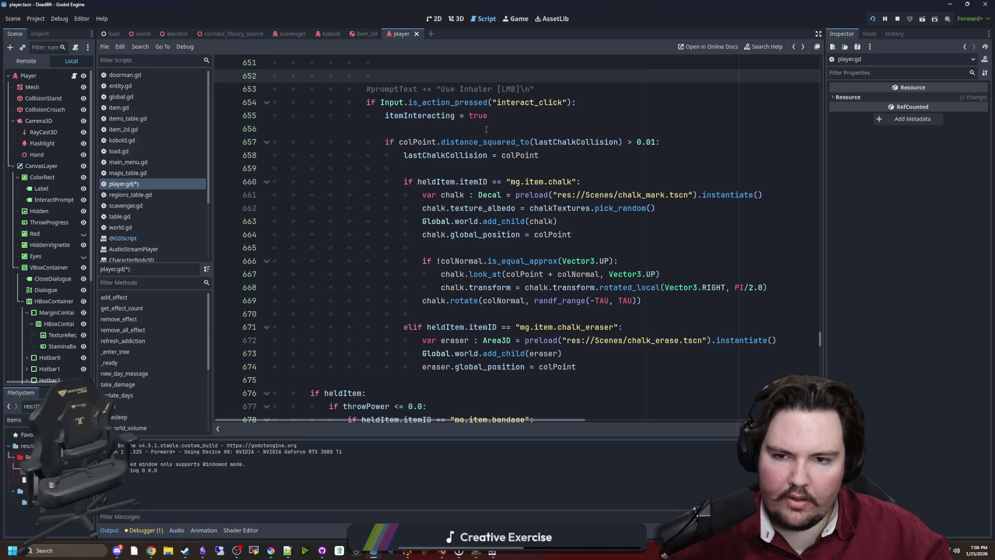
Step: Uncomment the prompt line and change 'Inhaler' to 'Chalk' so it reads "Use Chalk [LMB]"
scroll(511, 167, "up", 2)
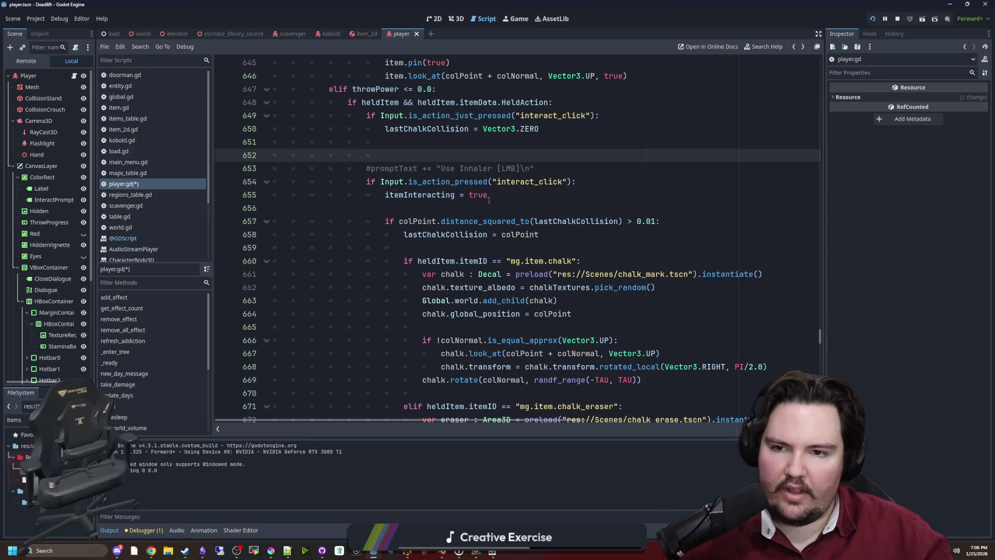
left_click_drag(535, 169, 366, 168)
key("ctrl+k")
double_click(472, 169)
type("C")
type("halk")
key("End")
Step: Comment out lines 653–659, the interact-click and distance checks, with Ctrl+K
scroll(559, 301, "down", 2)
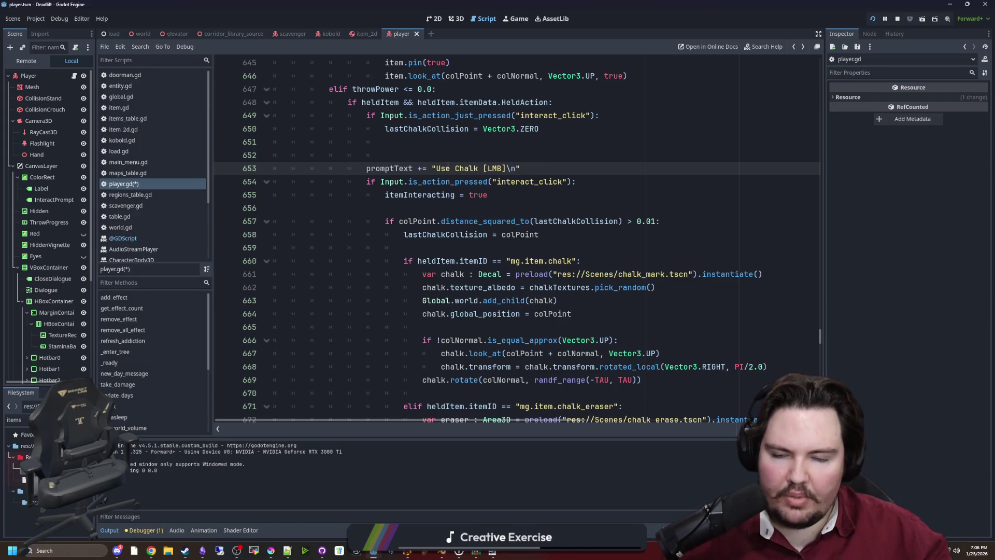
left_click_drag(593, 365, 349, 327)
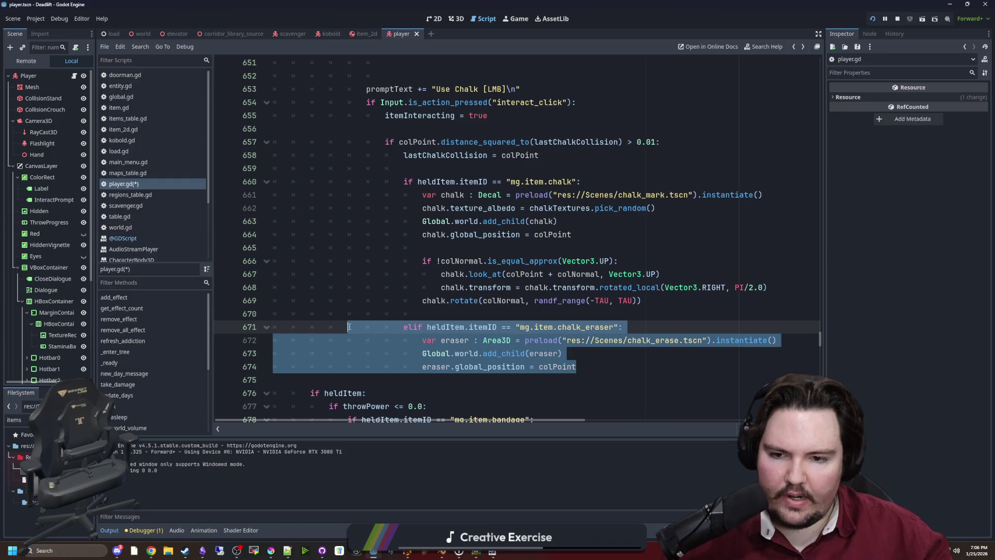
left_click(479, 318)
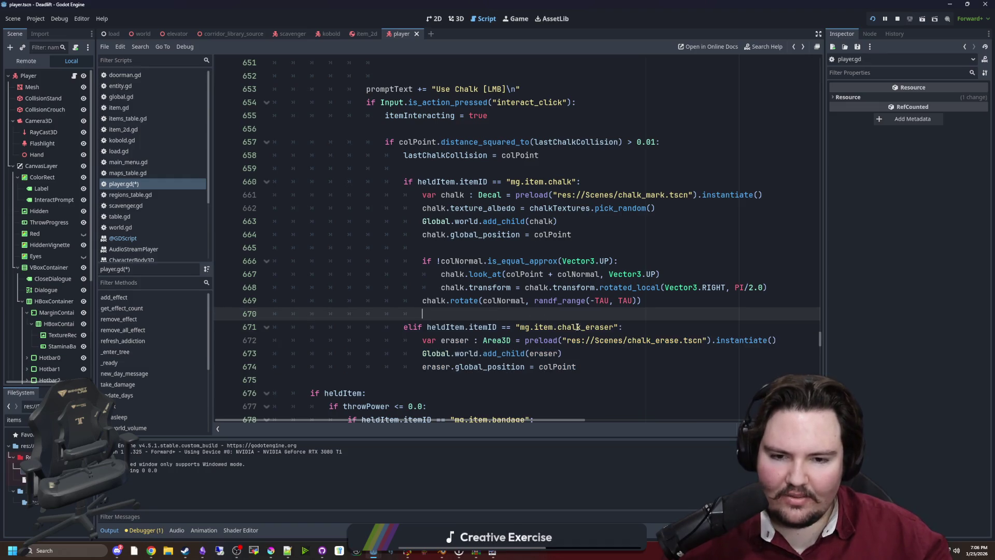
scroll(565, 332, "up", 1)
scroll(571, 231, "up", 1)
scroll(529, 236, "down", 1)
mouse_move(470, 203)
left_mouse_down()
mouse_move(415, 182)
mouse_move(337, 182)
mouse_move(270, 196)
mouse_move(192, 136)
left_mouse_up()
key("ctrl+k")
scroll(498, 243, "down", 1)
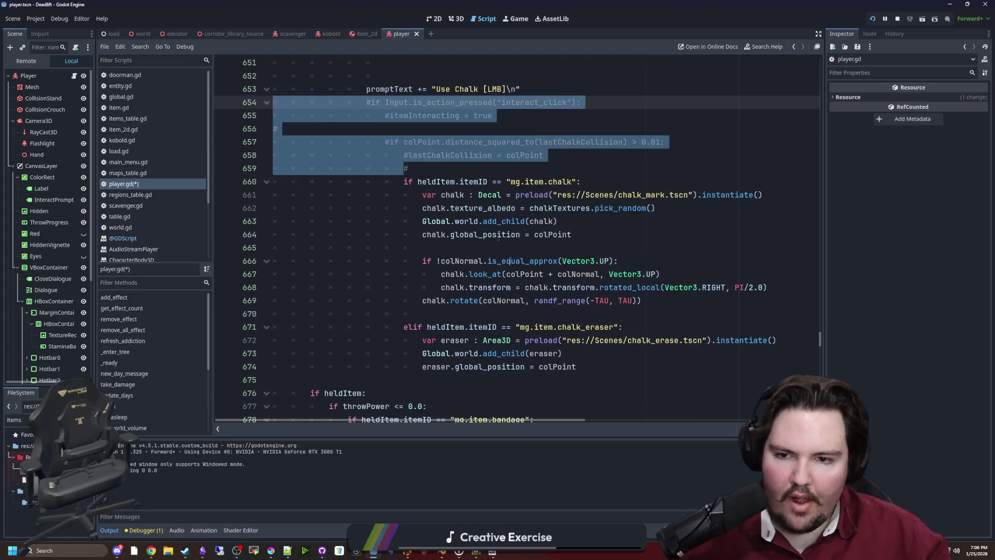
Step: Dedent the chalk and chalk_eraser branches on lines 660–674 by one level
left_click(519, 326)
left_click_drag(560, 367, 477, 185)
key("shift+Tab")
key("shift+Tab")
key("shift+Tab")
key("Tab")
left_click(470, 166)
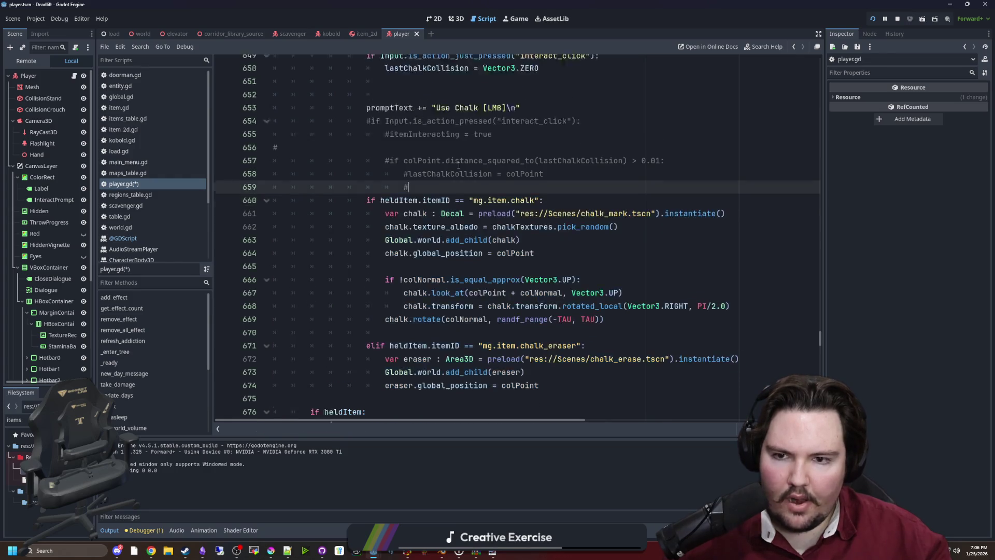
Step: Paste the "Use Chalk [LMB]" prompt line inside the chalk branch
scroll(497, 156, "up", 1)
left_click_drag(521, 129, 370, 129)
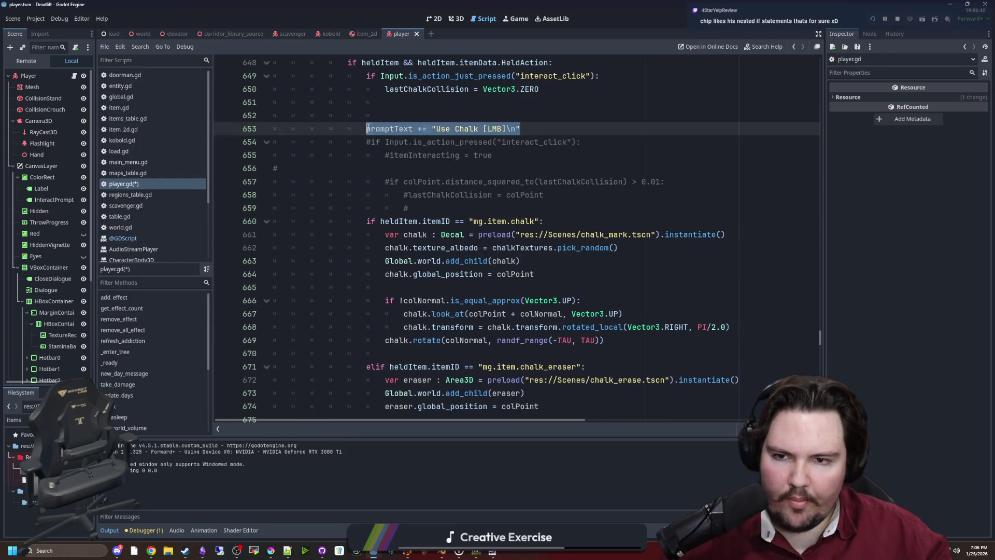
left_click(575, 222)
key("Return")
type("promptText += \"Use Chalk [LMB]\\n\"")
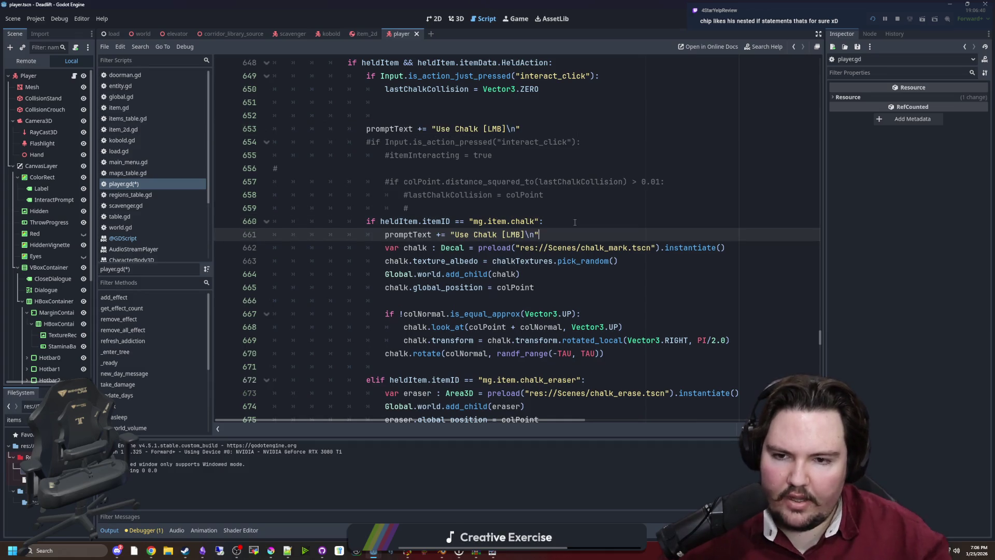
key("Return")
key("Up")
key("shift+End")
key("ctrl+c")
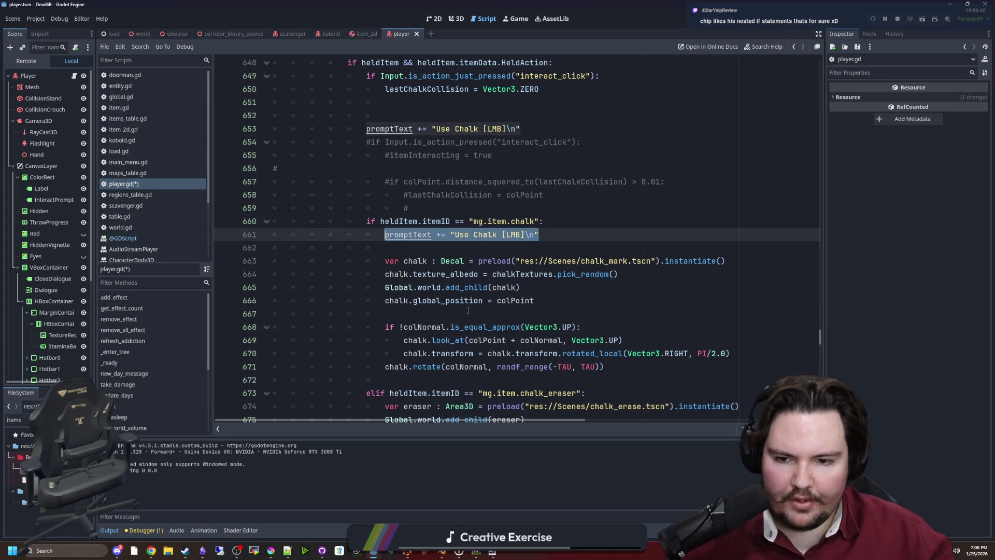
Step: Paste the prompt into the eraser branch and edit it to "Use Chalk Eraser[LMB]"
scroll(566, 235, "down", 3)
left_click(598, 273)
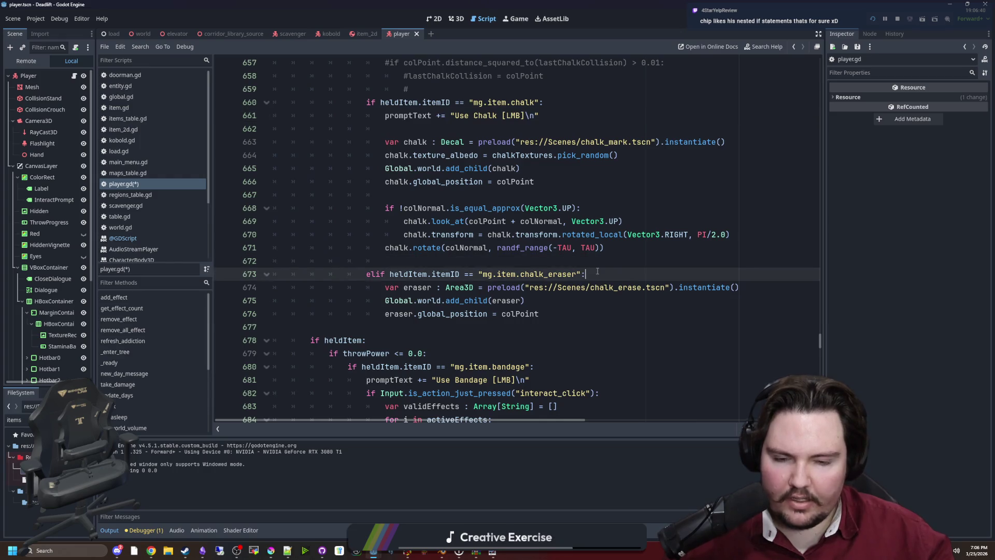
key("Return")
key("ctrl+v")
key("Left")
key("Left")
key("Left")
type("Eraser")
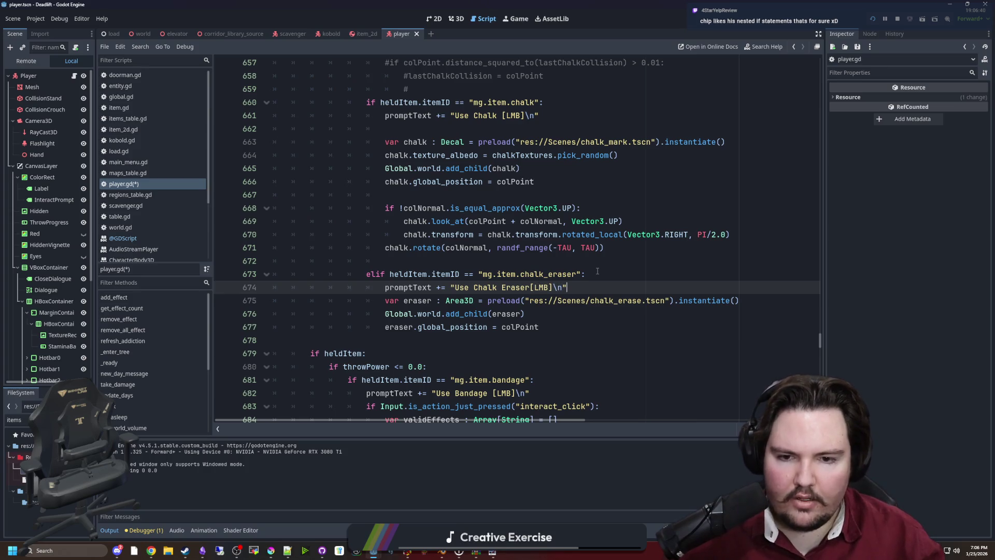
key("End")
key("Return")
key("Return")
scroll(583, 270, "up", 3)
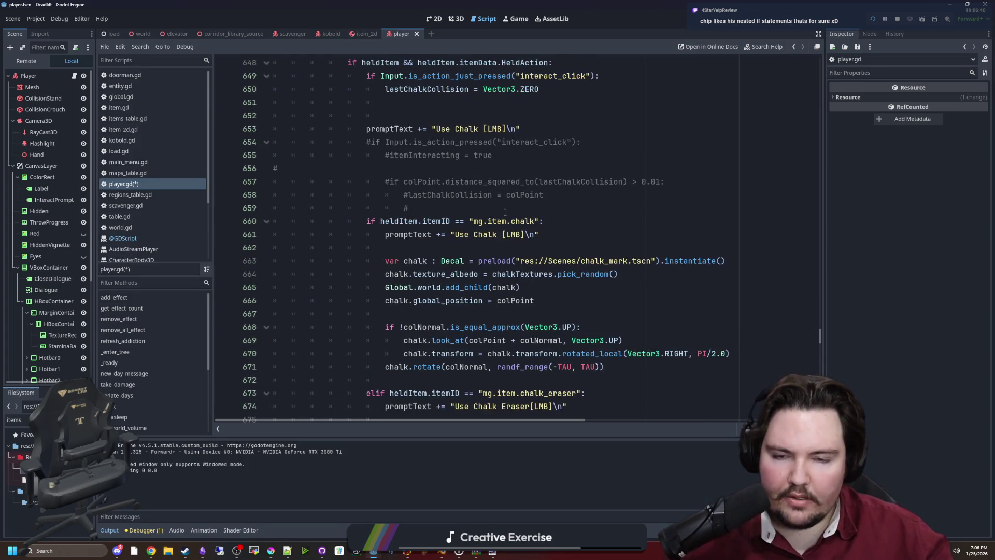
left_click(509, 203)
scroll(515, 231, "up", 1)
Step: Add 'if Input.is_action_pressed("interact_click"):' on line 675 in the eraser branch
left_click(475, 155)
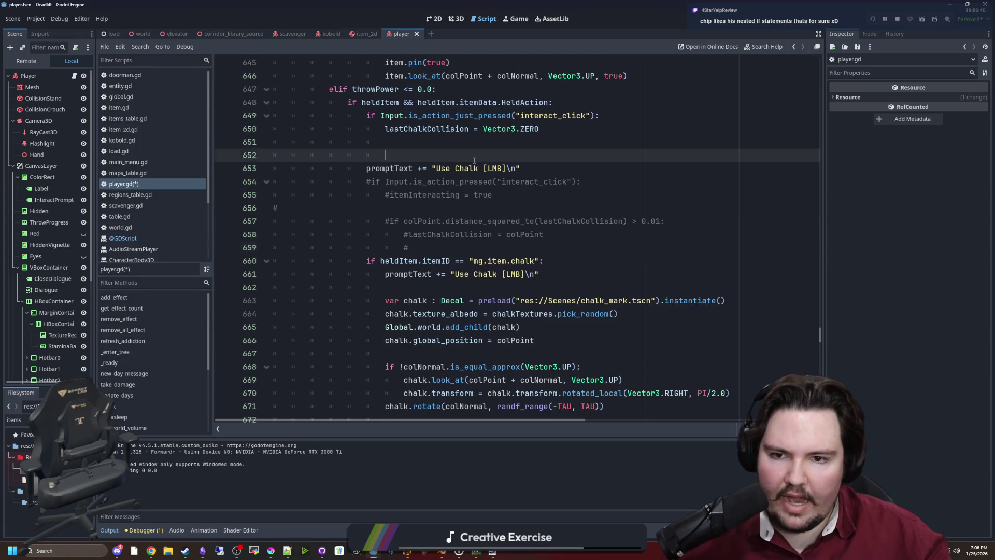
left_click(604, 194)
left_click_drag(582, 182, 385, 182)
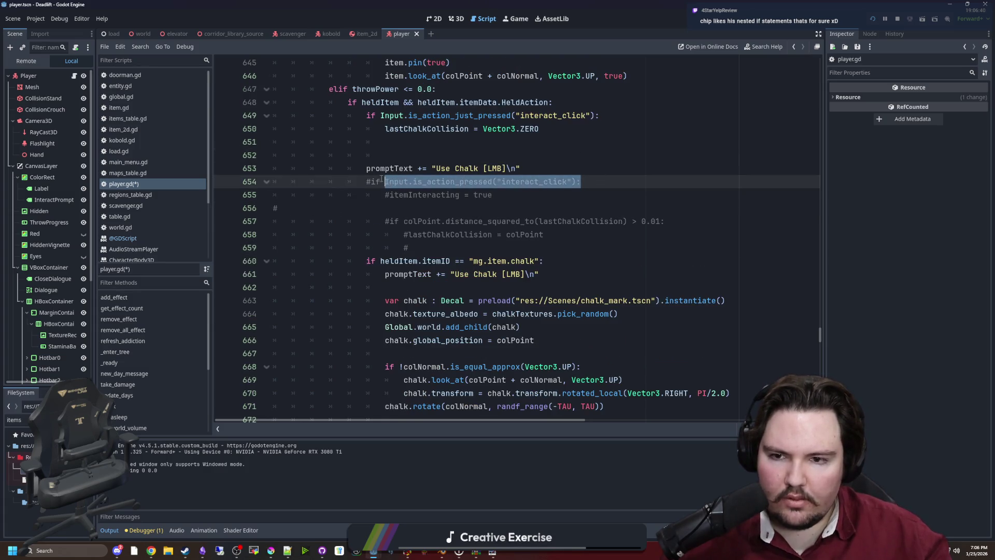
scroll(445, 259, "down", 5)
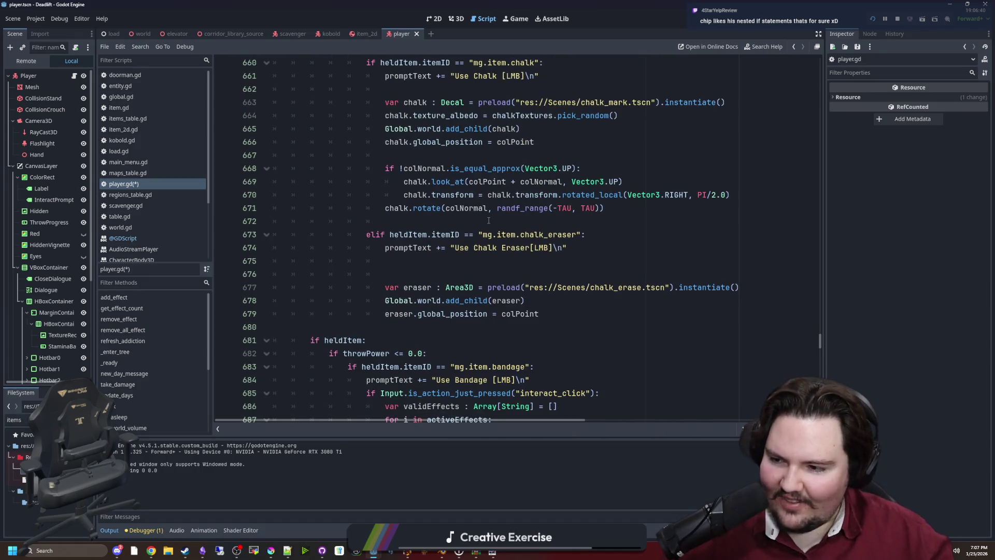
left_click(434, 257)
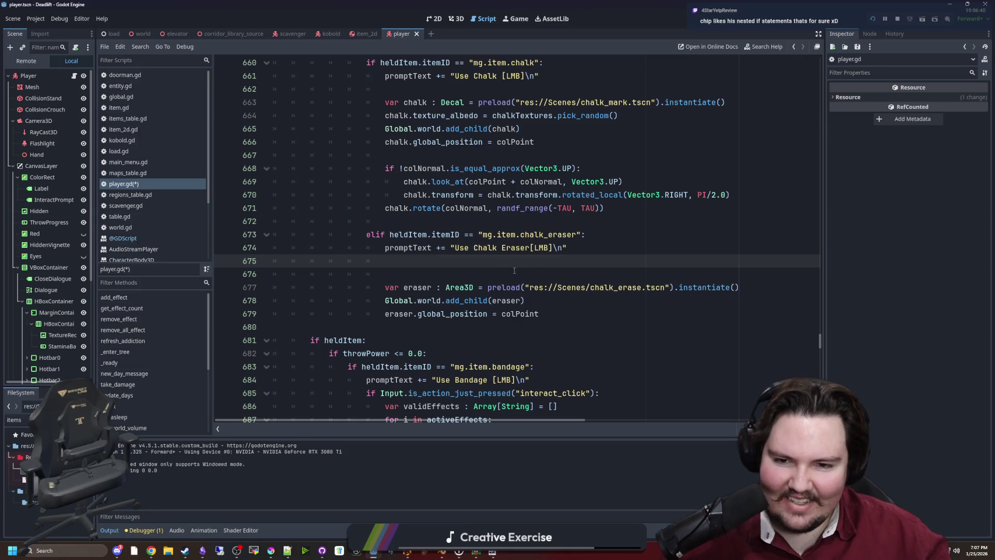
type("if Input.is_action_pressed(\"interact_click\"):")
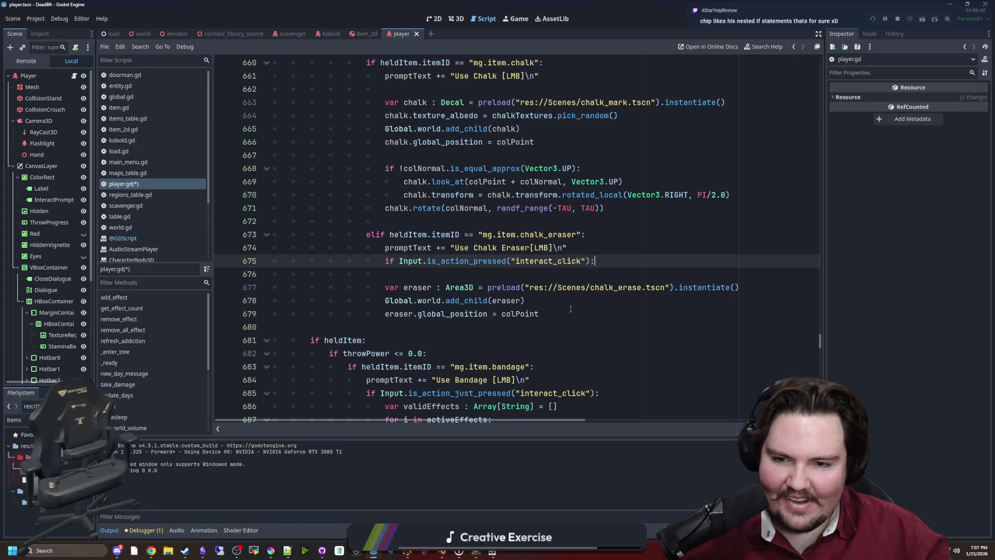
Step: Move the colPoint distance_squared_to check to line 653 and remove its leading 'if'
scroll(580, 308, "up", 4)
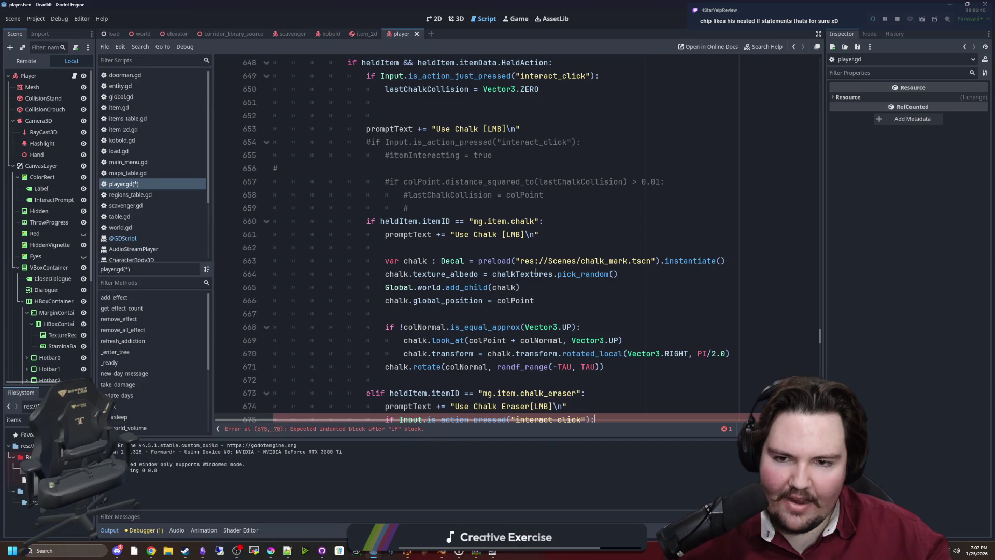
scroll(537, 272, "up", 1)
left_click_drag(664, 221, 390, 222)
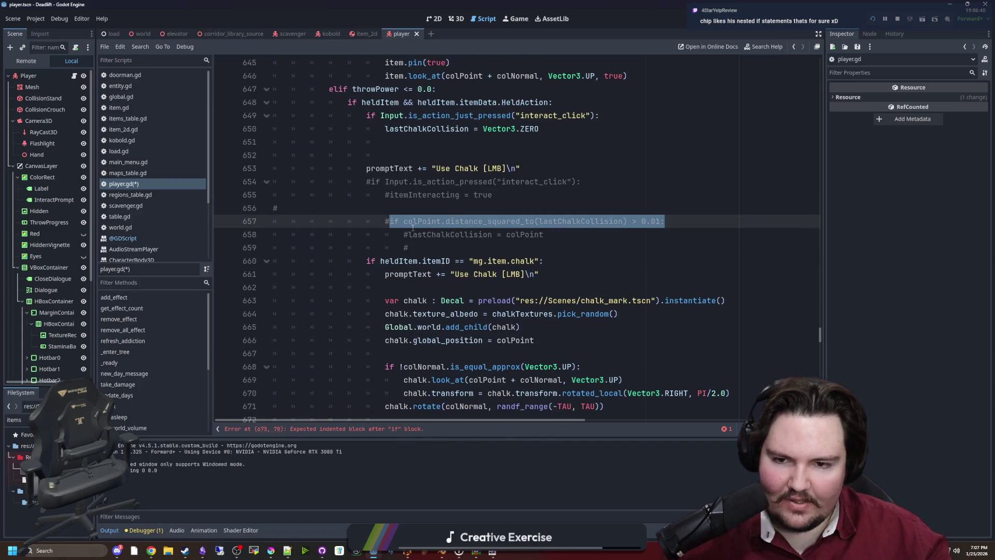
left_click(416, 209)
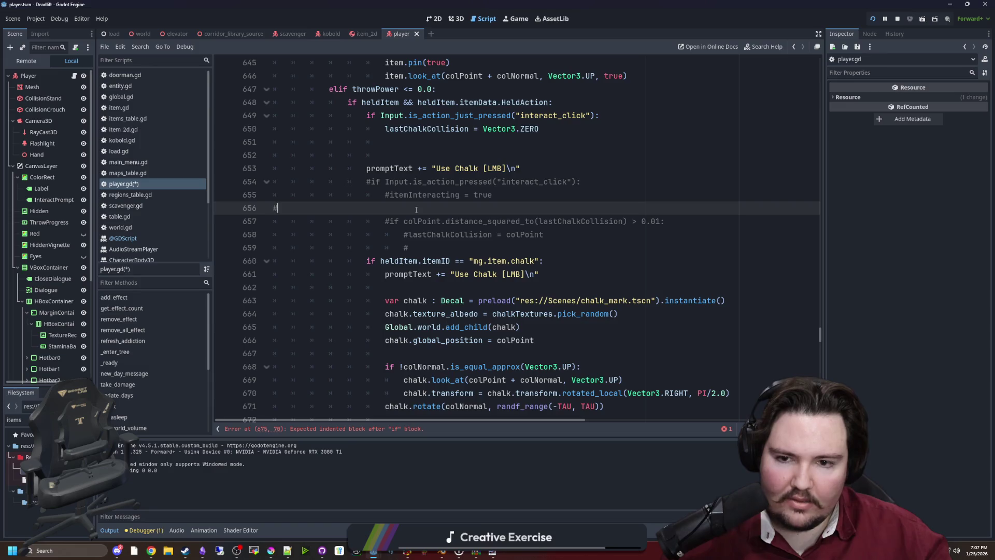
left_click_drag(683, 221, 385, 224)
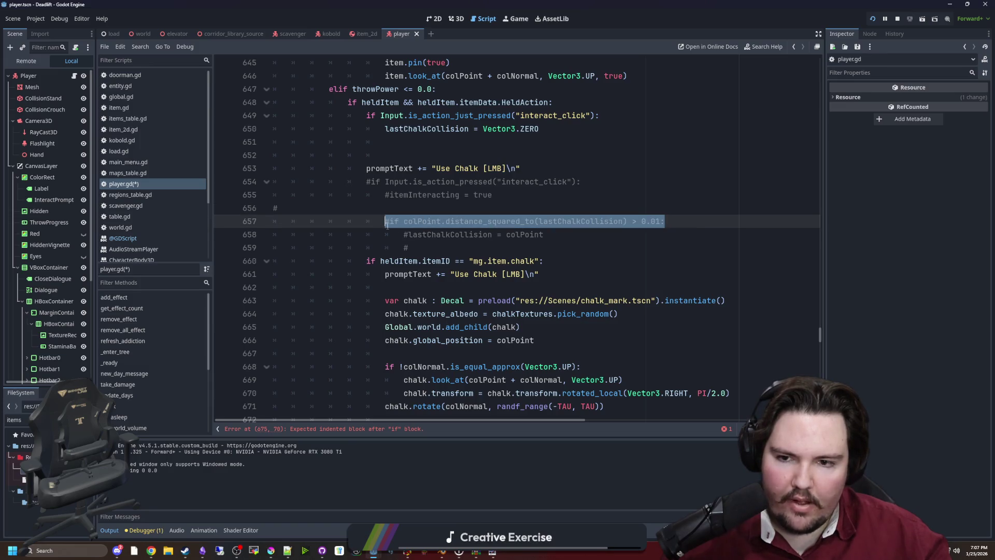
key("ctrl+x")
left_click(395, 155)
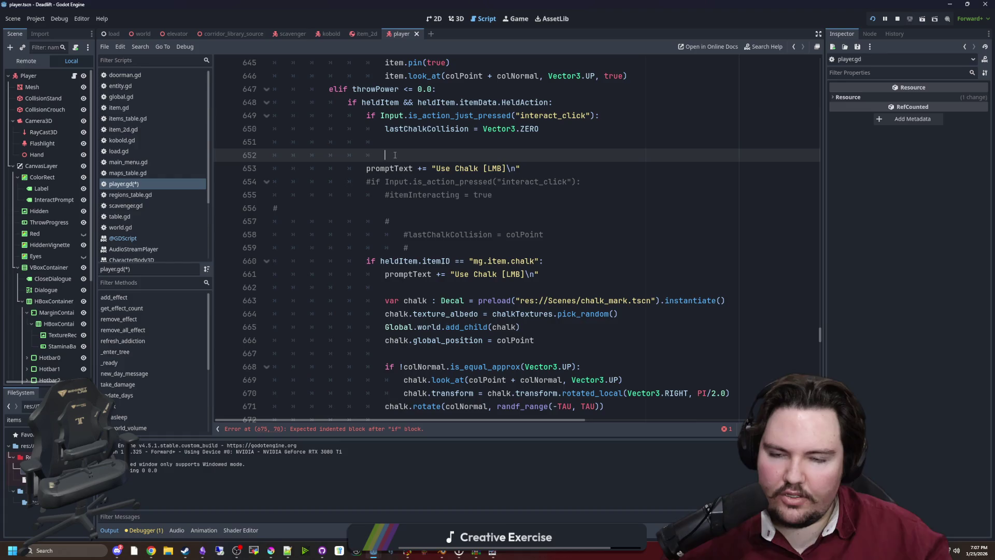
key("Return")
key("Return")
key("Up")
key("ctrl+v")
key("Home")
key("ctrl+shift+Right")
key("Delete")
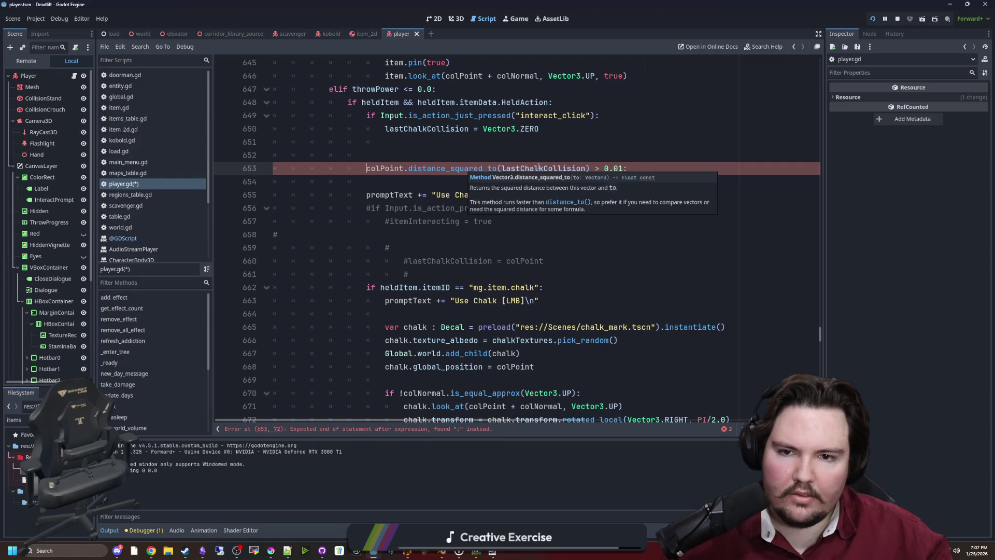
left_click(511, 145)
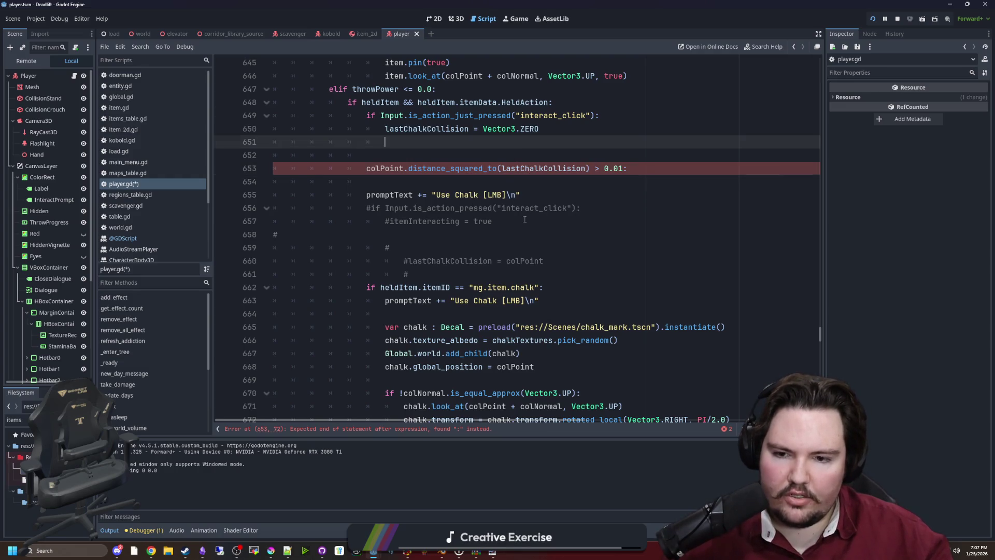
scroll(525, 220, "down", 3)
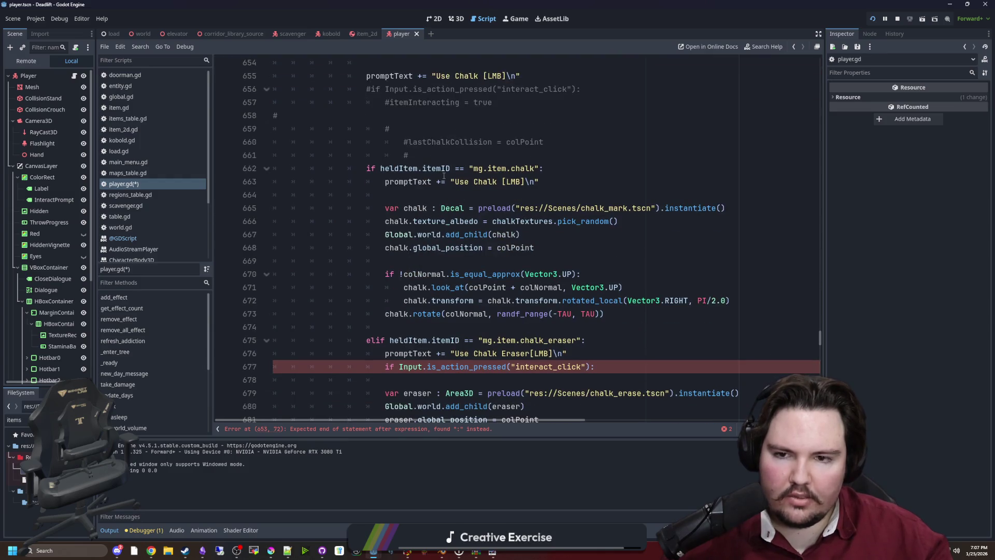
scroll(509, 313, "down", 1)
scroll(512, 322, "up", 4)
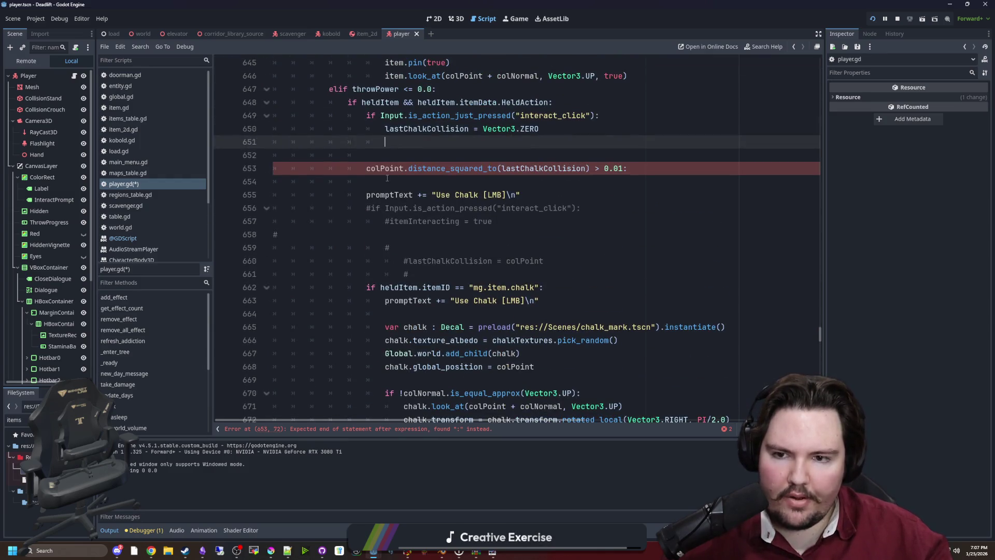
scroll(387, 178, "down", 3)
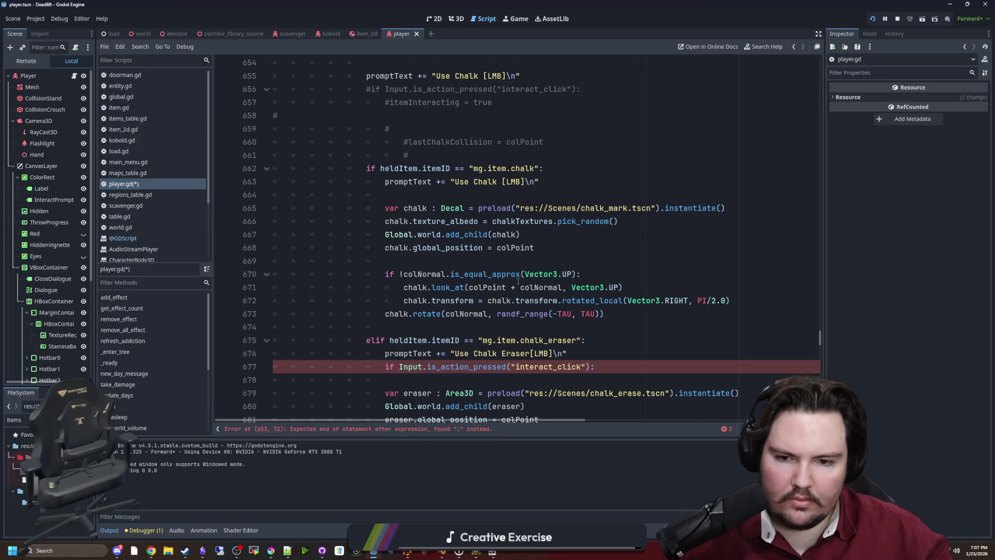
scroll(519, 280, "down", 1)
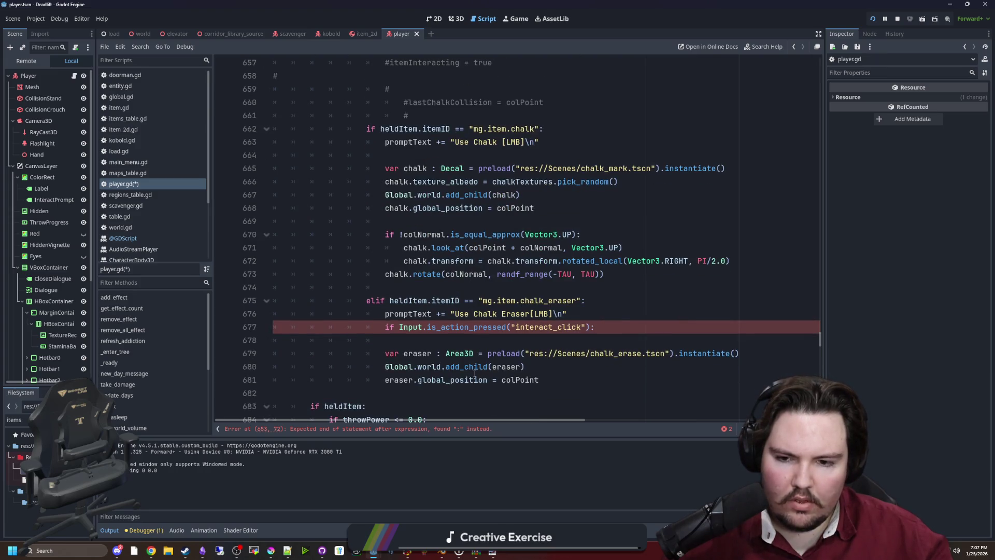
scroll(450, 314, "up", 5)
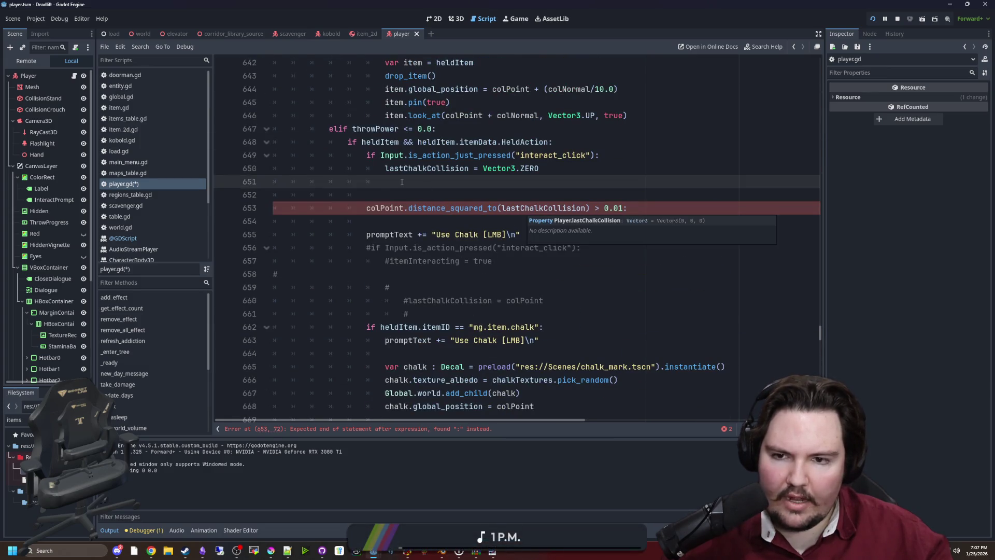
scroll(402, 182, "down", 1)
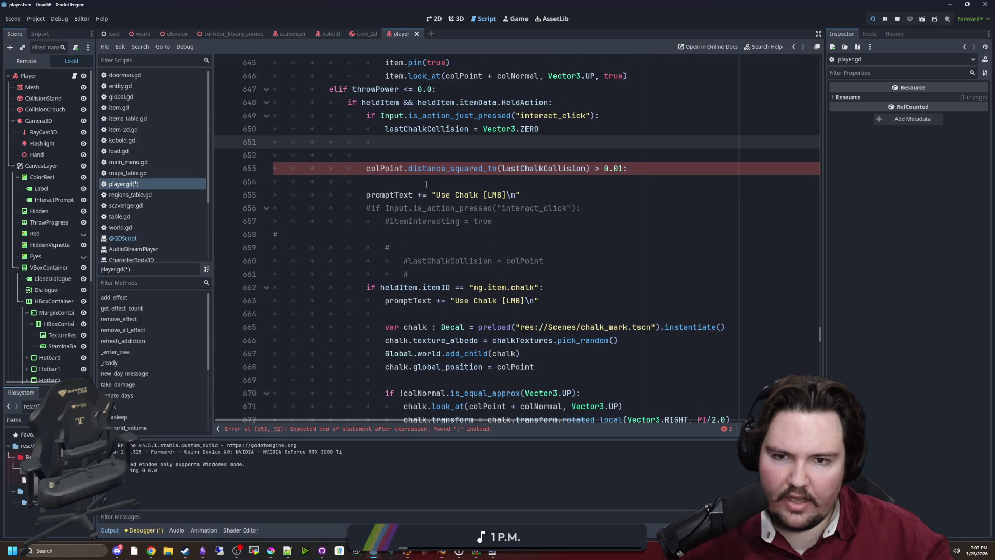
scroll(434, 261, "down", 1)
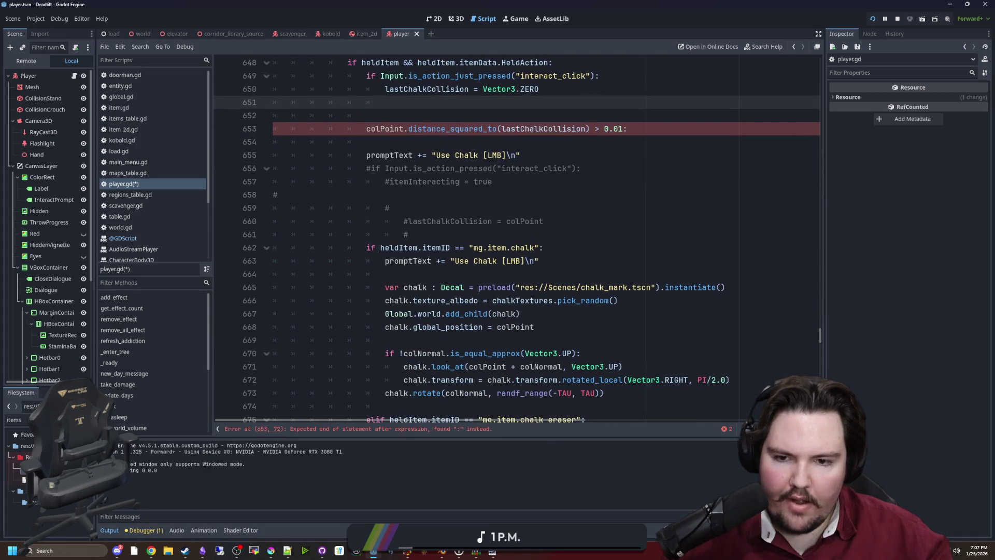
scroll(472, 303, "down", 1)
mouse_move(457, 290)
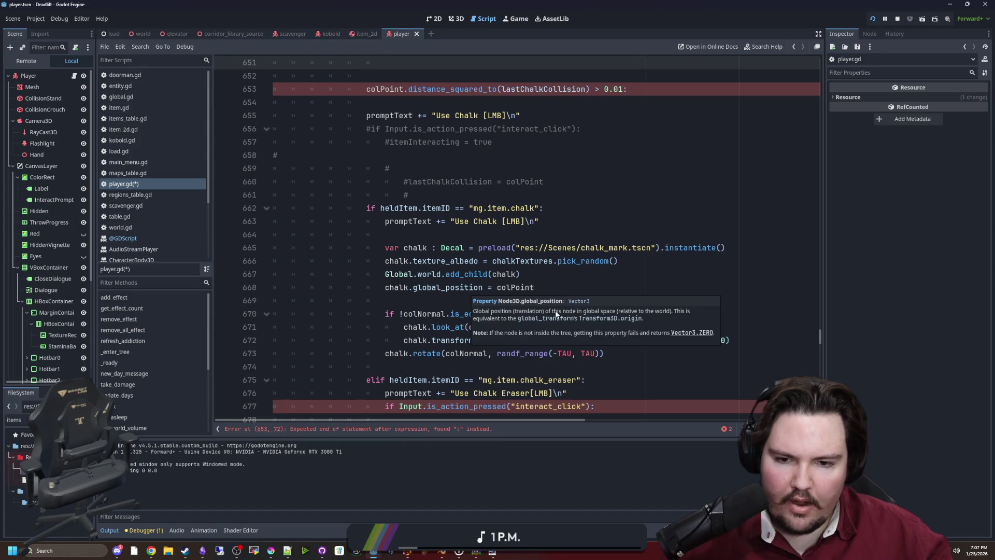
left_click(409, 299)
scroll(490, 310, "down", 3)
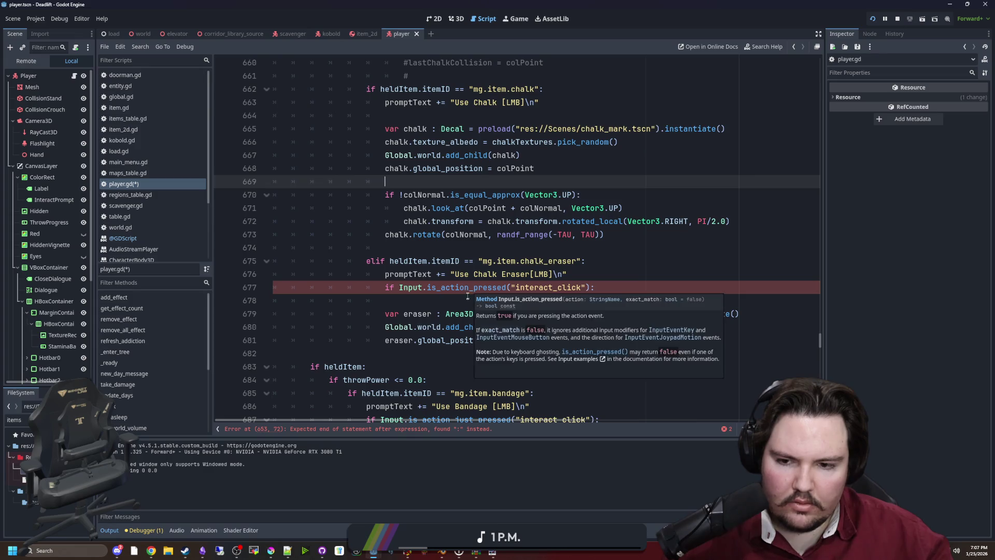
scroll(470, 289, "up", 4)
left_click_drag(567, 222, 408, 219)
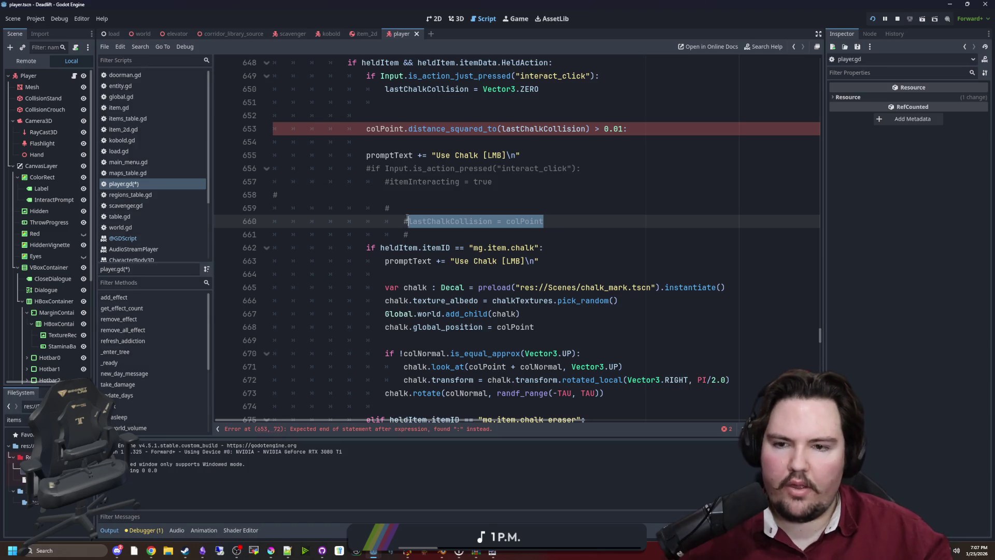
Step: Move the lastChalkCollision assignment into both the chalk and eraser branches
key("BackSpace")
scroll(437, 220, "down", 2)
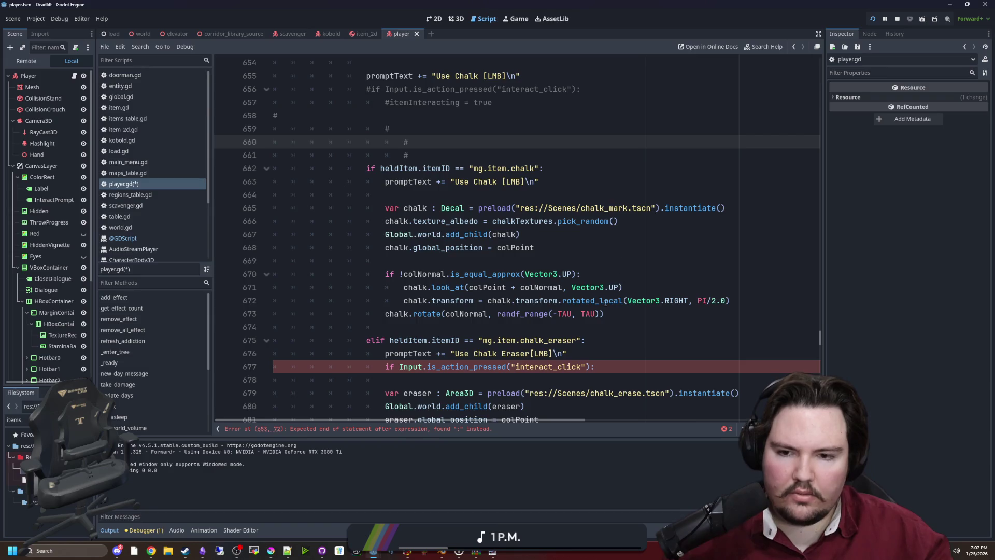
left_click(444, 261)
key("Return")
key("ctrl+v")
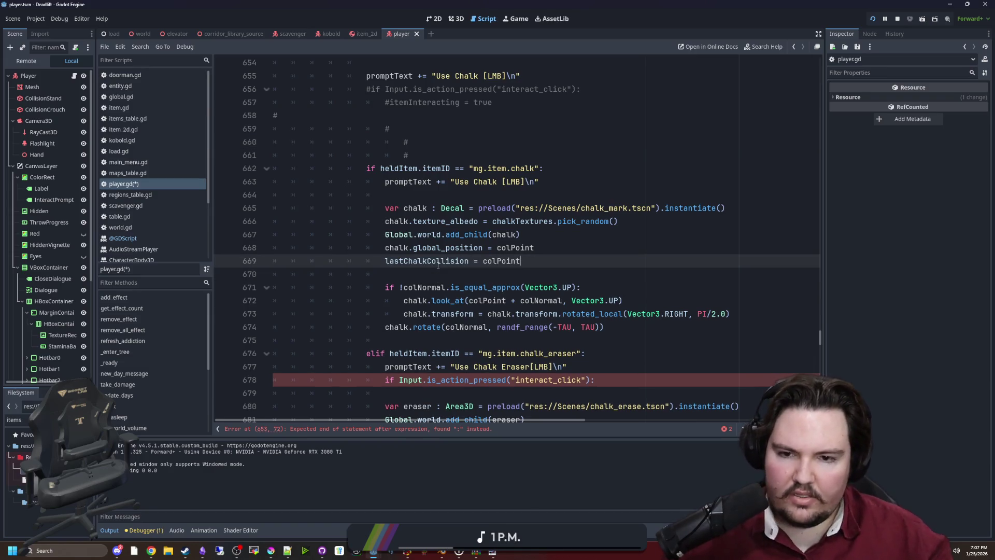
scroll(438, 265, "down", 2)
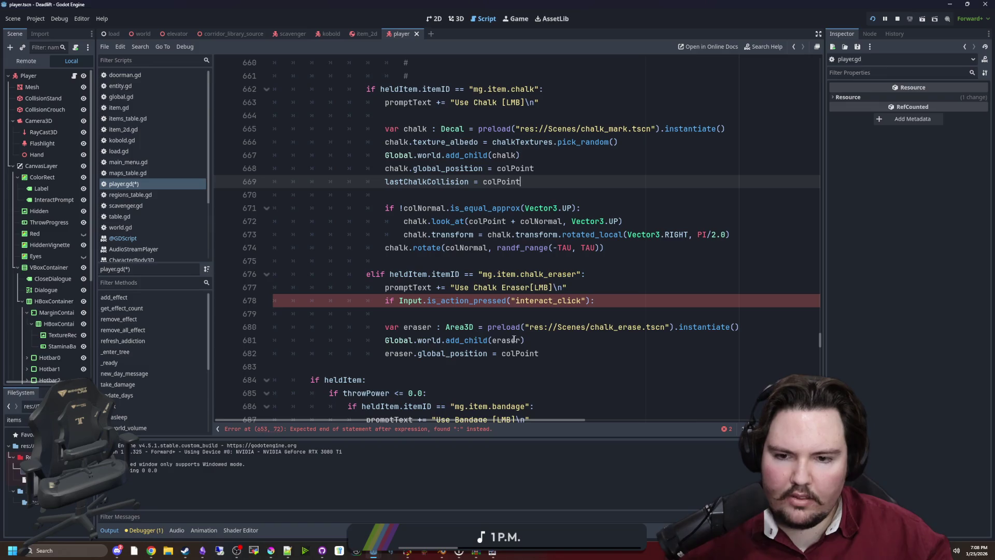
left_click(559, 352)
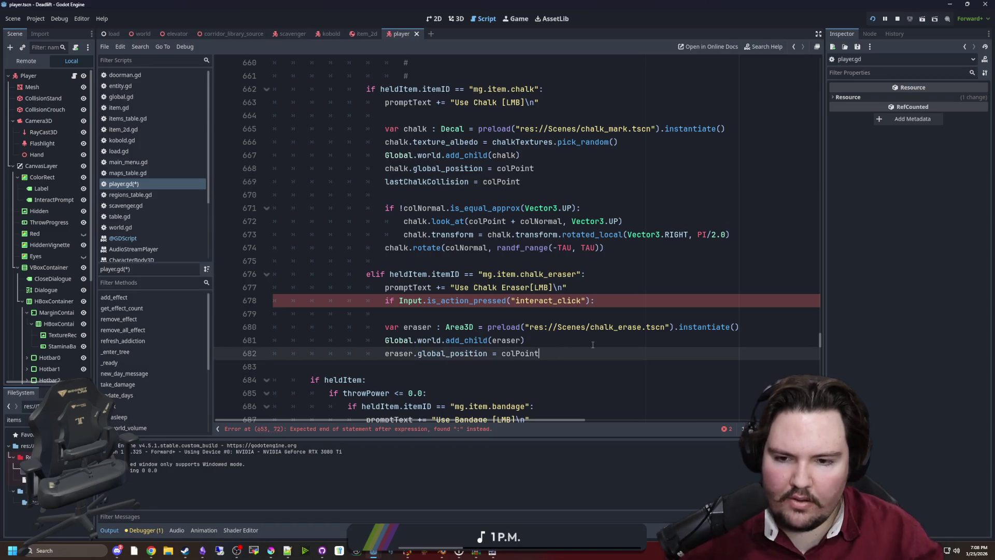
key("Return")
key("ctrl+v")
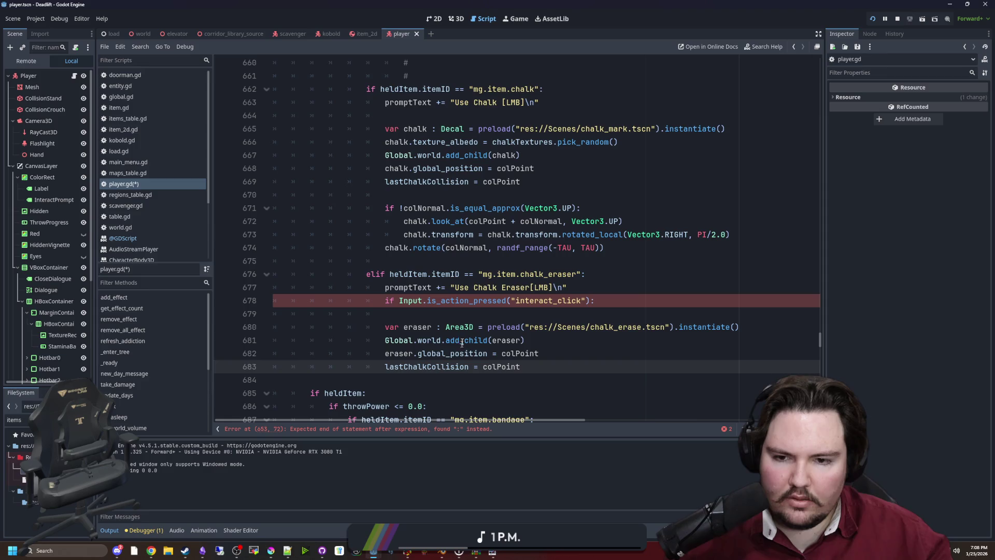
Step: Nest the eraser spawning lines under the click check and add a chalkReady condition
left_click(478, 315)
left_click_drag(553, 368, 363, 325)
key("Tab")
left_click(466, 315)
key("BackSpace")
key("BackSpace")
key("BackSpace")
key("Left")
type("&& chalkReadt")
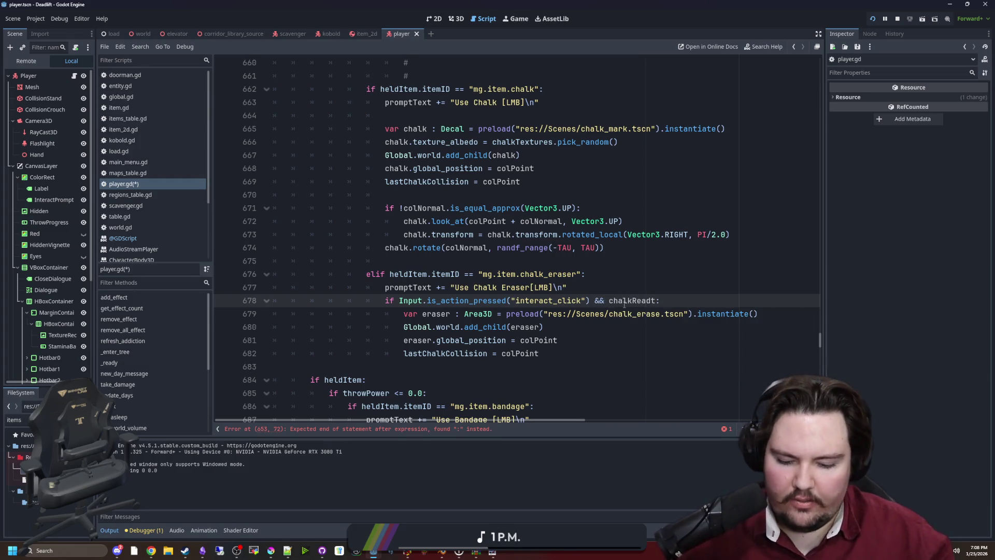
type("y")
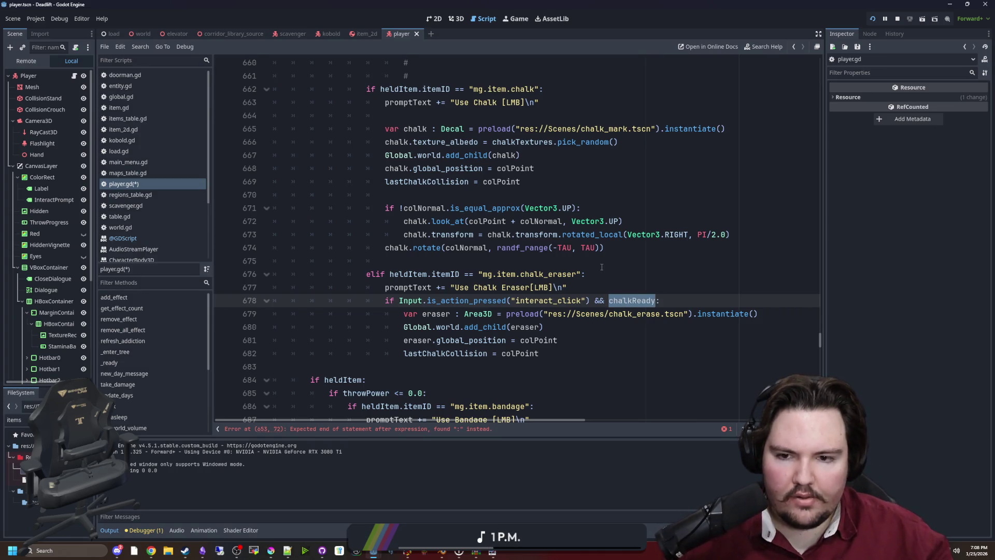
Step: Copy the click-and-chalkReady condition into the chalk branch and indent its spawning lines
scroll(564, 273, "up", 1)
left_click(574, 247)
left_click_drag(659, 340, 382, 343)
key("ctrl+c")
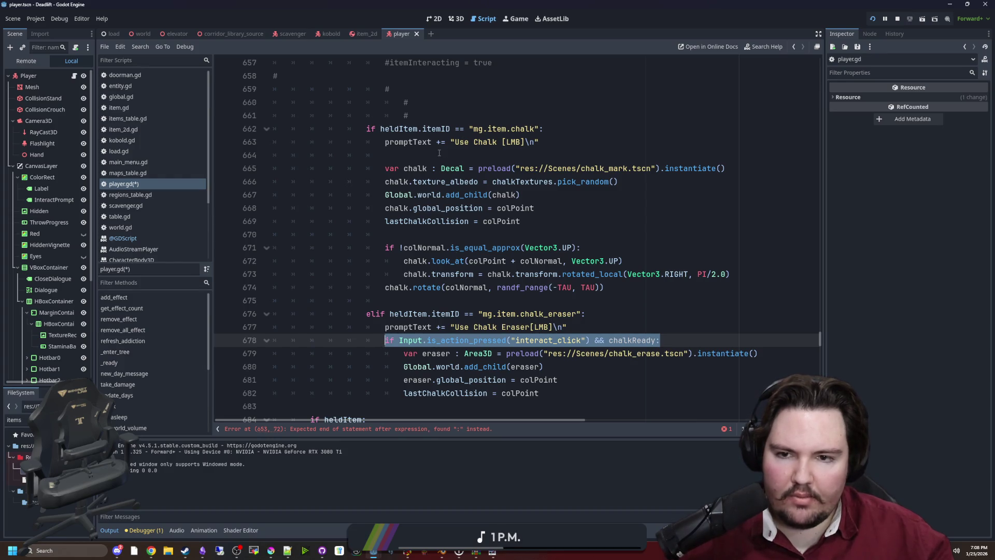
left_click(435, 157)
key("ctrl+v")
left_click_drag(605, 288, 269, 166)
key("Tab")
Step: Delete the old commented click-check lines and the duplicate "Use Chalk" prompt line
left_click(270, 166)
scroll(363, 233, "up", 5)
left_click_drag(408, 314, 273, 247)
key("BackSpace")
mouse_move(525, 235)
left_mouse_down()
mouse_move(249, 234)
mouse_move(273, 222)
left_mouse_up()
key("BackSpace")
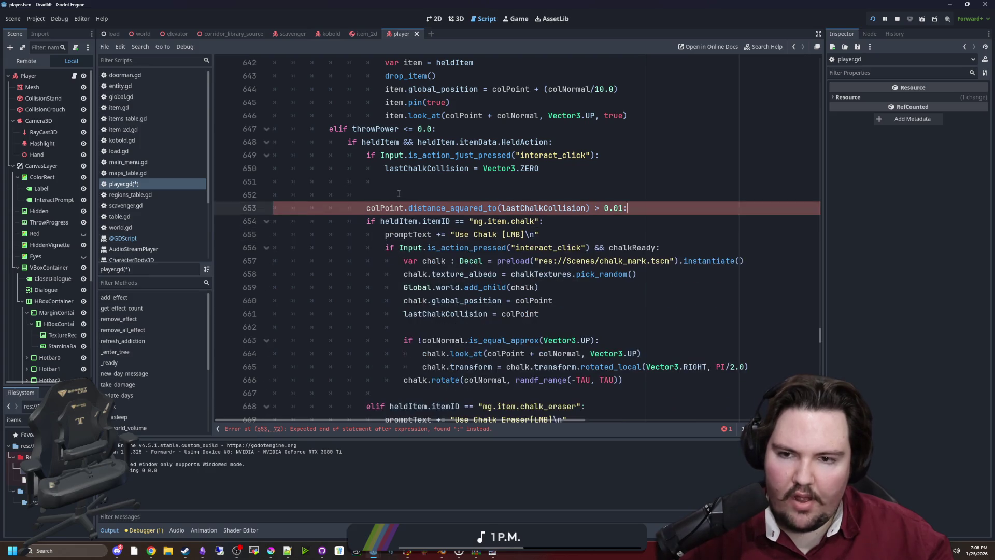
Step: Turn the distance check into a 'var chalkReady =' declaration
left_click(385, 197)
key("Delete")
left_click(366, 196)
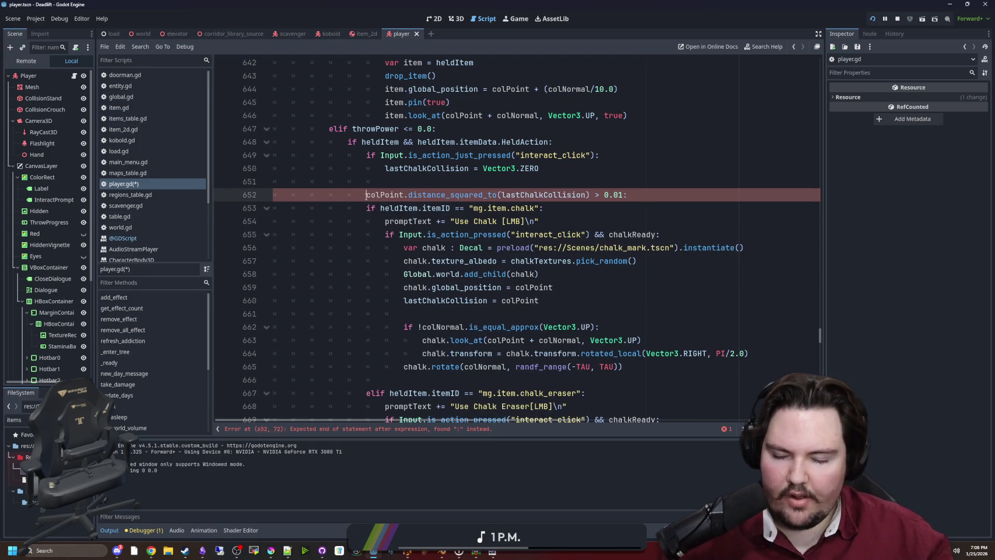
type("var chalk")
type("Ready =")
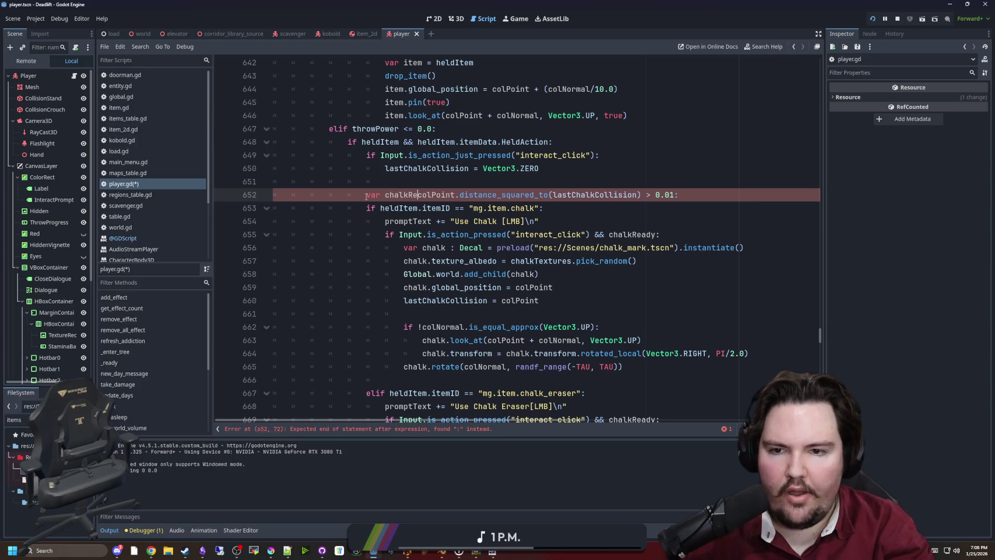
key("End")
key("Return")
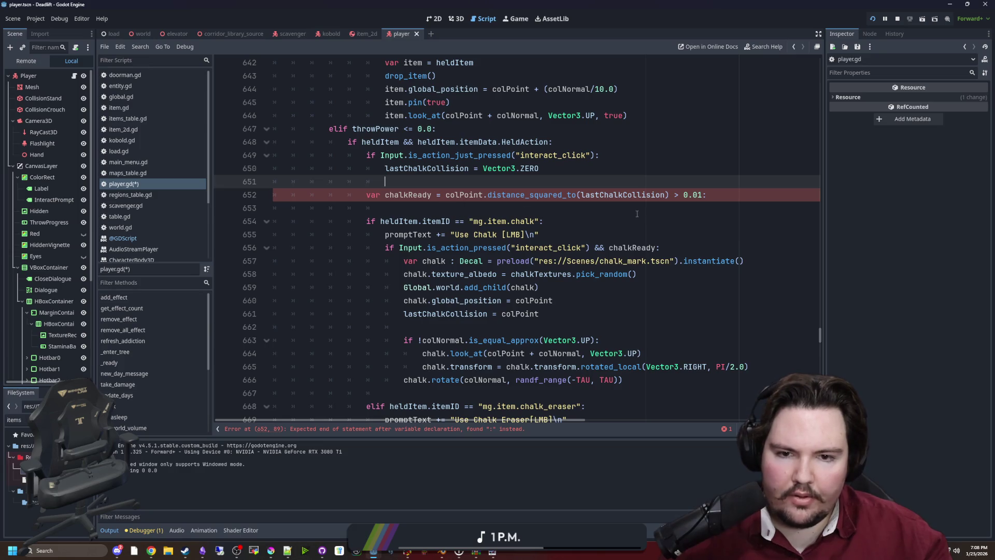
Step: Remove the stray colon from the chalkReady line, save player.gd, and run the game
scroll(493, 249, "up", 1)
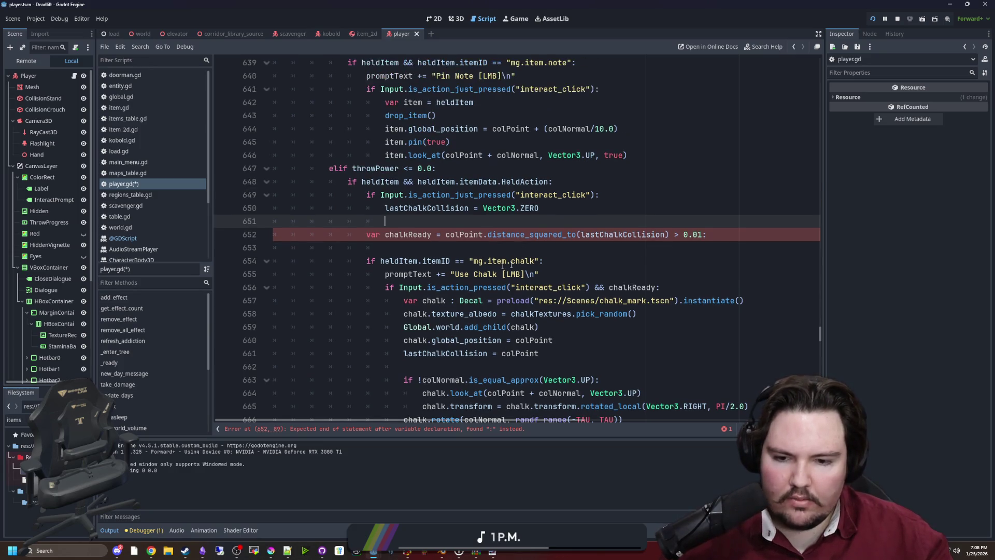
left_click(712, 239)
key("BackSpace")
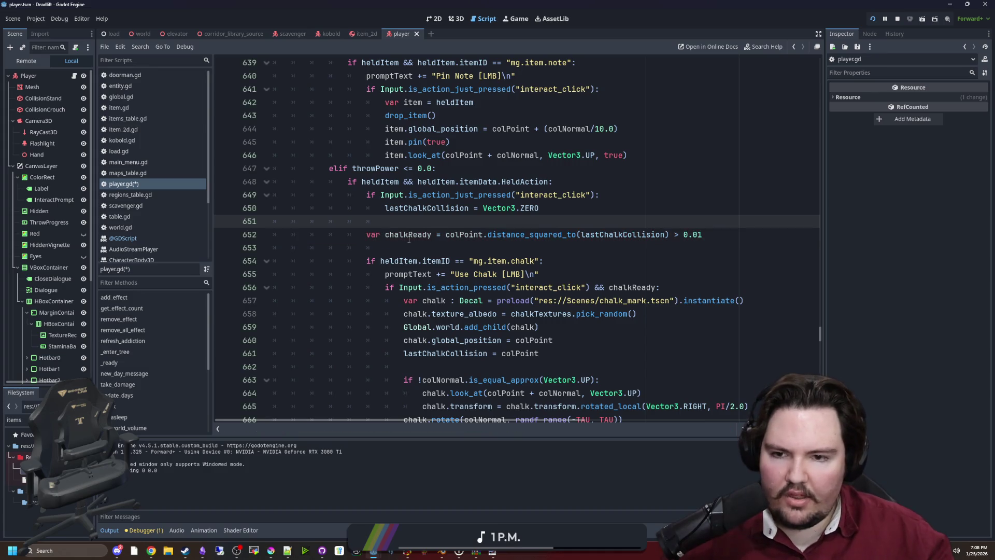
left_click(399, 245)
scroll(398, 245, "up", 2)
scroll(410, 233, "down", 5)
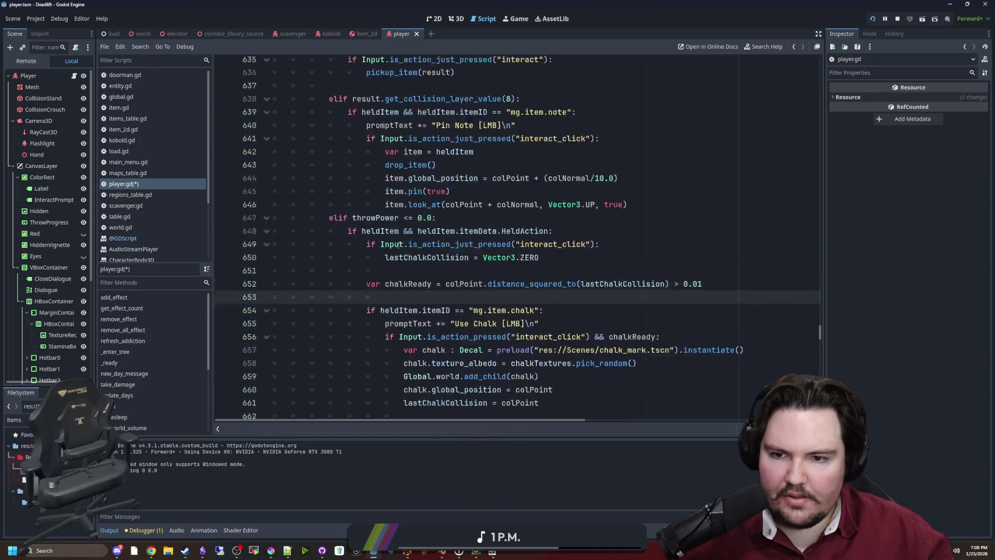
scroll(416, 223, "down", 5)
left_click(330, 221)
key("ctrl+s")
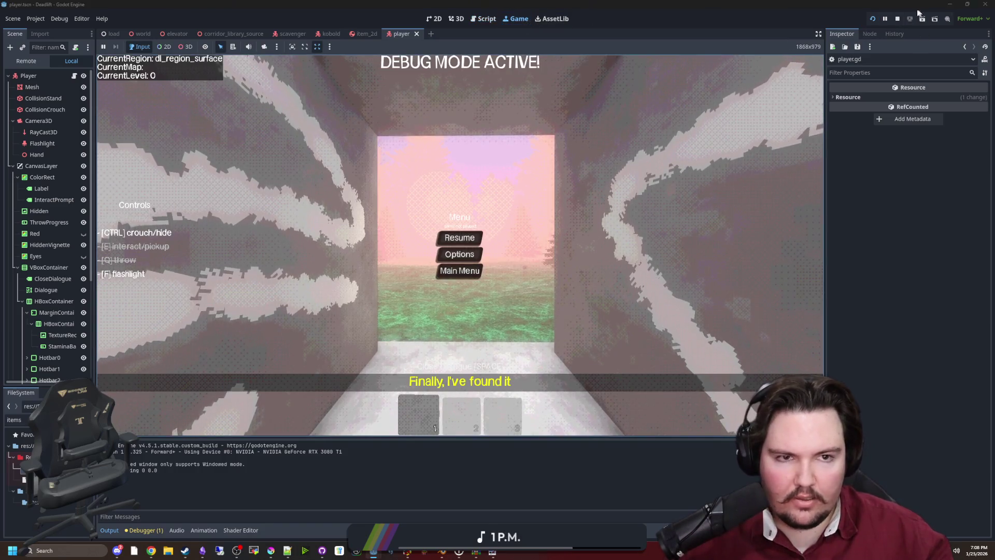
left_click(873, 18)
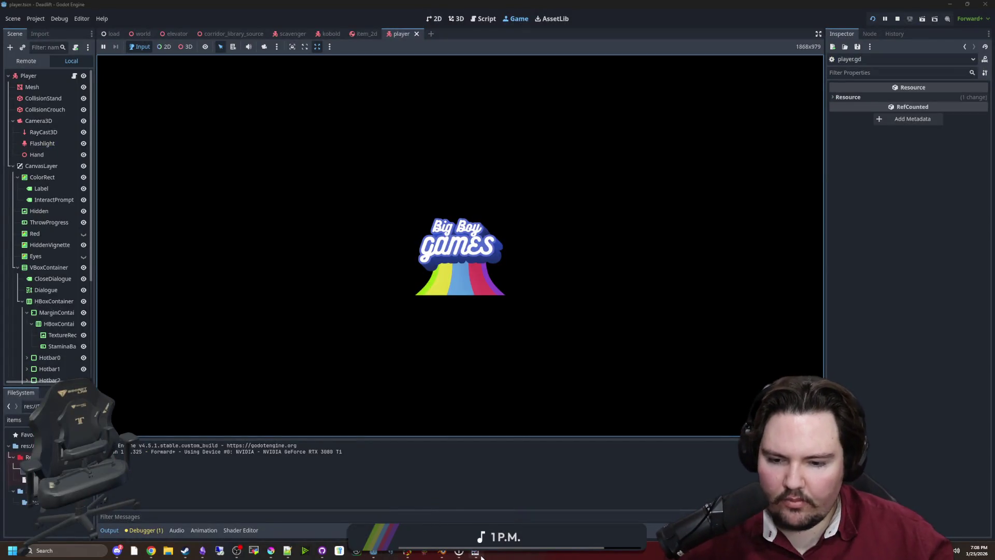
Step: While the game loads, check the DEAD LIFT logo art and the Deadlift TODO notes
mouse_move(480, 555)
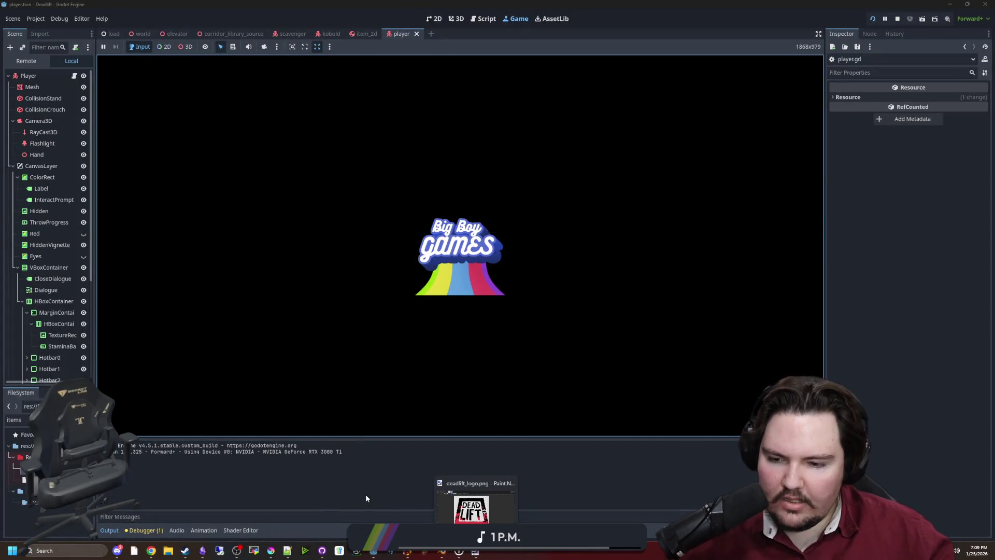
left_click(273, 551)
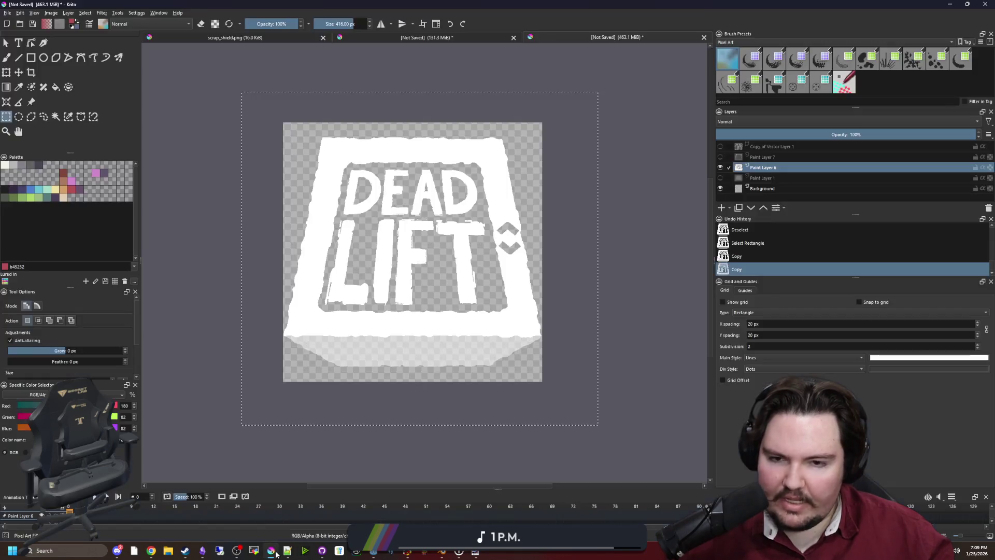
left_click(272, 551)
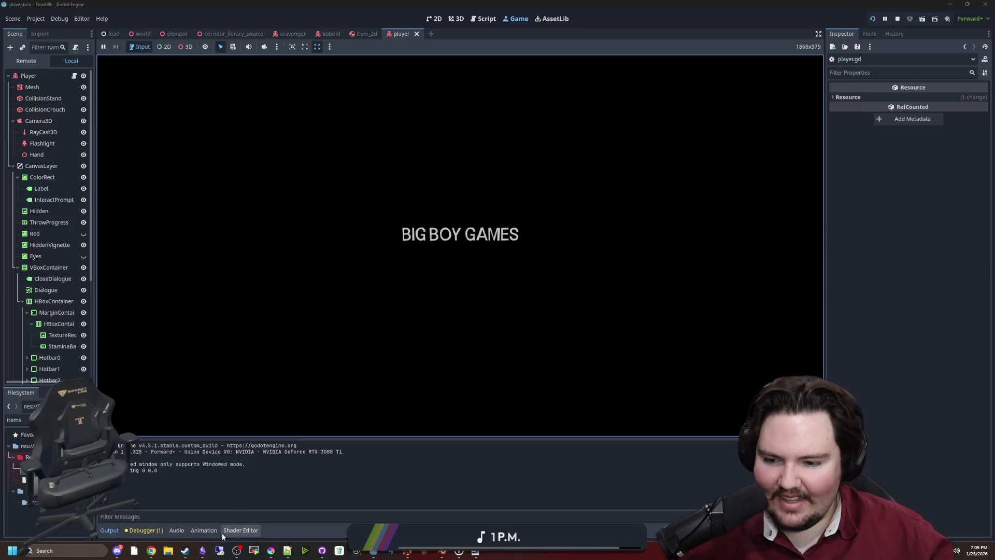
left_click(202, 551)
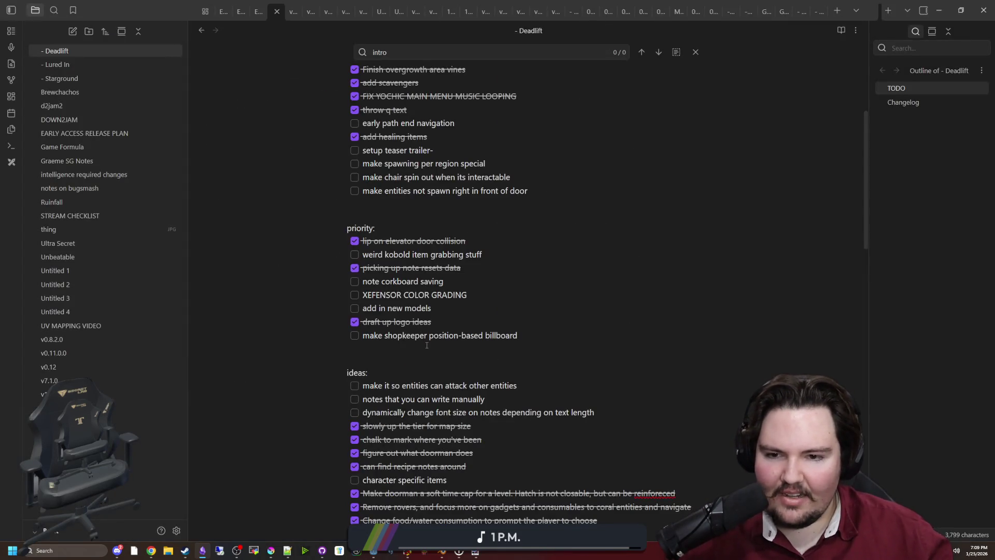
left_click(427, 345)
scroll(415, 357, "up", 3)
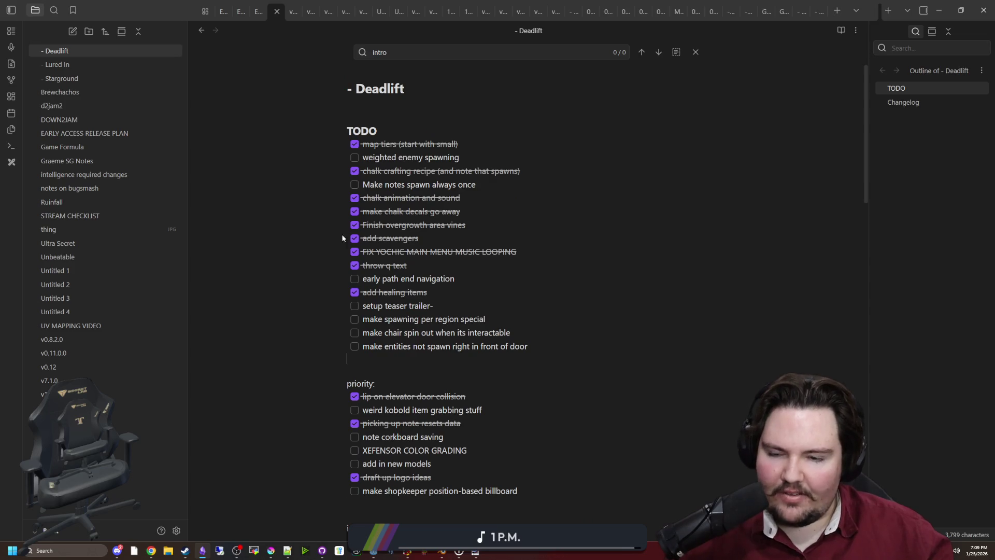
left_click(203, 551)
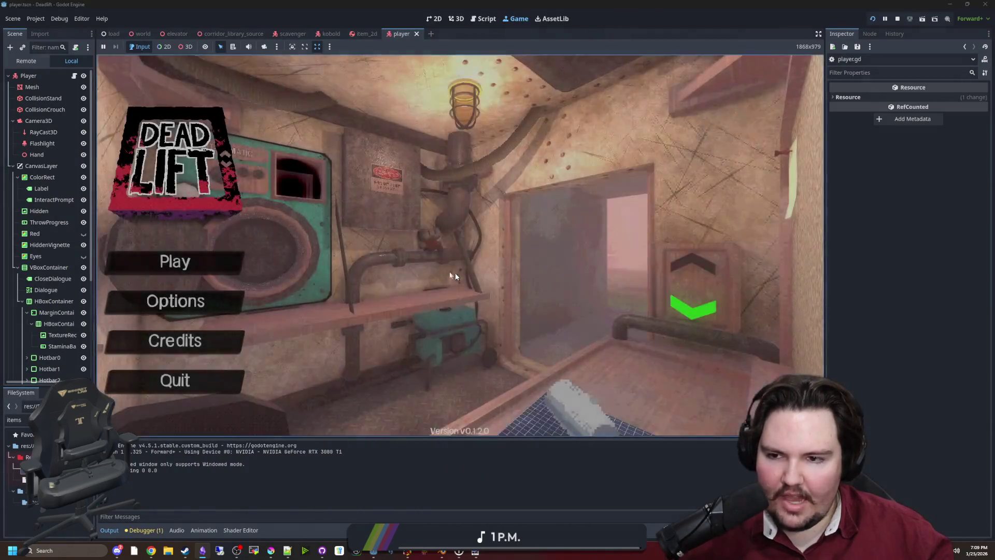
Step: Start playing from the main menu and walk through the room to the chalk 2 wall
left_click(208, 260)
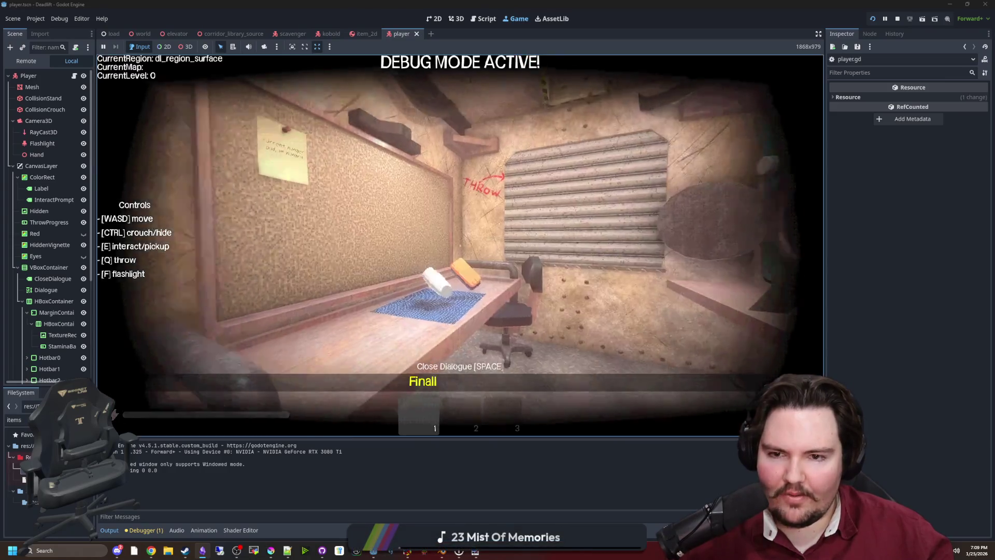
key("w")
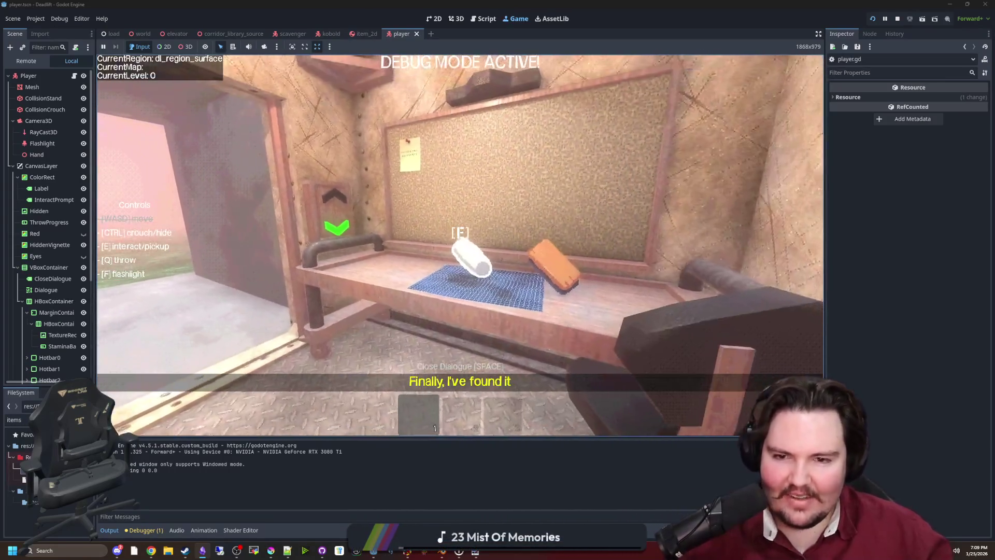
key("w")
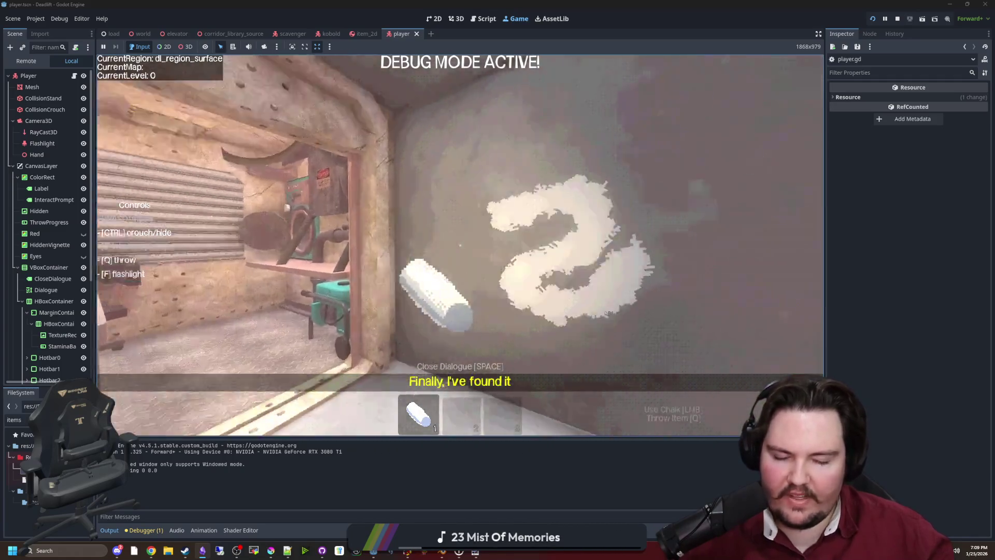
key("w")
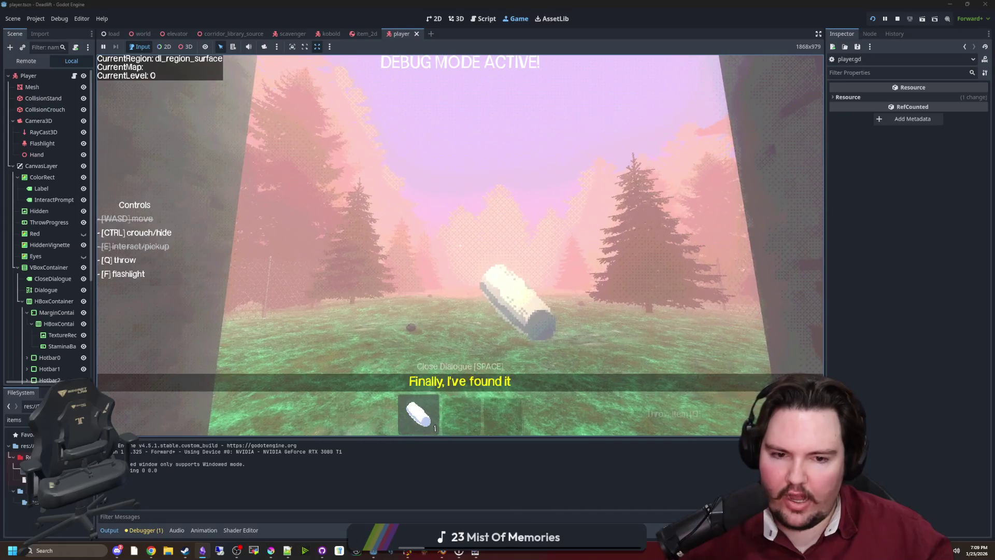
key("s")
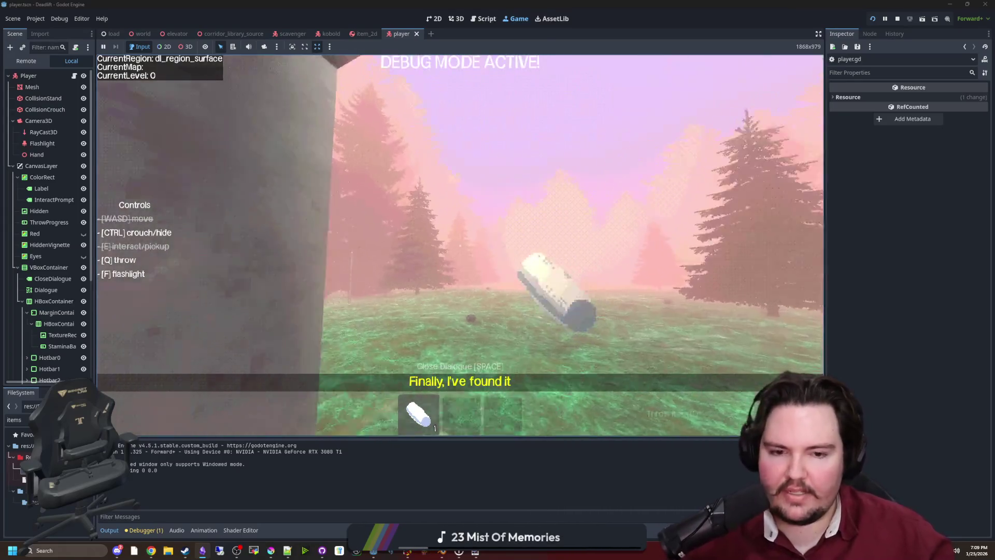
key("w")
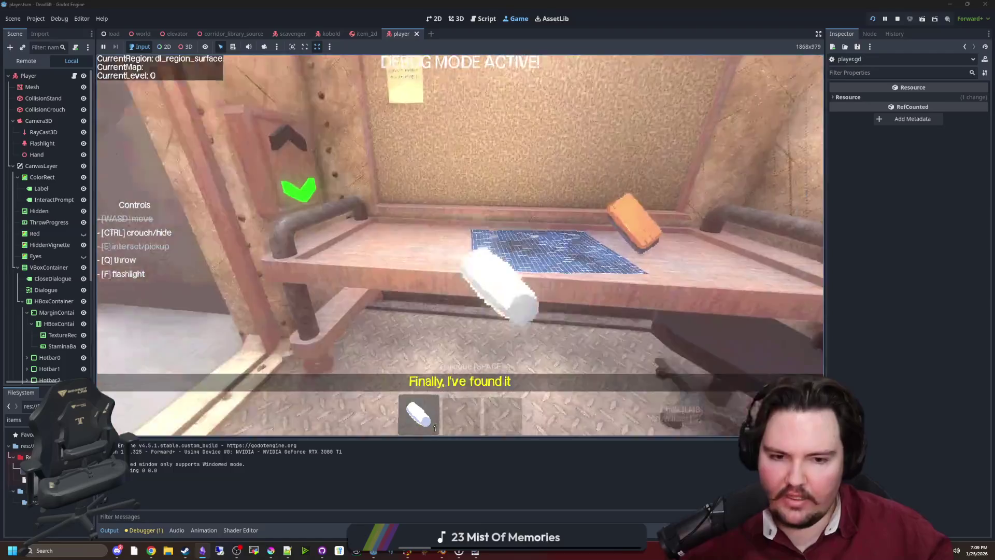
key("w")
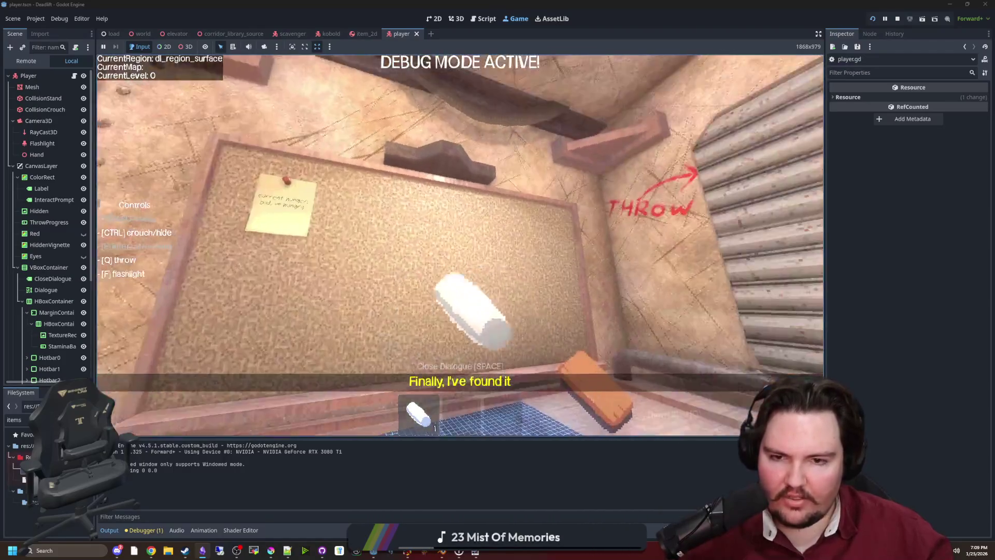
Step: Switch to the eraser, erase part of the chalk drawing, throw the eraser, then pause and stop
key("w")
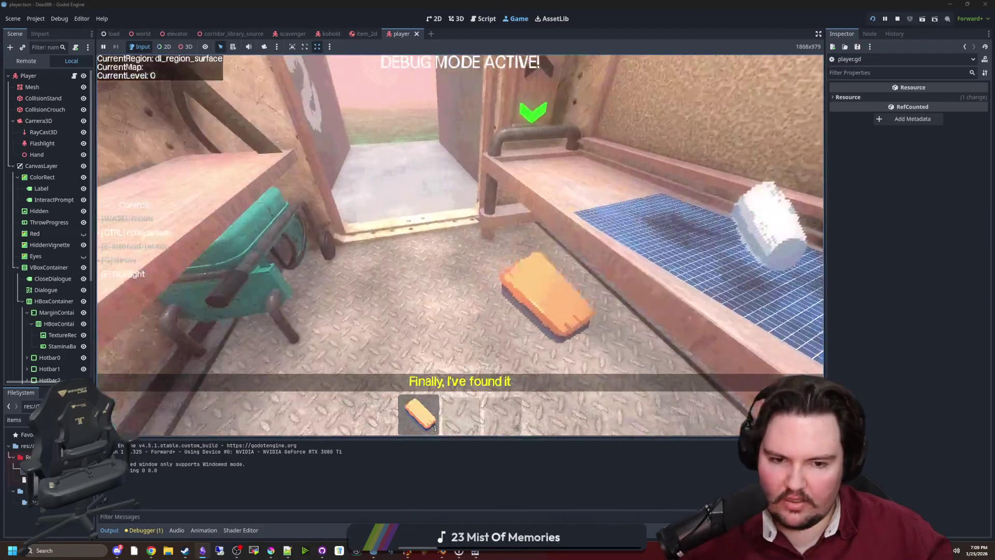
key("w")
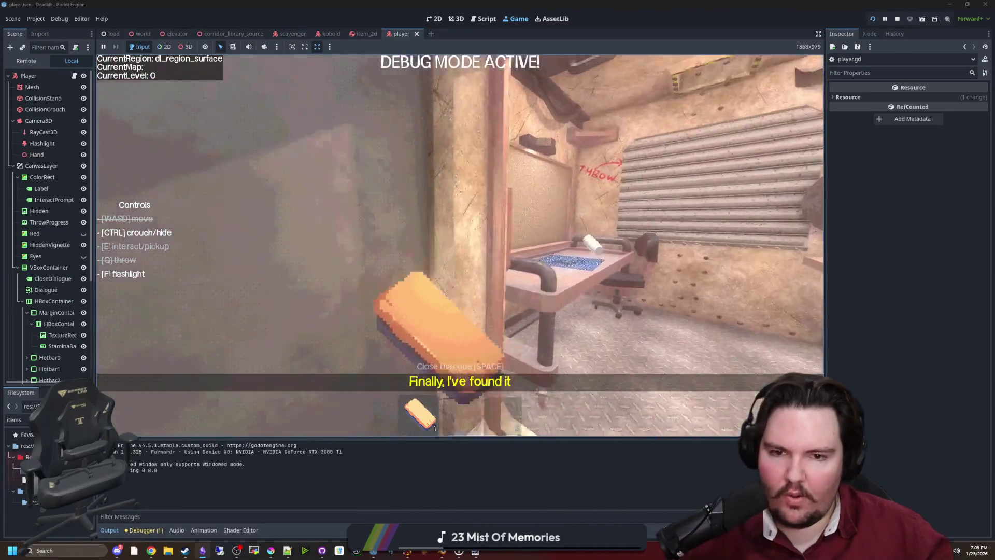
key("q")
key("Escape")
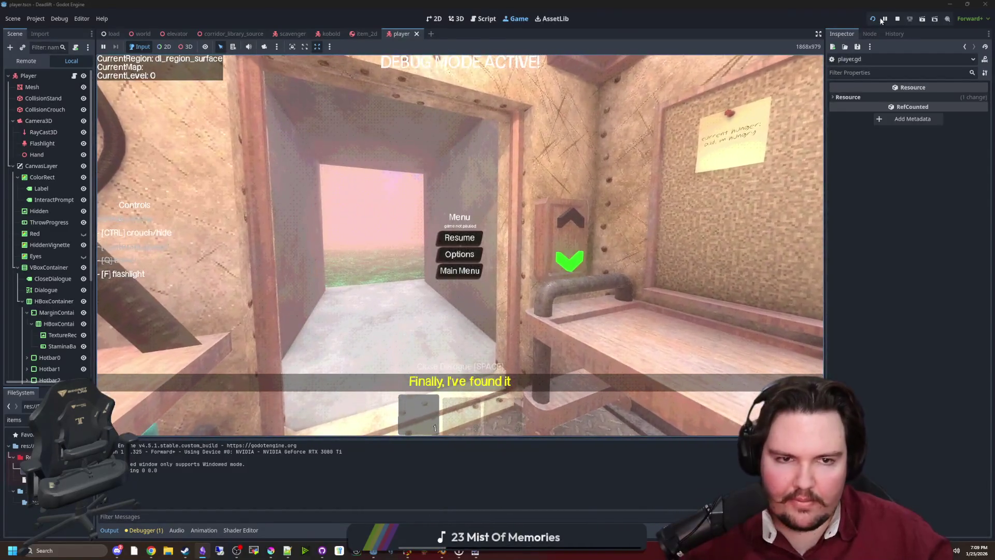
left_click(898, 19)
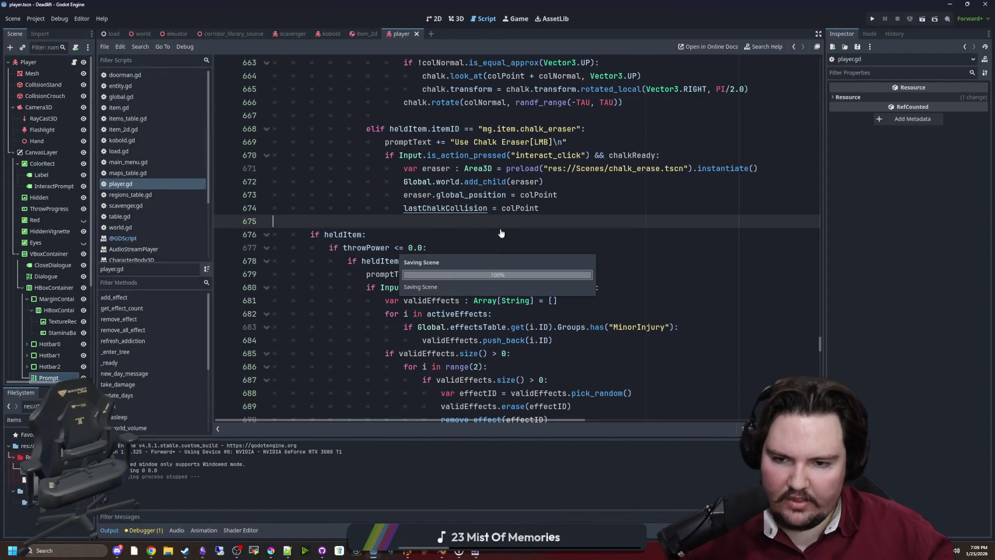
Step: Add 'itemInteracting = true' after the chalk mark on line 661 and select that line
scroll(451, 228, "up", 5)
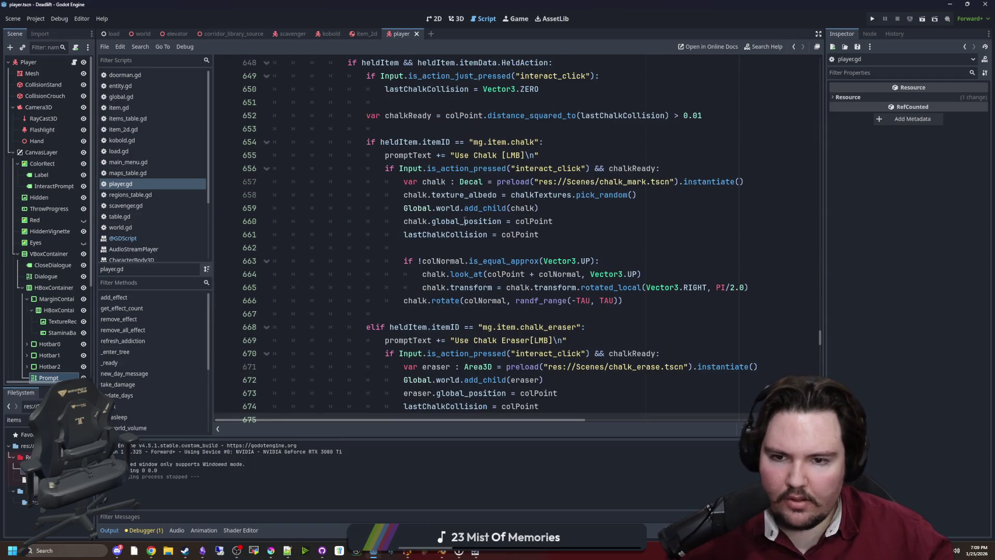
scroll(552, 228, "up", 3)
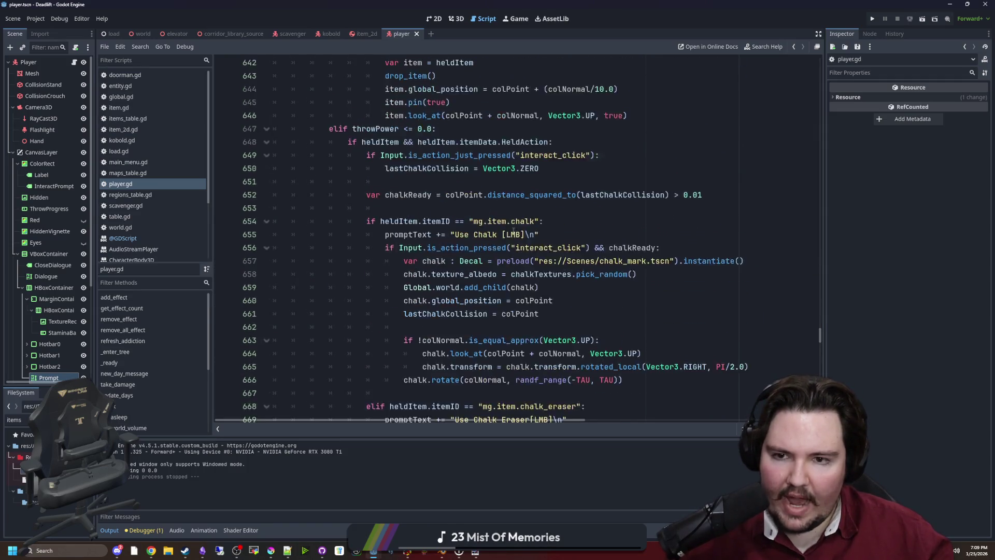
scroll(482, 228, "down", 1)
left_click(554, 309)
key("Return")
type("u")
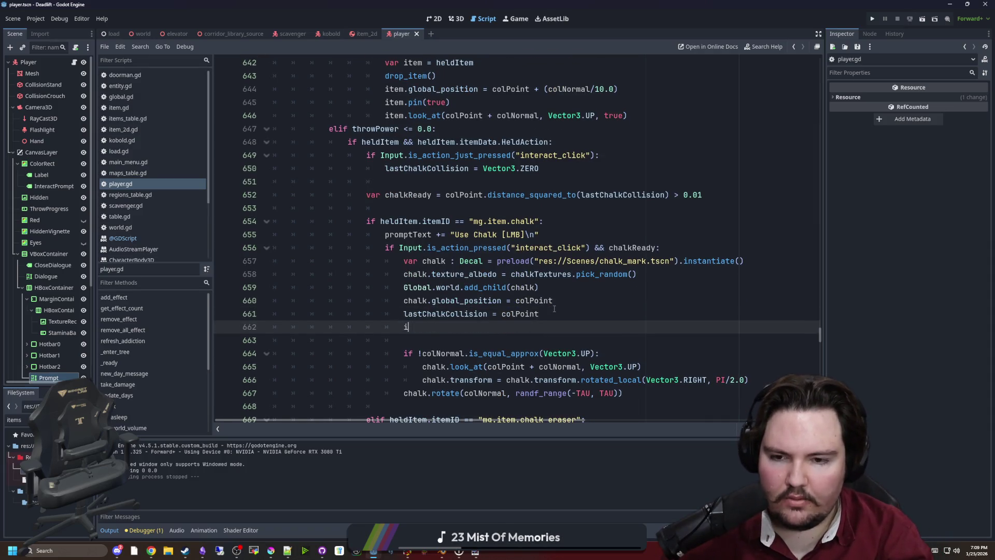
type("ntera")
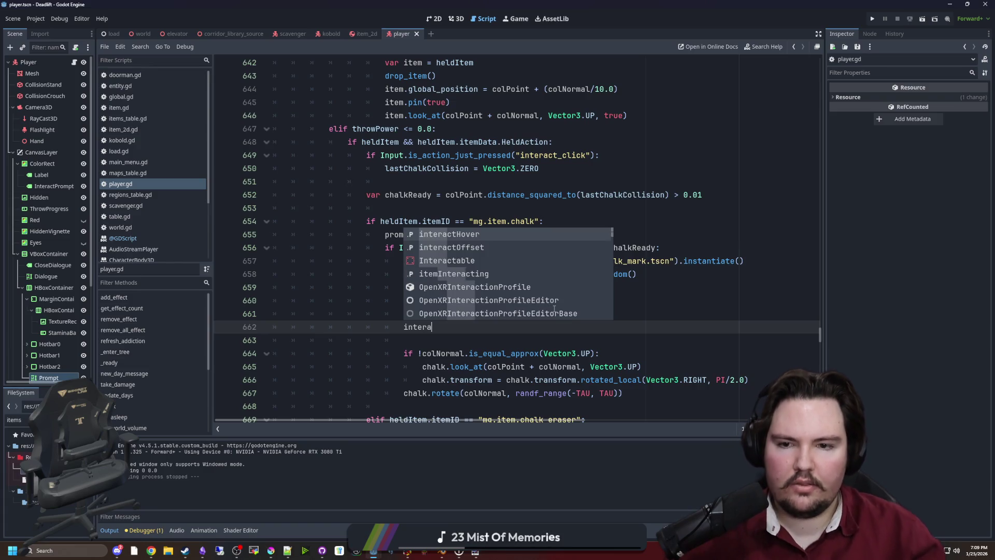
type("ct")
key("Down")
key("Down")
key("Down")
key("Return")
type("= true")
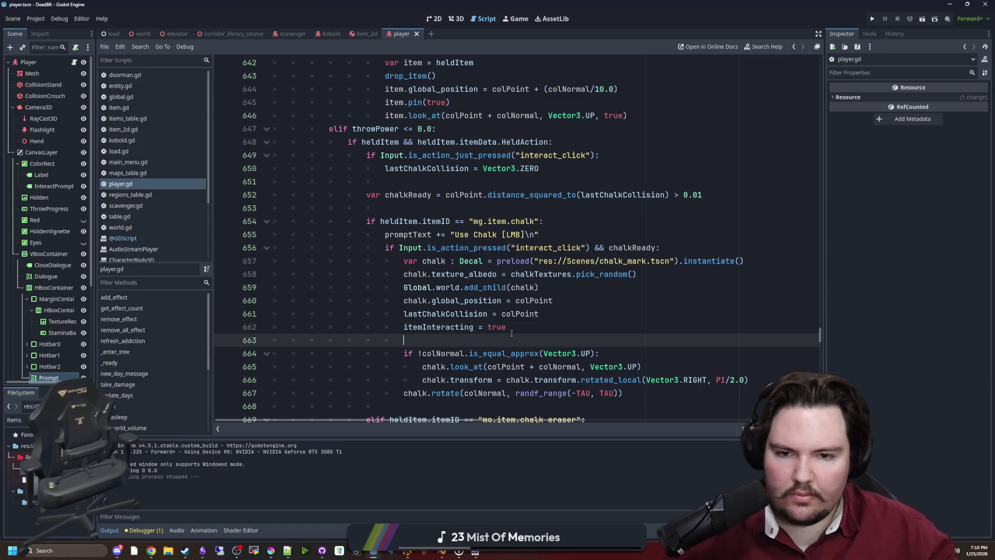
left_click_drag(507, 328, 404, 329)
key("ctrl+c")
Step: Paste 'itemInteracting = true' into the eraser branch after line 675 and save player.gd
scroll(428, 332, "down", 4)
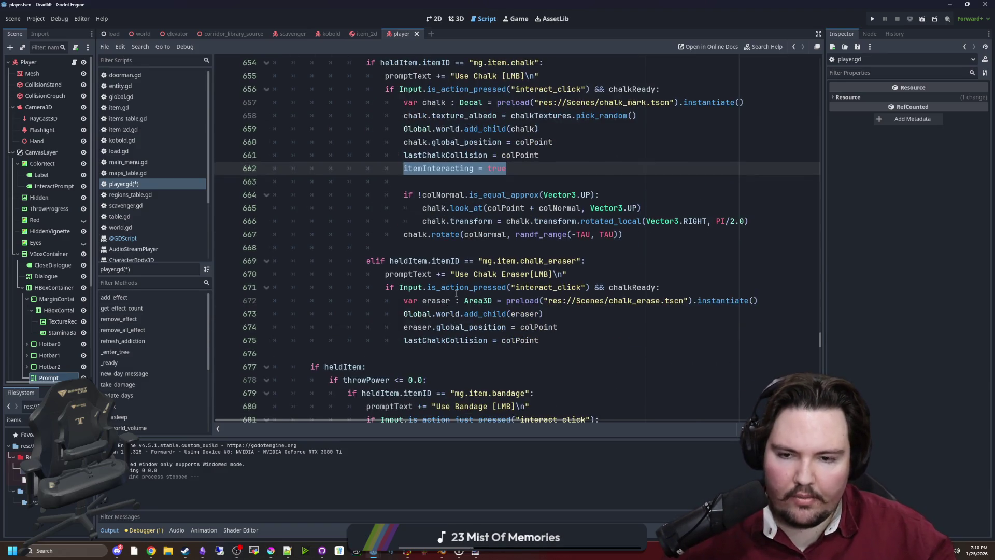
left_click(571, 314)
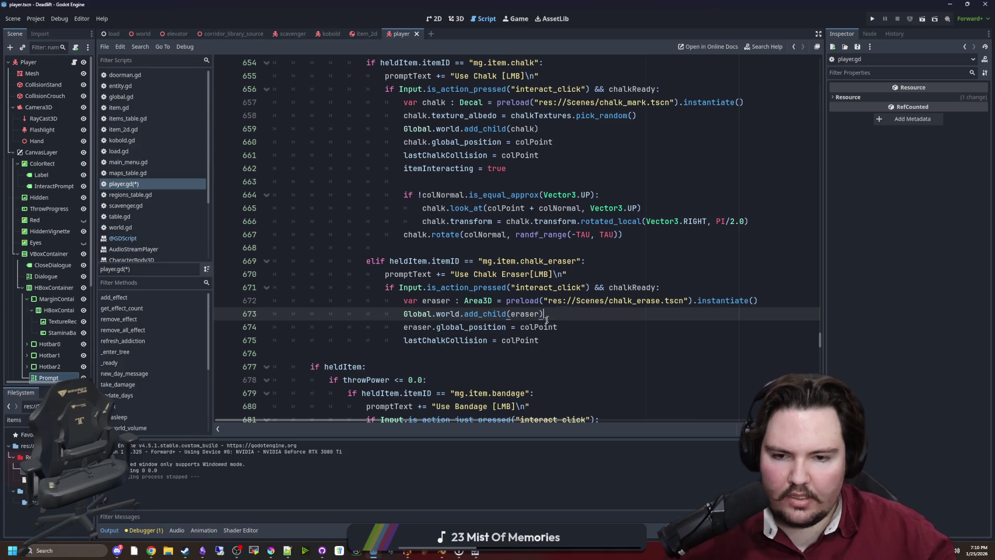
left_click(553, 340)
key("Return")
key("ctrl+v")
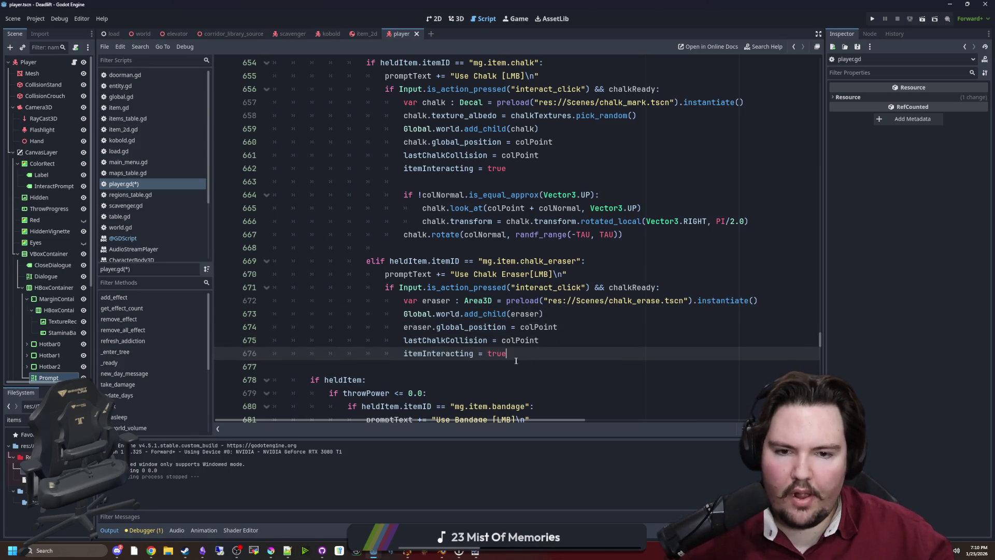
key("ctrl+s")
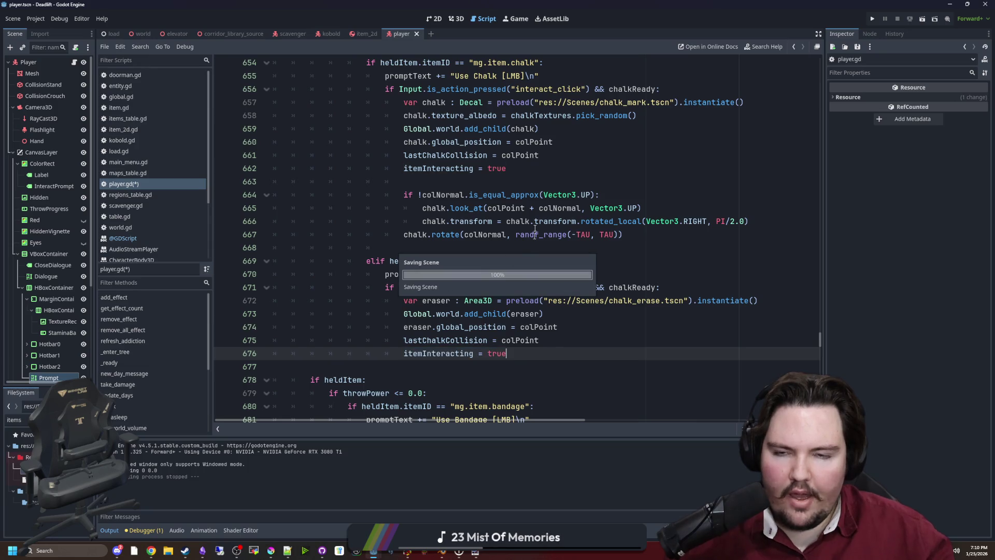
left_click(512, 19)
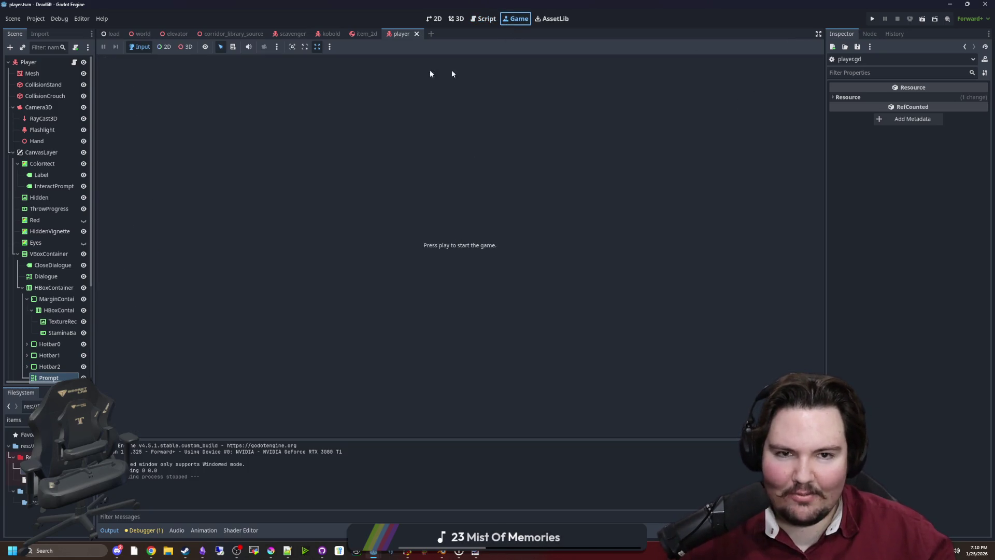
left_click(74, 62)
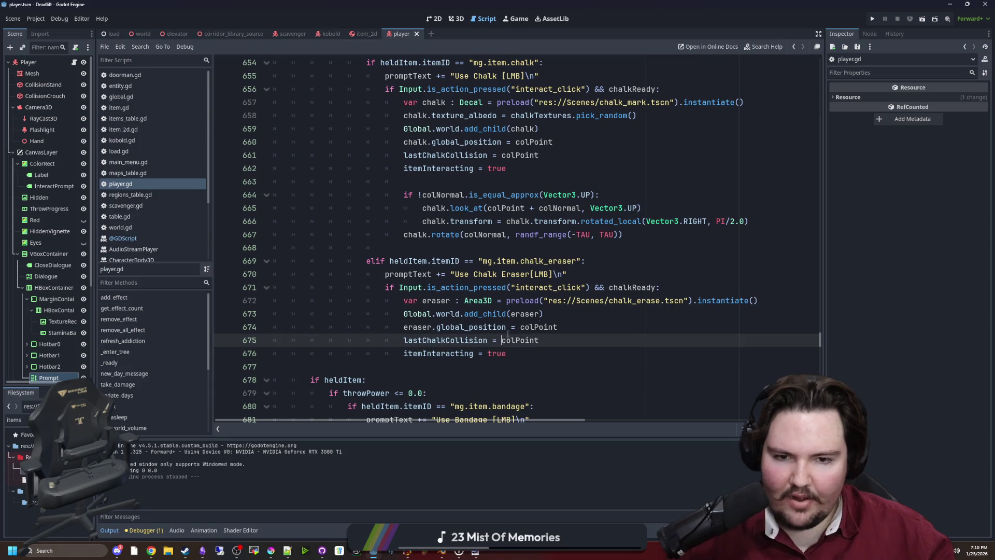
left_click(611, 287)
Step: In the eraser branch, nest the spawning code under 'if chalkReady:' and set itemInteracting = true on click
key("BackSpace")
key("BackSpace")
key("BackSpace")
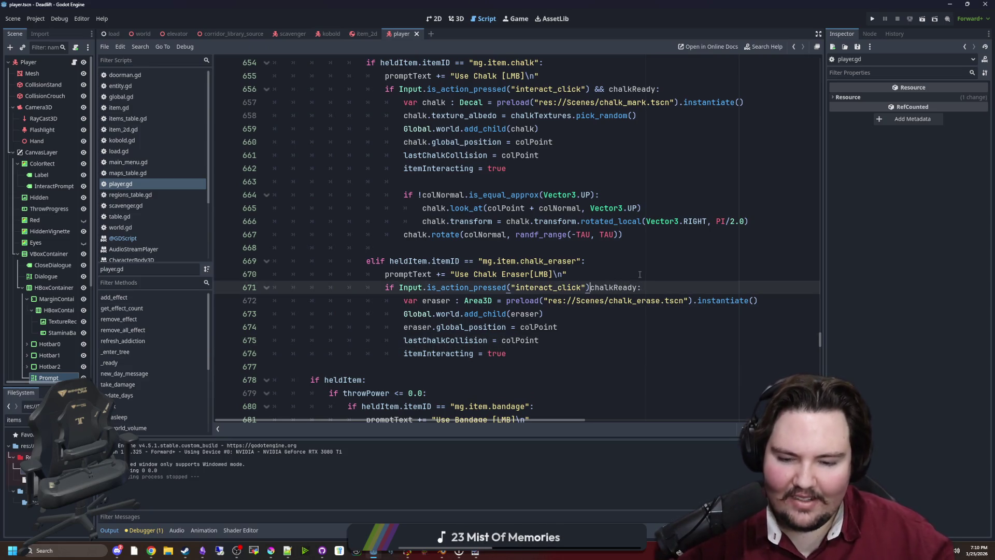
type(":")
key("Return")
type("if")
left_click_drag(524, 367, 273, 357)
key("ctrl+x")
key("BackSpace")
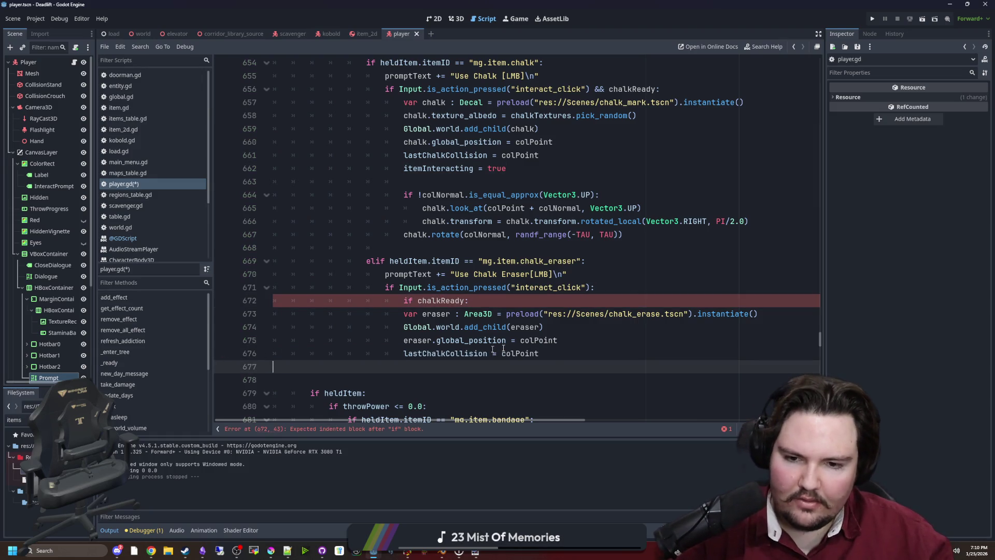
key("BackSpace")
left_click_drag(550, 355, 275, 311)
key("Tab")
left_click(608, 287)
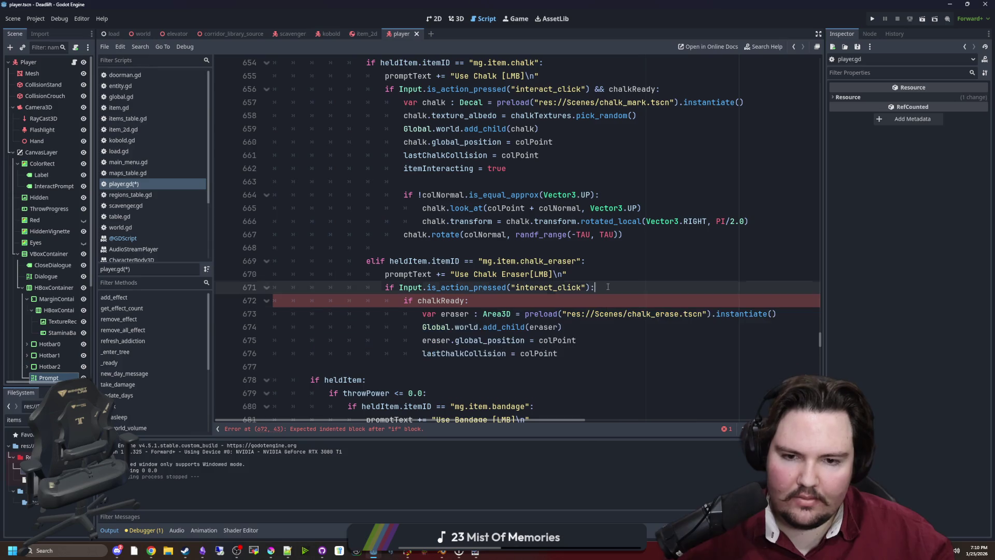
key("Return")
key("ctrl+v")
Step: Nest the chalk spawning lines under 'if chalkReady:' and set itemInteracting = true on the chalk click
scroll(470, 218, "up", 2)
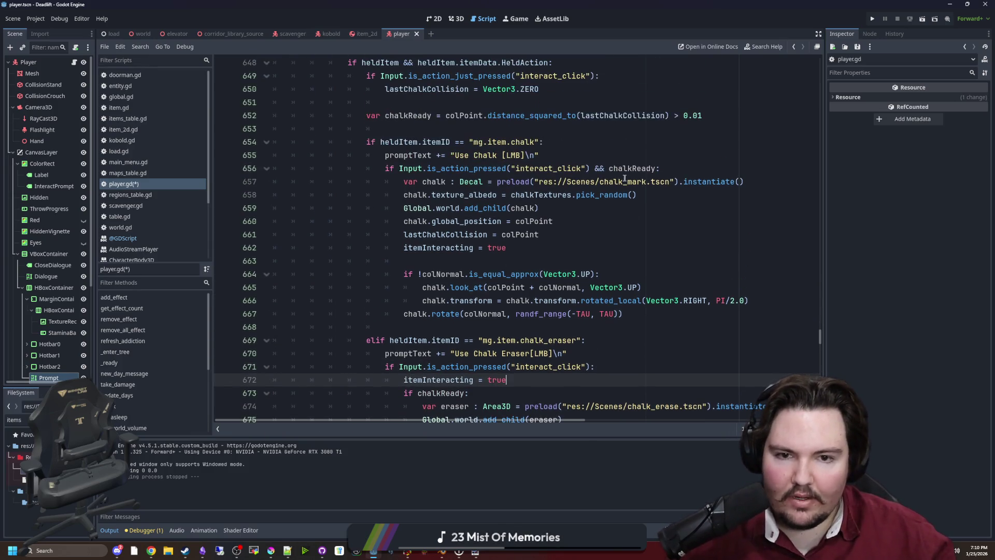
left_click(609, 168)
key("BackSpace")
key("BackSpace")
type(":")
key("Return")
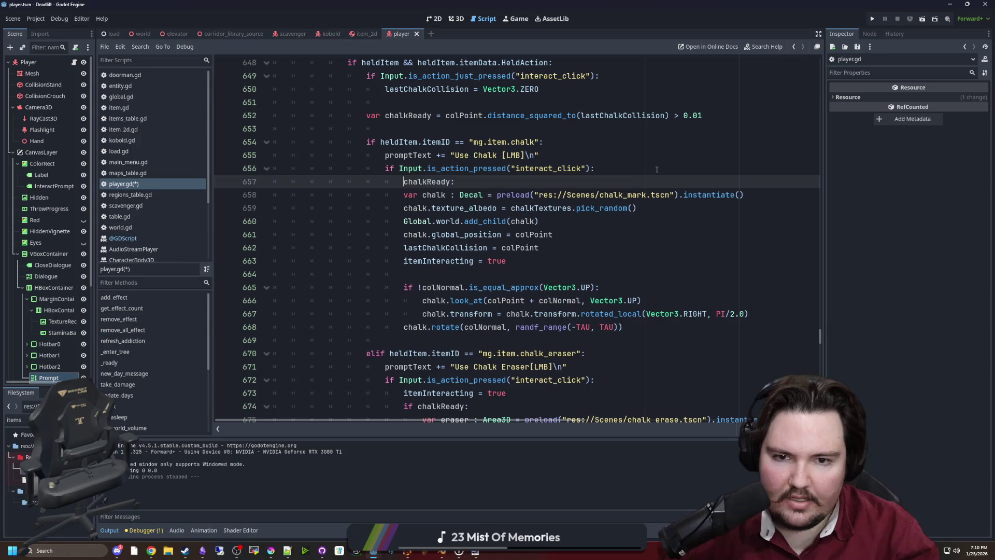
left_click_drag(626, 322, 332, 195)
key("Tab")
left_click(623, 173)
key("Return")
key("ctrl+v")
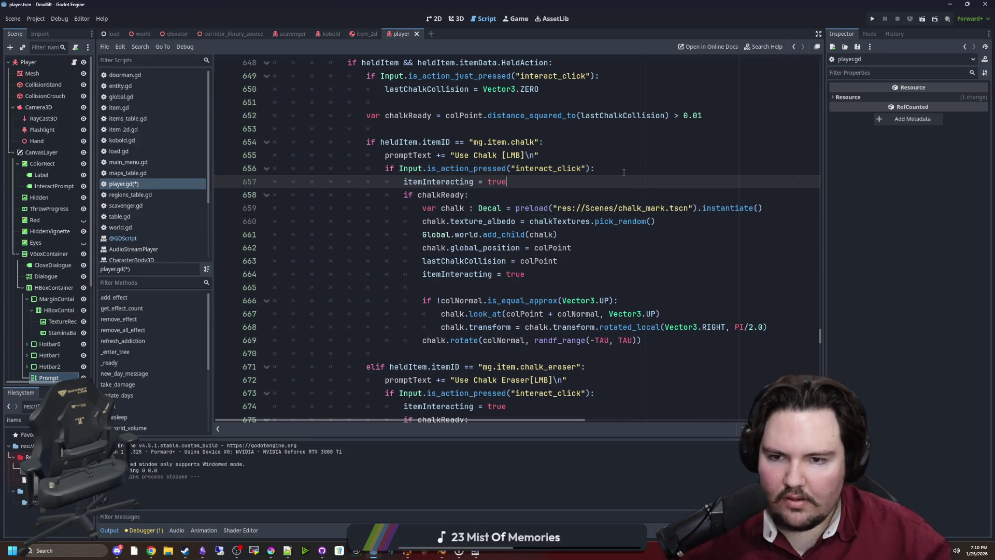
Step: Save player.gd and launch the game to test the changes
left_click(549, 123)
key("ctrl+s")
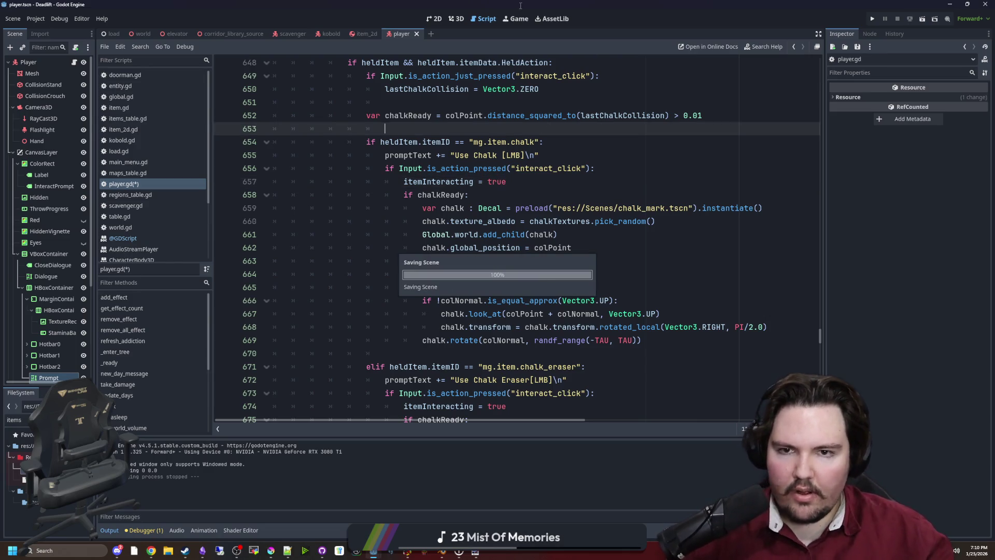
left_click(872, 20)
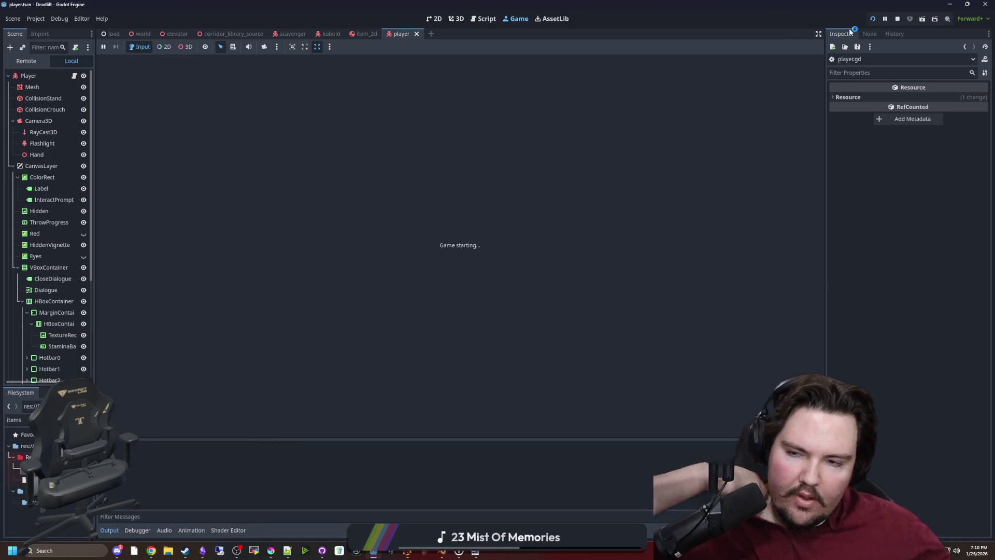